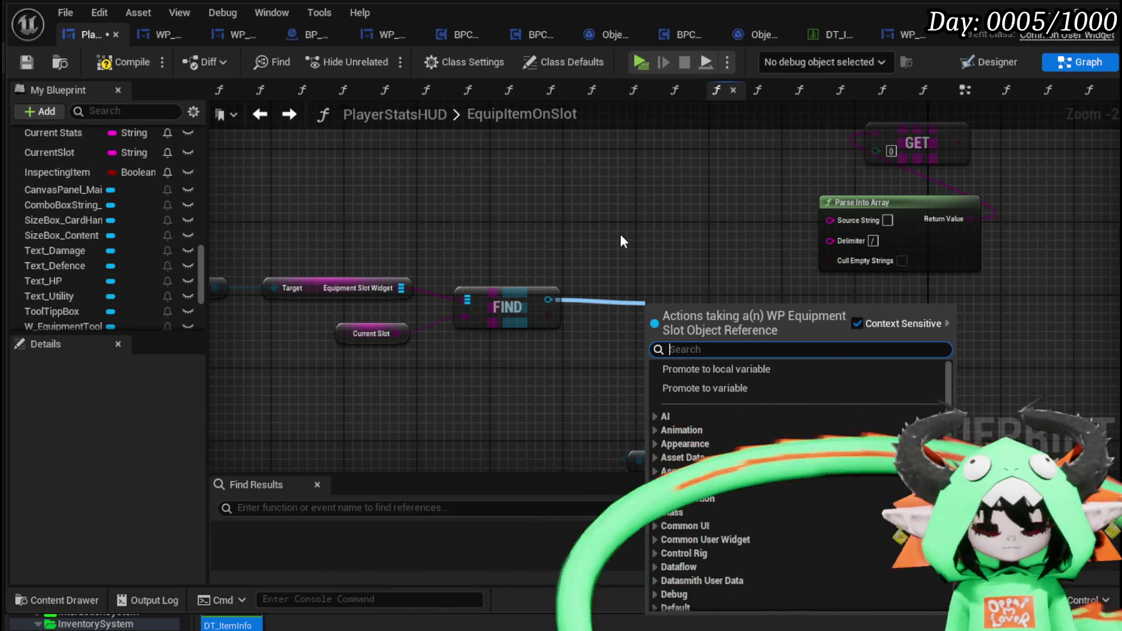
# Cancel the 'Data' node search without adding a node, then compile and save PlayerStatsHUD
pyautogui.write('Data')
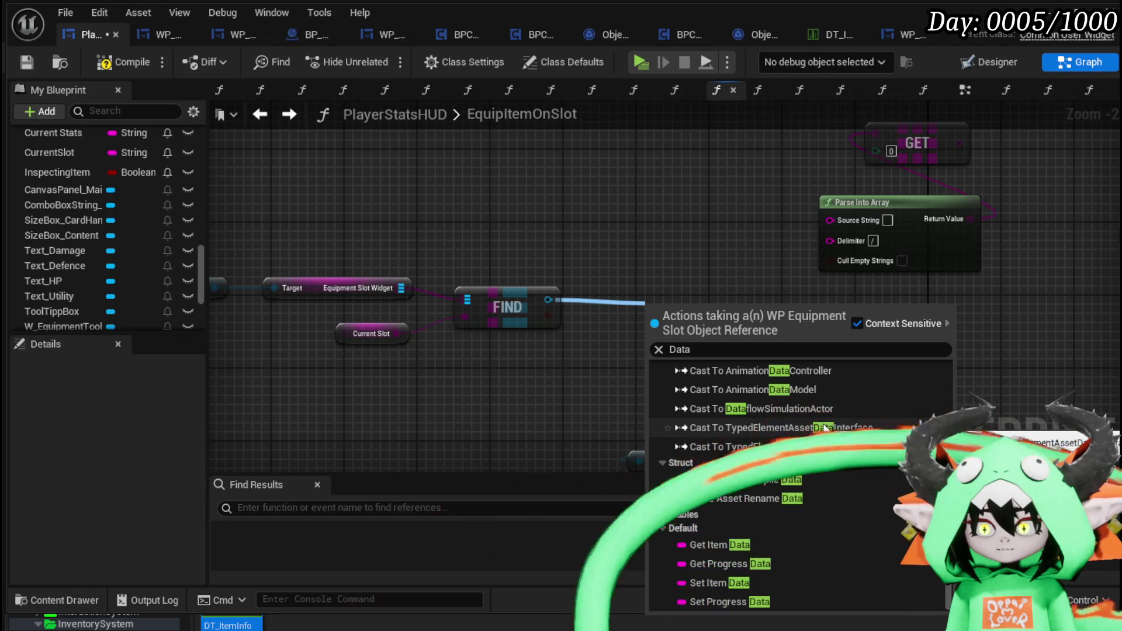
pyautogui.press('Escape')
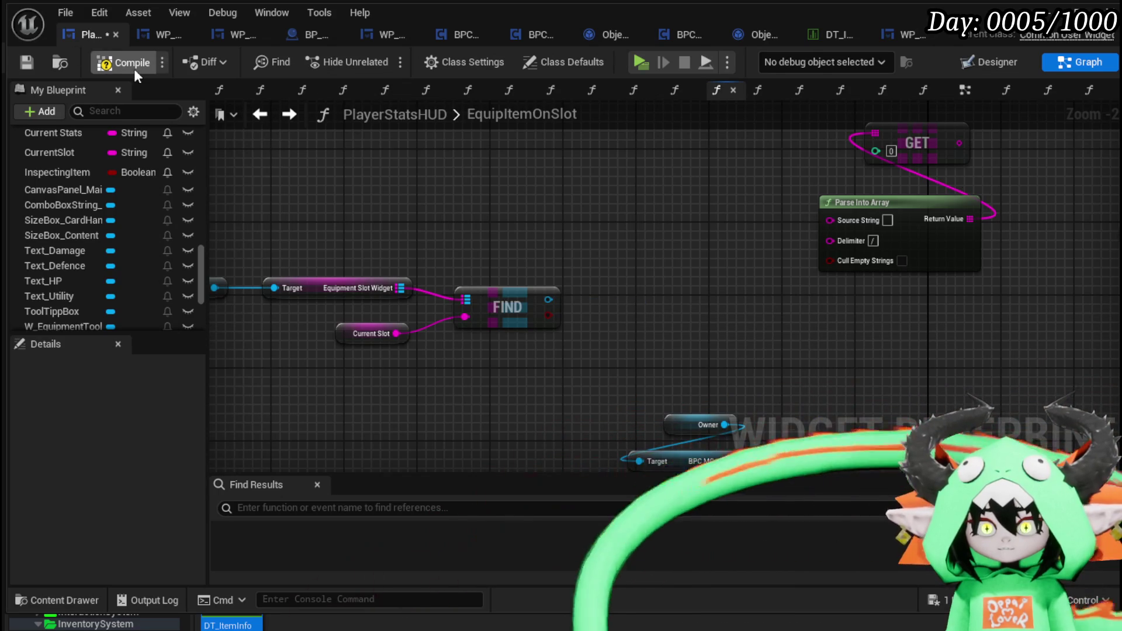
pyautogui.click(27, 62)
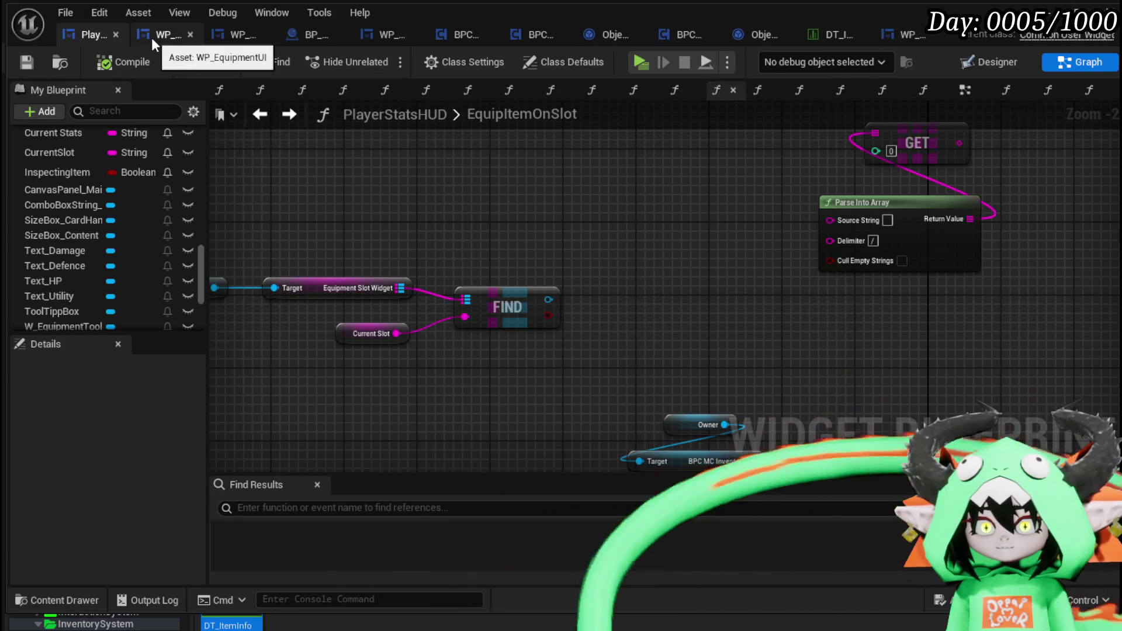
pyautogui.click(237, 40)
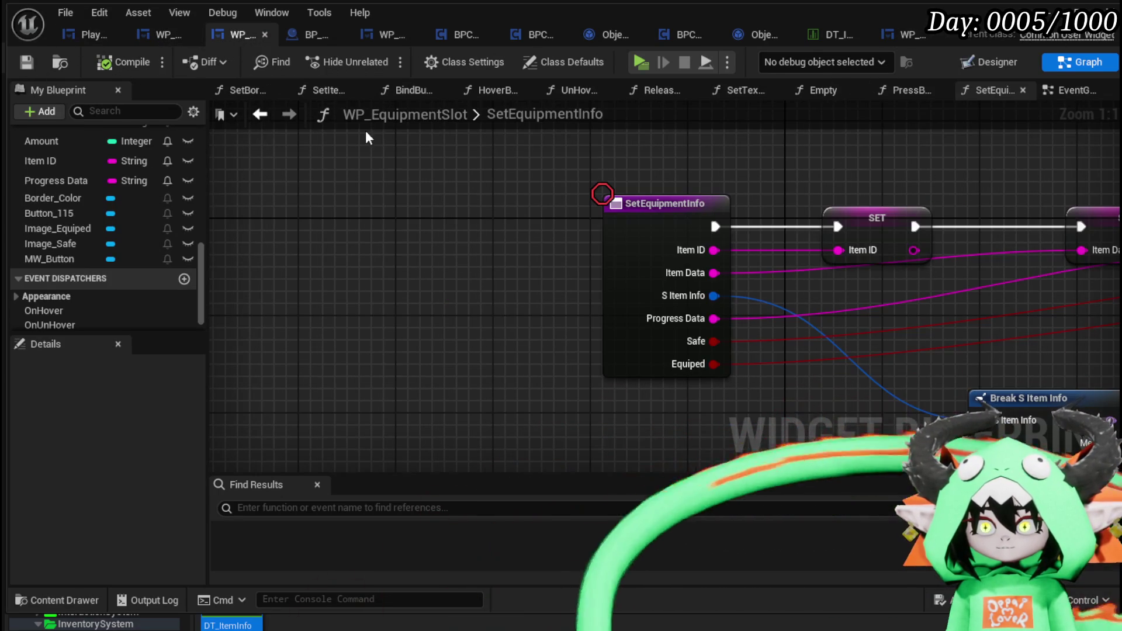
pyautogui.moveTo(922, 193)
pyautogui.mouseDown()
pyautogui.moveTo(516, 167)
pyautogui.moveTo(581, 197)
pyautogui.mouseUp()
pyautogui.scroll(-2, 496, 172)
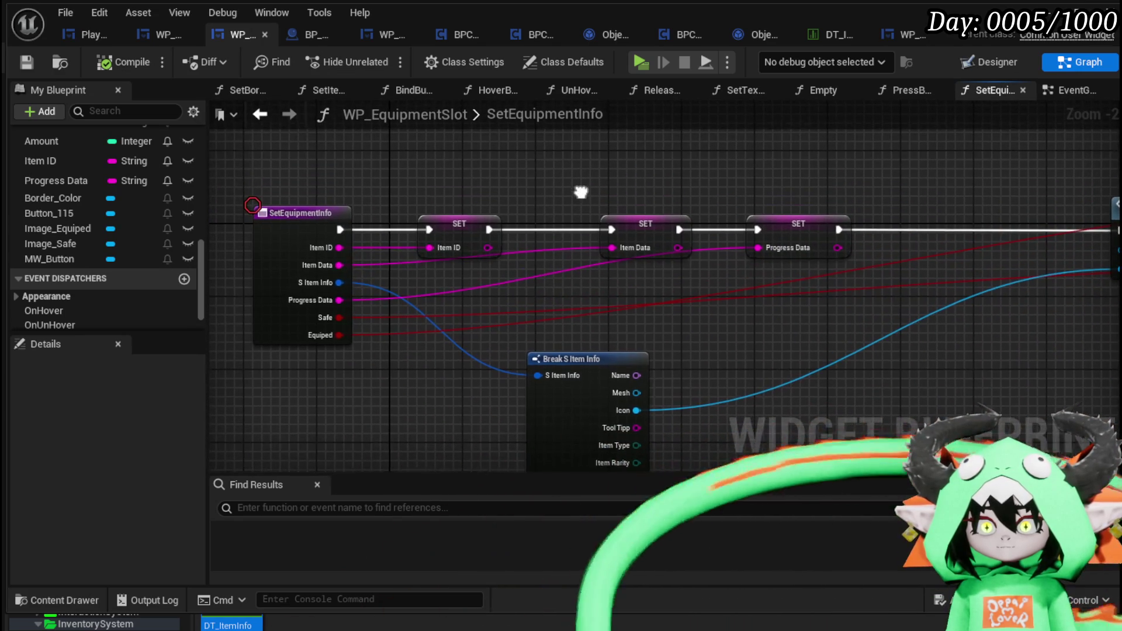
pyautogui.moveTo(492, 199); pyautogui.dragTo(492, 198)
pyautogui.moveTo(633, 163)
pyautogui.mouseDown()
pyautogui.moveTo(337, 188)
pyautogui.moveTo(288, 180)
pyautogui.moveTo(750, 170)
pyautogui.mouseUp()
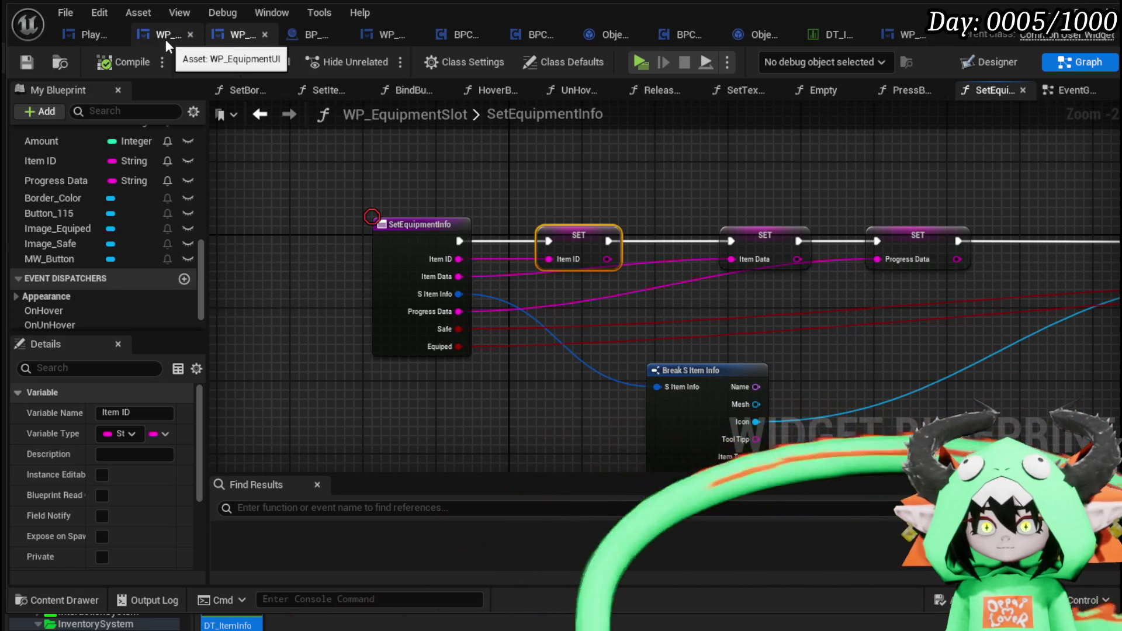
pyautogui.click(68, 37)
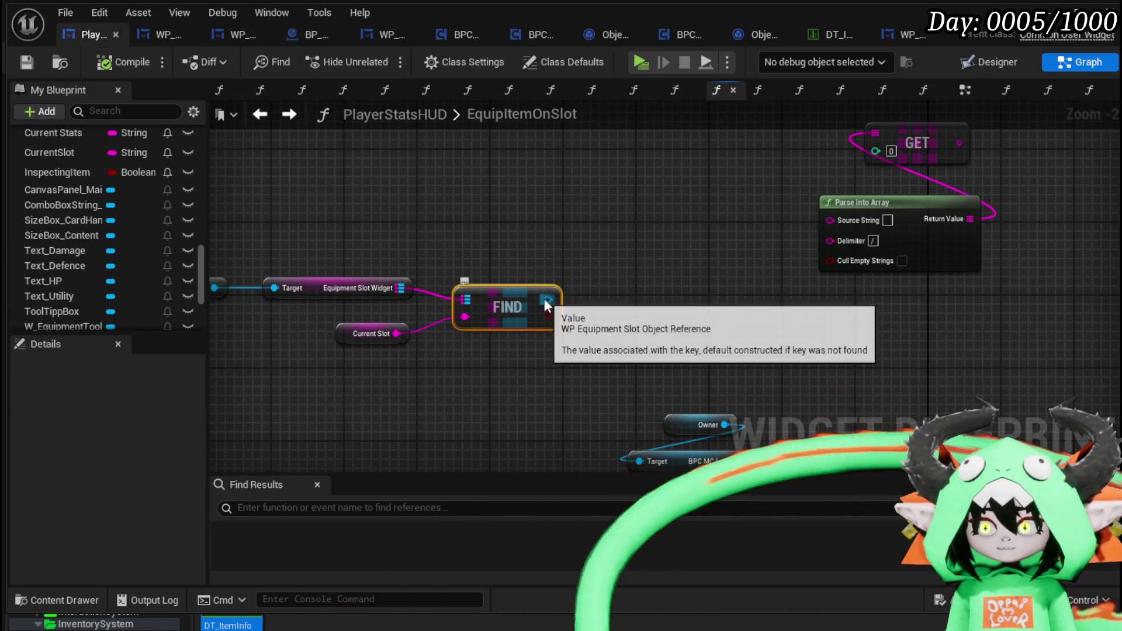
# Add a Get Item ID getter from the found slot widget's FIND output
pyautogui.moveTo(548, 300); pyautogui.dragTo(676, 294)
pyautogui.write('Item Id')
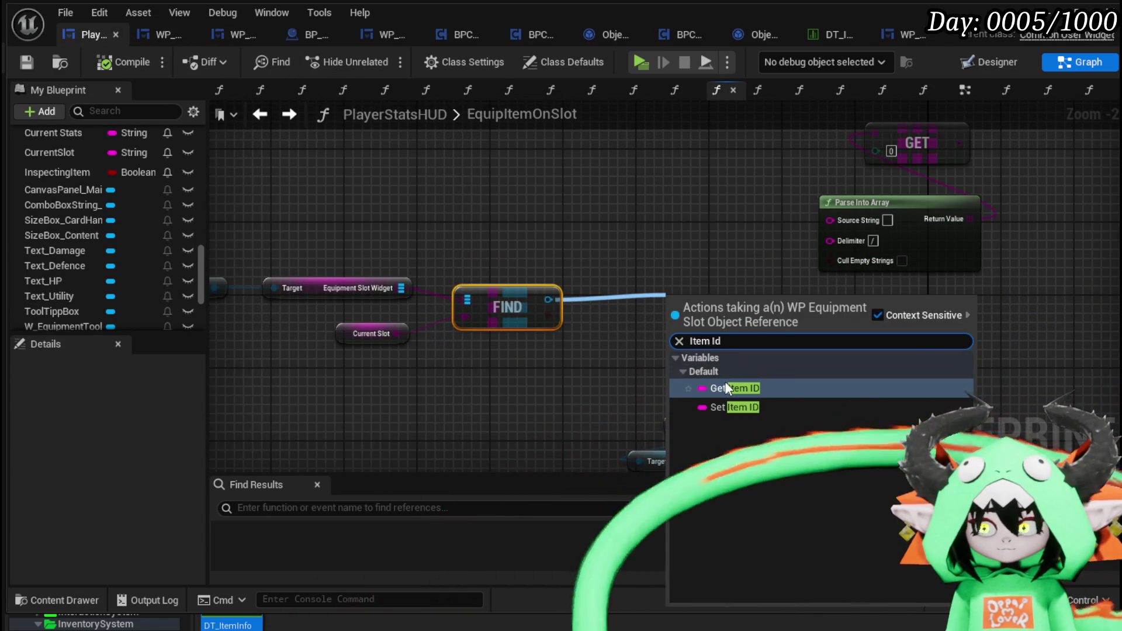
pyautogui.click(728, 387)
pyautogui.scroll(-2, 553, 392)
pyautogui.moveTo(553, 392)
pyautogui.mouseDown()
pyautogui.moveTo(458, 300)
pyautogui.moveTo(436, 415)
pyautogui.moveTo(416, 341)
pyautogui.moveTo(524, 246)
pyautogui.moveTo(695, 258)
pyautogui.mouseUp()
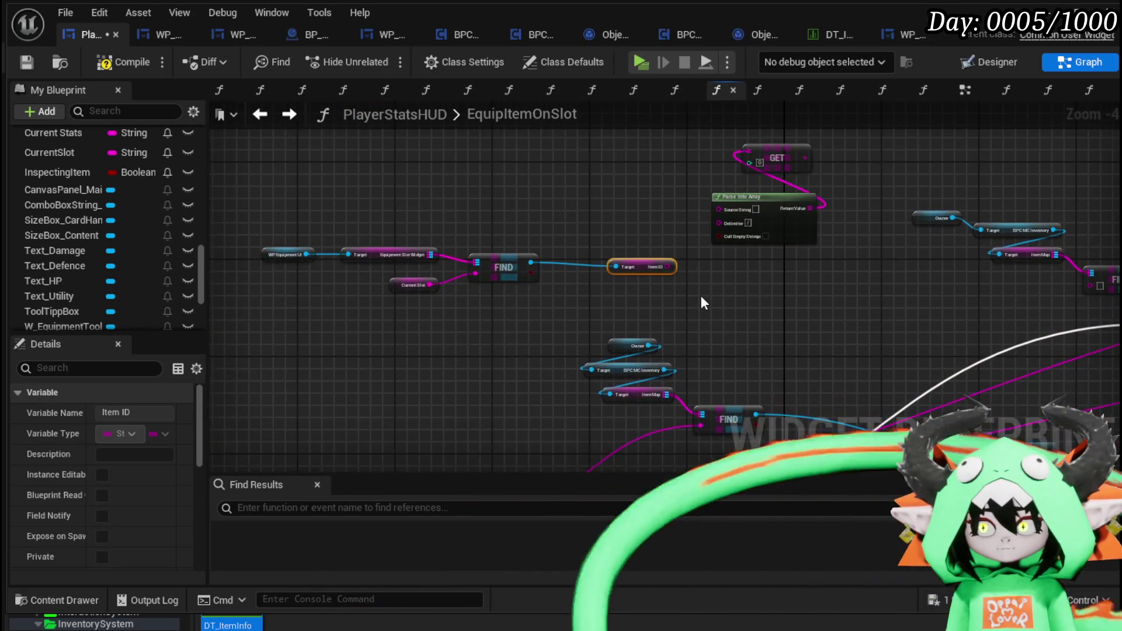
pyautogui.moveTo(701, 303)
pyautogui.mouseDown()
pyautogui.moveTo(527, 297)
pyautogui.moveTo(565, 238)
pyautogui.moveTo(551, 233)
pyautogui.moveTo(544, 276)
pyautogui.mouseUp()
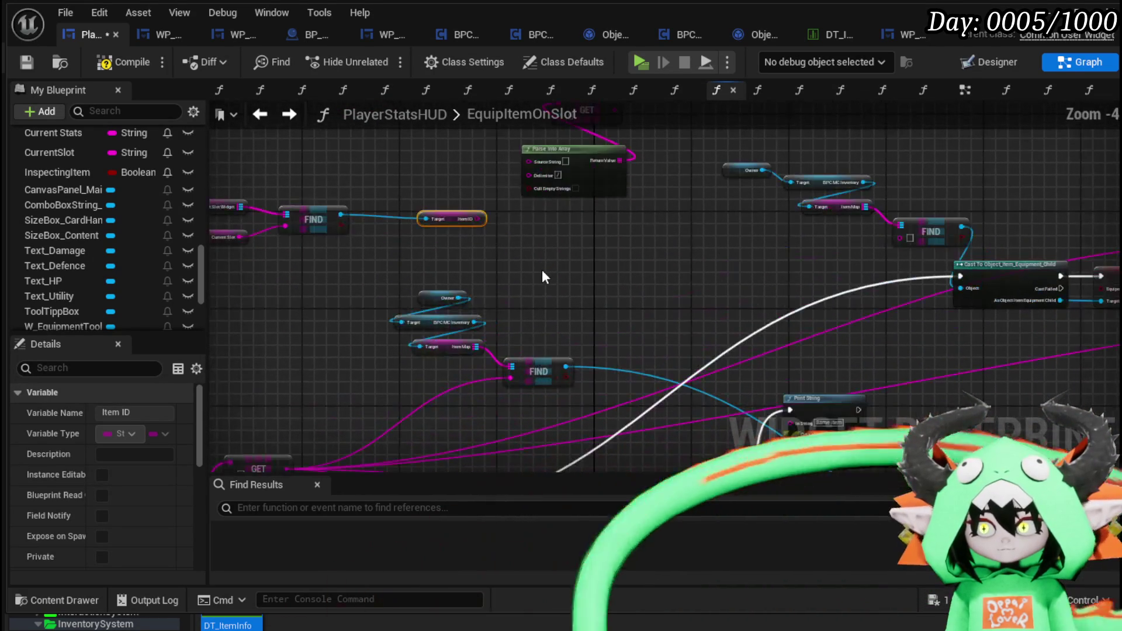
# Wire Item ID into the ItemMap FIND key, tidy the lookup nodes, and save the blueprint
pyautogui.moveTo(479, 218); pyautogui.dragTo(503, 224)
pyautogui.moveTo(892, 239); pyautogui.dragTo(900, 238)
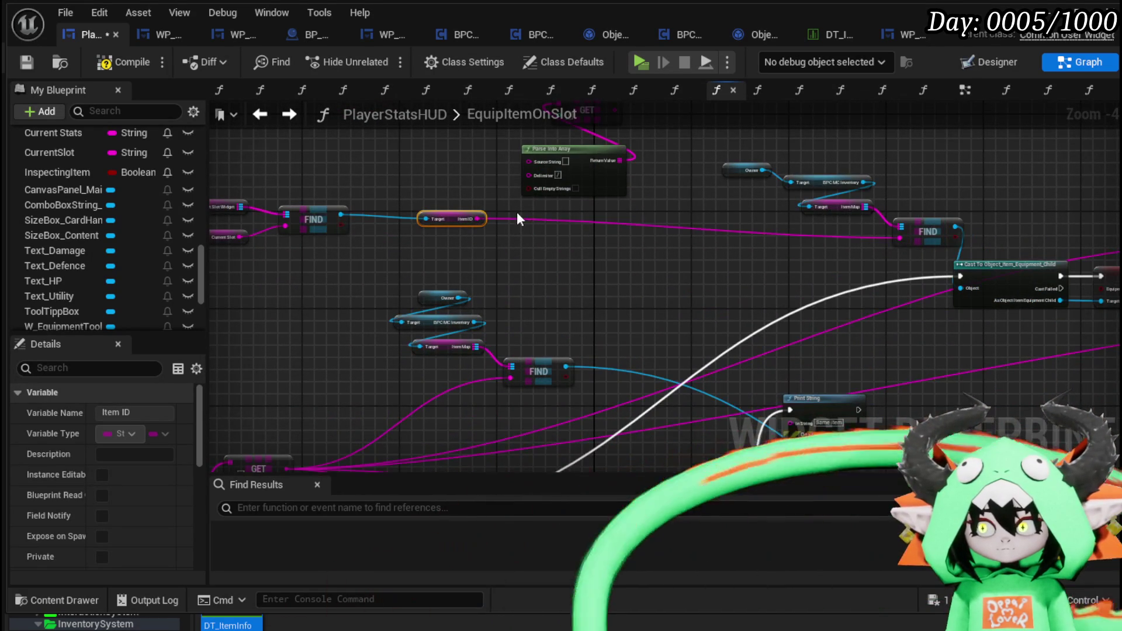
pyautogui.moveTo(461, 218); pyautogui.dragTo(844, 233)
pyautogui.moveTo(495, 225); pyautogui.dragTo(727, 240)
pyautogui.moveTo(321, 288)
pyautogui.mouseDown()
pyautogui.moveTo(375, 250)
pyautogui.moveTo(545, 231)
pyautogui.mouseUp()
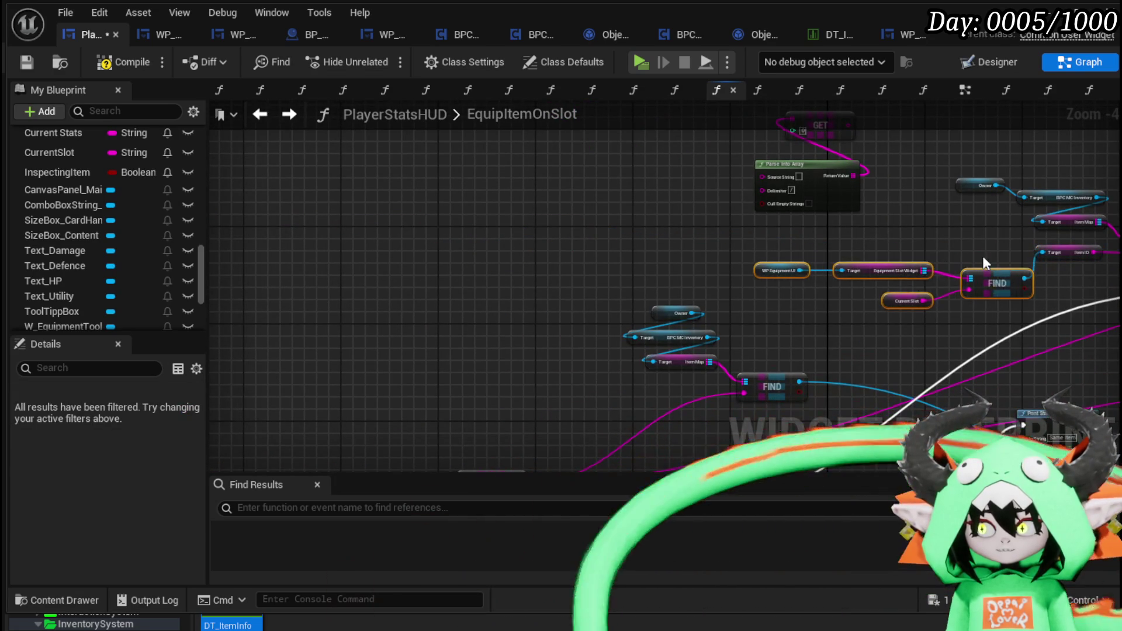
pyautogui.moveTo(983, 255); pyautogui.dragTo(549, 246)
pyautogui.click(549, 246)
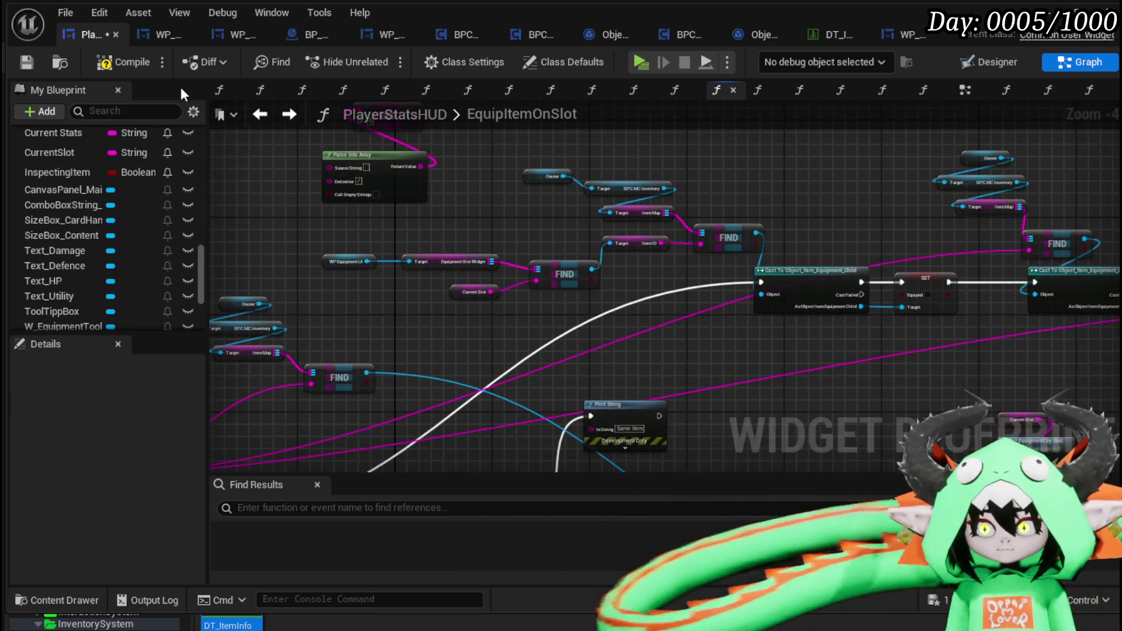
pyautogui.click(25, 66)
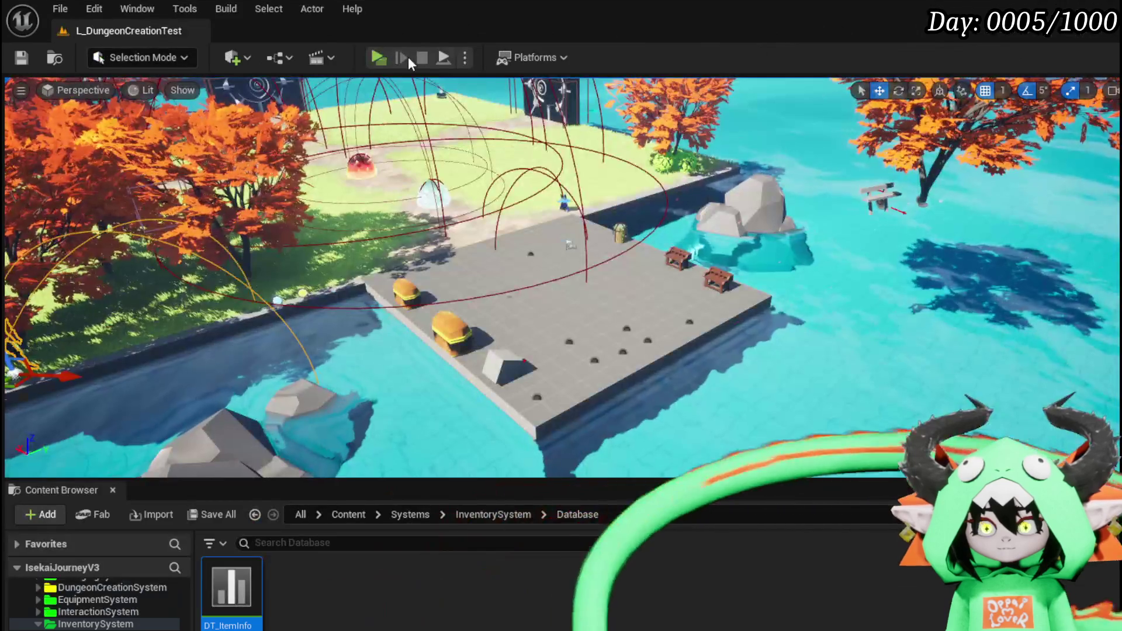
# Play-test the game and equip an Iron_Chest from the Equipment menu's chest grid
pyautogui.click(408, 57)
pyautogui.press('Tab')
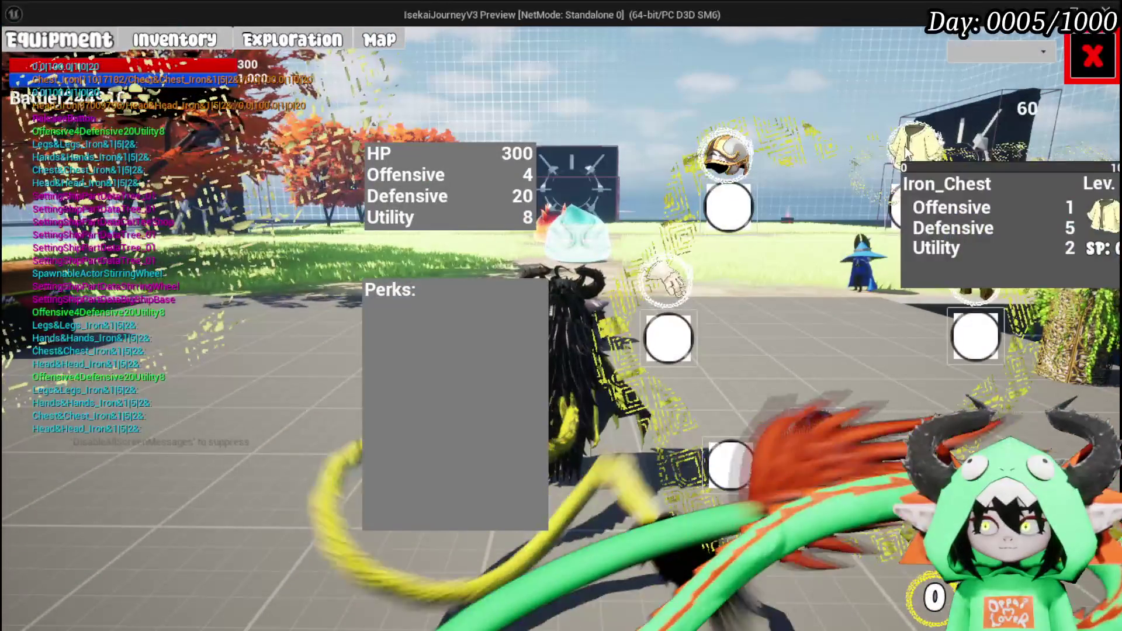
pyautogui.click(904, 146)
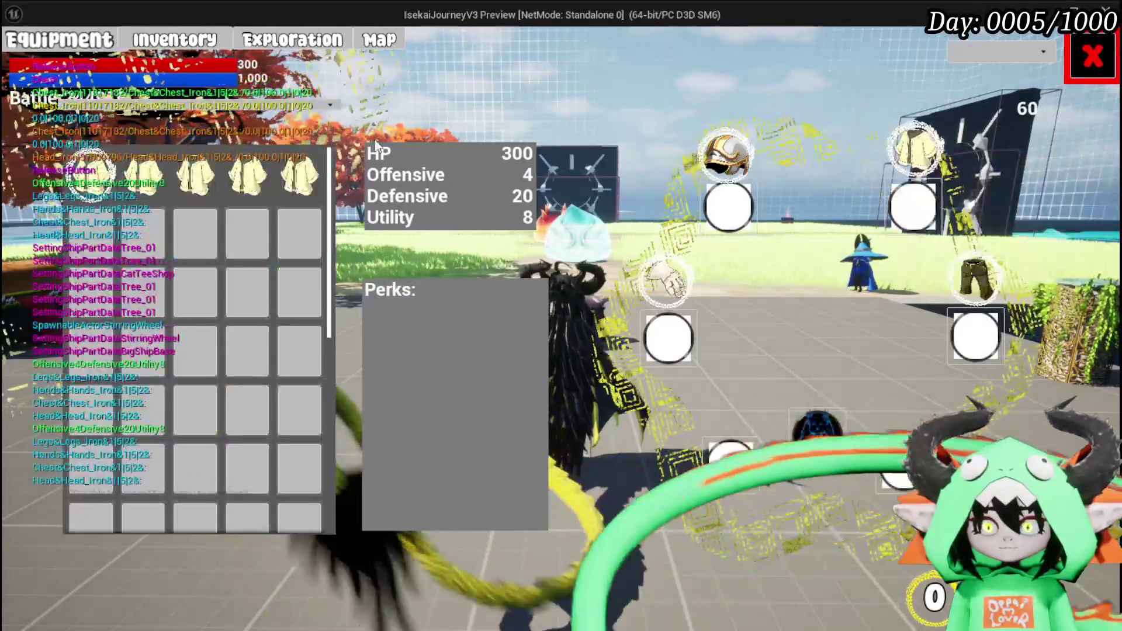
pyautogui.click(299, 172)
pyautogui.click(618, 174)
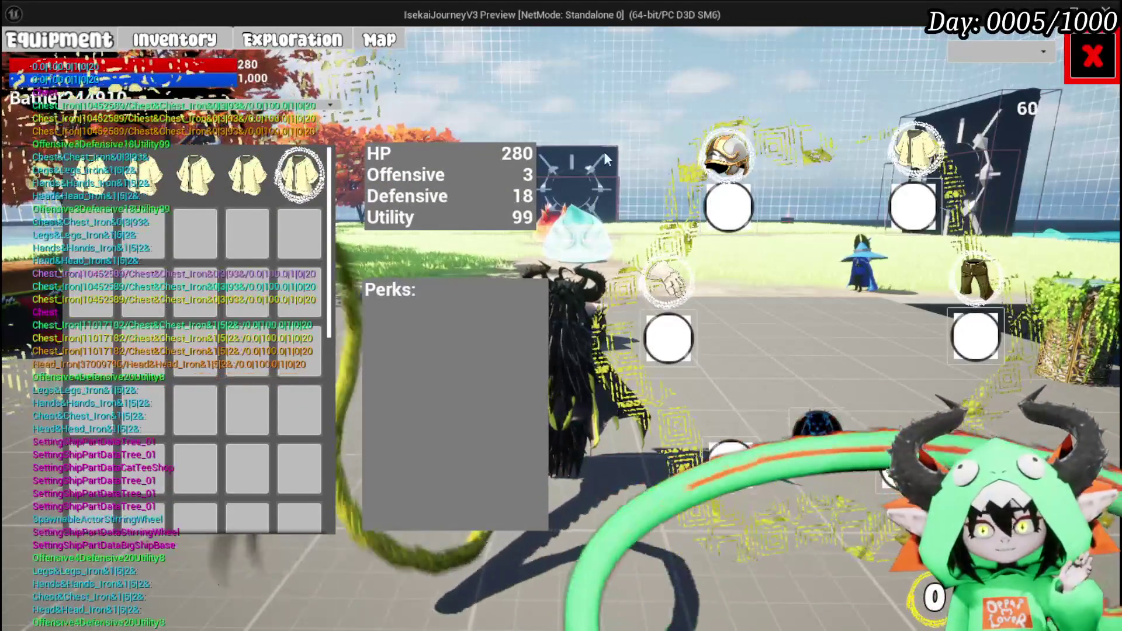
# Stop the play-test and save the L_DungeonCreationTest level
pyautogui.moveTo(151, 173)
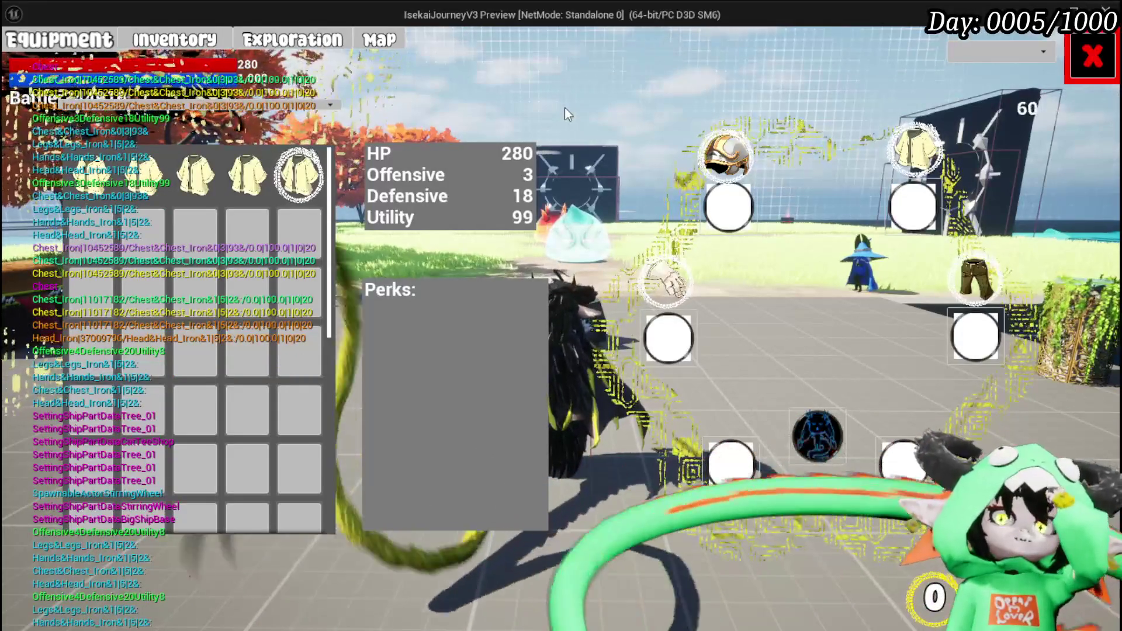
pyautogui.moveTo(250, 174)
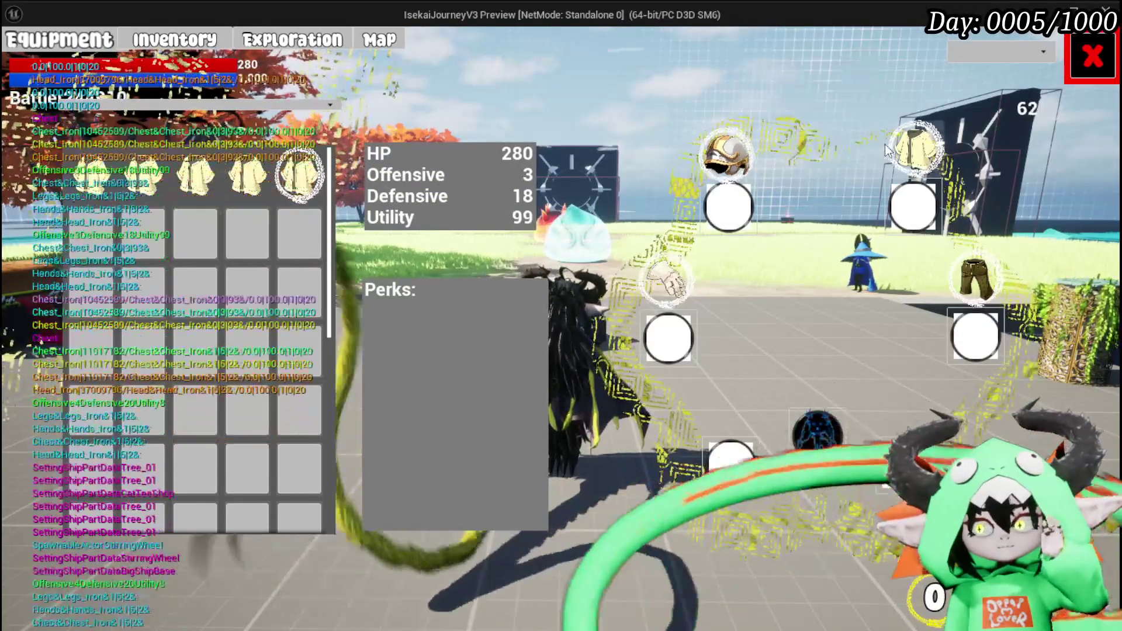
pyautogui.moveTo(174, 191)
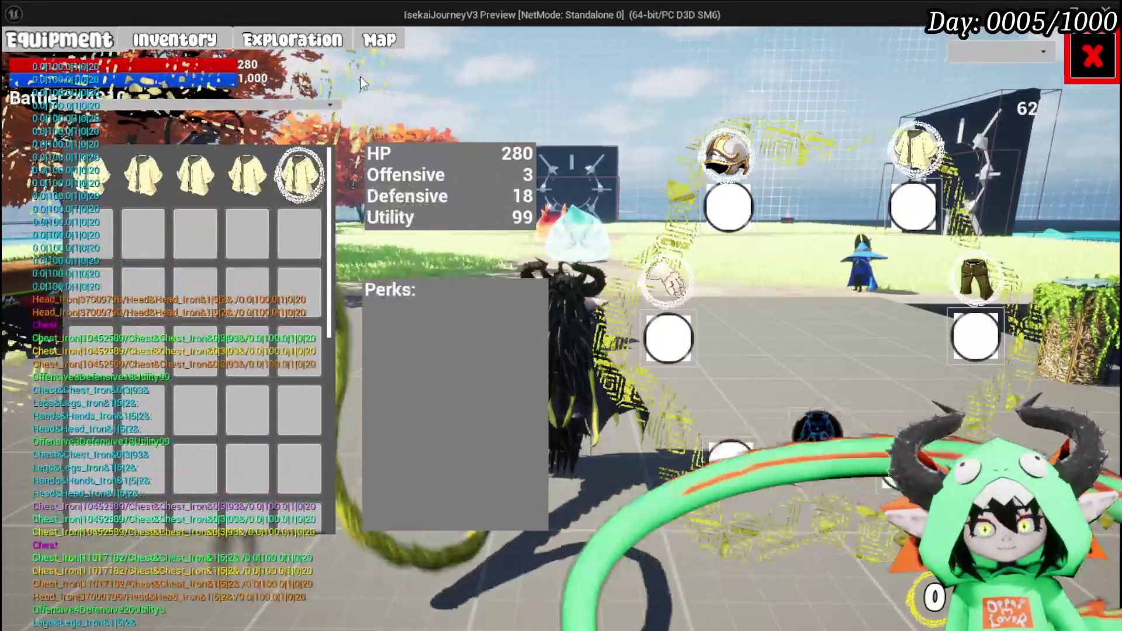
pyautogui.press('Escape')
pyautogui.click(26, 60)
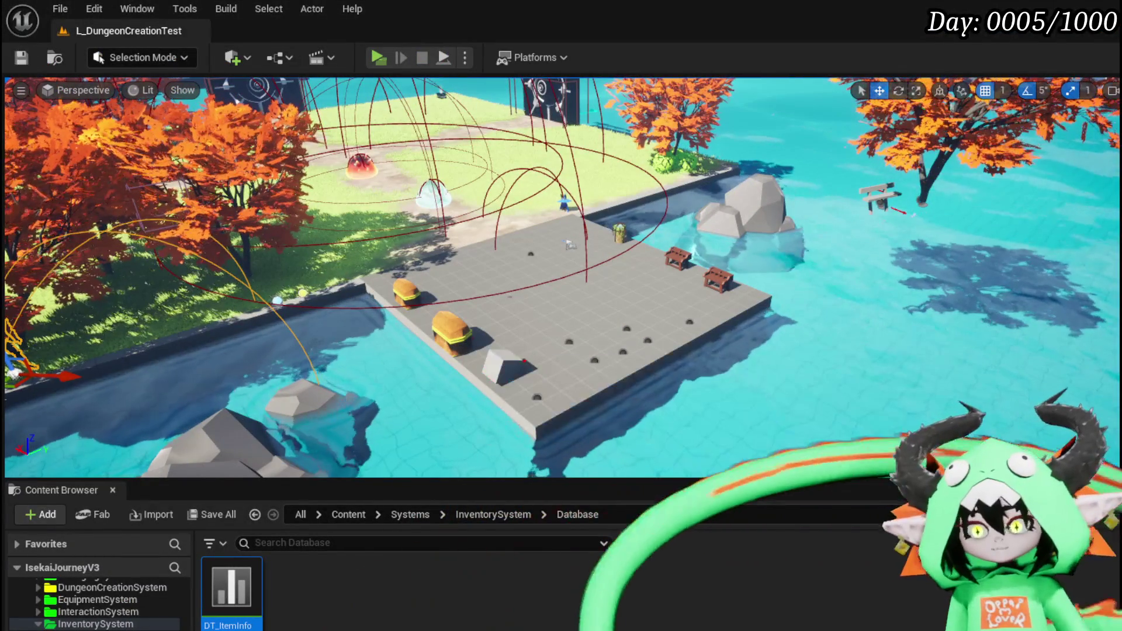
# Add a Fill Equipment Box call to the PlayerStatsHUD EquipItemOnSlot graph
pyautogui.hotkey('alt', 'Tab')
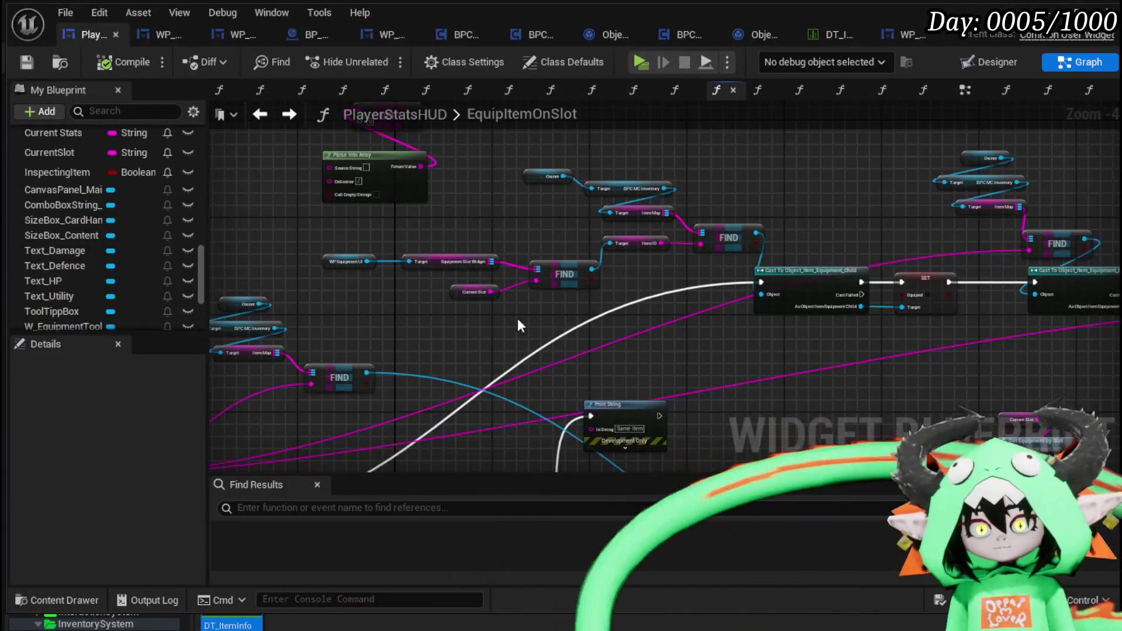
pyautogui.scroll(10, 132, 281)
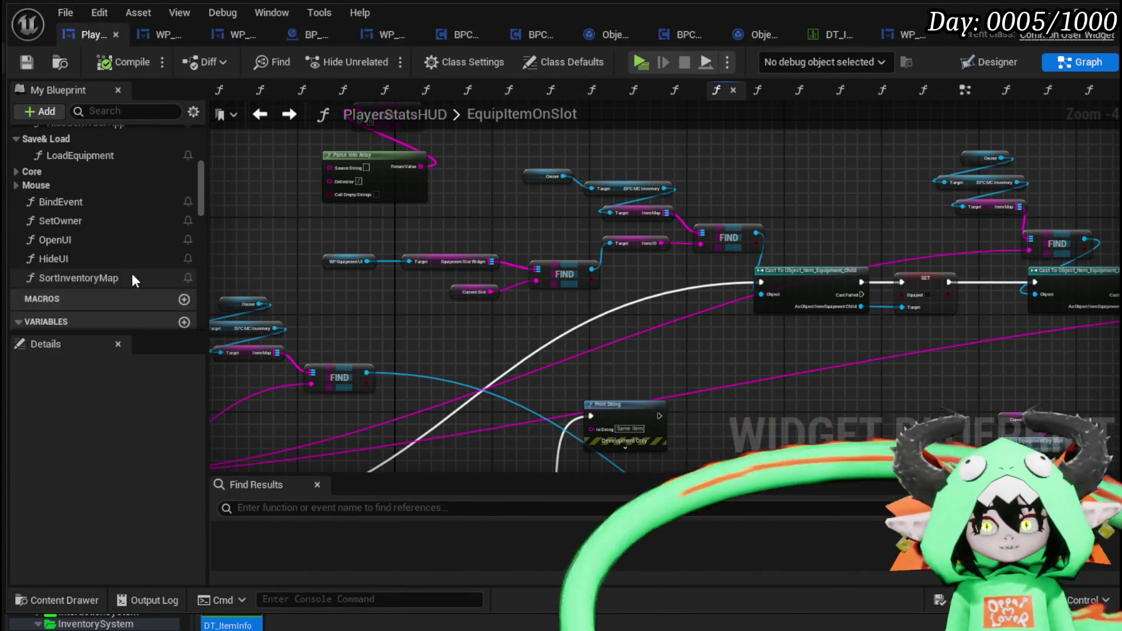
pyautogui.scroll(5, 139, 205)
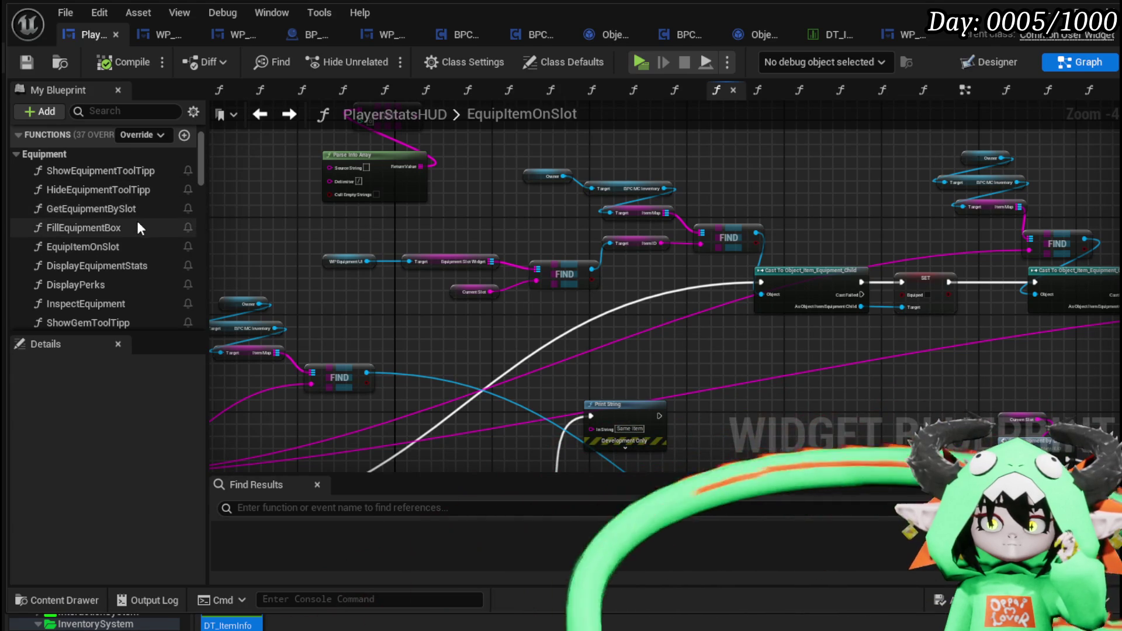
pyautogui.moveTo(103, 229); pyautogui.dragTo(707, 152)
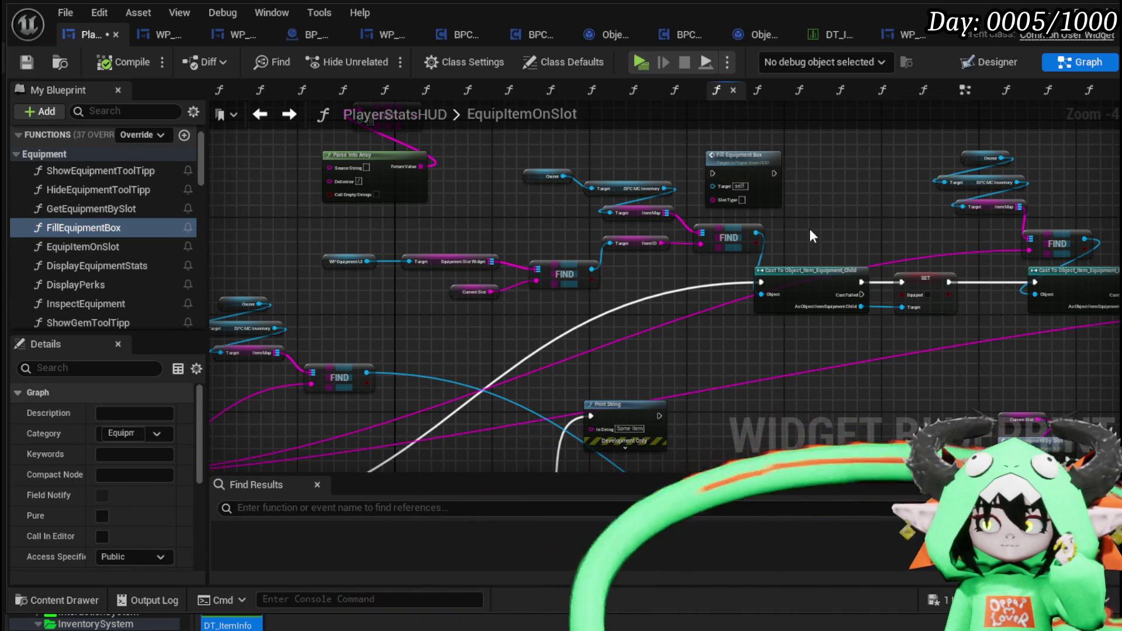
# Feed Current Slot into Slot Type, chain it after Hide Equipment Tool Tipp, and compile
pyautogui.scroll(3, 759, 228)
pyautogui.moveTo(280, 345)
pyautogui.mouseDown()
pyautogui.moveTo(708, 209)
pyautogui.moveTo(777, 206)
pyautogui.moveTo(584, 282)
pyautogui.moveTo(574, 296)
pyautogui.moveTo(499, 261)
pyautogui.mouseUp()
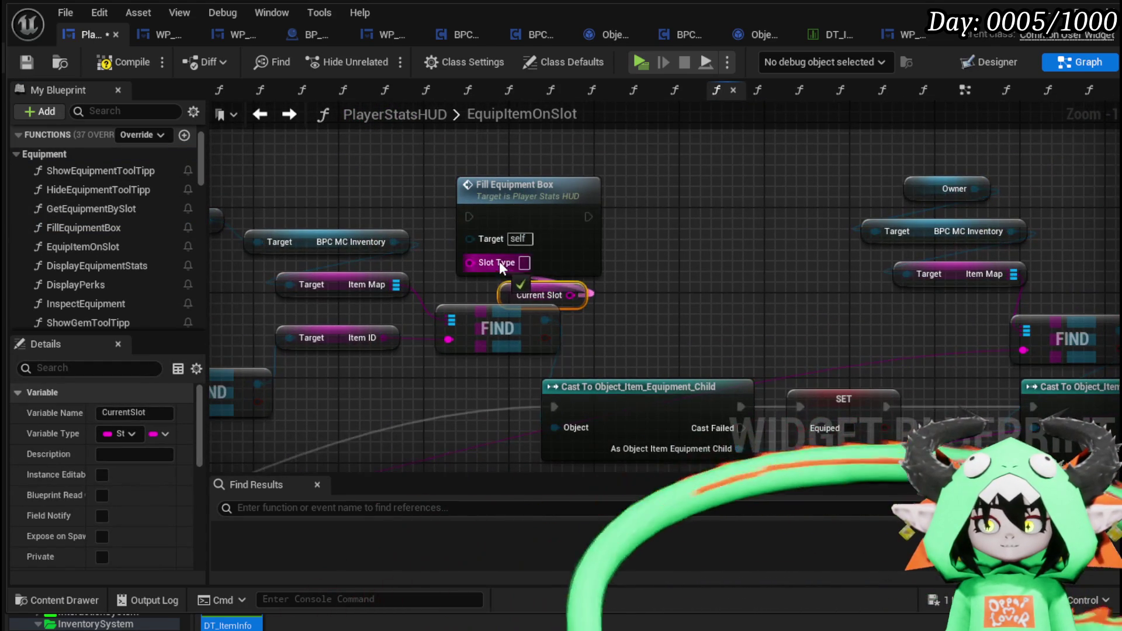
pyautogui.moveTo(528, 213); pyautogui.dragTo(580, 214)
pyautogui.moveTo(590, 288); pyautogui.dragTo(589, 287)
pyautogui.scroll(-2, 589, 287)
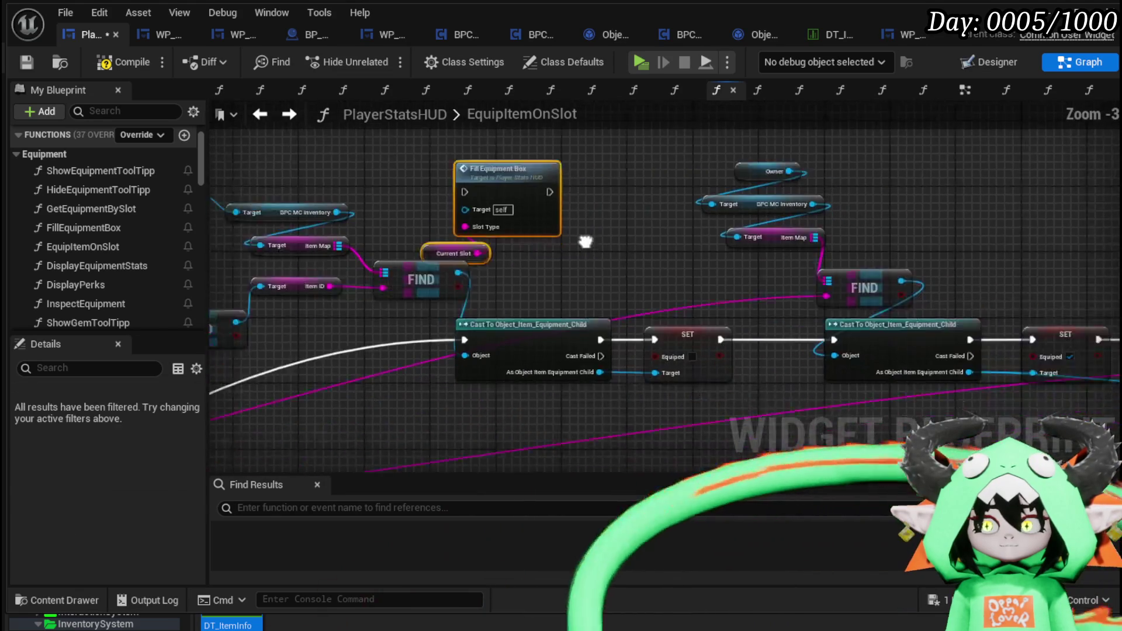
pyautogui.moveTo(497, 167)
pyautogui.mouseDown()
pyautogui.moveTo(464, 161)
pyautogui.moveTo(709, 222)
pyautogui.moveTo(582, 171)
pyautogui.moveTo(597, 183)
pyautogui.mouseUp()
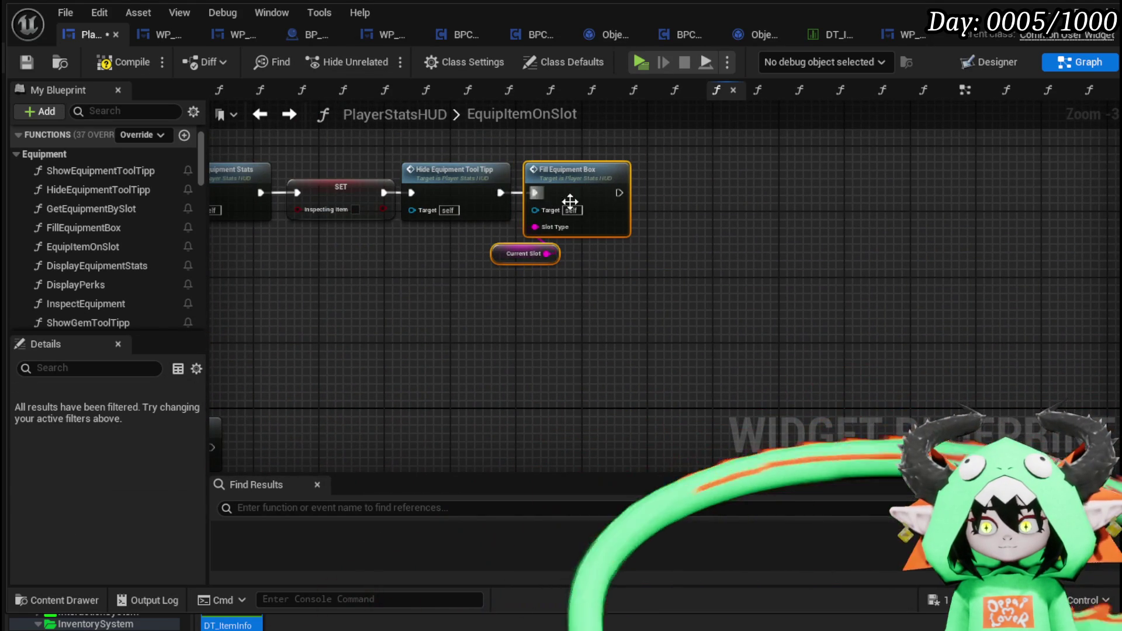
pyautogui.click(130, 63)
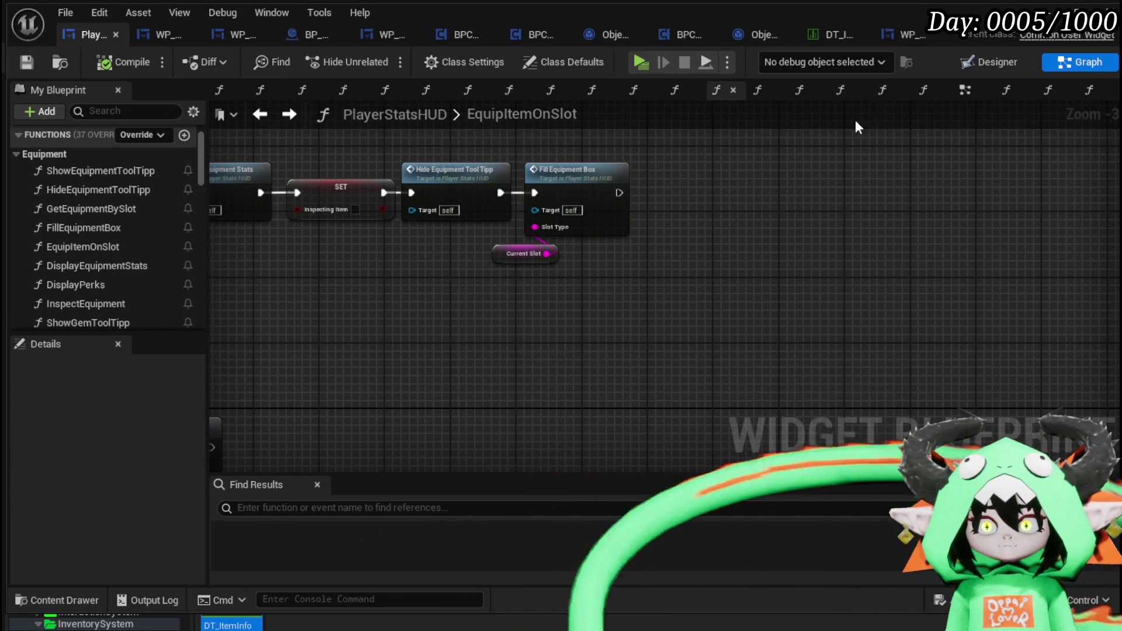
# Equip several Iron_Chests in turn, watching HP change to 1,220, then 940, then the 39/27/5 chest
pyautogui.hotkey('alt', 'Tab')
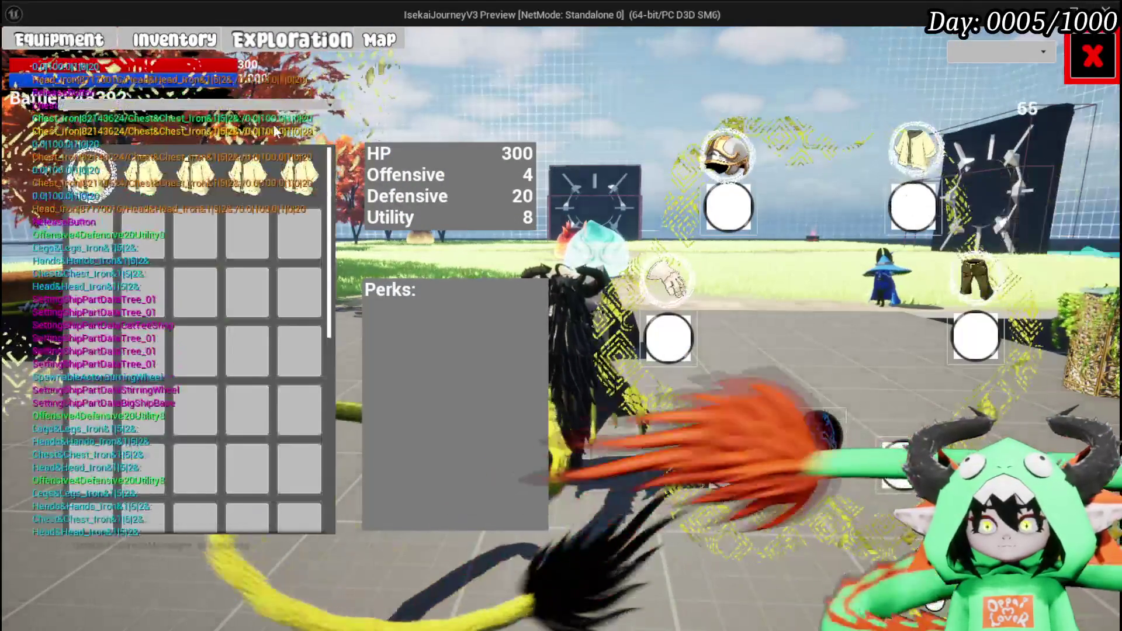
pyautogui.click(310, 184)
pyautogui.click(591, 189)
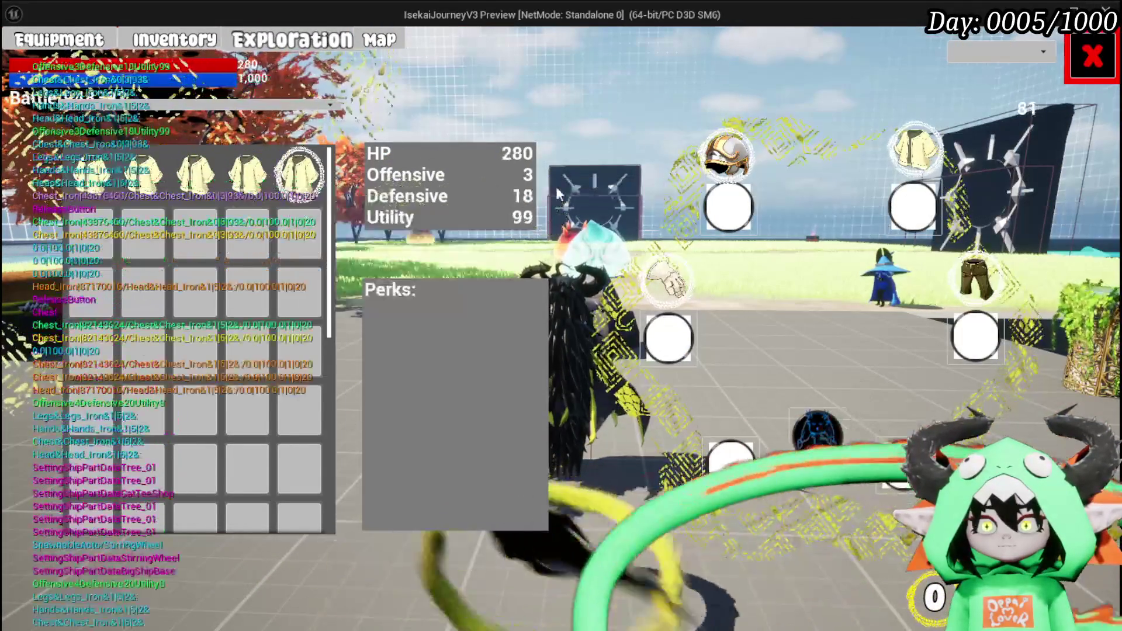
pyautogui.click(299, 169)
pyautogui.click(585, 166)
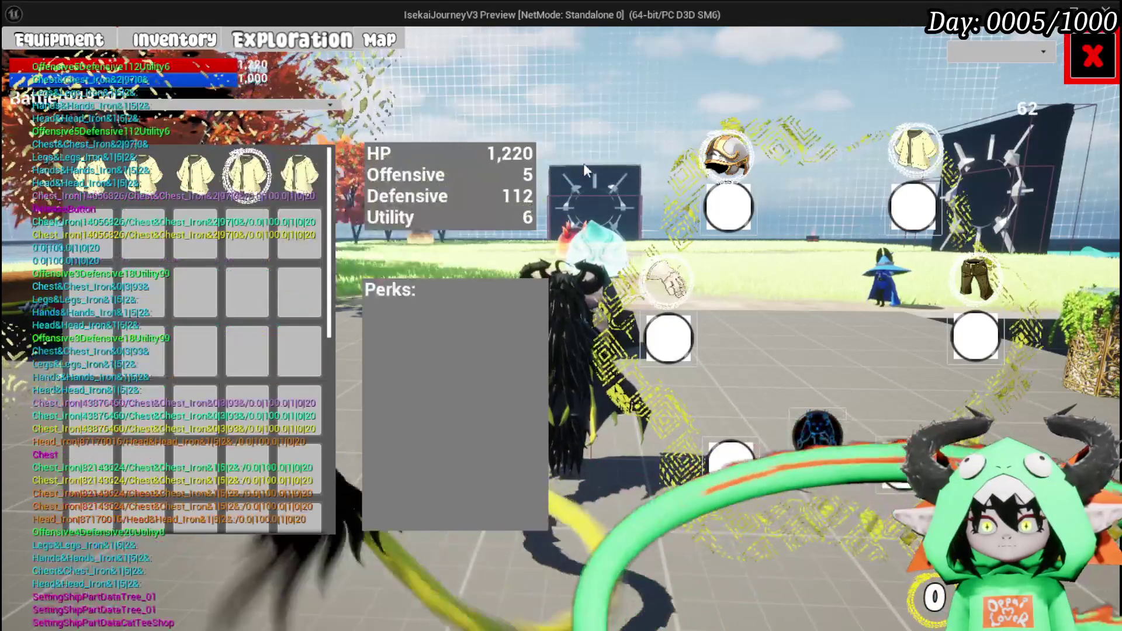
pyautogui.click(246, 170)
pyautogui.click(528, 155)
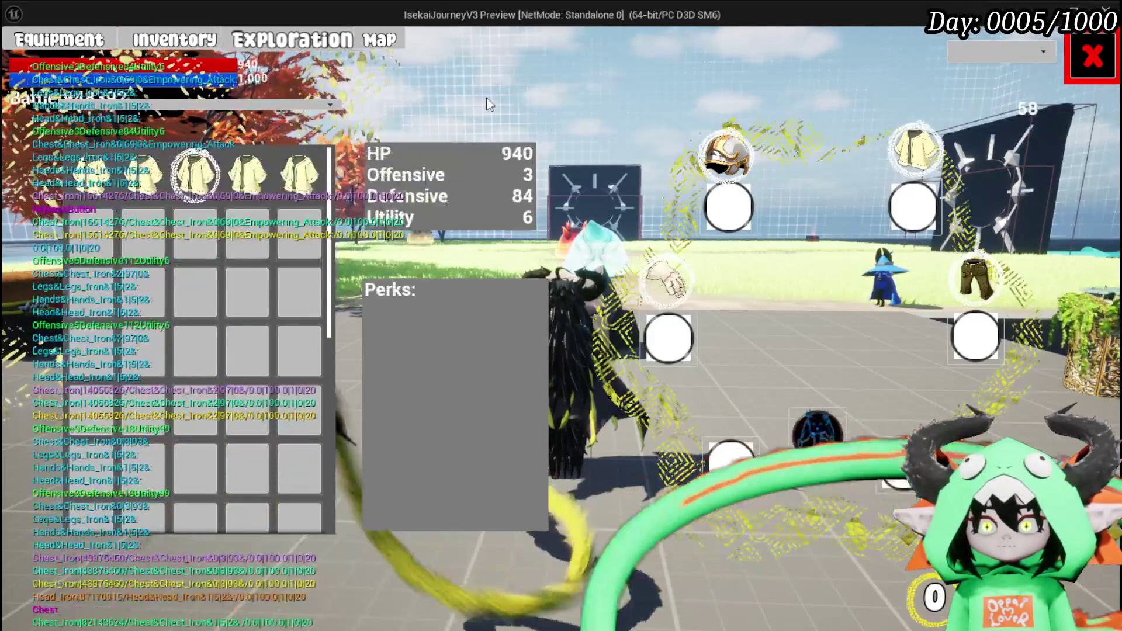
pyautogui.click(213, 190)
pyautogui.click(483, 187)
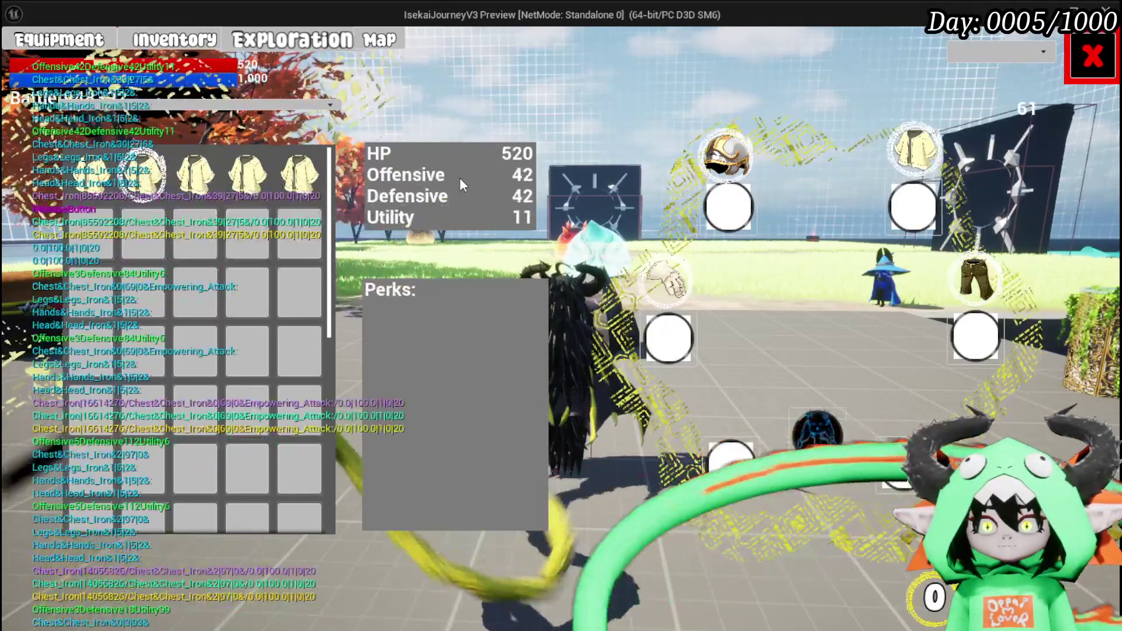
# Equip the 0/69/0 chest, the first chest (HP 300), and the fifth (Utility 99), then inspect others
pyautogui.click(299, 173)
pyautogui.click(247, 173)
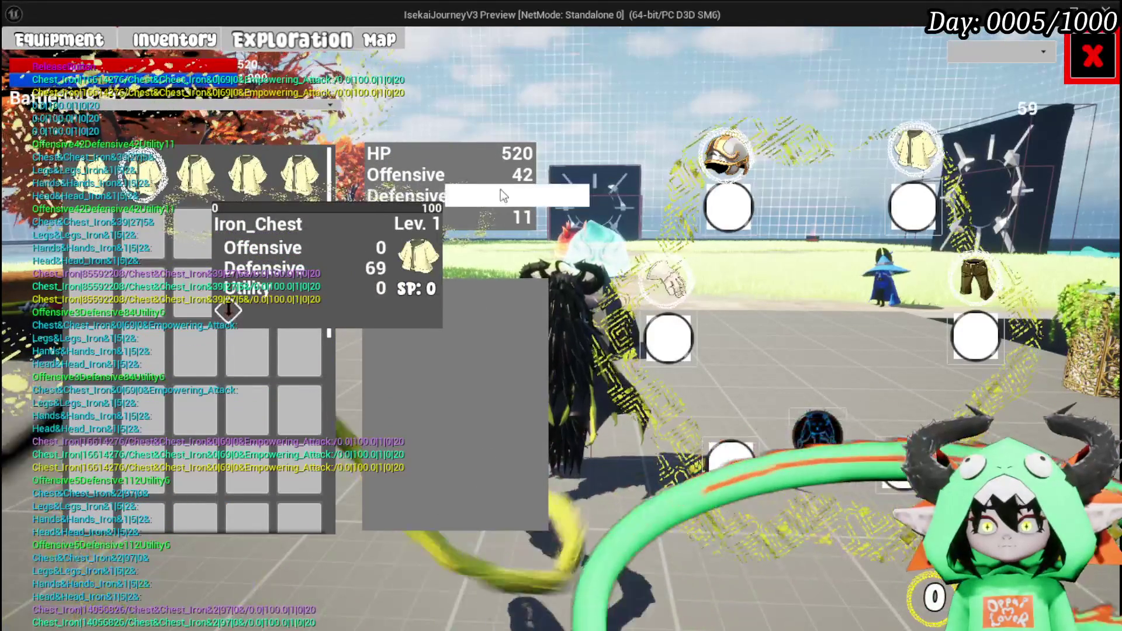
pyautogui.click(500, 189)
pyautogui.click(90, 174)
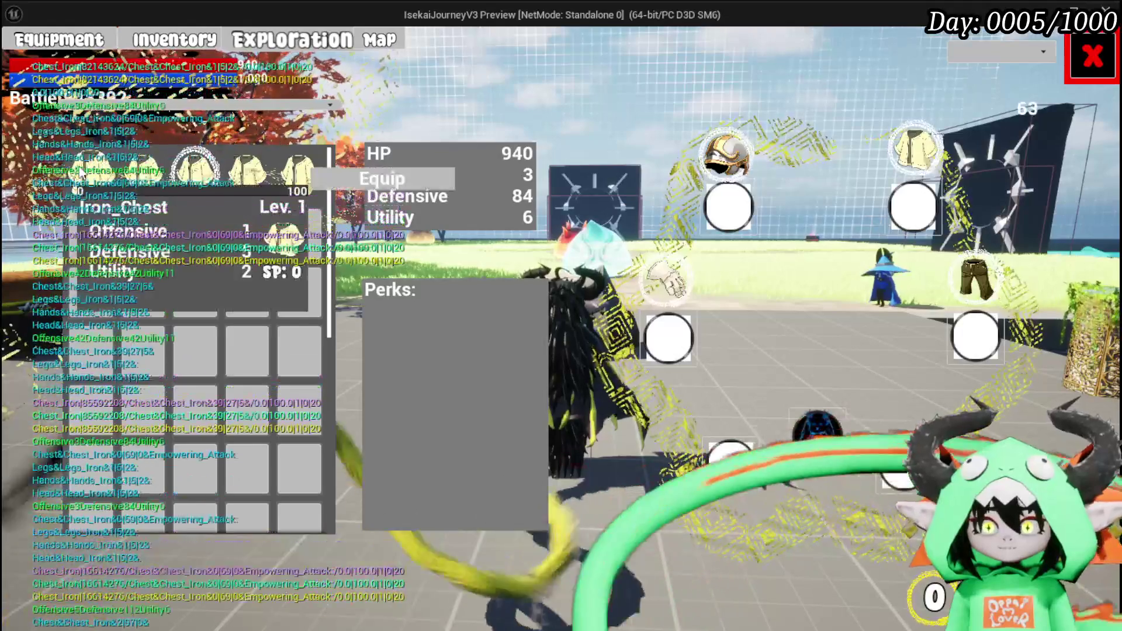
pyautogui.click(375, 173)
pyautogui.click(299, 172)
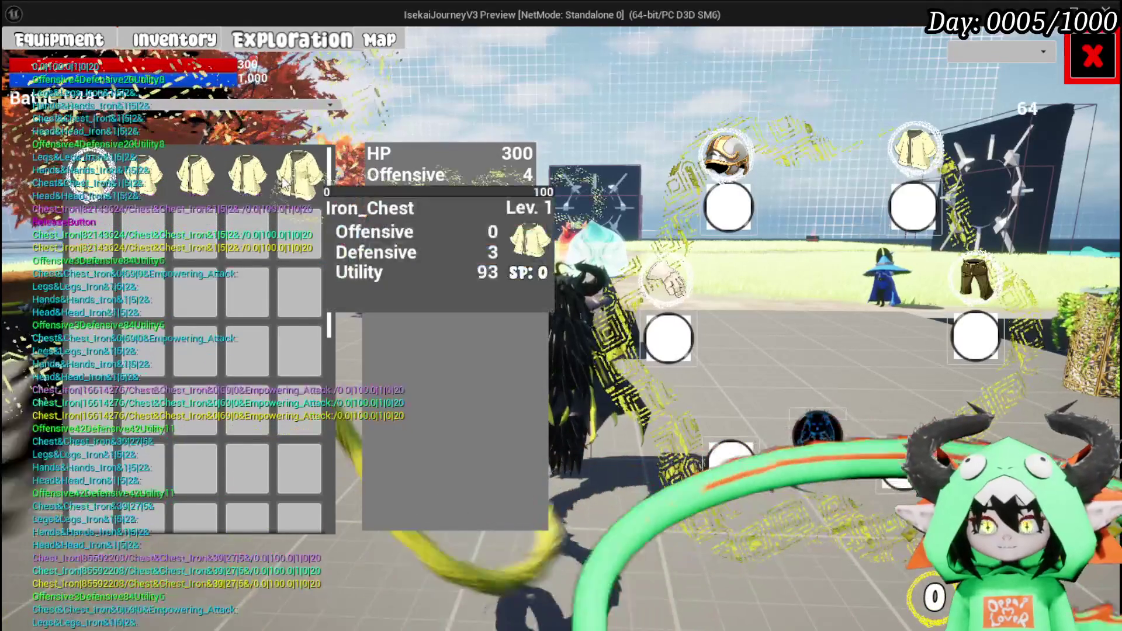
pyautogui.click(608, 186)
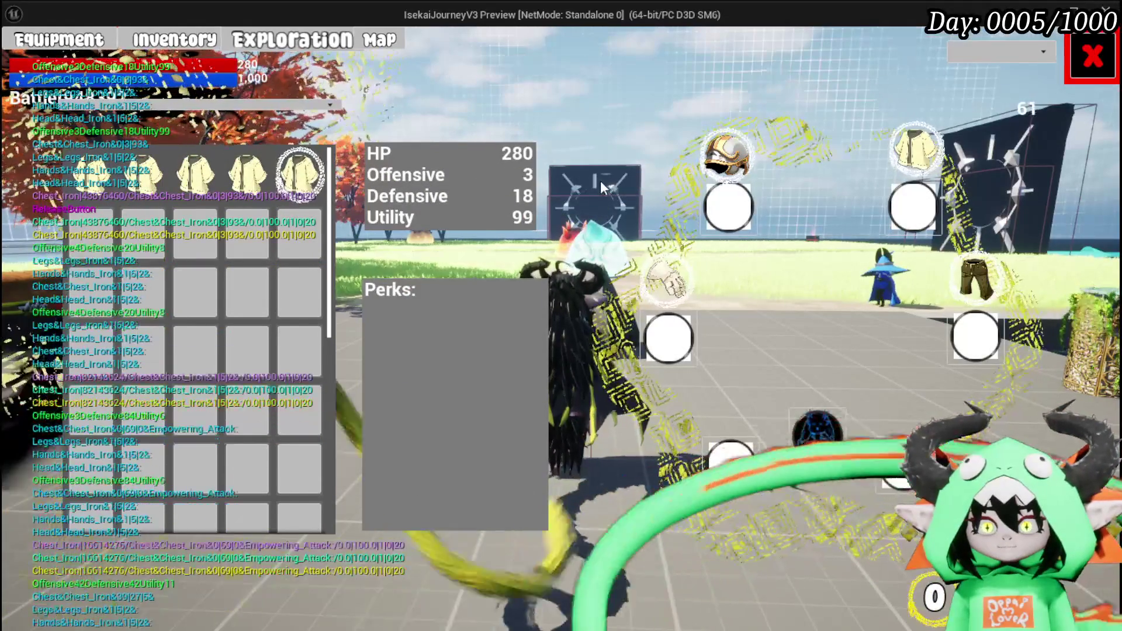
pyautogui.click(247, 174)
pyautogui.click(449, 193)
pyautogui.click(294, 170)
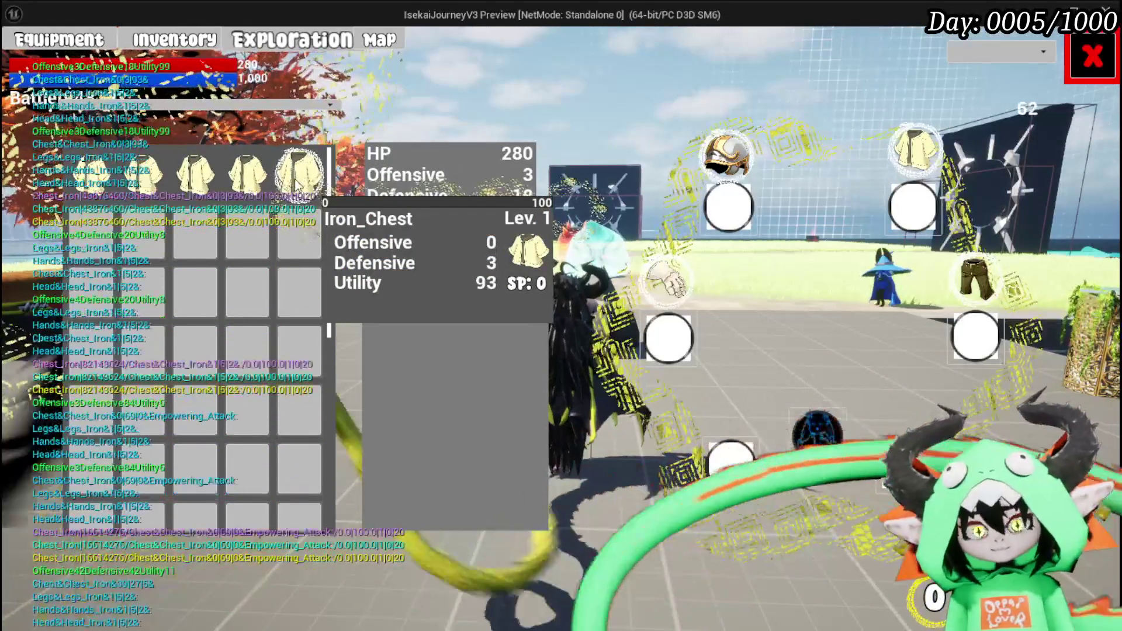
# Stop the play-test, save, and move Current Slot beside Fill Equipment Box in EquipItemOnSlot
pyautogui.press('Escape')
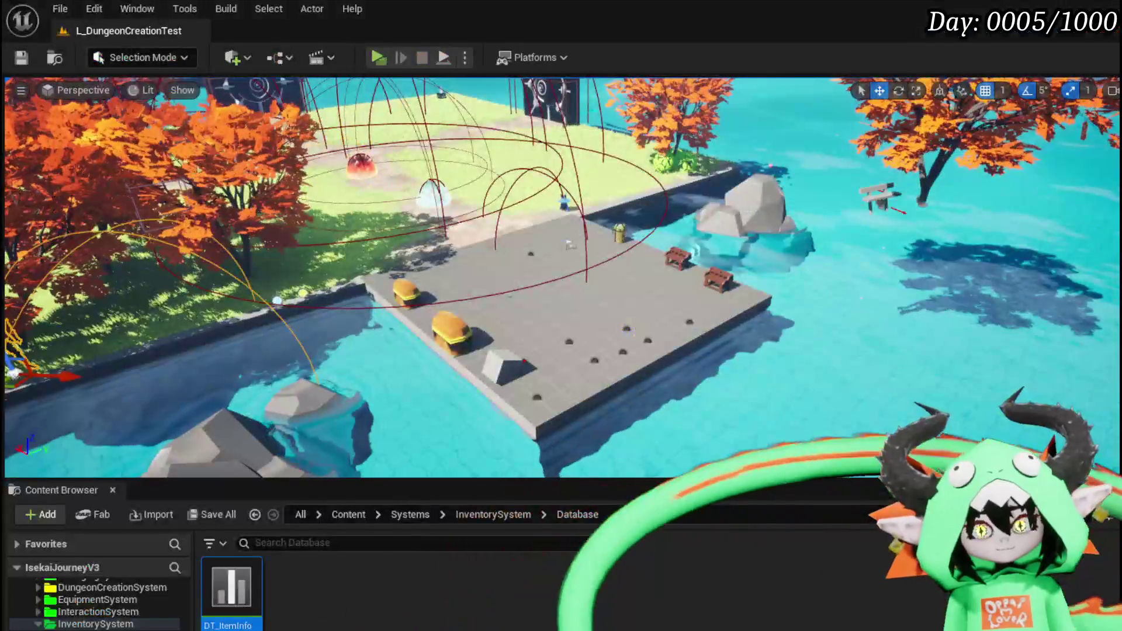
pyautogui.hotkey('ctrl', 's')
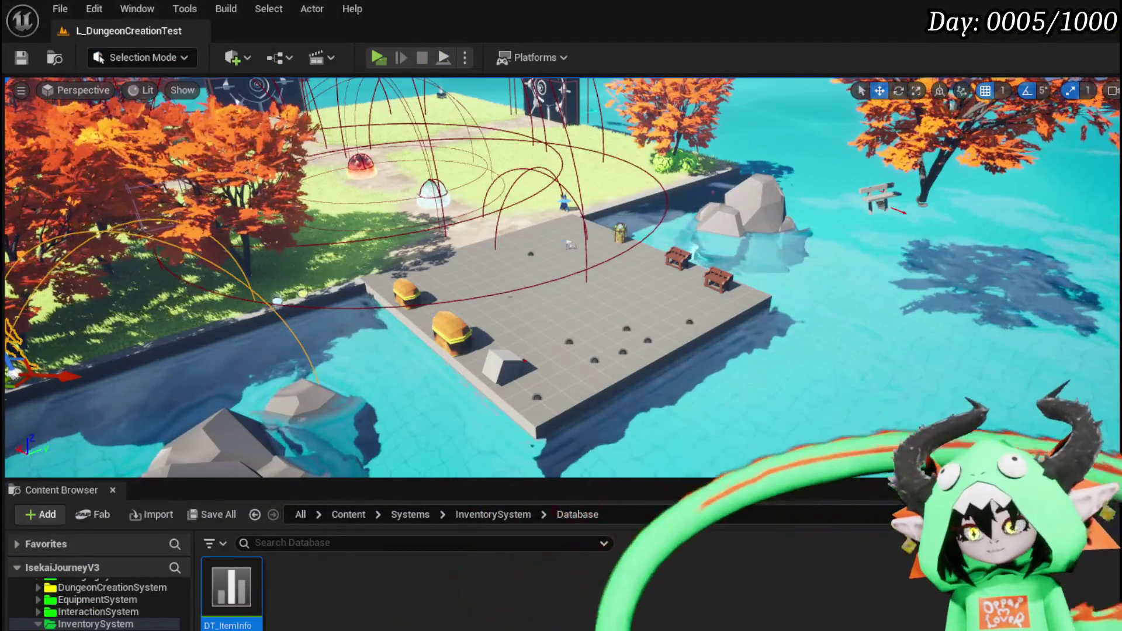
pyautogui.hotkey('alt', 'Tab')
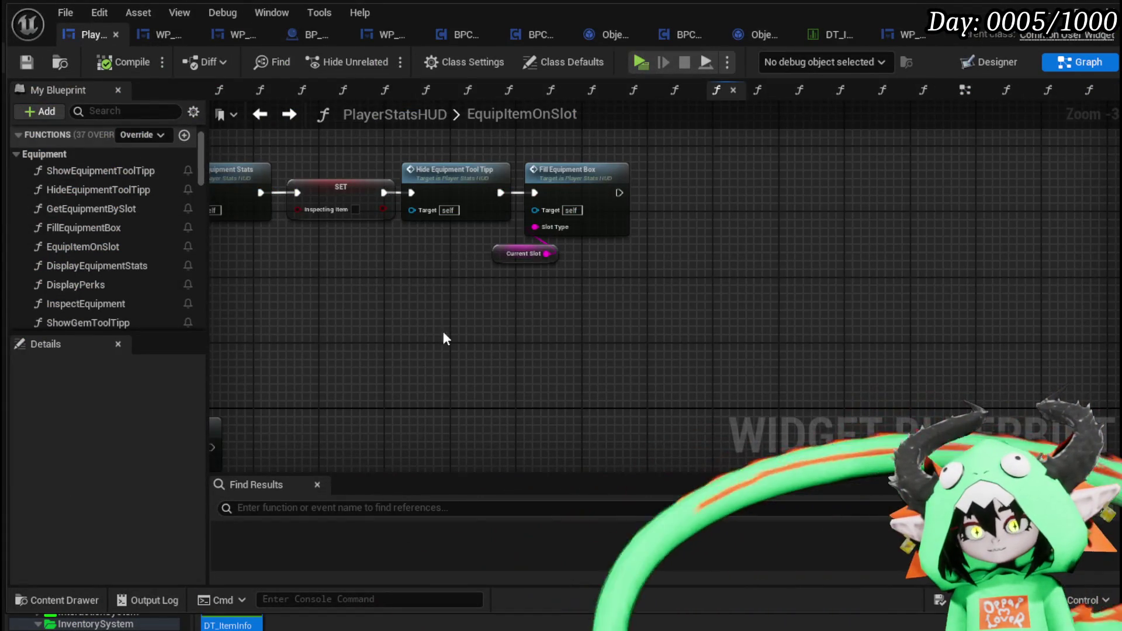
pyautogui.moveTo(450, 343); pyautogui.dragTo(672, 374)
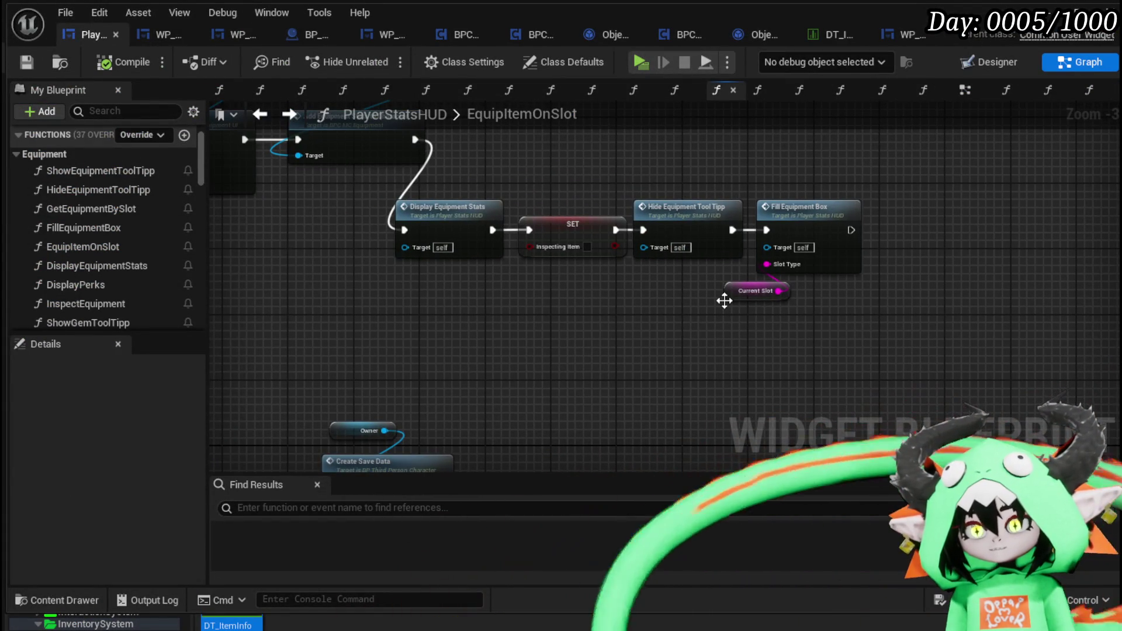
pyautogui.moveTo(724, 300); pyautogui.dragTo(757, 298)
pyautogui.click(758, 341)
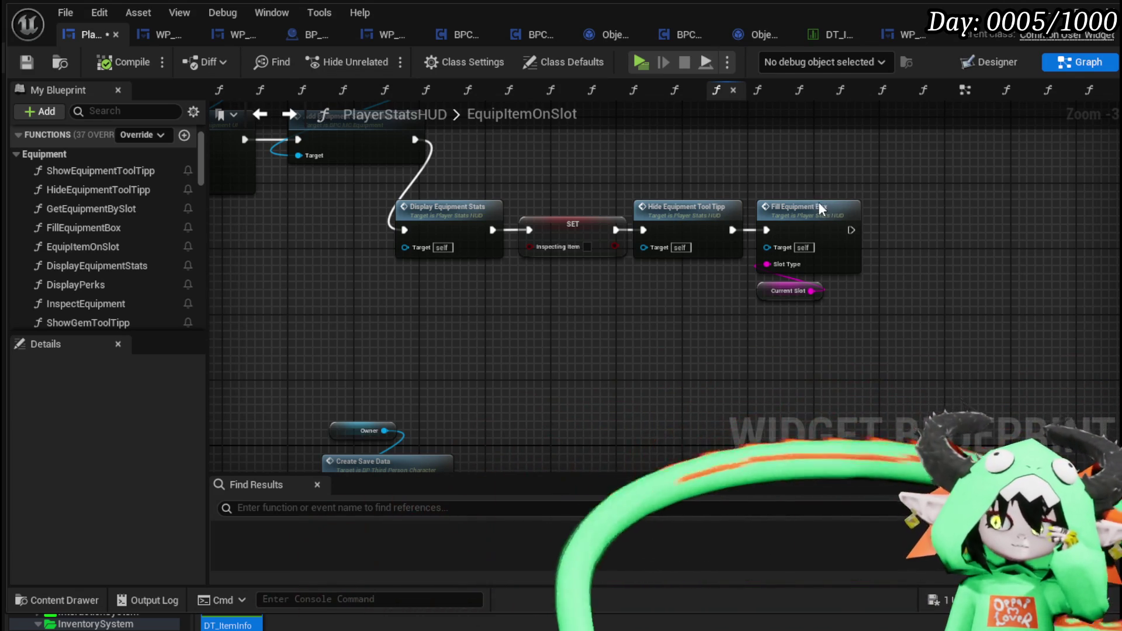
# Open FillEquipmentBox, then drill into AddEquipmentFromInventoryBySlot in WP_EC_ResourceSelection
pyautogui.doubleClick(818, 204)
pyautogui.moveTo(505, 171); pyautogui.dragTo(107, 180)
pyautogui.moveTo(671, 270); pyautogui.dragTo(478, 275)
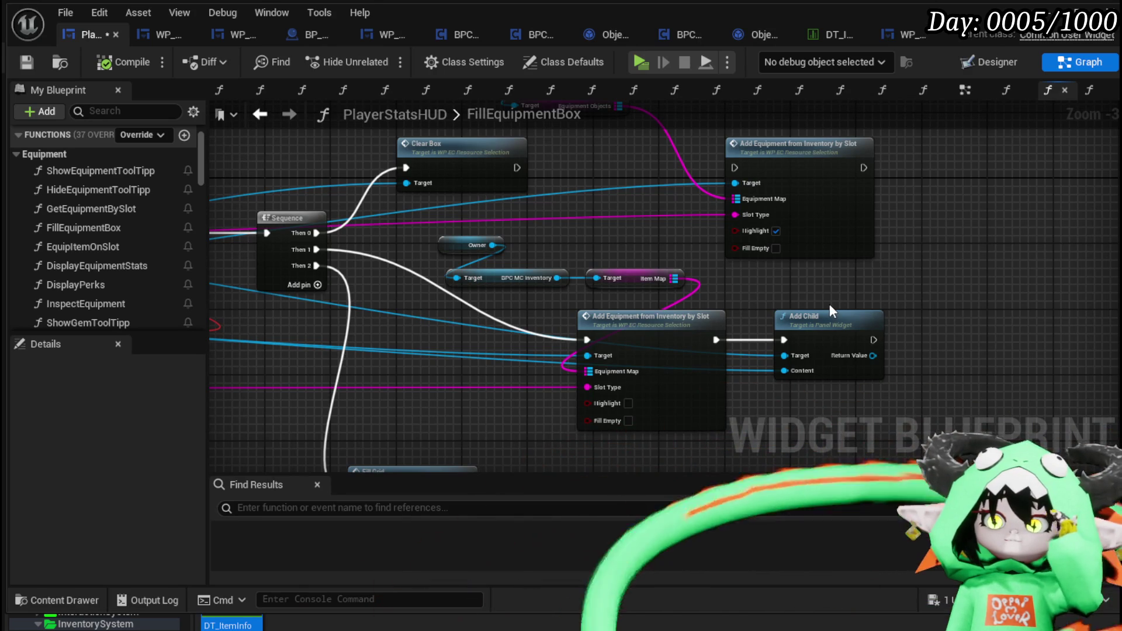
pyautogui.moveTo(833, 310)
pyautogui.mouseDown()
pyautogui.moveTo(743, 351)
pyautogui.moveTo(730, 338)
pyautogui.mouseUp()
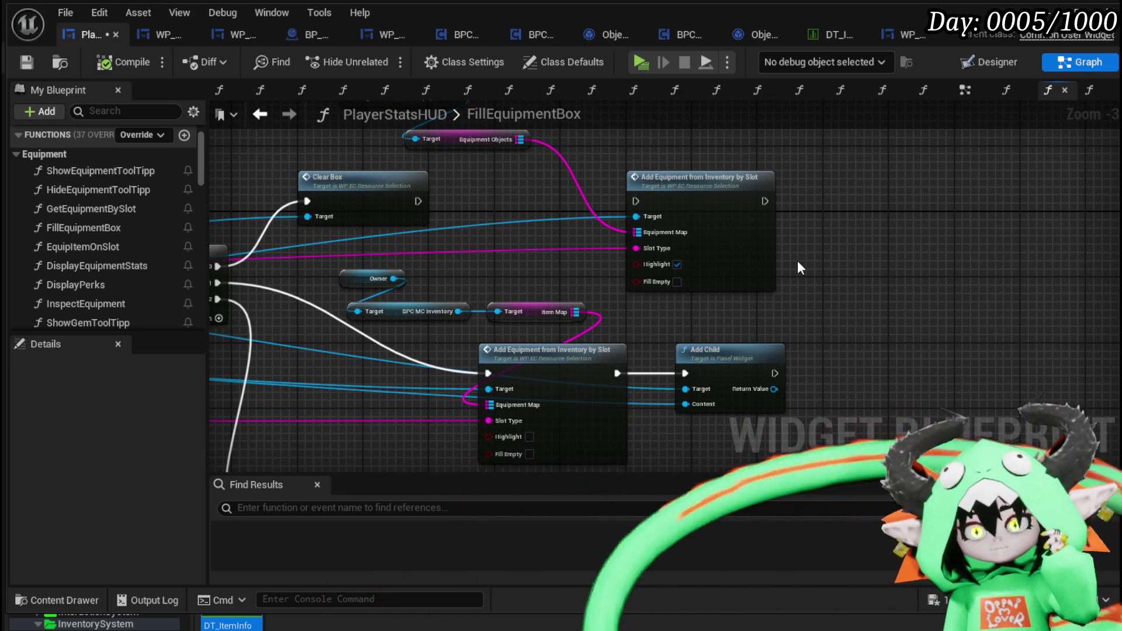
pyautogui.doubleClick(554, 362)
# Pan through the AddEquipmentFromInventoryBySlot graph to centre the Set Equipment Info node
pyautogui.moveTo(558, 345); pyautogui.dragTo(396, 358)
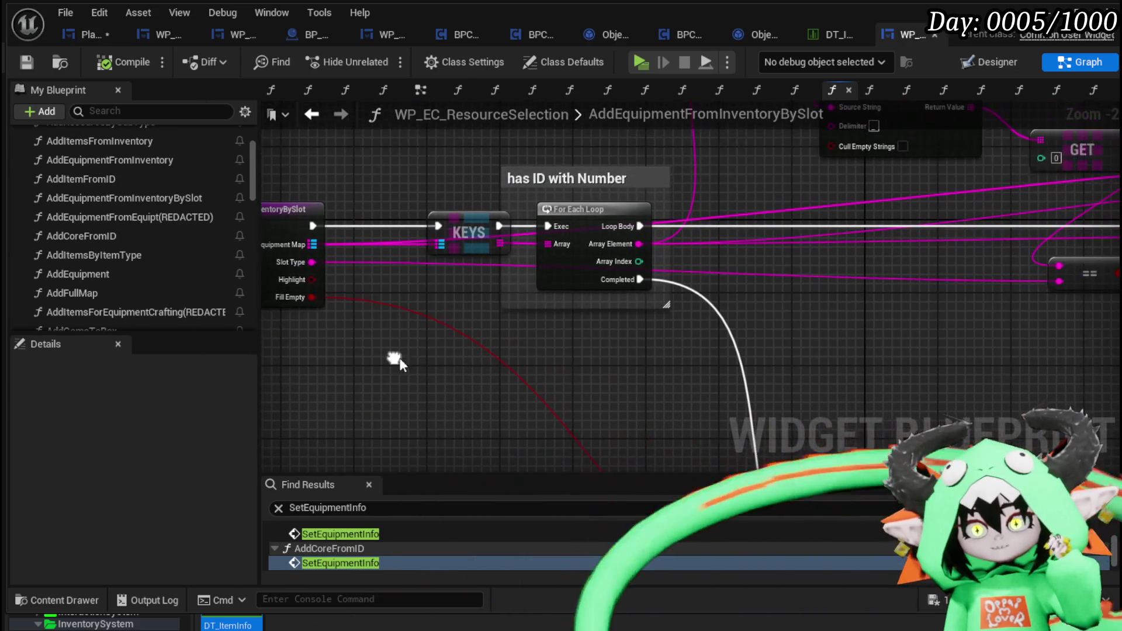
pyautogui.moveTo(531, 348); pyautogui.dragTo(454, 403)
pyautogui.scroll(-2, 650, 275)
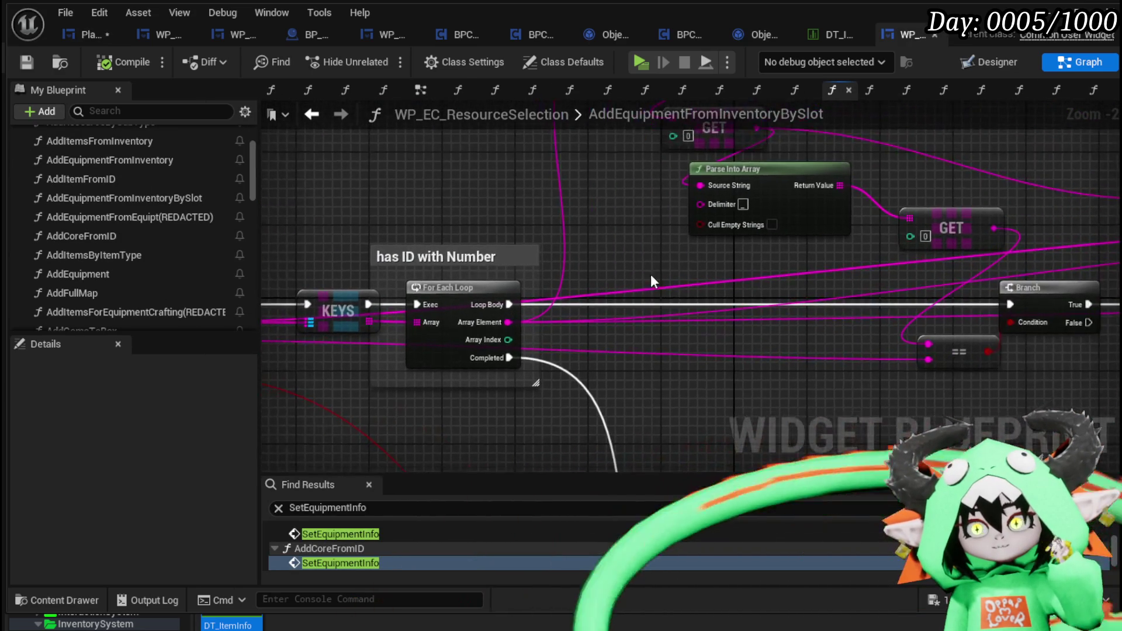
pyautogui.moveTo(840, 255); pyautogui.dragTo(521, 234)
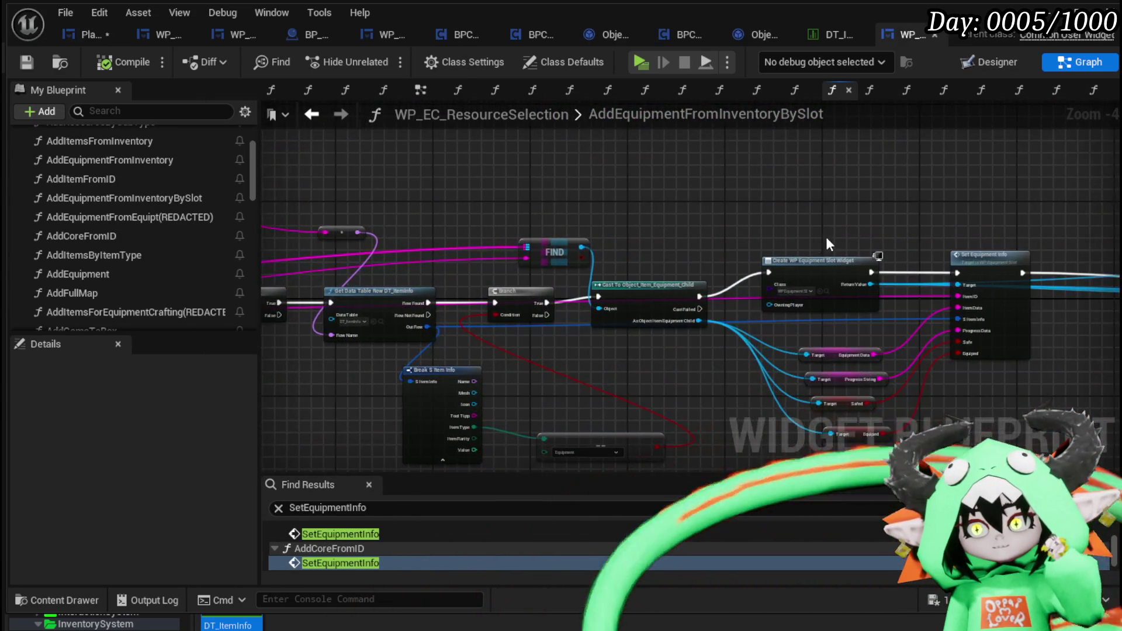
pyautogui.moveTo(830, 258); pyautogui.dragTo(526, 239)
pyautogui.moveTo(895, 244)
pyautogui.mouseDown()
pyautogui.moveTo(574, 206)
pyautogui.moveTo(519, 238)
pyautogui.moveTo(888, 221)
pyautogui.mouseUp()
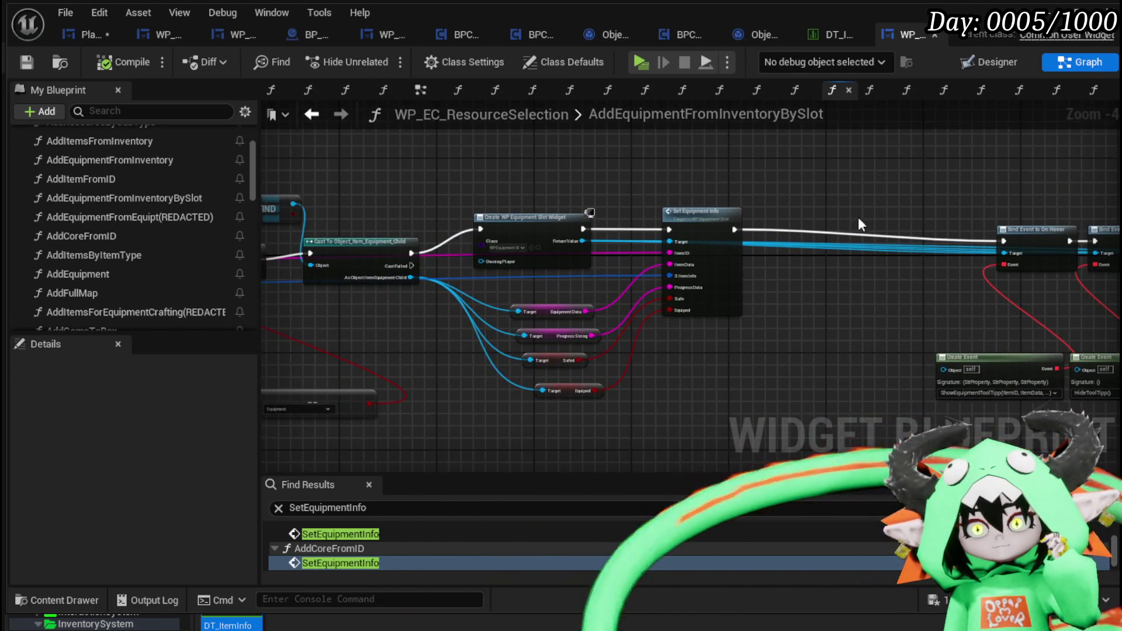
pyautogui.moveTo(538, 180)
pyautogui.mouseDown()
pyautogui.moveTo(835, 193)
pyautogui.moveTo(655, 171)
pyautogui.moveTo(731, 163)
pyautogui.moveTo(931, 175)
pyautogui.mouseUp()
pyautogui.scroll(-2, 388, 237)
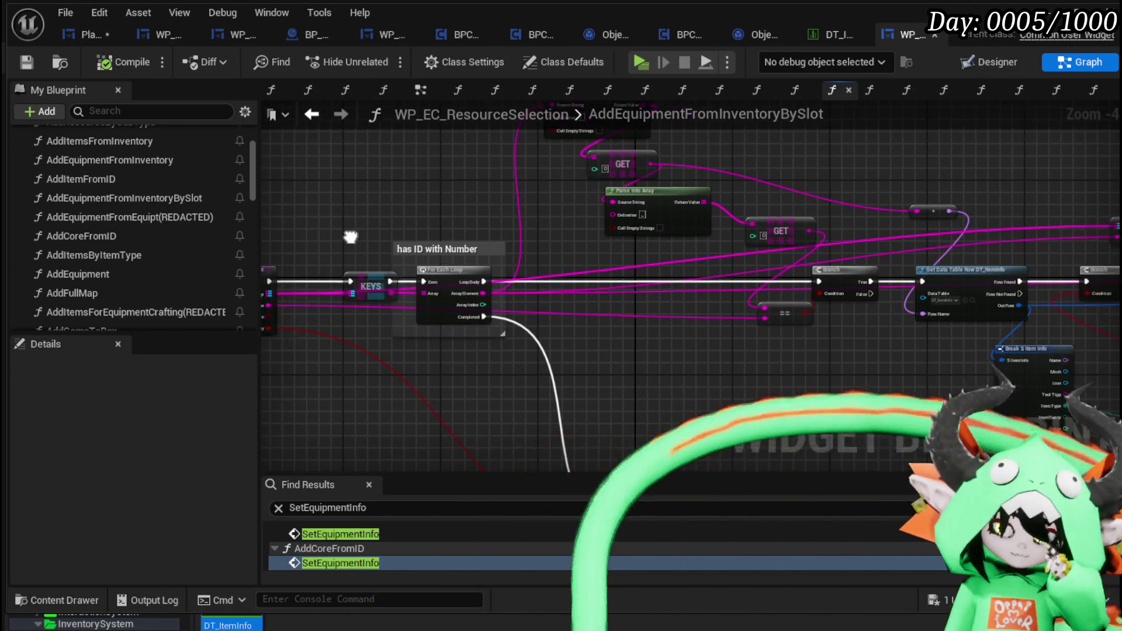
pyautogui.scroll(4, 678, 222)
pyautogui.moveTo(854, 229)
pyautogui.mouseDown()
pyautogui.moveTo(448, 208)
pyautogui.moveTo(666, 225)
pyautogui.moveTo(650, 133)
pyautogui.mouseUp()
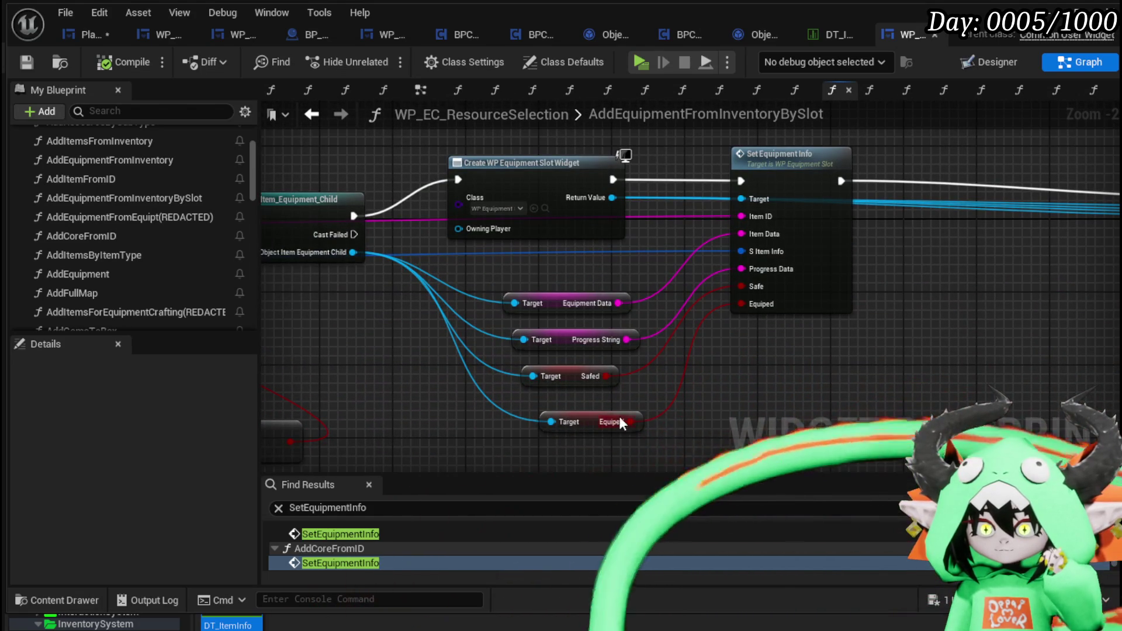
# Add a Branch whose Condition comes from the Equiped value, and make room after the entry node
pyautogui.moveTo(630, 421); pyautogui.dragTo(721, 401)
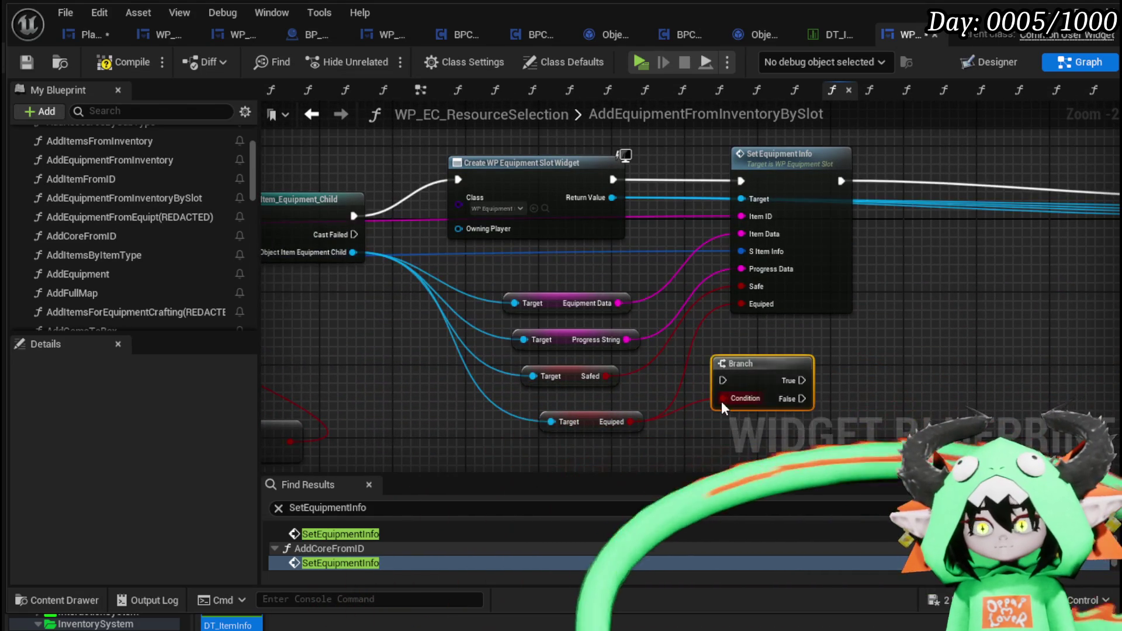
pyautogui.scroll(-3, 632, 363)
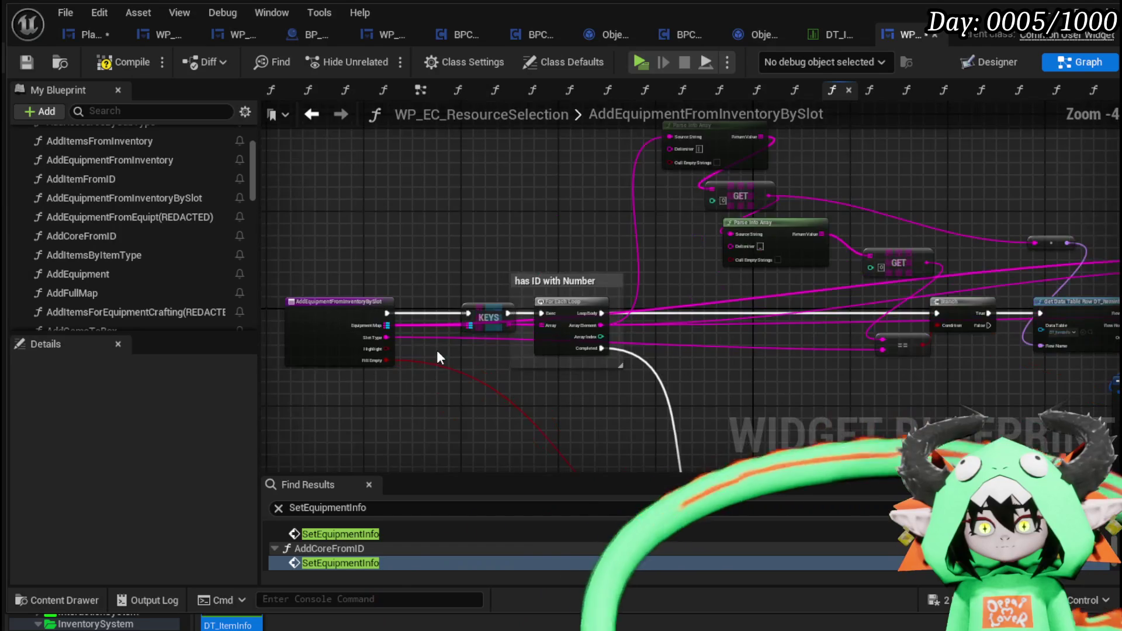
pyautogui.scroll(1, 437, 349)
pyautogui.moveTo(508, 328)
pyautogui.mouseDown()
pyautogui.moveTo(395, 330)
pyautogui.moveTo(470, 316)
pyautogui.mouseUp()
# Place a Sequence node after the function entry and select the row of equipment nodes
pyautogui.write('Sequence')
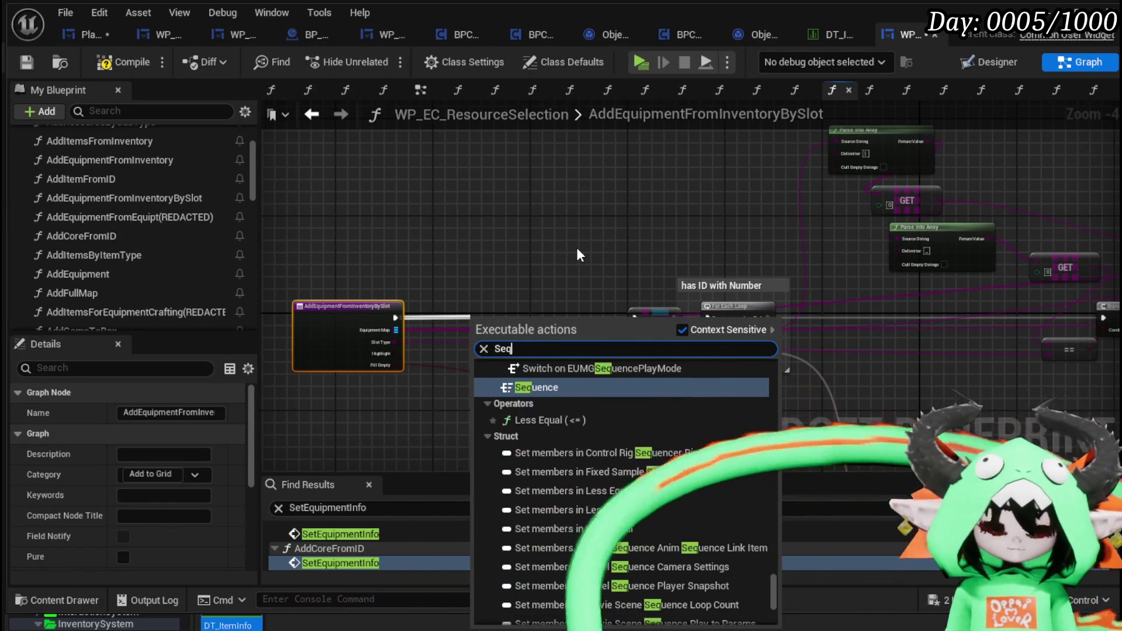
pyautogui.press('Return')
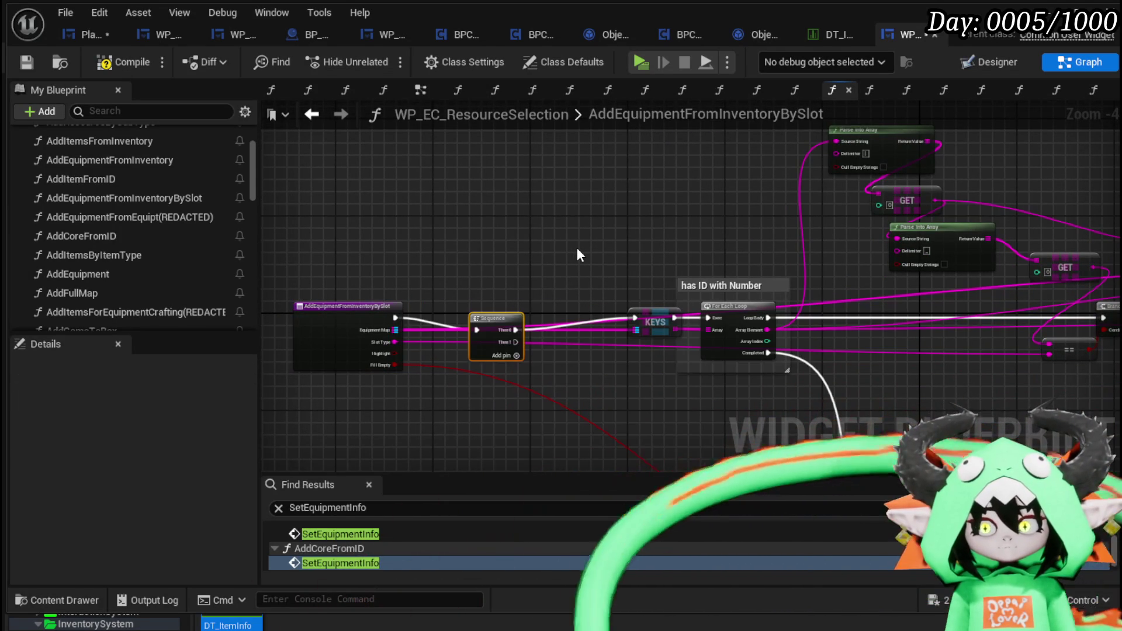
pyautogui.moveTo(492, 319)
pyautogui.mouseDown()
pyautogui.moveTo(505, 257)
pyautogui.moveTo(686, 326)
pyautogui.mouseUp()
pyautogui.scroll(3, 567, 303)
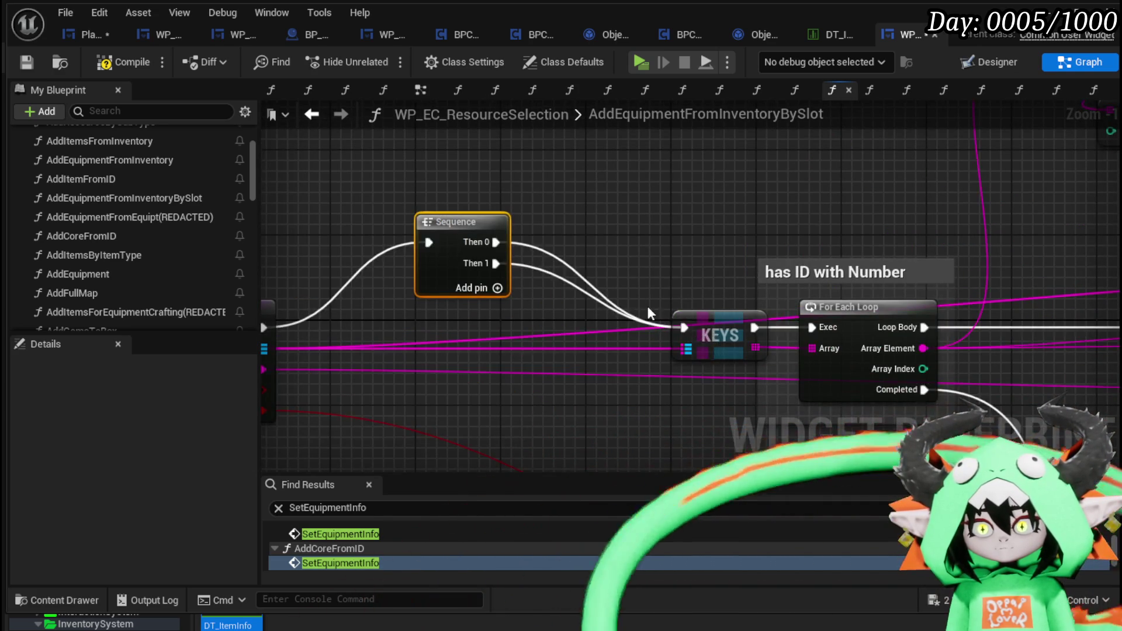
pyautogui.scroll(-5, 686, 327)
pyautogui.scroll(4, 538, 292)
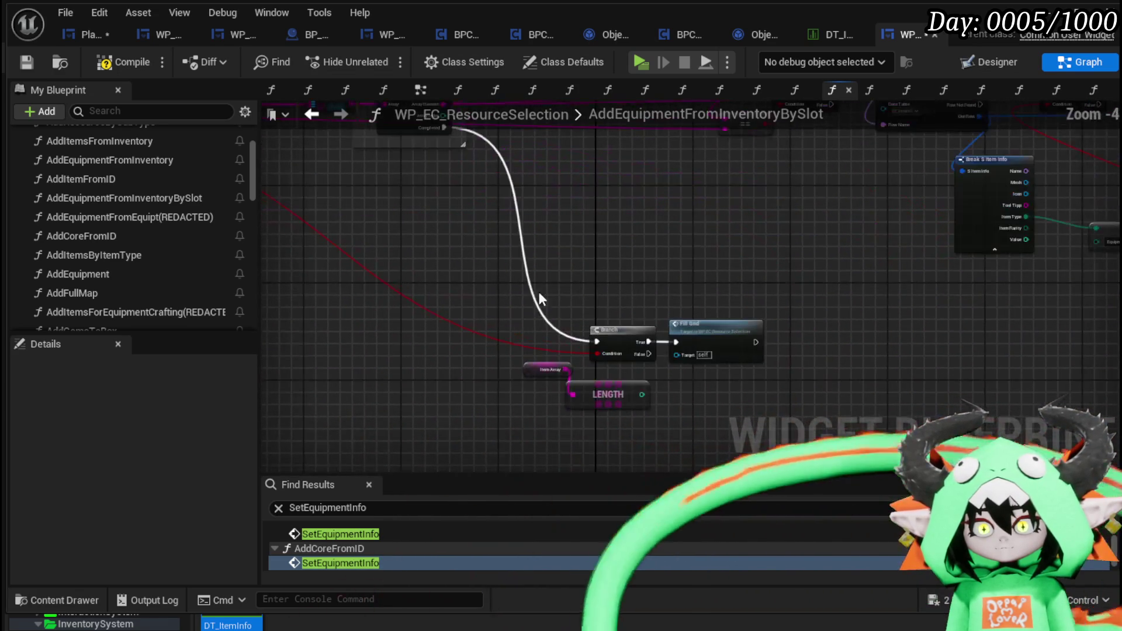
pyautogui.scroll(-4, 645, 356)
pyautogui.scroll(-2, 470, 238)
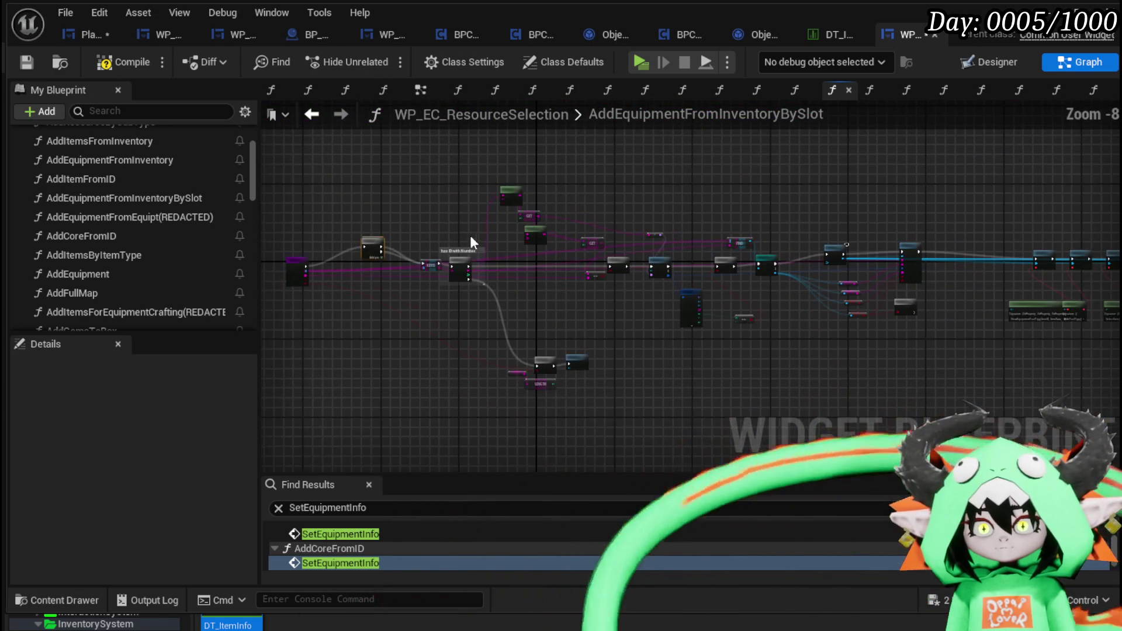
pyautogui.moveTo(431, 157)
pyautogui.mouseDown()
pyautogui.moveTo(679, 365)
pyautogui.moveTo(907, 376)
pyautogui.moveTo(1060, 425)
pyautogui.mouseUp()
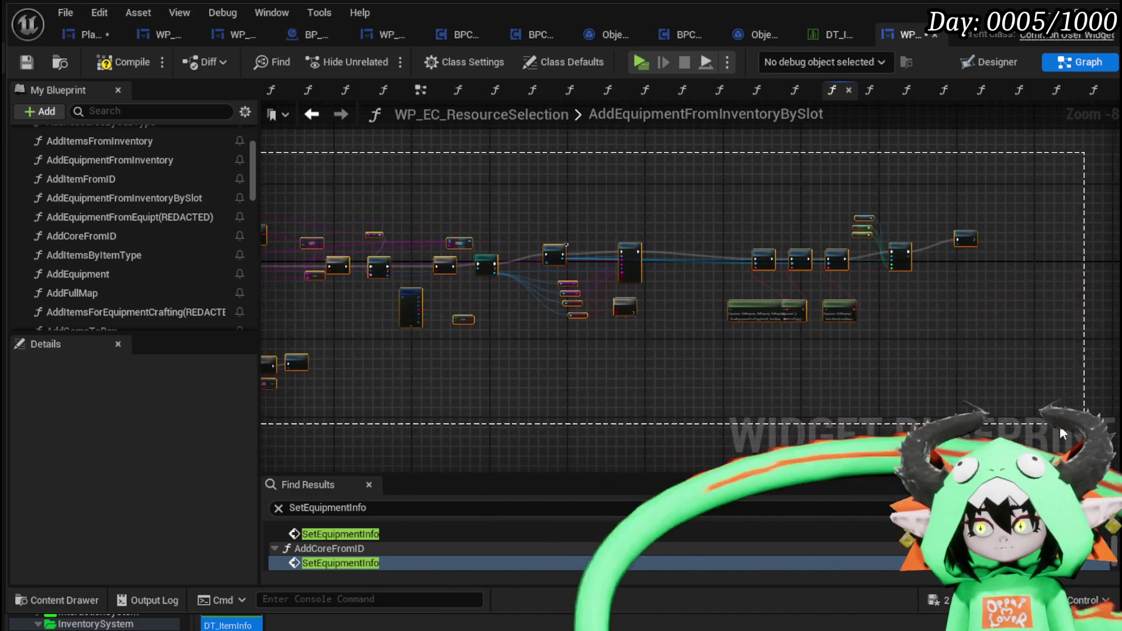
pyautogui.click(341, 320)
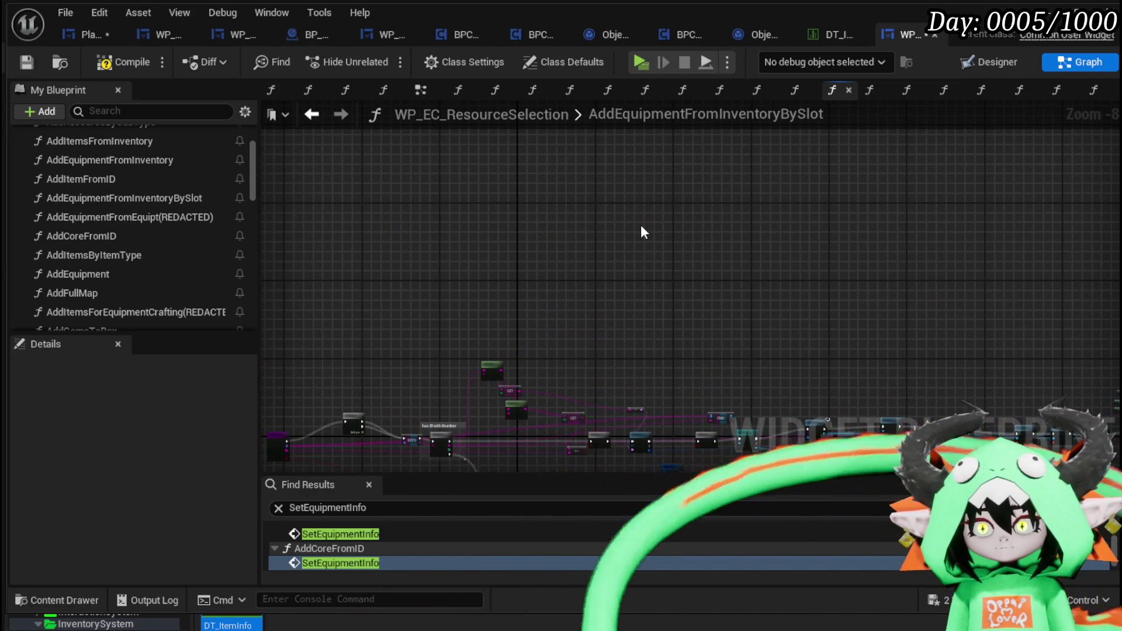
# Paste a copy of the equipment node chain, wire Sequence Then 1 and the Equipment Map into KEYS
pyautogui.hotkey('ctrl', 'v')
pyautogui.moveTo(309, 218); pyautogui.dragTo(493, 226)
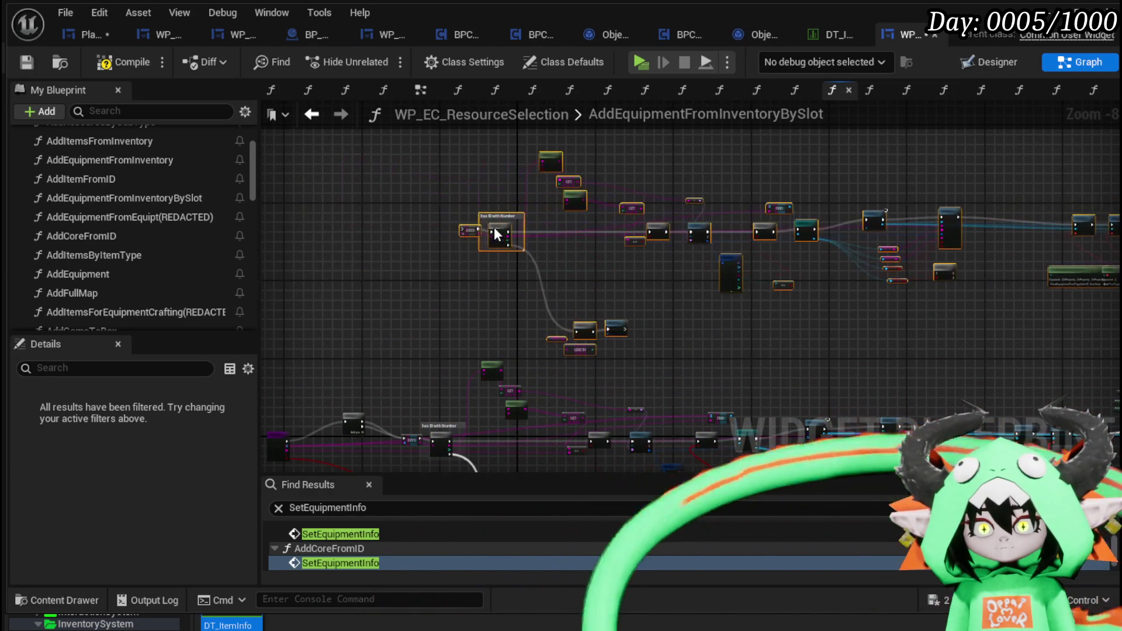
pyautogui.scroll(2, 353, 422)
pyautogui.scroll(5, 364, 422)
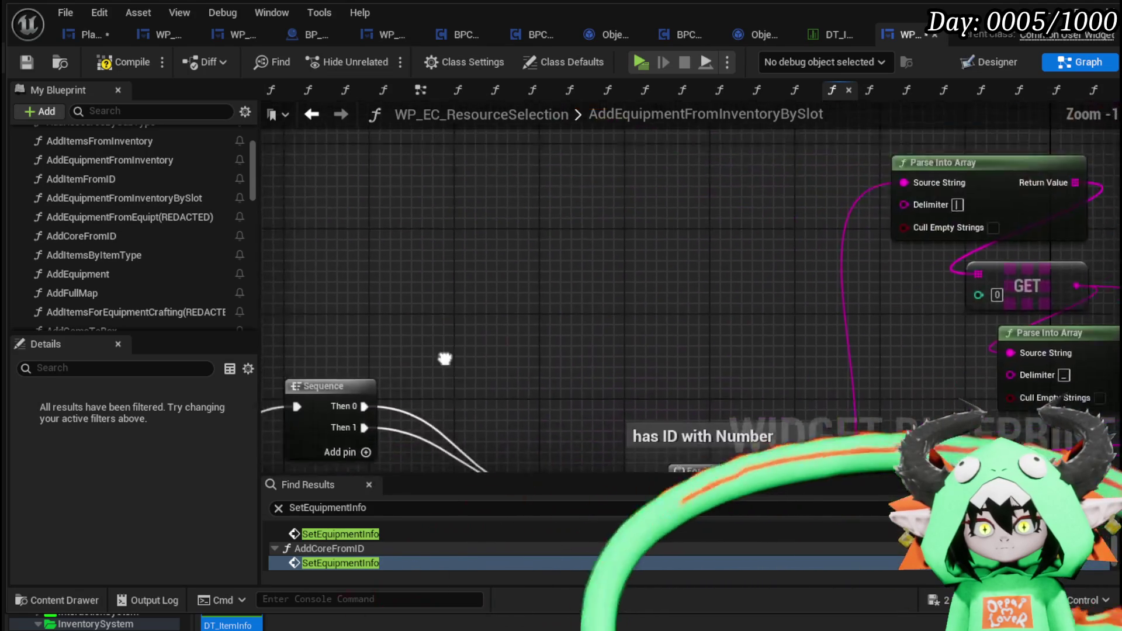
pyautogui.moveTo(404, 419)
pyautogui.mouseDown()
pyautogui.moveTo(398, 384)
pyautogui.moveTo(797, 125)
pyautogui.moveTo(704, 56)
pyautogui.moveTo(790, 266)
pyautogui.mouseUp()
pyautogui.scroll(-3, 726, 307)
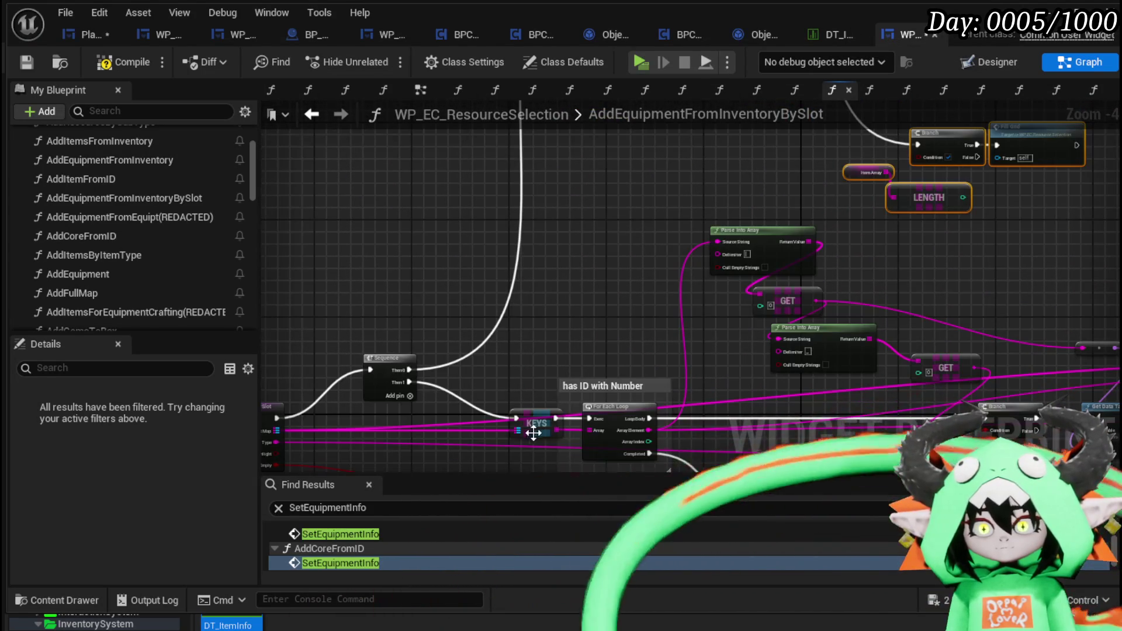
pyautogui.moveTo(534, 433); pyautogui.dragTo(680, 350)
pyautogui.moveTo(638, 214)
pyautogui.mouseDown()
pyautogui.moveTo(637, 194)
pyautogui.moveTo(520, 327)
pyautogui.moveTo(430, 348)
pyautogui.moveTo(408, 428)
pyautogui.moveTo(291, 255)
pyautogui.mouseUp()
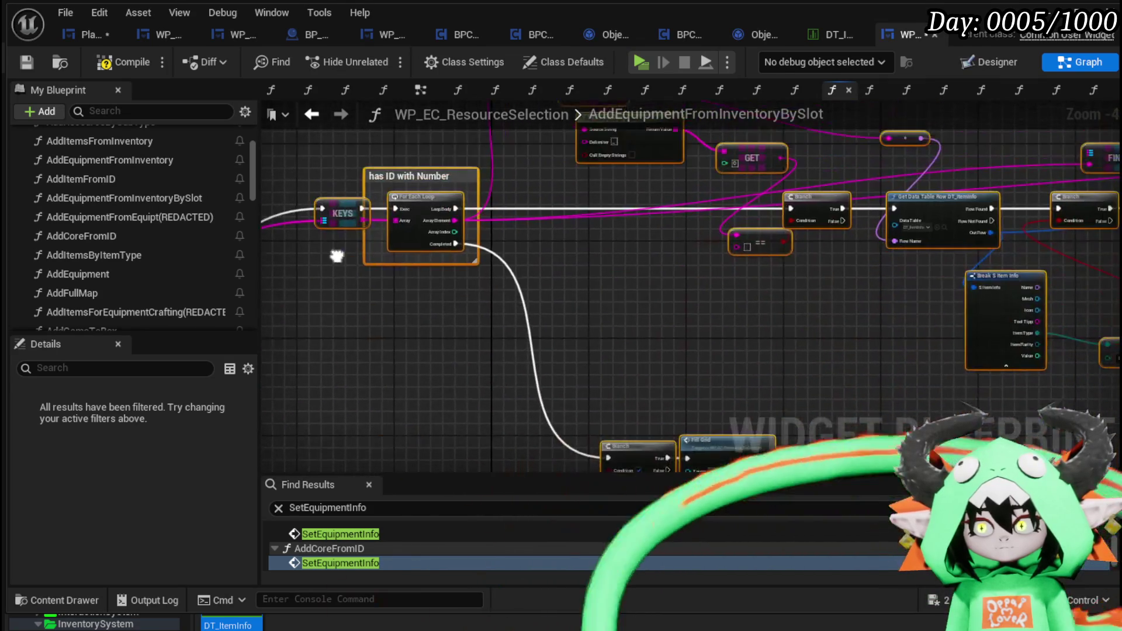
# Detach the wire on the == node's B input in the pasted chain
pyautogui.scroll(-2, 641, 321)
pyautogui.moveTo(526, 313); pyautogui.dragTo(506, 332)
pyautogui.scroll(3, 637, 335)
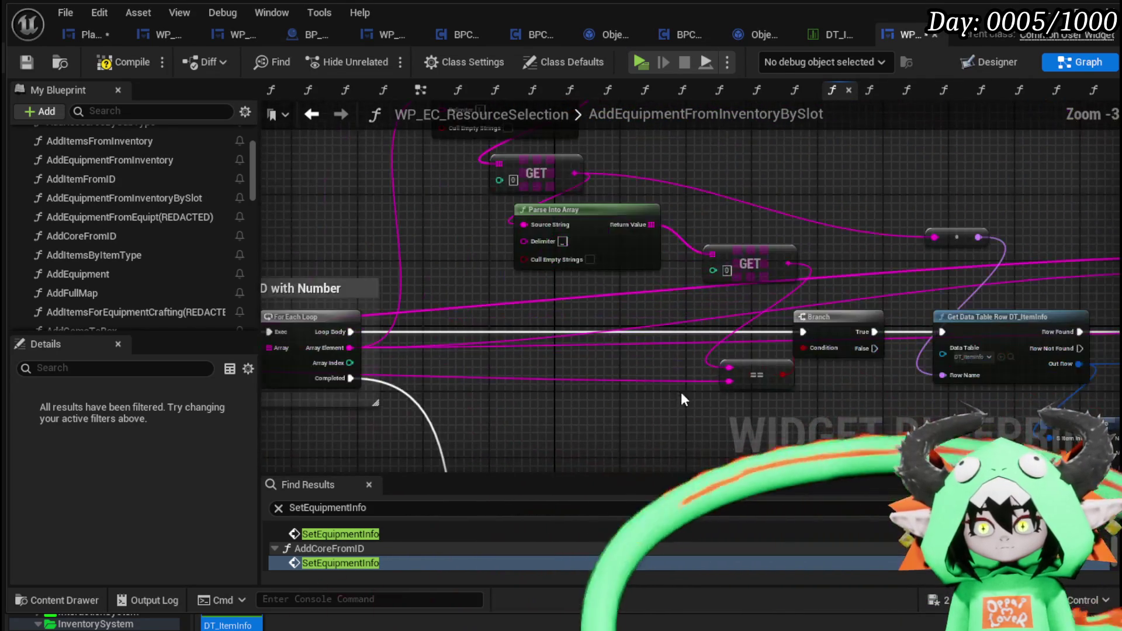
pyautogui.moveTo(731, 383)
pyautogui.mouseDown()
pyautogui.moveTo(966, 57)
pyautogui.moveTo(784, 313)
pyautogui.moveTo(893, 62)
pyautogui.moveTo(765, 247)
pyautogui.moveTo(892, 236)
pyautogui.mouseUp()
pyautogui.scroll(-3, 818, 245)
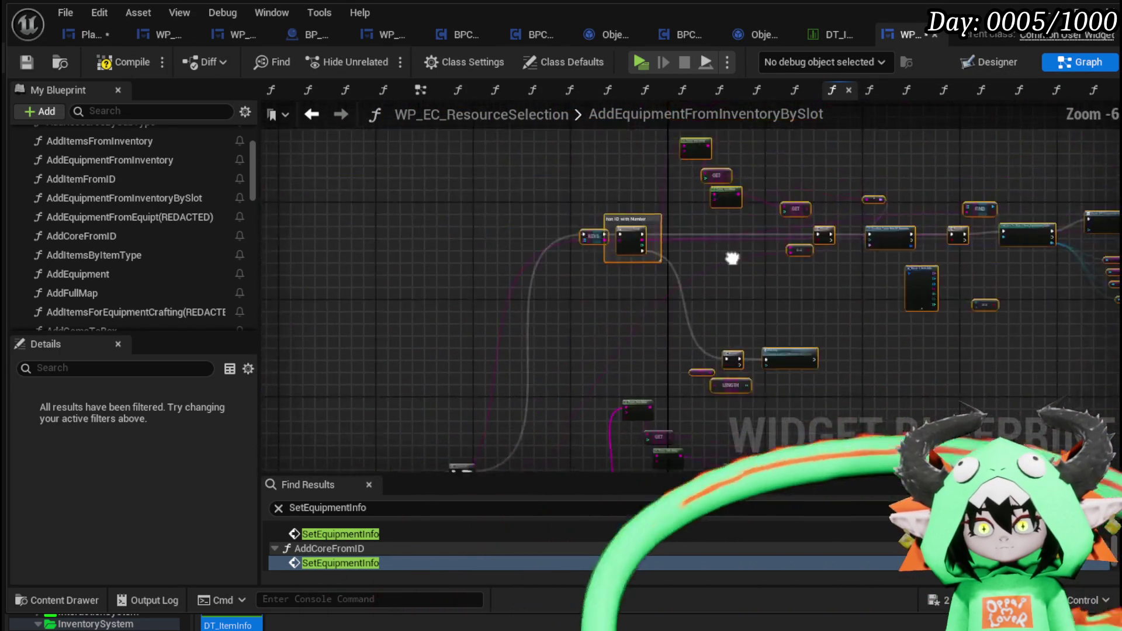
pyautogui.moveTo(805, 274)
pyautogui.mouseDown()
pyautogui.moveTo(493, 333)
pyautogui.moveTo(747, 369)
pyautogui.moveTo(486, 339)
pyautogui.moveTo(491, 359)
pyautogui.mouseUp()
# Pan across the For Each, FIND chain and function entry area of the graph
pyautogui.scroll(4, 542, 178)
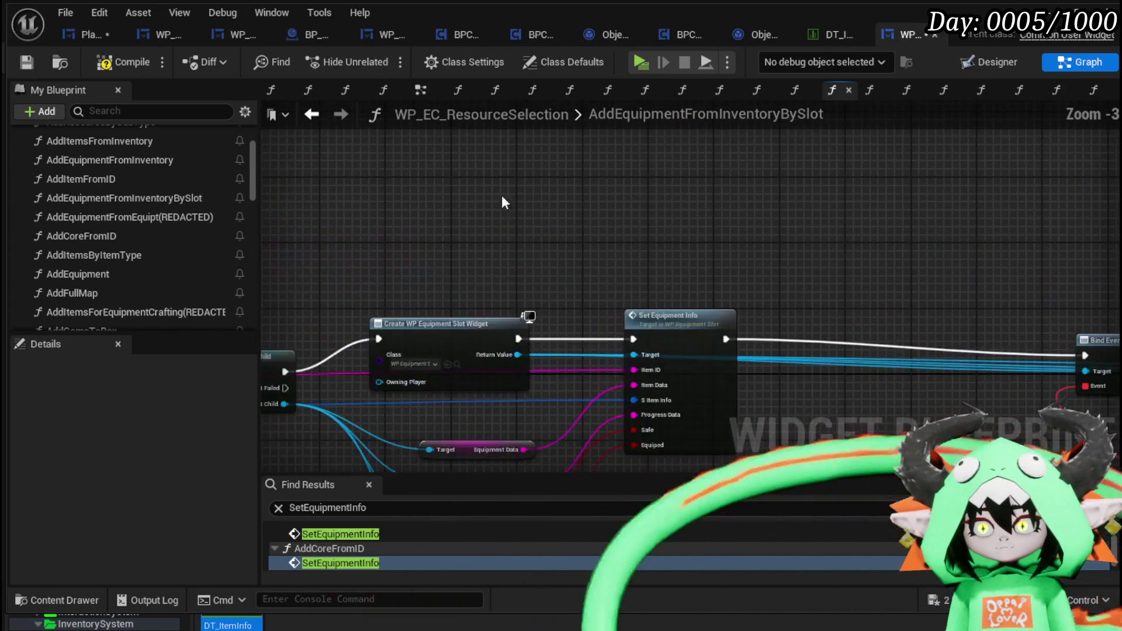
pyautogui.moveTo(501, 195); pyautogui.dragTo(615, 236)
pyautogui.scroll(-3, 615, 236)
pyautogui.scroll(1, 524, 240)
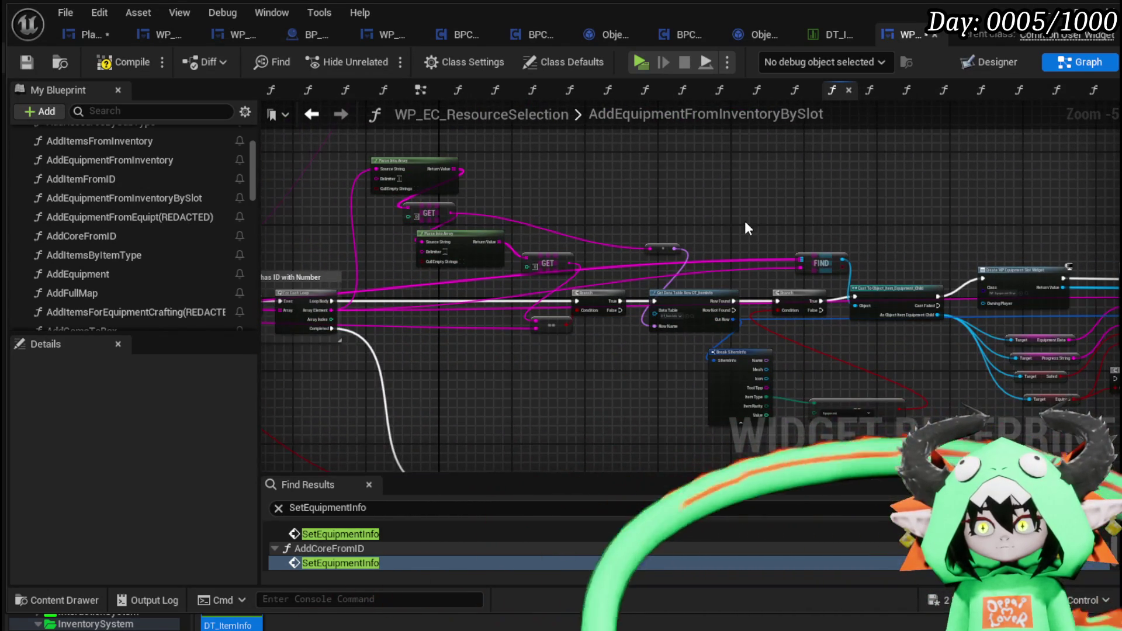
pyautogui.moveTo(745, 220); pyautogui.dragTo(886, 209)
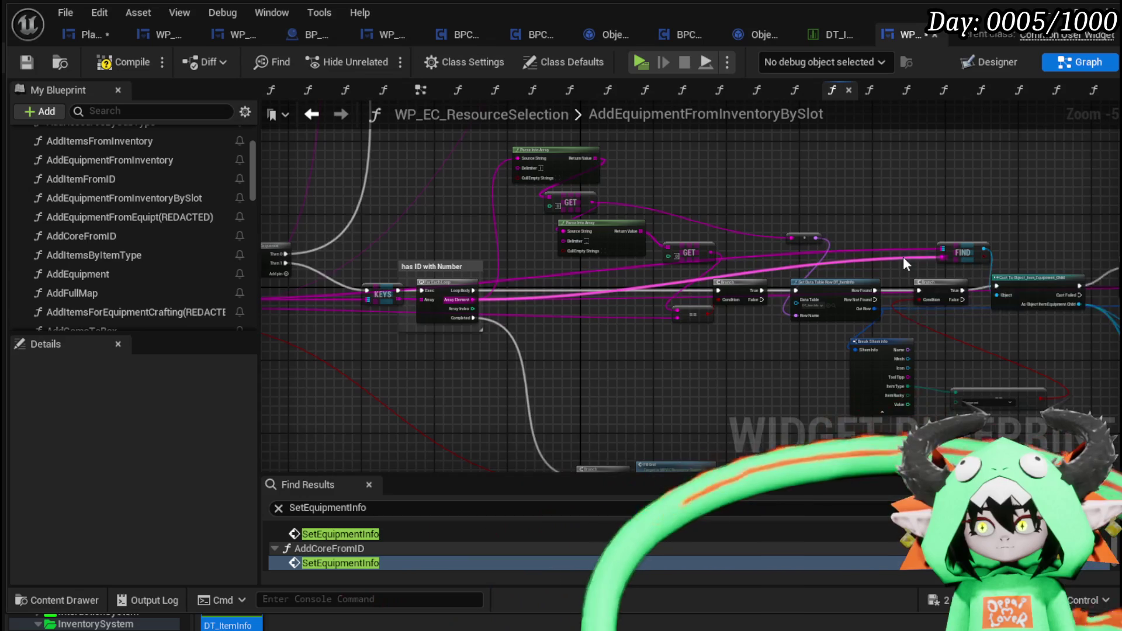
pyautogui.moveTo(903, 257)
pyautogui.mouseDown()
pyautogui.moveTo(799, 198)
pyautogui.moveTo(1071, 218)
pyautogui.mouseUp()
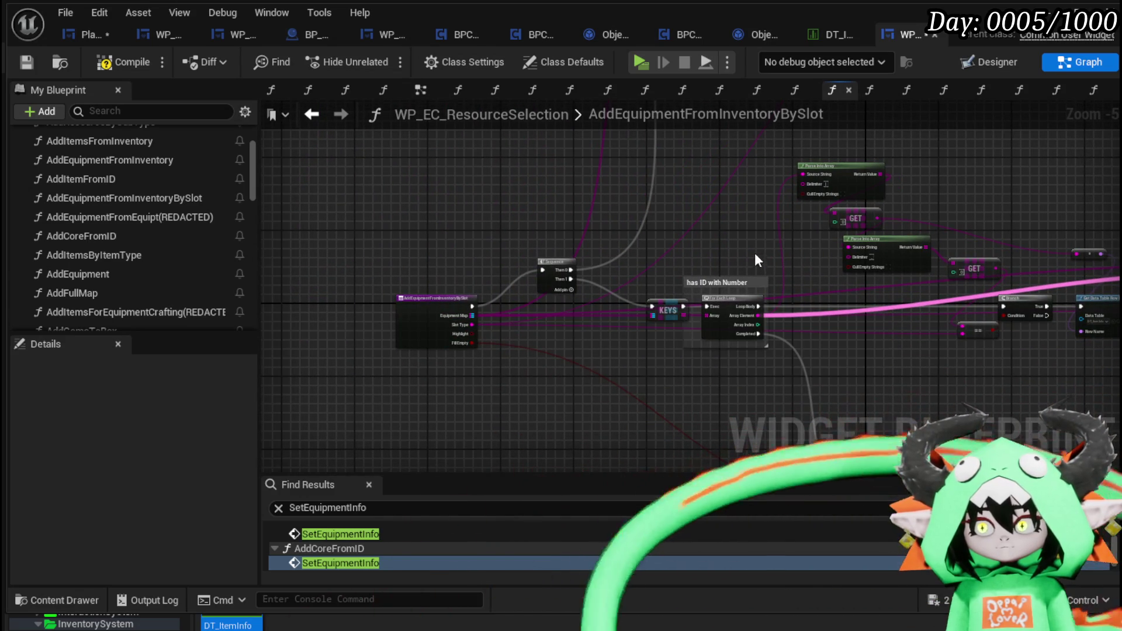
pyautogui.scroll(3, 653, 319)
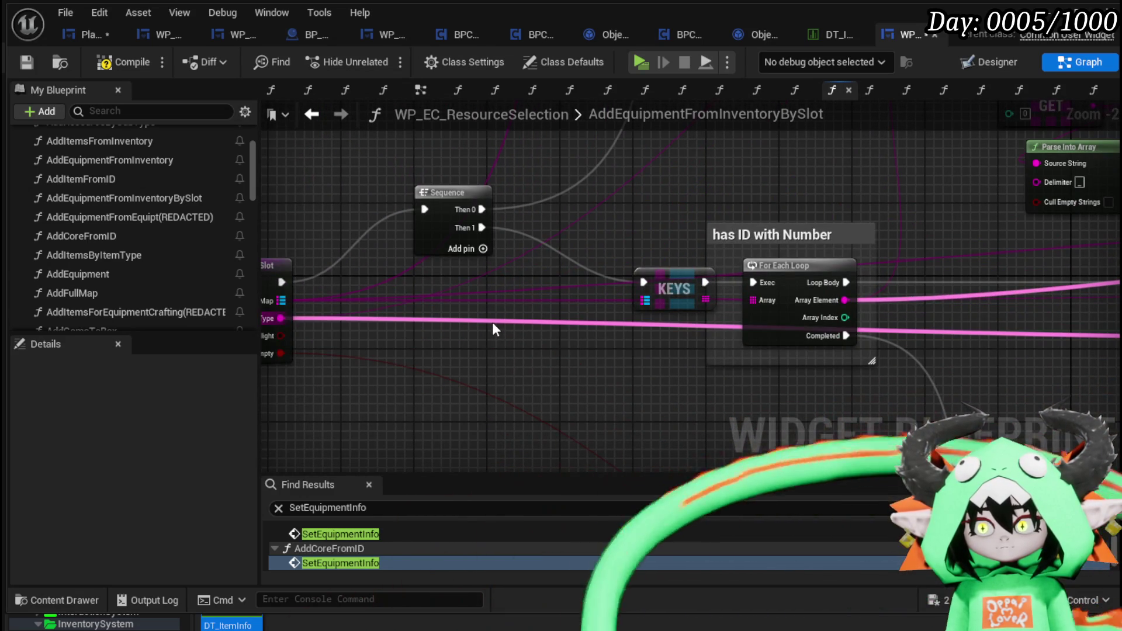
pyautogui.scroll(-1, 492, 321)
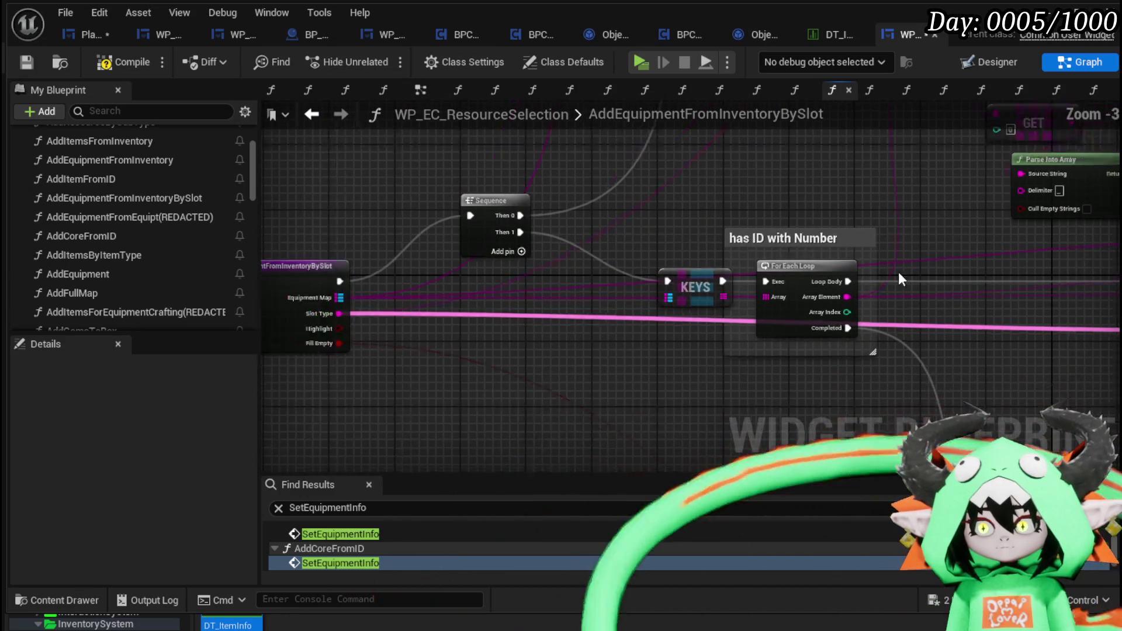
pyautogui.scroll(-1, 899, 271)
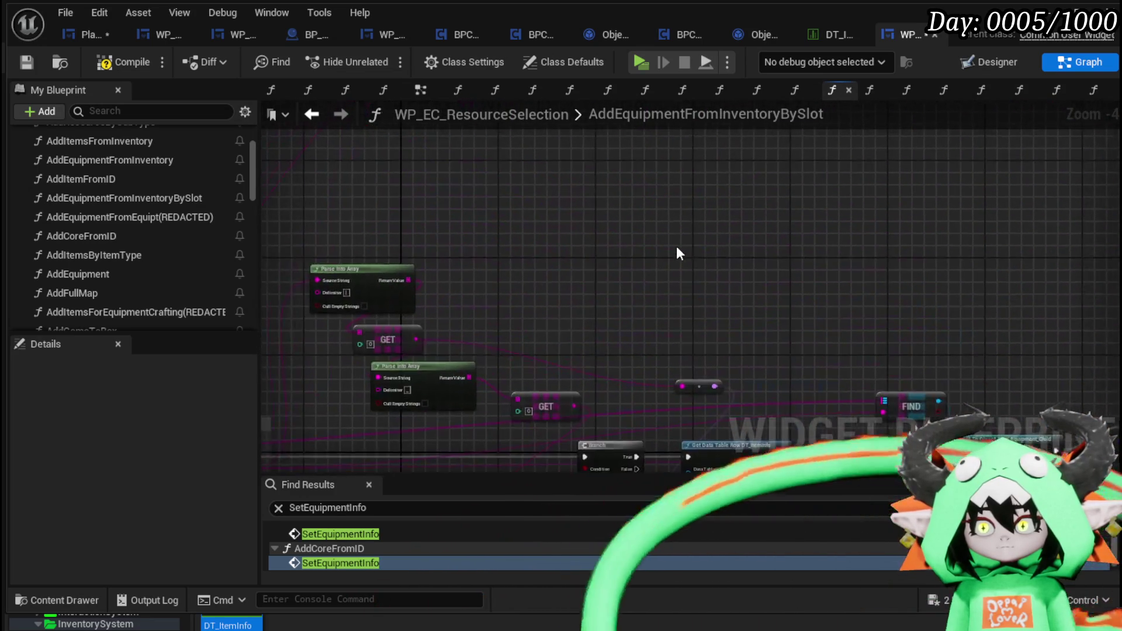
pyautogui.scroll(-2, 676, 251)
pyautogui.scroll(4, 540, 207)
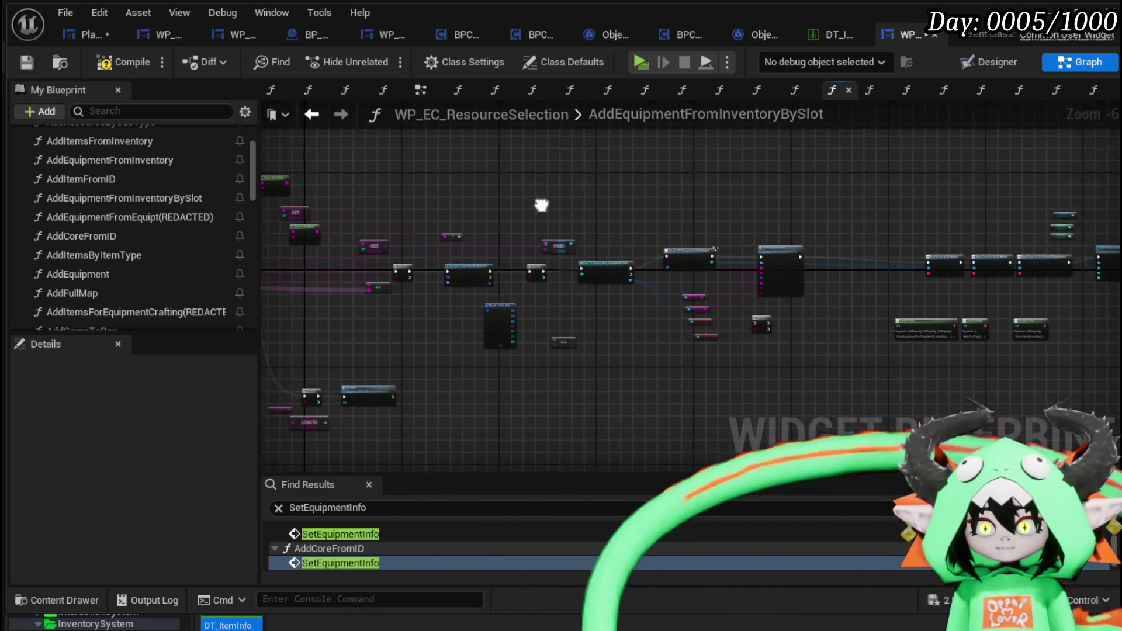
# Move Set Equipment Info right and connect the Branch False output to it
pyautogui.moveTo(542, 208)
pyautogui.mouseDown()
pyautogui.moveTo(491, 343)
pyautogui.moveTo(578, 358)
pyautogui.moveTo(777, 333)
pyautogui.mouseUp()
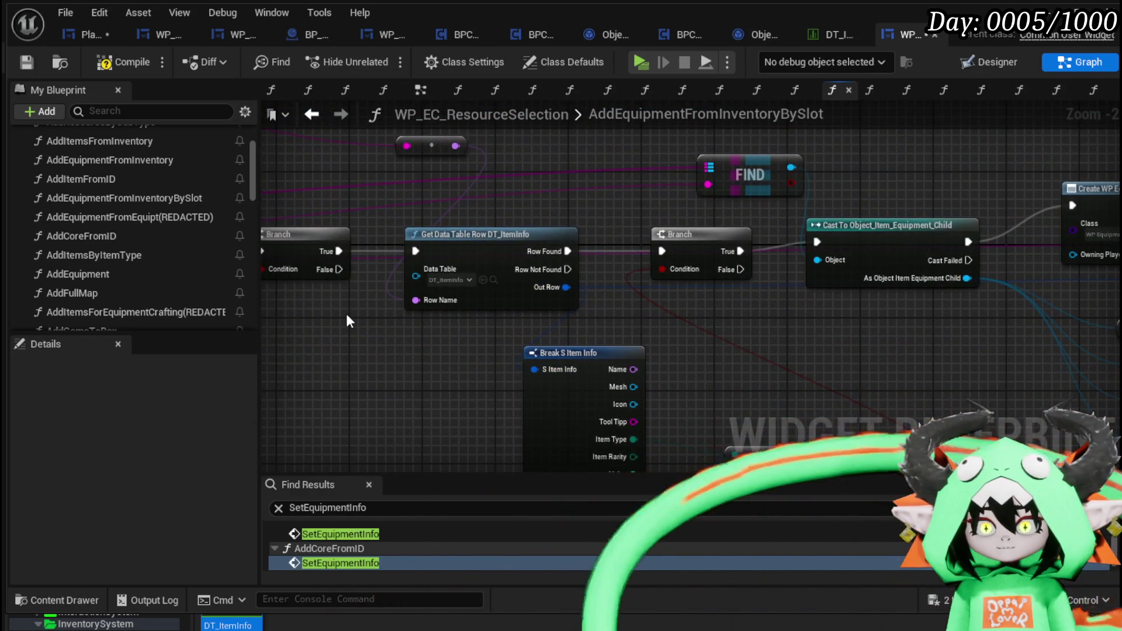
pyautogui.moveTo(346, 318); pyautogui.dragTo(674, 280)
pyautogui.moveTo(1104, 234)
pyautogui.mouseDown()
pyautogui.moveTo(888, 216)
pyautogui.moveTo(576, 273)
pyautogui.moveTo(410, 260)
pyautogui.mouseUp()
pyautogui.moveTo(1002, 243); pyautogui.dragTo(686, 313)
pyautogui.moveTo(613, 298); pyautogui.dragTo(851, 289)
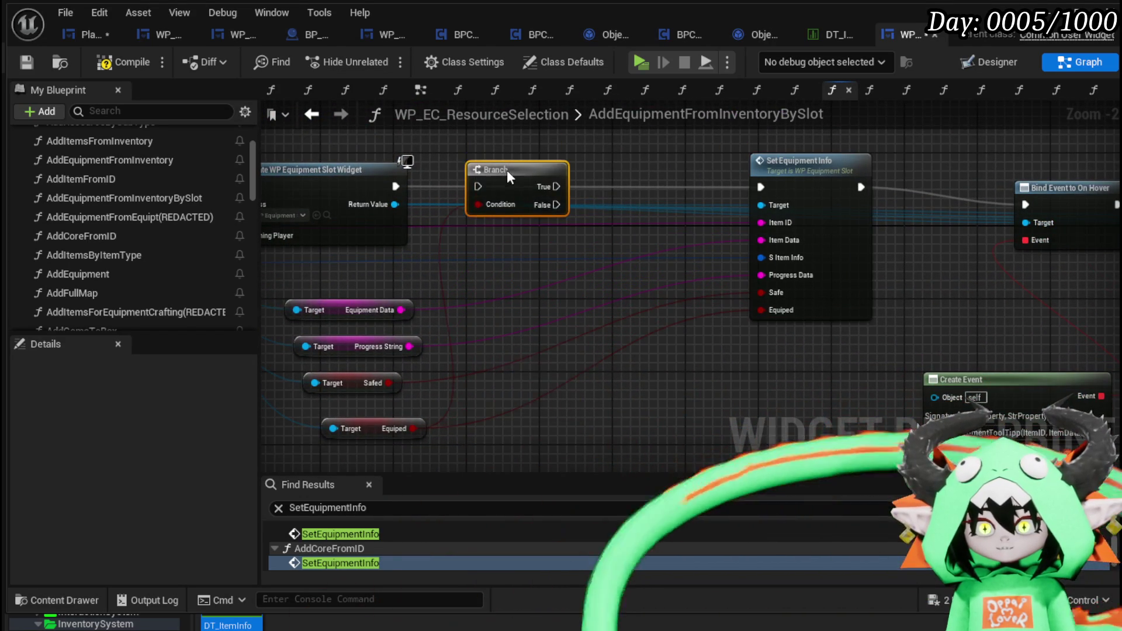
pyautogui.moveTo(556, 205); pyautogui.dragTo(761, 191)
pyautogui.scroll(-2, 646, 321)
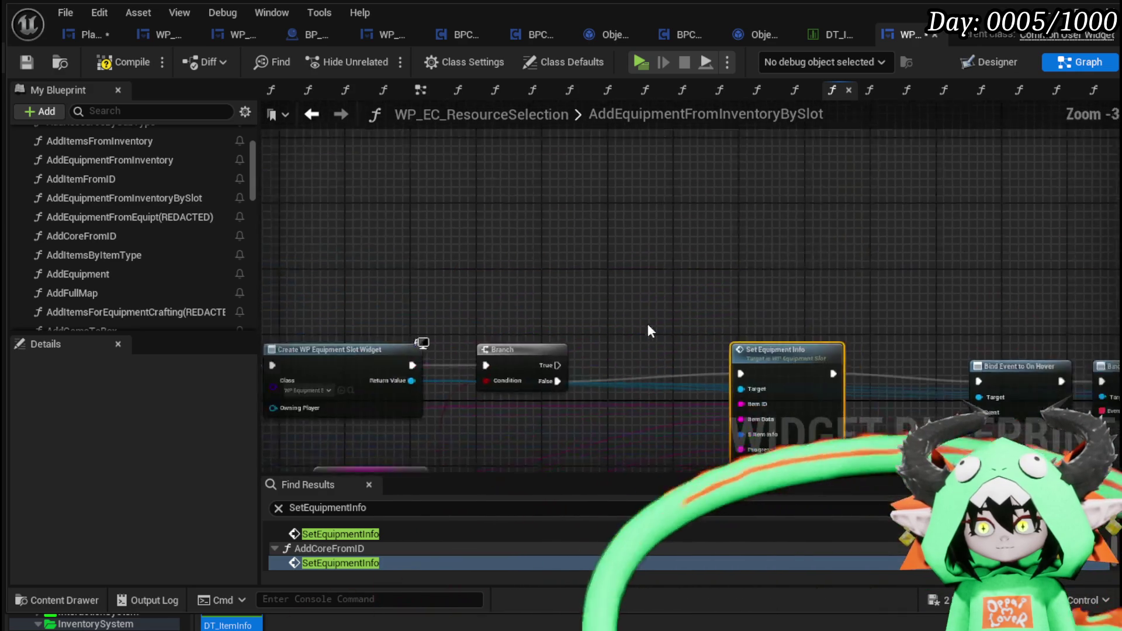
pyautogui.scroll(2, 643, 363)
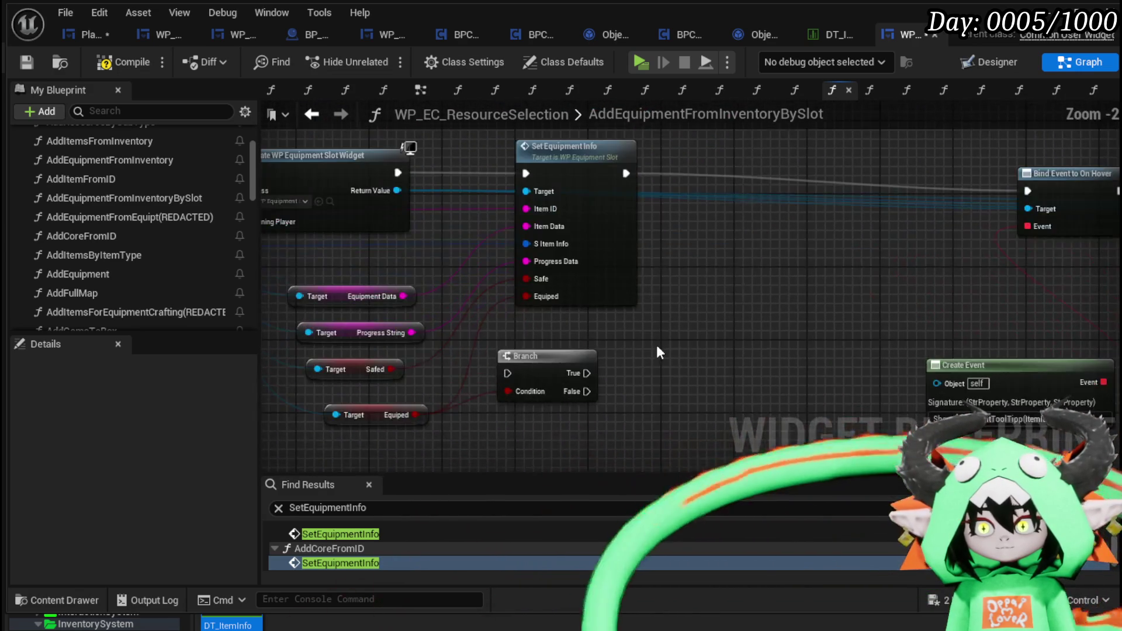
pyautogui.moveTo(596, 348)
pyautogui.mouseDown()
pyautogui.moveTo(844, 304)
pyautogui.moveTo(463, 307)
pyautogui.mouseUp()
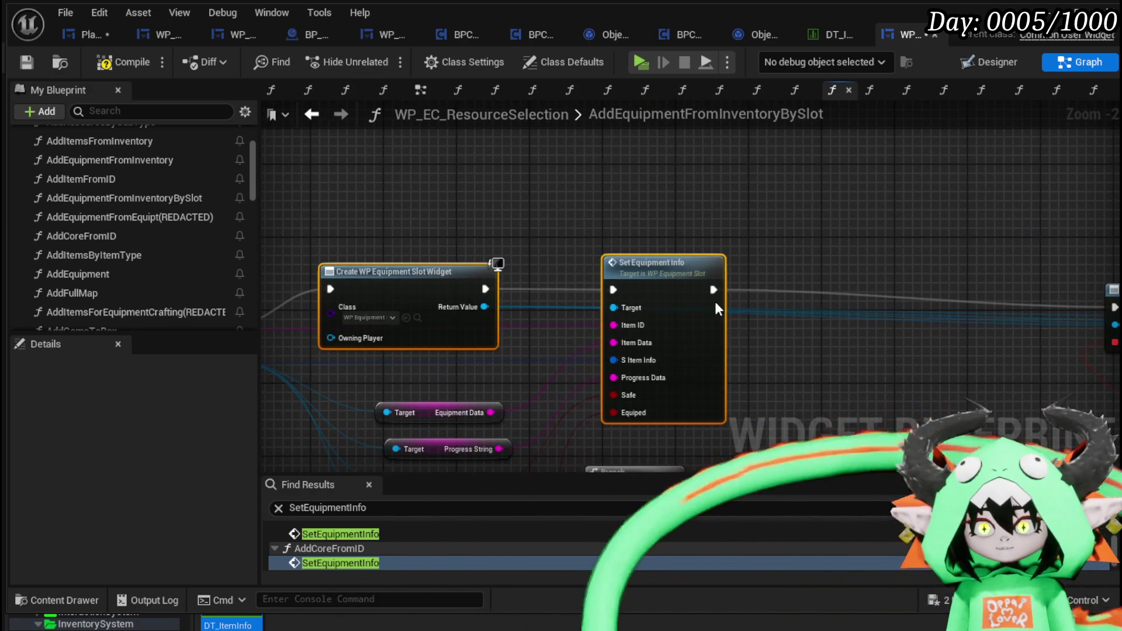
# Connect the Cast node's success output into the Branch input
pyautogui.moveTo(717, 308); pyautogui.dragTo(917, 296)
pyautogui.moveTo(735, 335); pyautogui.dragTo(793, 342)
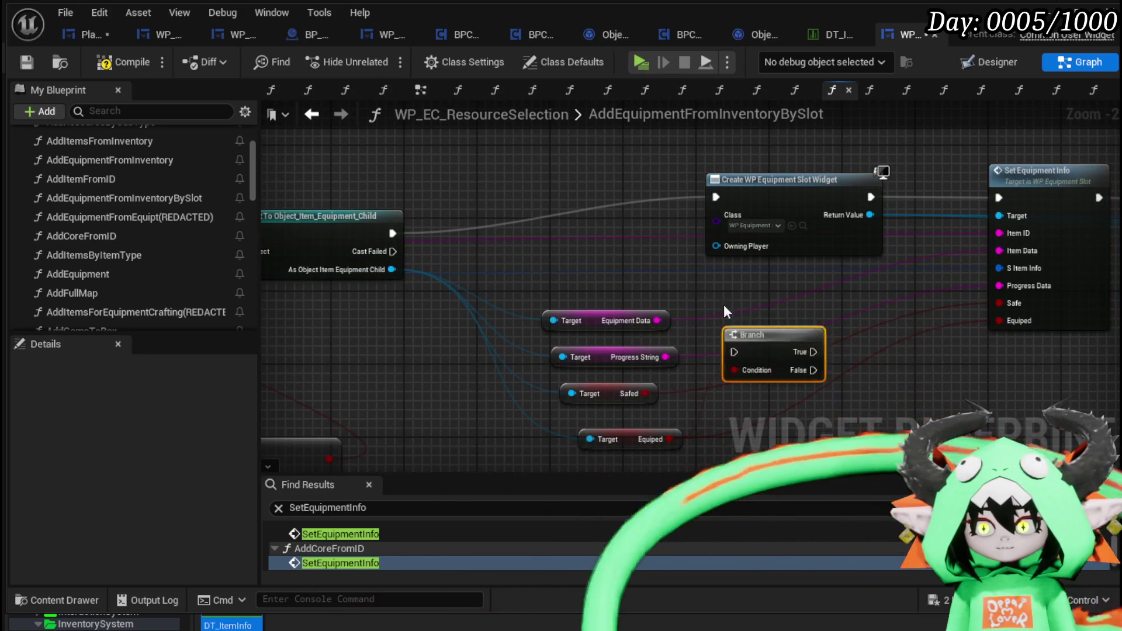
pyautogui.moveTo(503, 212); pyautogui.dragTo(539, 218)
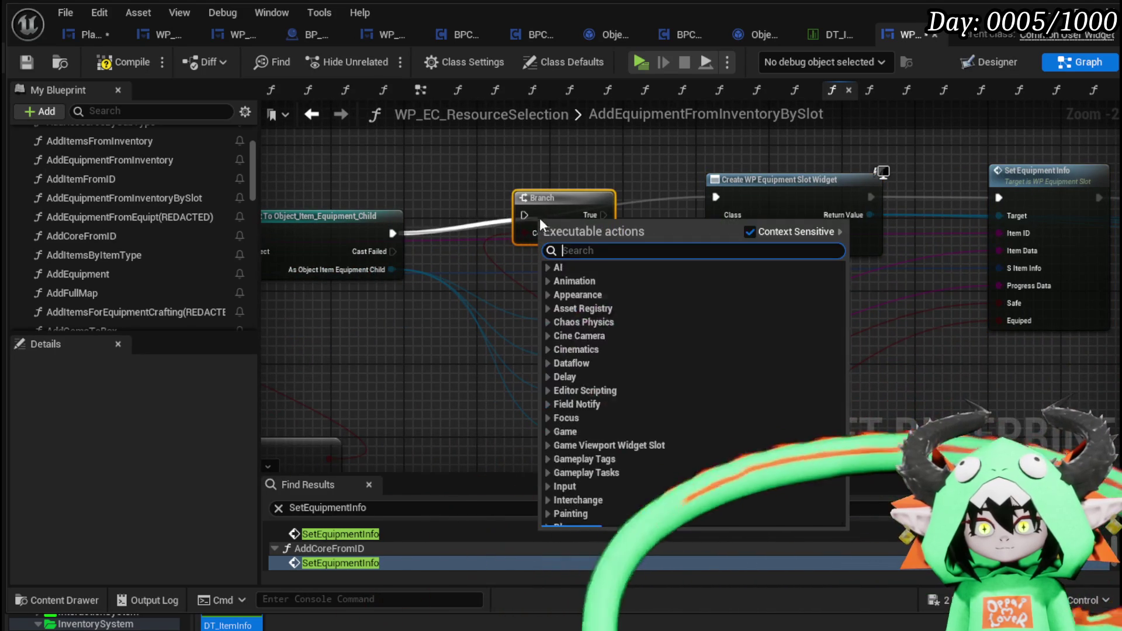
pyautogui.moveTo(392, 233); pyautogui.dragTo(467, 219)
pyautogui.moveTo(539, 216); pyautogui.dragTo(538, 214)
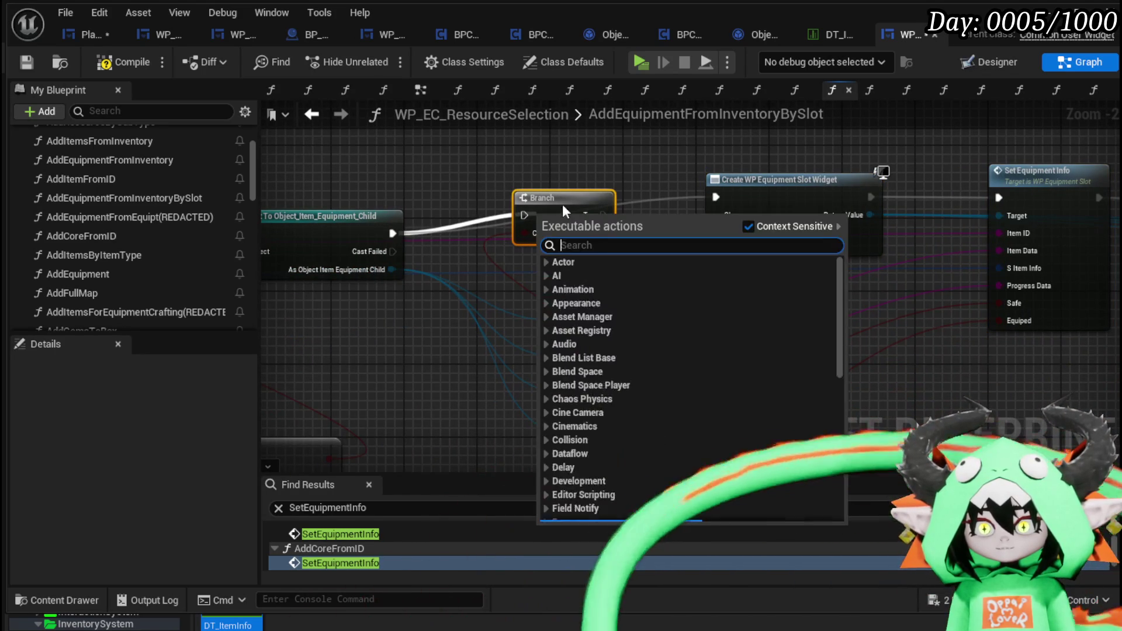
pyautogui.moveTo(391, 234); pyautogui.dragTo(717, 197)
# Route the Branch False output into Create WP Equipment Slot Widget
pyautogui.scroll(-2, 776, 367)
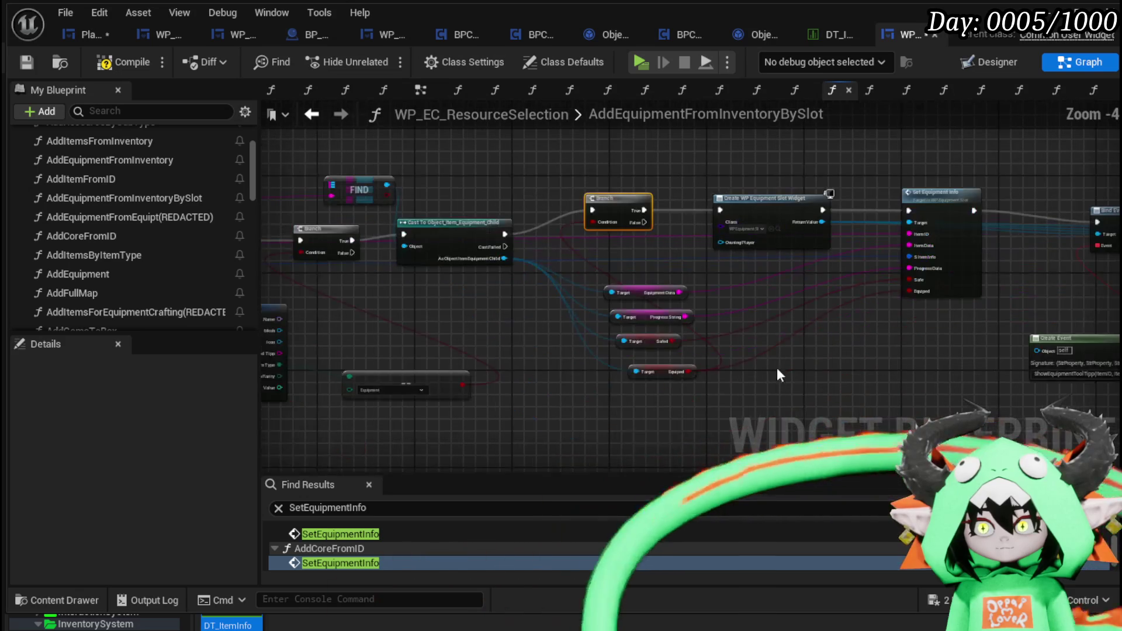
pyautogui.scroll(2, 609, 234)
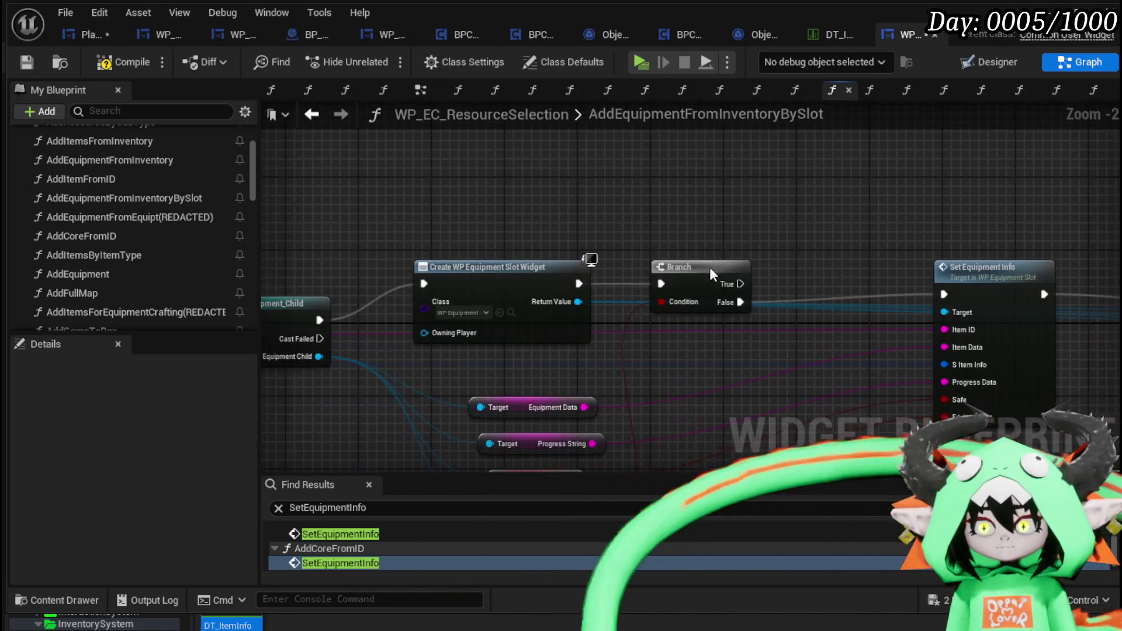
pyautogui.moveTo(493, 283); pyautogui.dragTo(649, 283)
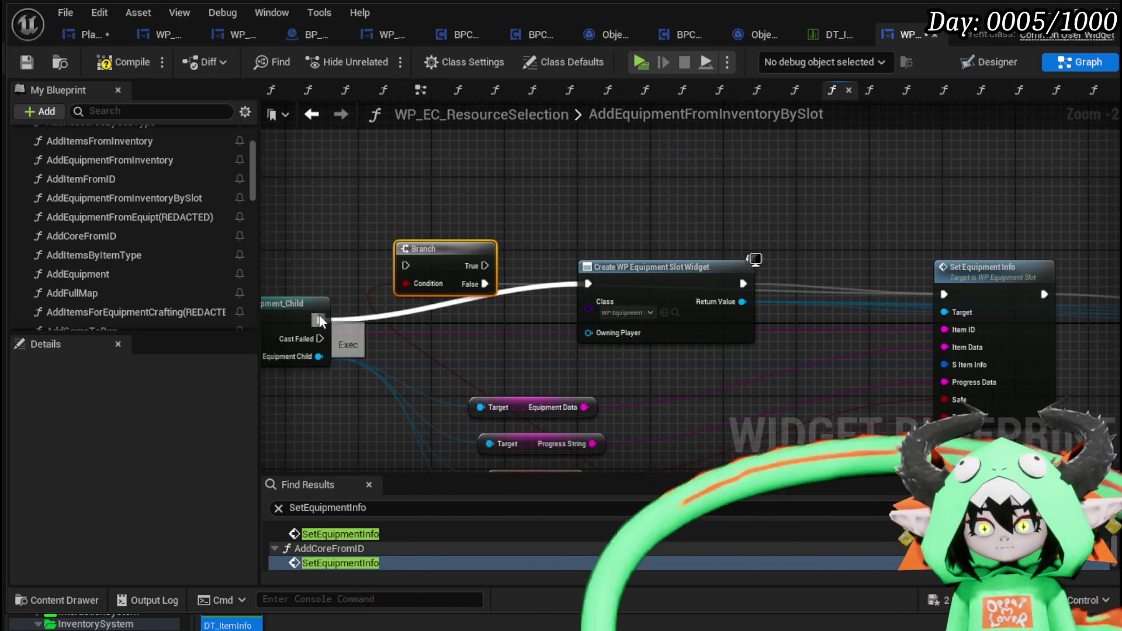
pyautogui.click(618, 218)
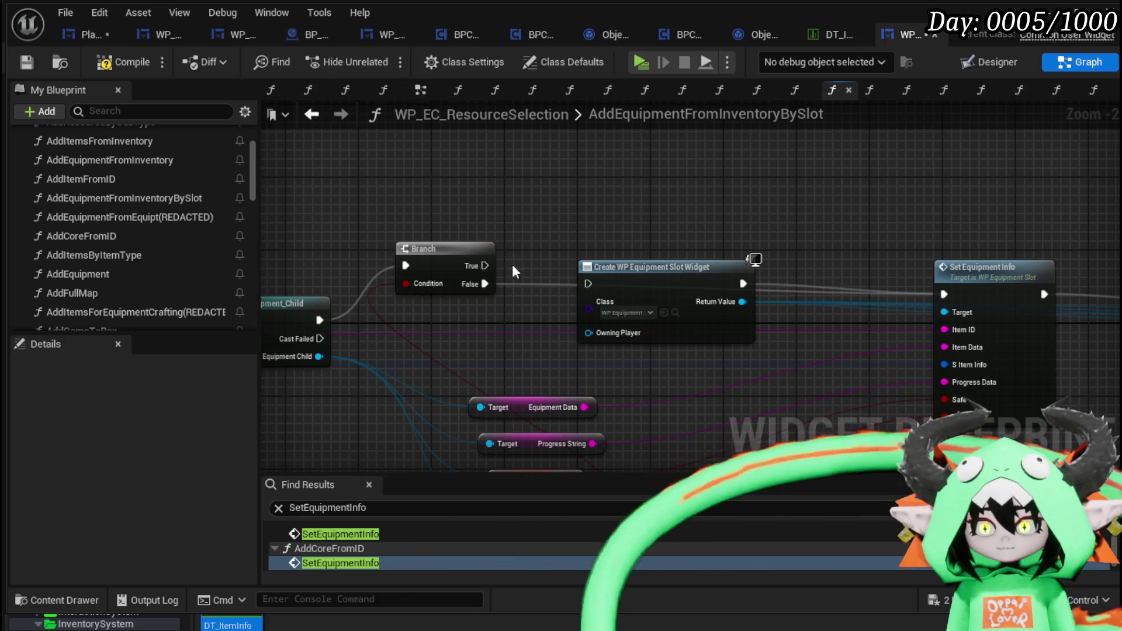
pyautogui.moveTo(505, 285)
pyautogui.mouseDown()
pyautogui.moveTo(605, 286)
pyautogui.moveTo(569, 282)
pyautogui.moveTo(583, 286)
pyautogui.mouseUp()
pyautogui.scroll(-2, 633, 223)
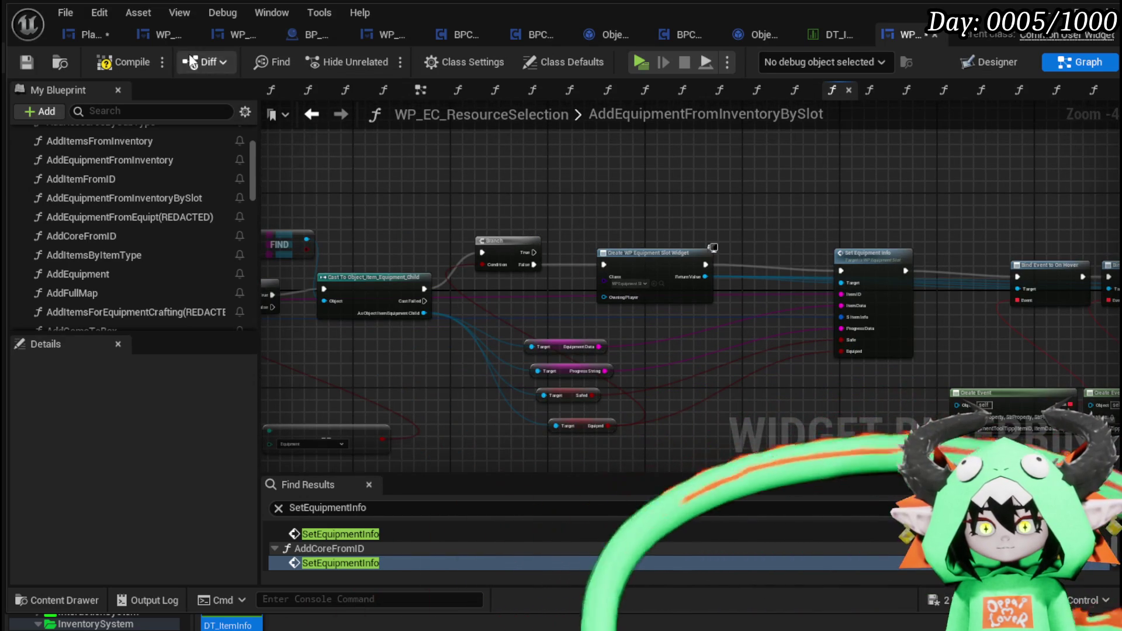
# Compile the blueprint and locate the FIND node flagged with the Target Map error
pyautogui.click(20, 62)
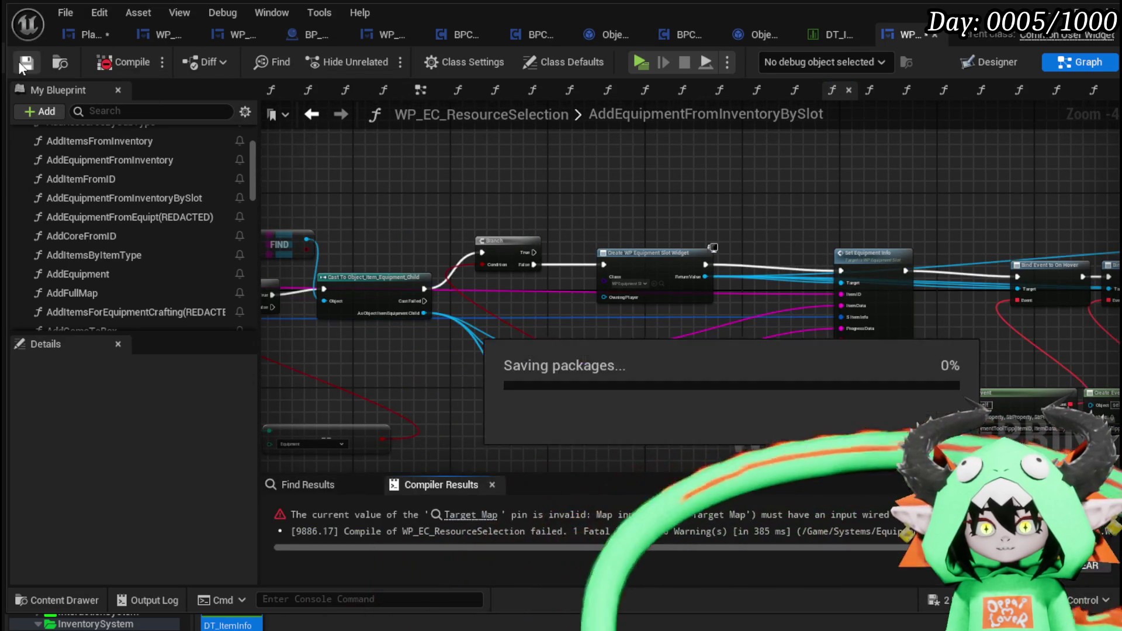
pyautogui.click(450, 517)
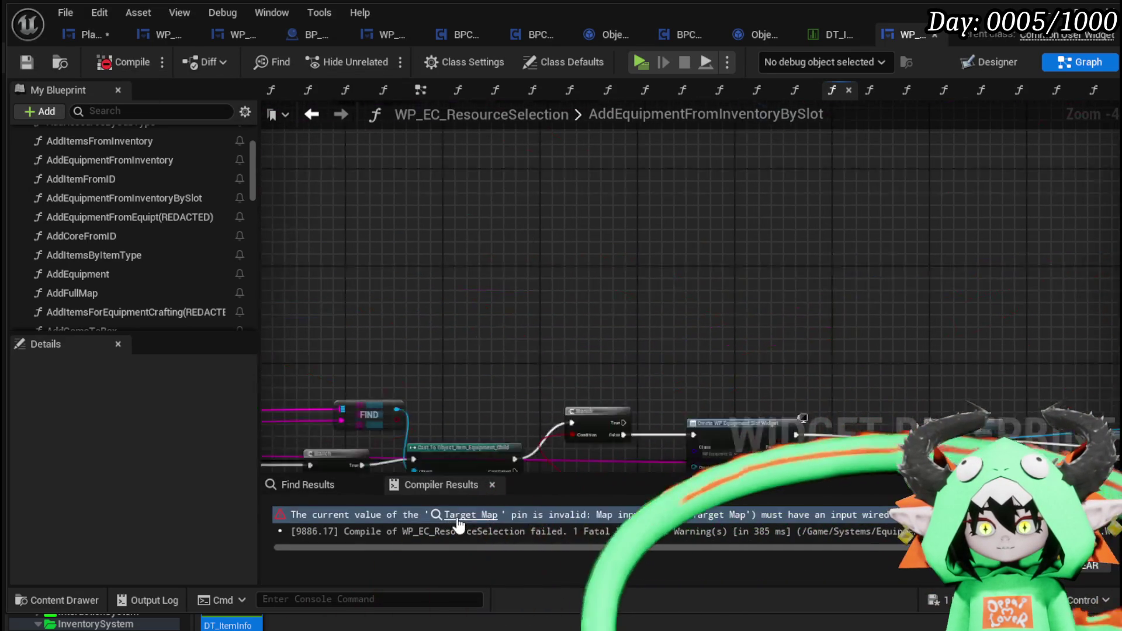
pyautogui.scroll(-3, 611, 296)
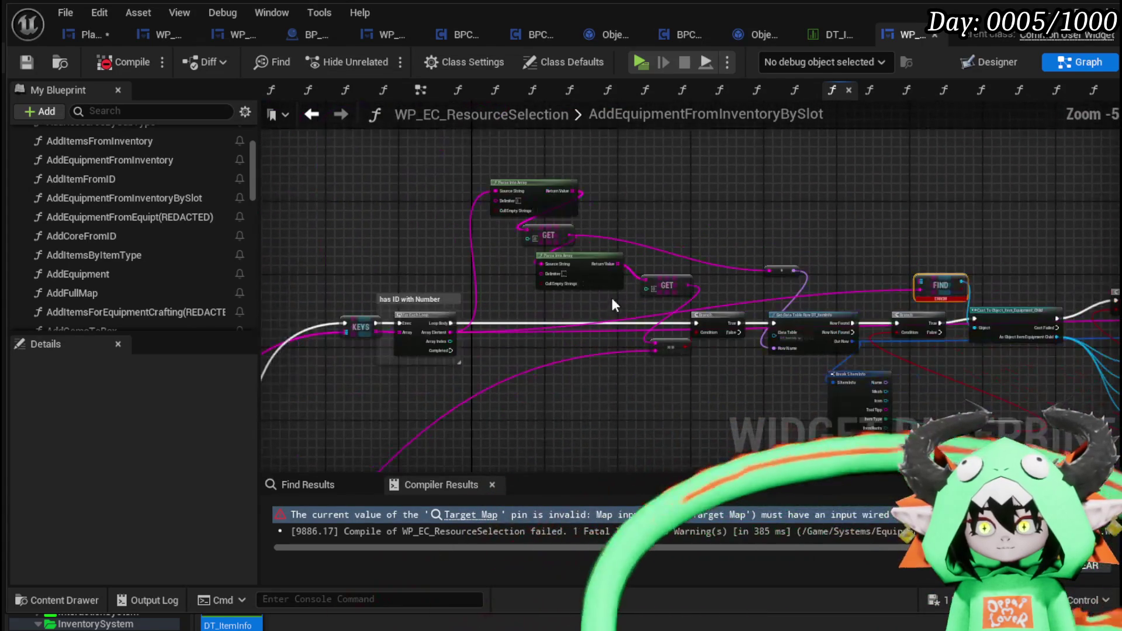
pyautogui.moveTo(611, 296)
pyautogui.mouseDown()
pyautogui.moveTo(1051, 281)
pyautogui.moveTo(990, 269)
pyautogui.moveTo(1007, 270)
pyautogui.mouseUp()
pyautogui.scroll(1, 1052, 281)
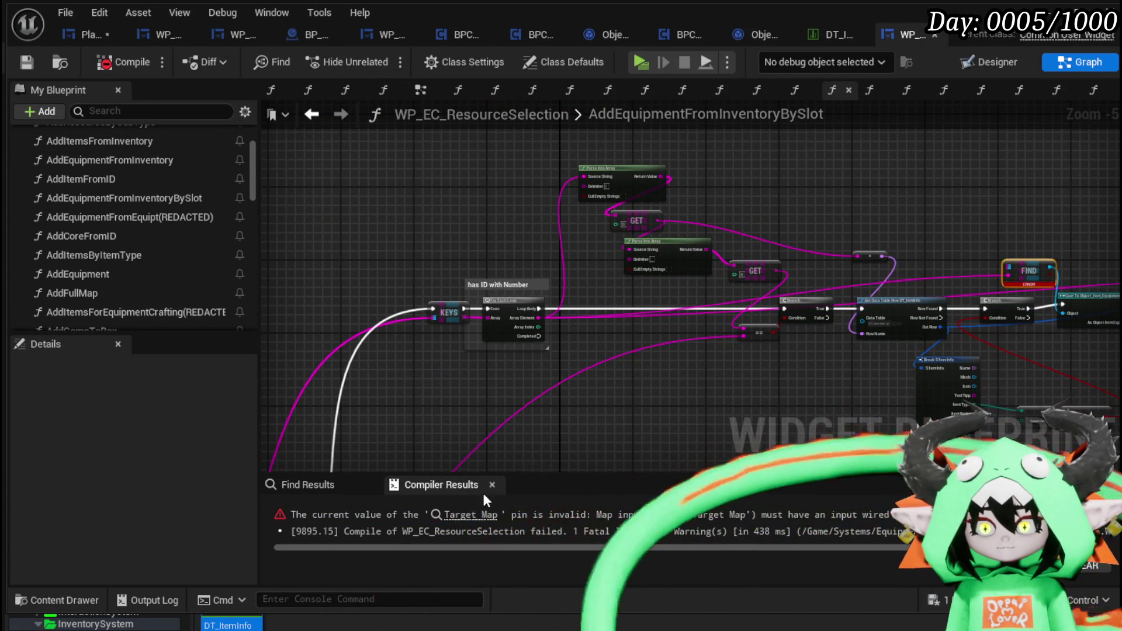
pyautogui.click(466, 521)
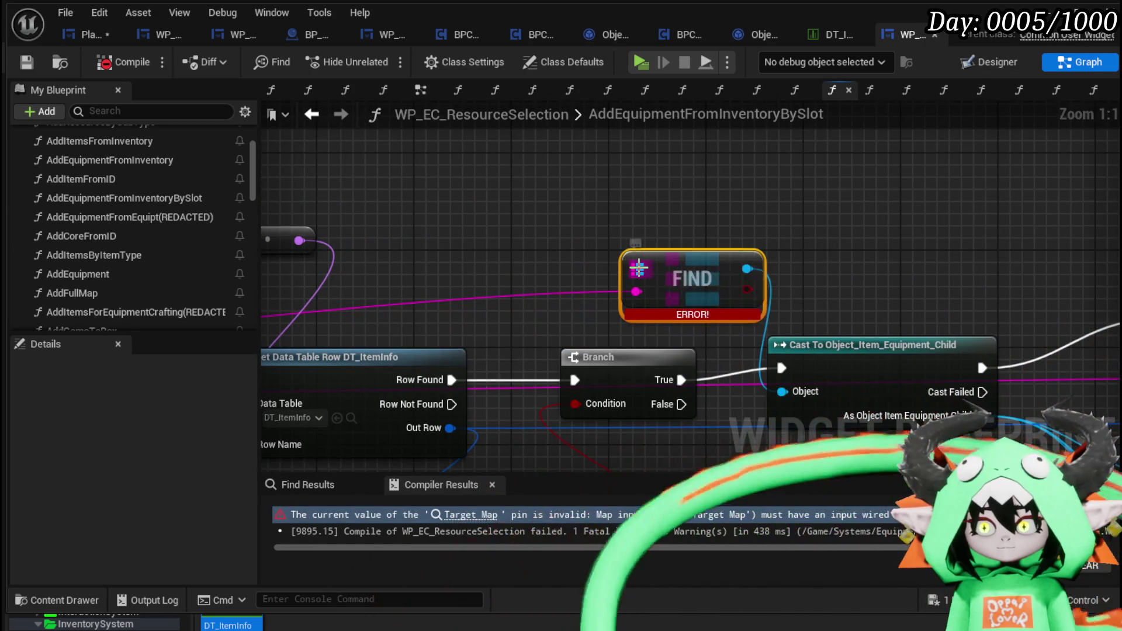
# Try rewiring the KEYS map into the existing FIND node's Target Map input
pyautogui.scroll(-4, 639, 268)
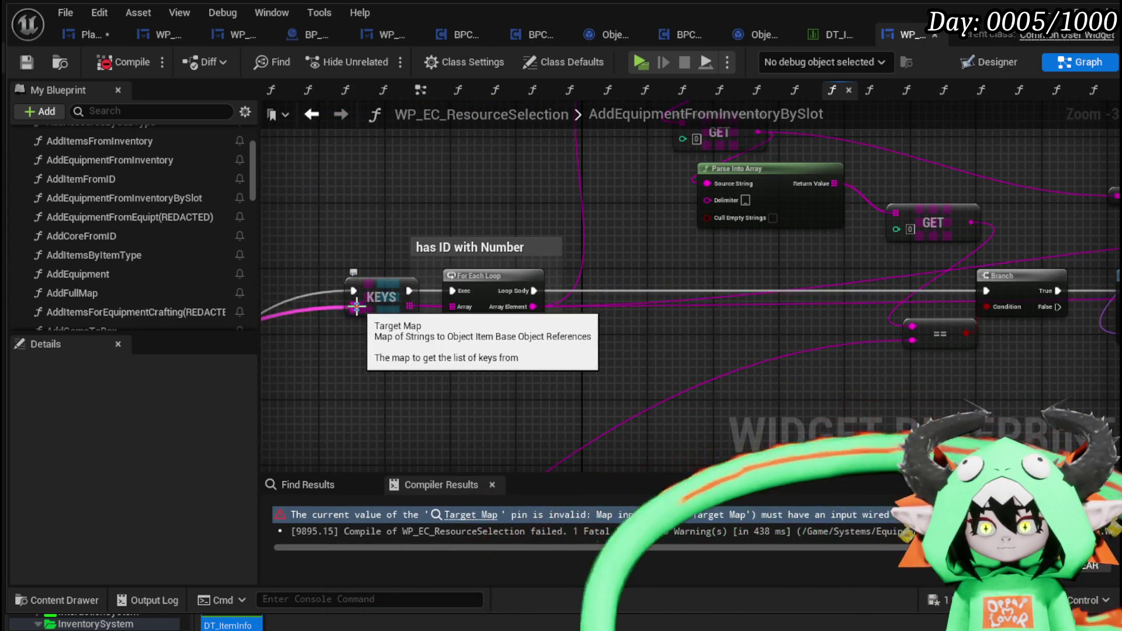
pyautogui.moveTo(350, 305)
pyautogui.mouseDown()
pyautogui.moveTo(1105, 231)
pyautogui.moveTo(762, 219)
pyautogui.mouseUp()
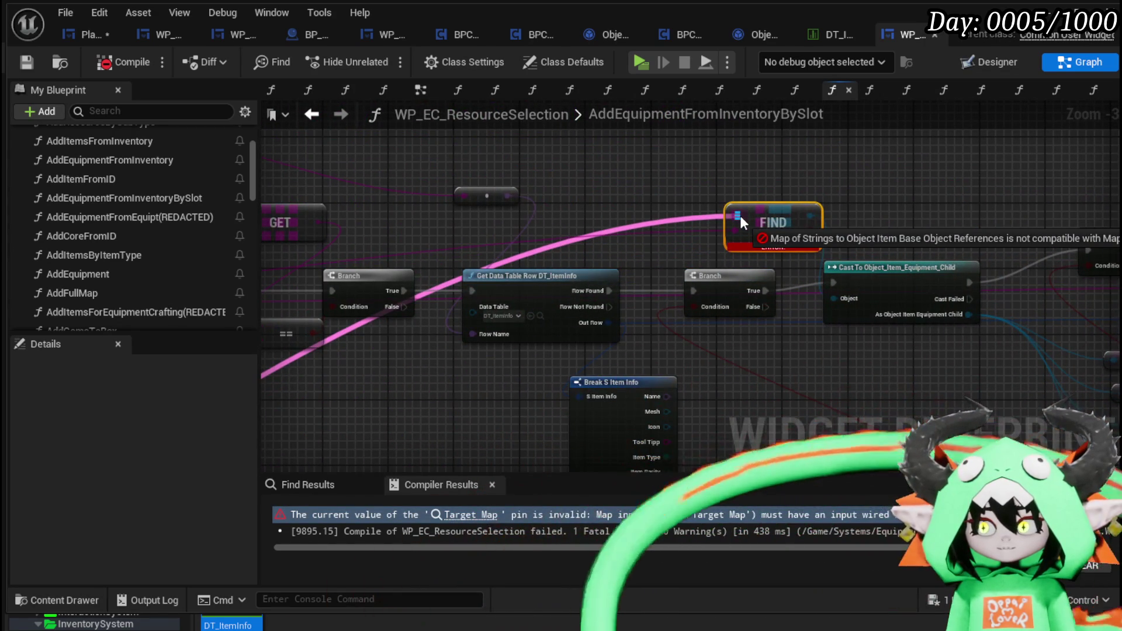
pyautogui.moveTo(740, 216)
pyautogui.mouseDown()
pyautogui.moveTo(722, 170)
pyautogui.moveTo(742, 216)
pyautogui.mouseUp()
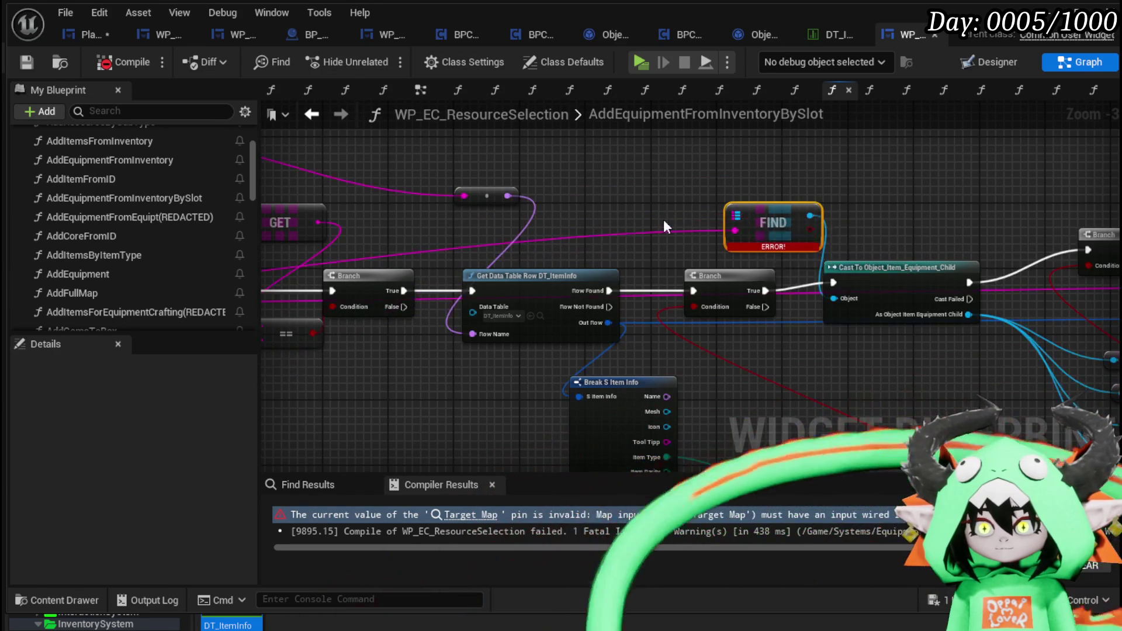
pyautogui.scroll(-4, 619, 307)
pyautogui.scroll(4, 809, 334)
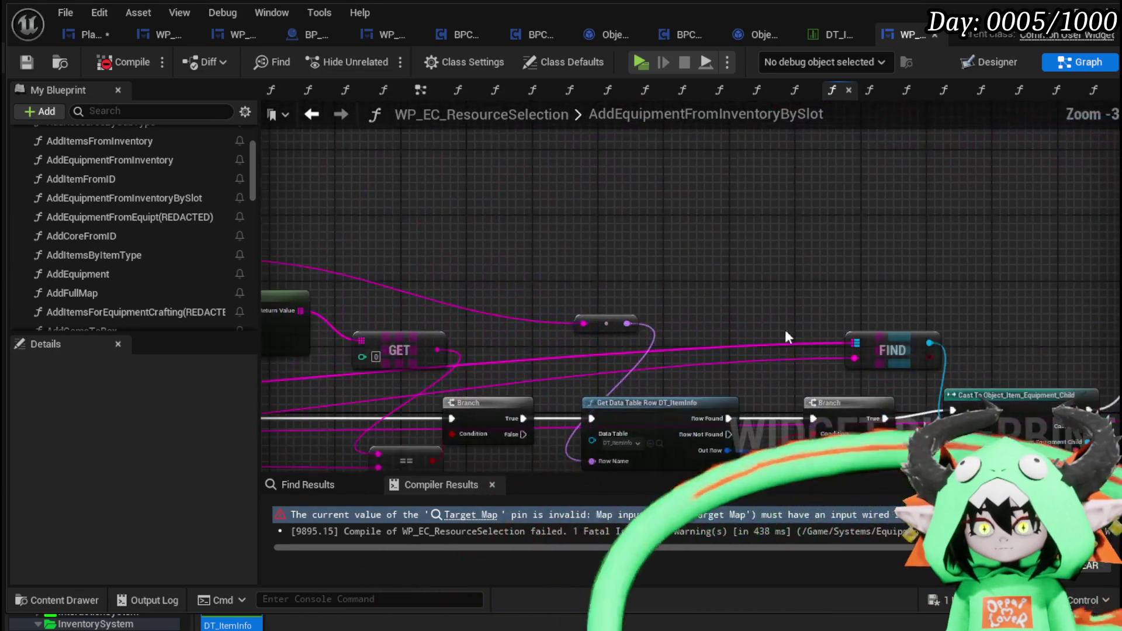
pyautogui.moveTo(854, 344)
pyautogui.mouseDown()
pyautogui.moveTo(909, 62)
pyautogui.moveTo(1012, 288)
pyautogui.mouseUp()
pyautogui.rightClick(1012, 288)
pyautogui.scroll(-5, 657, 399)
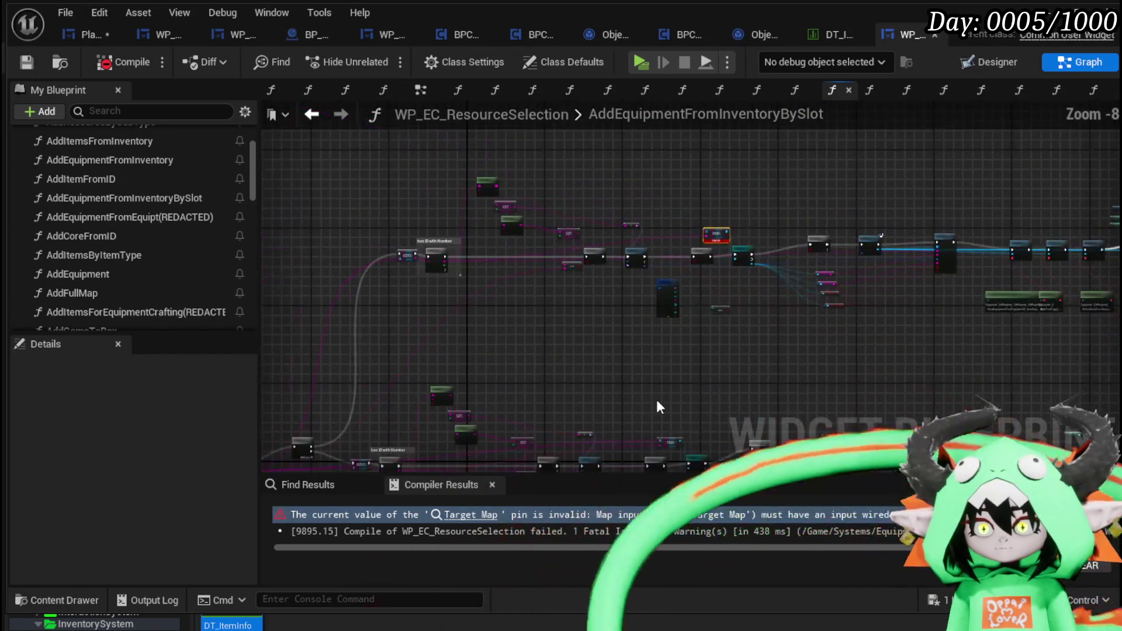
pyautogui.scroll(3, 650, 356)
pyautogui.moveTo(644, 412)
pyautogui.mouseDown()
pyautogui.moveTo(738, 170)
pyautogui.moveTo(765, 496)
pyautogui.moveTo(741, 164)
pyautogui.moveTo(745, 174)
pyautogui.moveTo(654, 180)
pyautogui.mouseUp()
pyautogui.scroll(3, 741, 164)
pyautogui.scroll(-3, 497, 218)
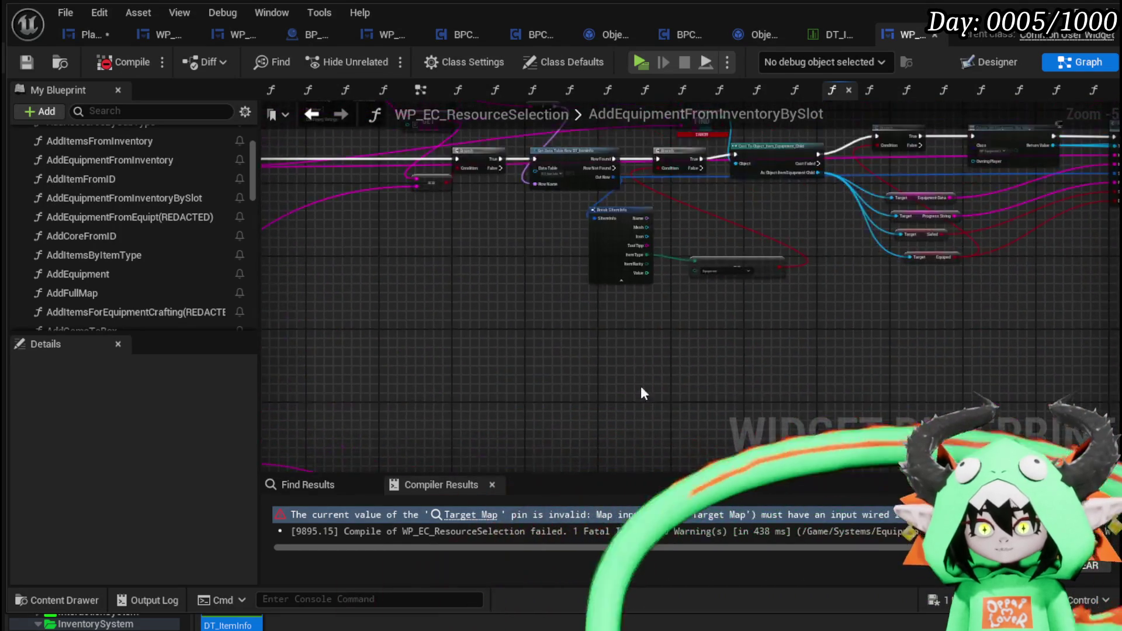
# Duplicate the FIND node and wire its map, Key and output into the Cast's Object
pyautogui.hotkey('ctrl', 'c')
pyautogui.hotkey('ctrl', 'v')
pyautogui.scroll(-1, 565, 256)
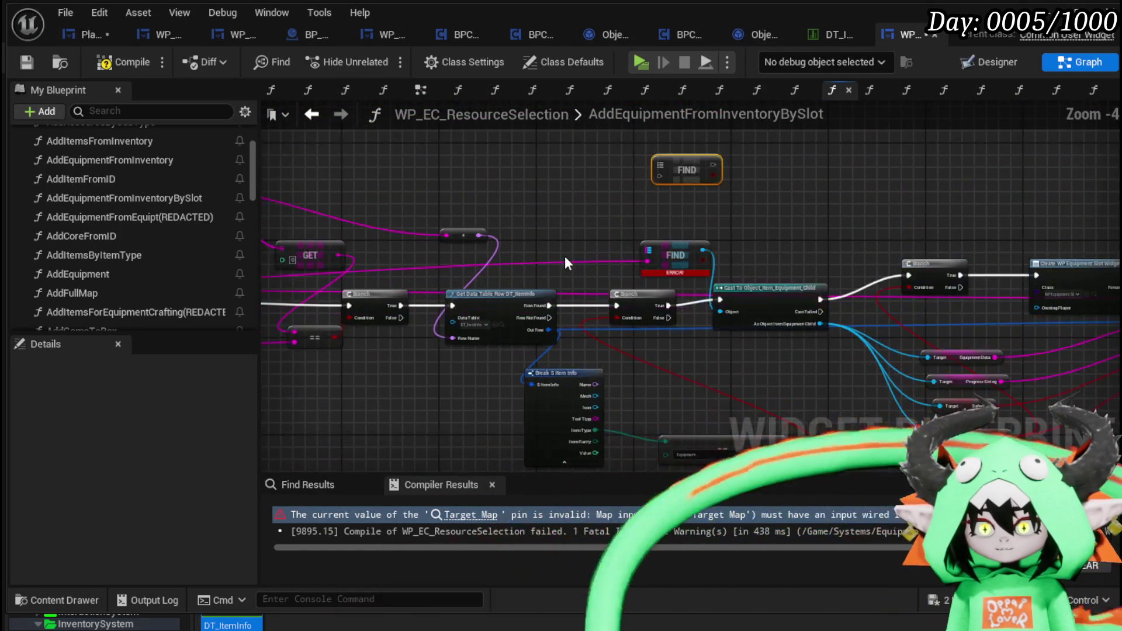
pyautogui.moveTo(564, 256)
pyautogui.mouseDown()
pyautogui.moveTo(819, 156)
pyautogui.moveTo(387, 344)
pyautogui.mouseUp()
pyautogui.scroll(3, 626, 245)
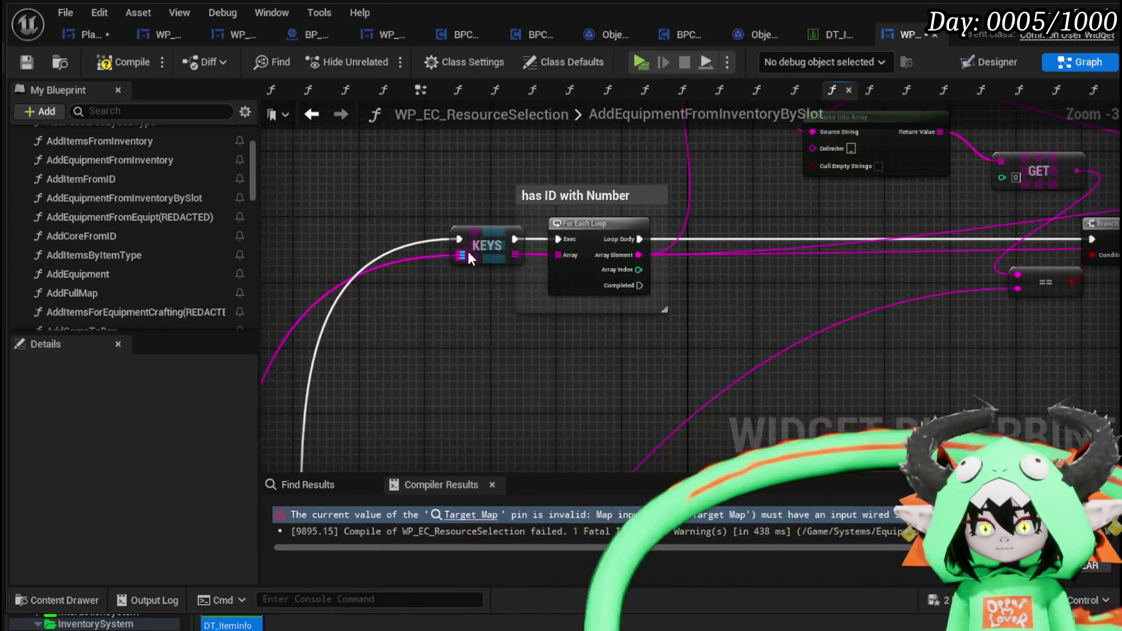
pyautogui.moveTo(641, 255)
pyautogui.mouseDown()
pyautogui.moveTo(719, 216)
pyautogui.moveTo(936, 342)
pyautogui.mouseUp()
pyautogui.moveTo(1037, 317); pyautogui.dragTo(1043, 282)
pyautogui.moveTo(1043, 282)
pyautogui.mouseDown()
pyautogui.moveTo(987, 253)
pyautogui.moveTo(629, 160)
pyautogui.mouseUp()
pyautogui.moveTo(617, 292); pyautogui.dragTo(630, 175)
pyautogui.moveTo(719, 337); pyautogui.dragTo(711, 358)
# Delete the old errored FIND, save ResourceSelection, and return to PlayerStatsHUD
pyautogui.click(636, 285)
pyautogui.press('Delete')
pyautogui.scroll(-2, 636, 285)
pyautogui.moveTo(581, 240); pyautogui.dragTo(546, 237)
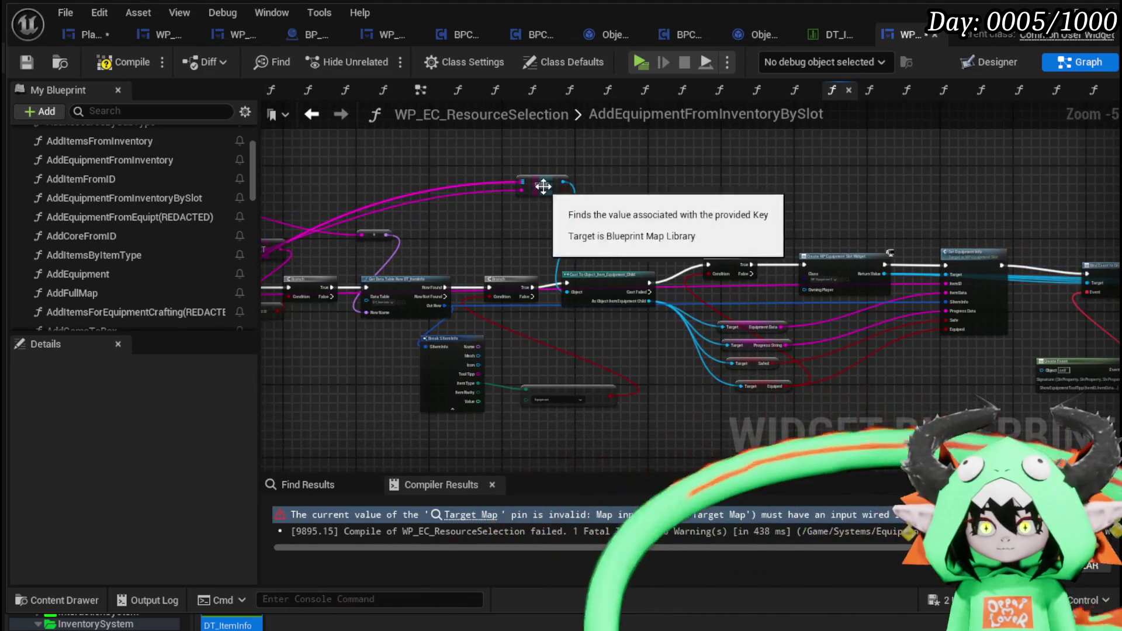
pyautogui.click(23, 59)
pyautogui.click(77, 35)
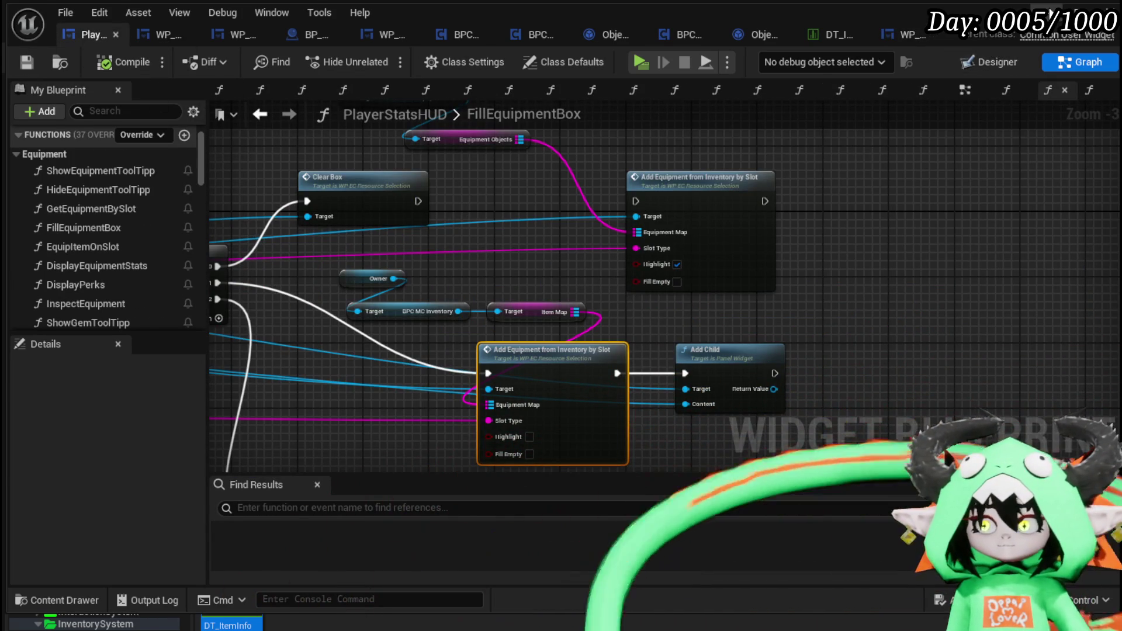
# Play-test and equip an Iron_Chest in the chest slot, reaching HP 940 and Defensive 84
pyautogui.hotkey('alt', 'p')
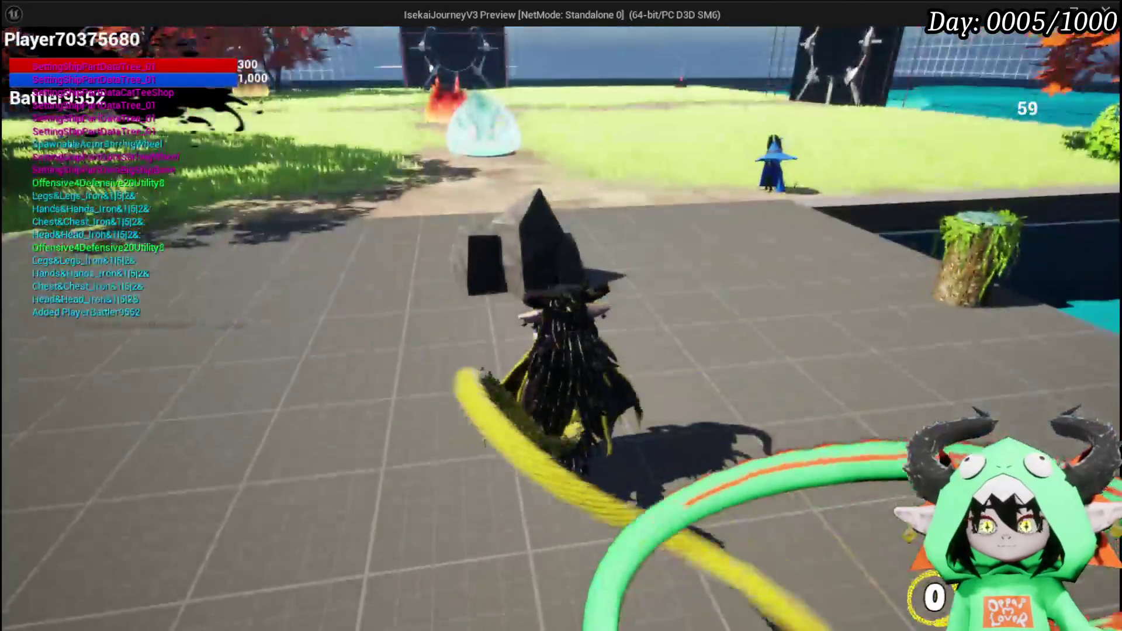
pyautogui.press('Tab')
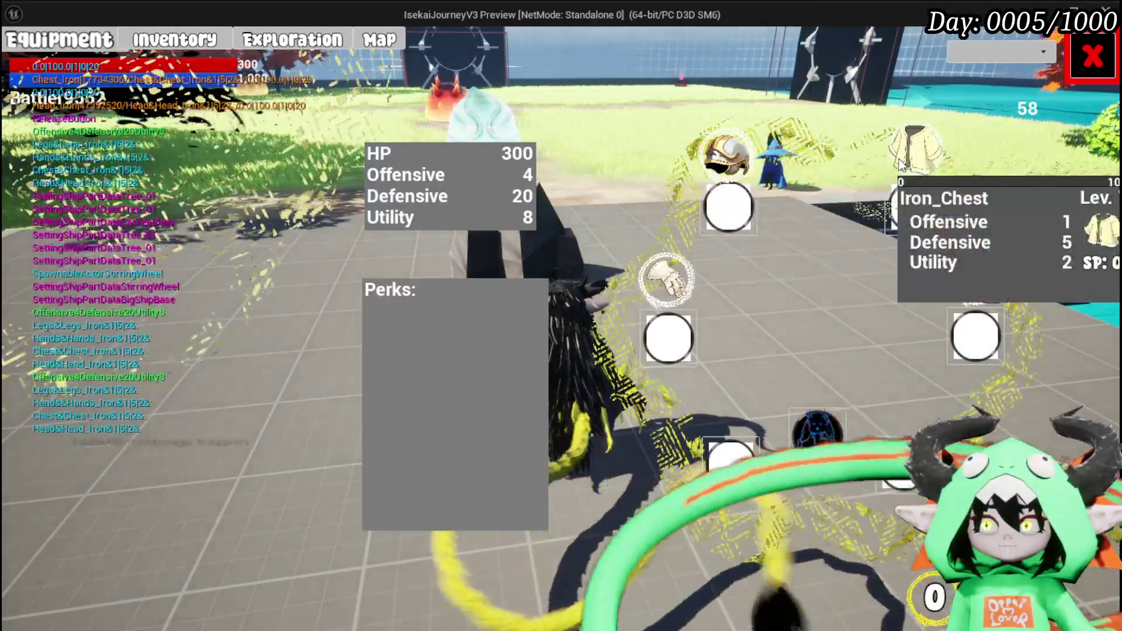
pyautogui.click(903, 165)
pyautogui.click(299, 159)
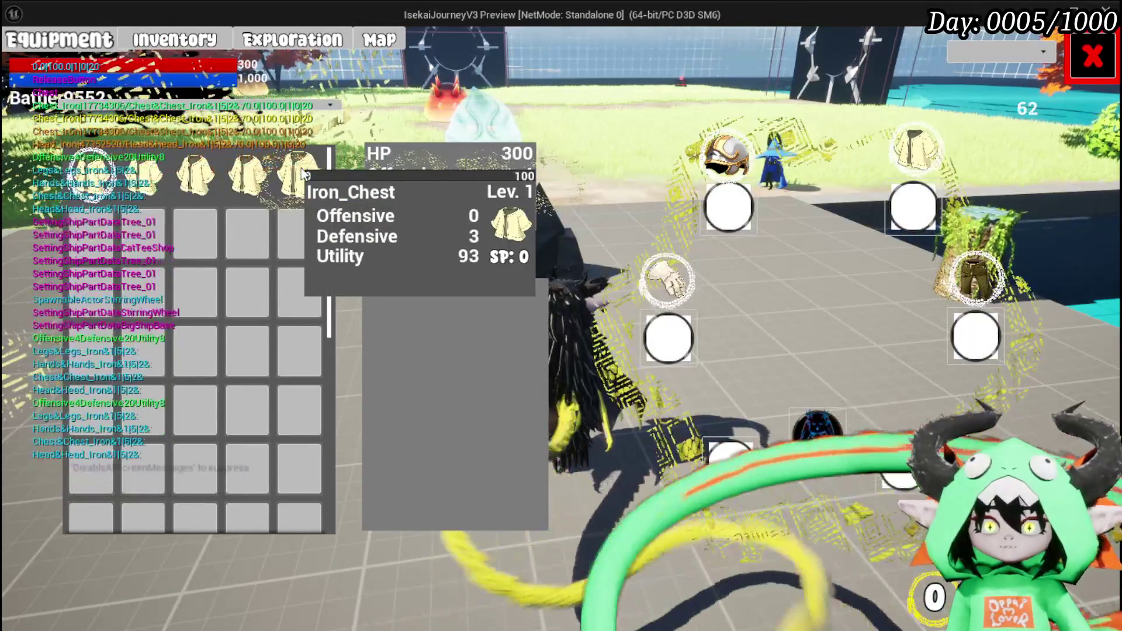
pyautogui.click(90, 172)
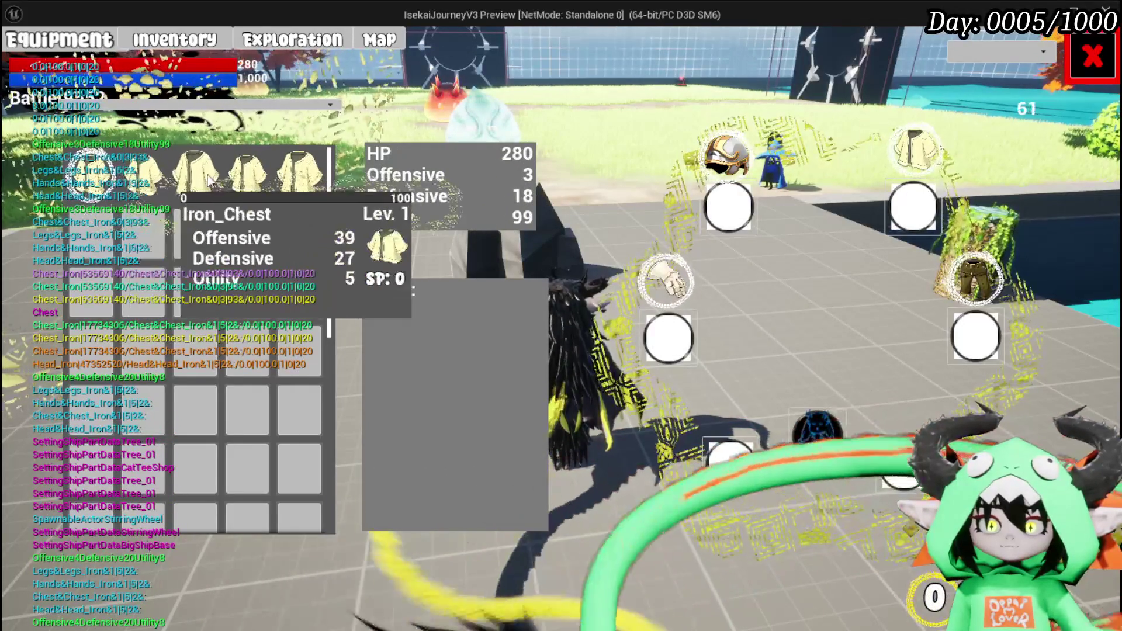
pyautogui.click(555, 185)
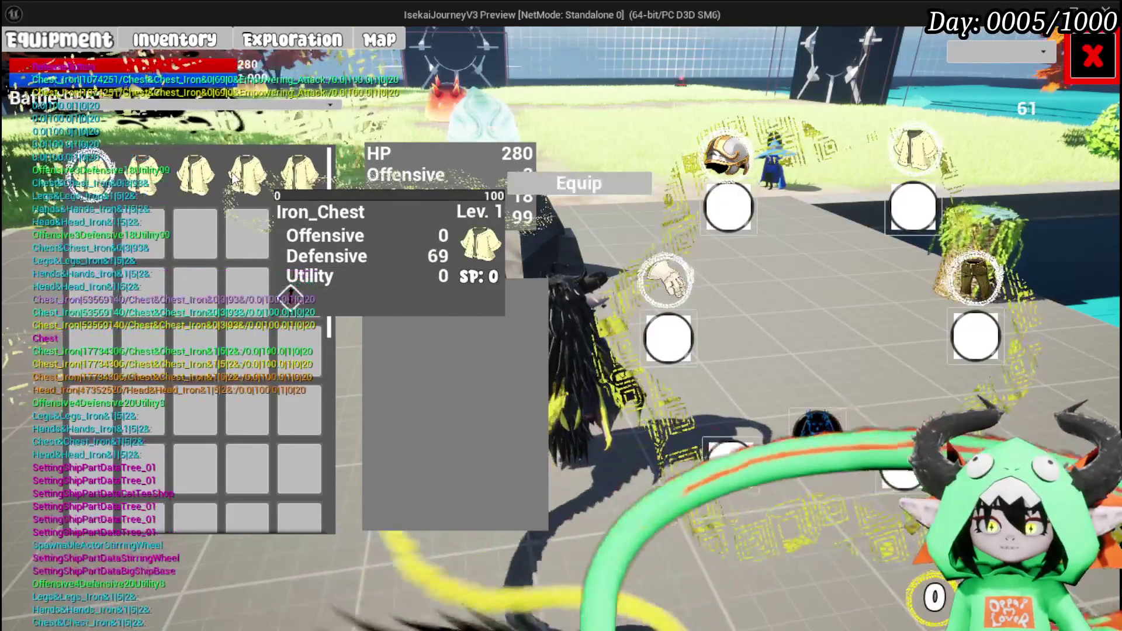
pyautogui.click(555, 185)
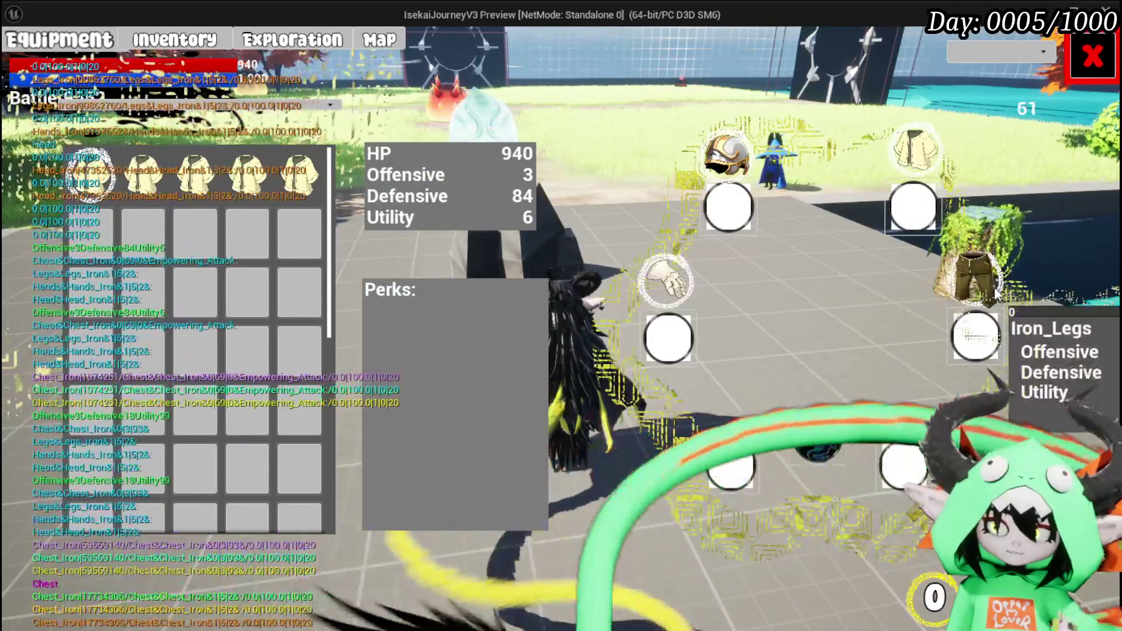
# Equip another Iron_Chest from the inventory's equipment category
pyautogui.click(174, 39)
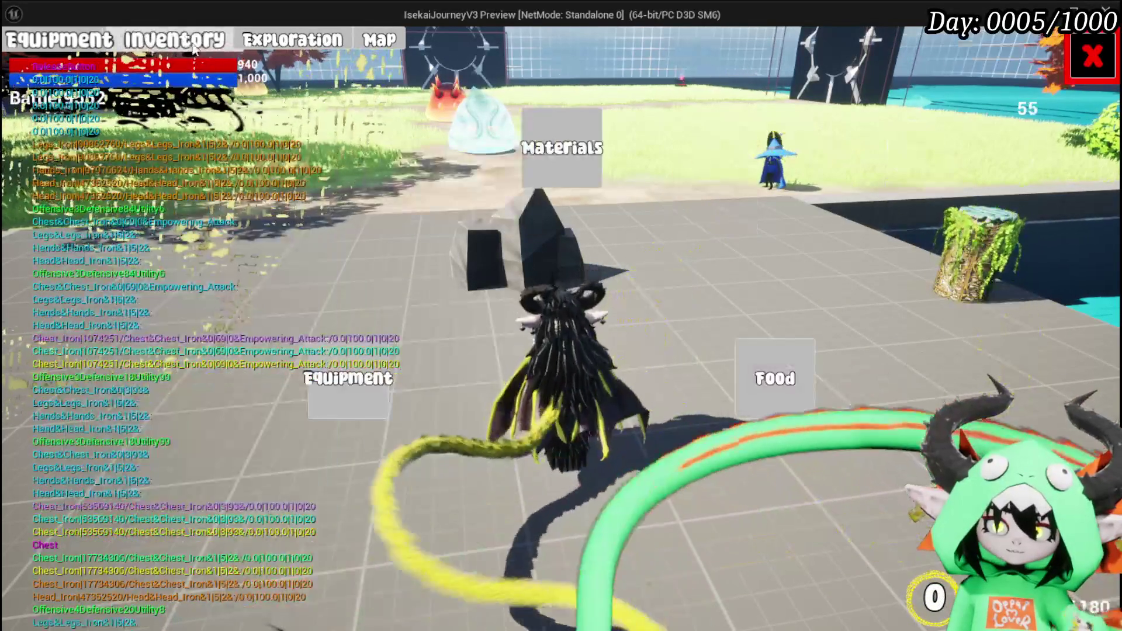
pyautogui.click(349, 397)
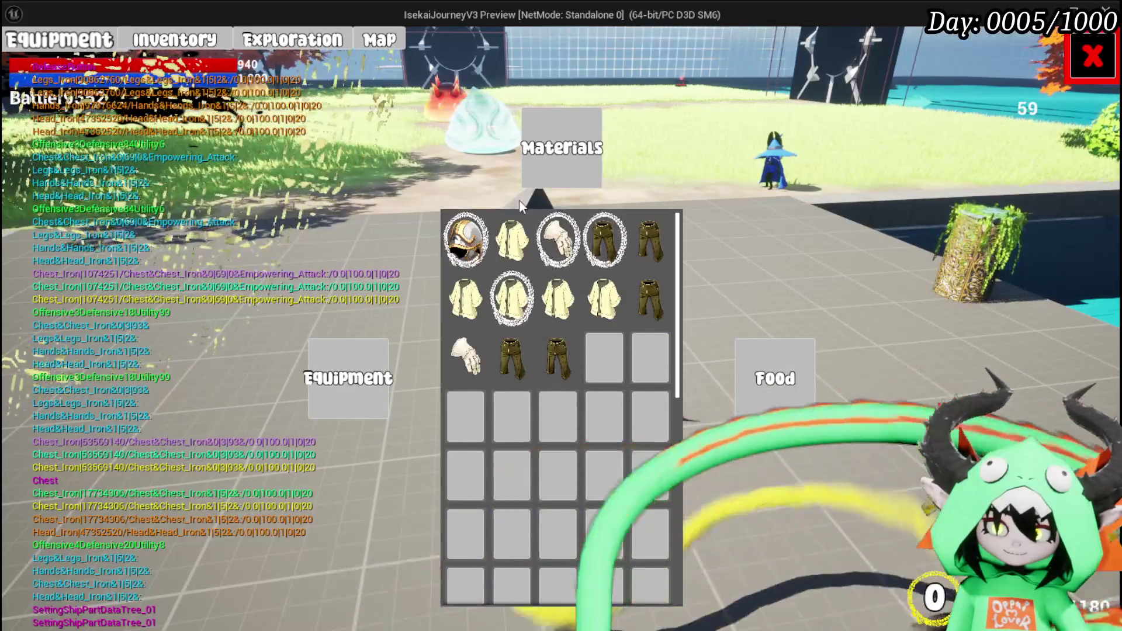
pyautogui.click(512, 246)
pyautogui.click(663, 183)
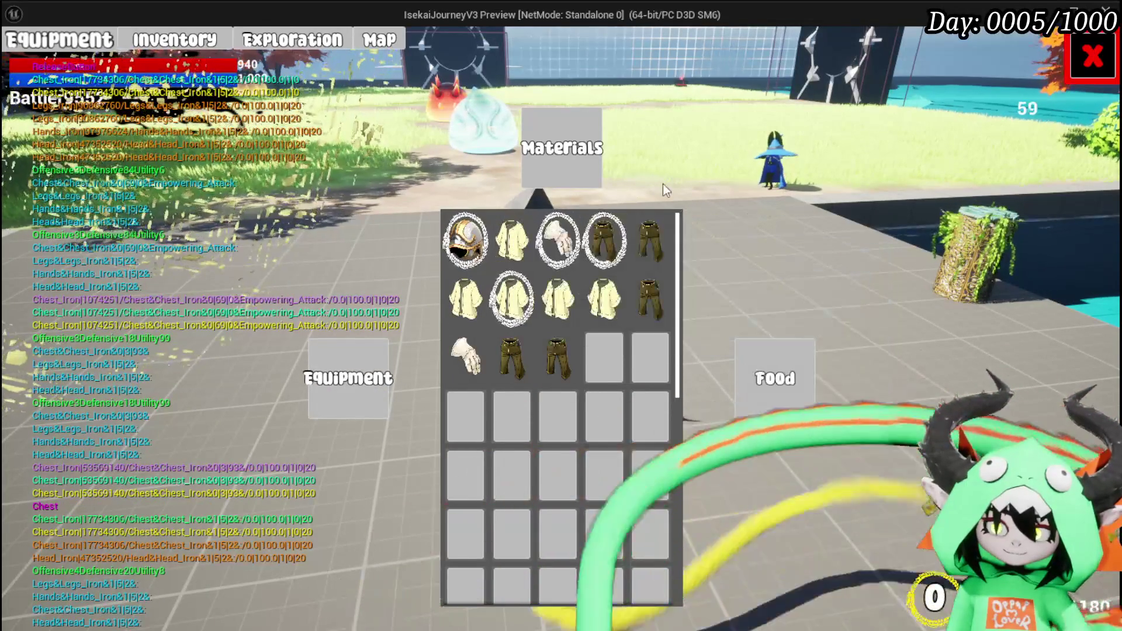
pyautogui.click(561, 307)
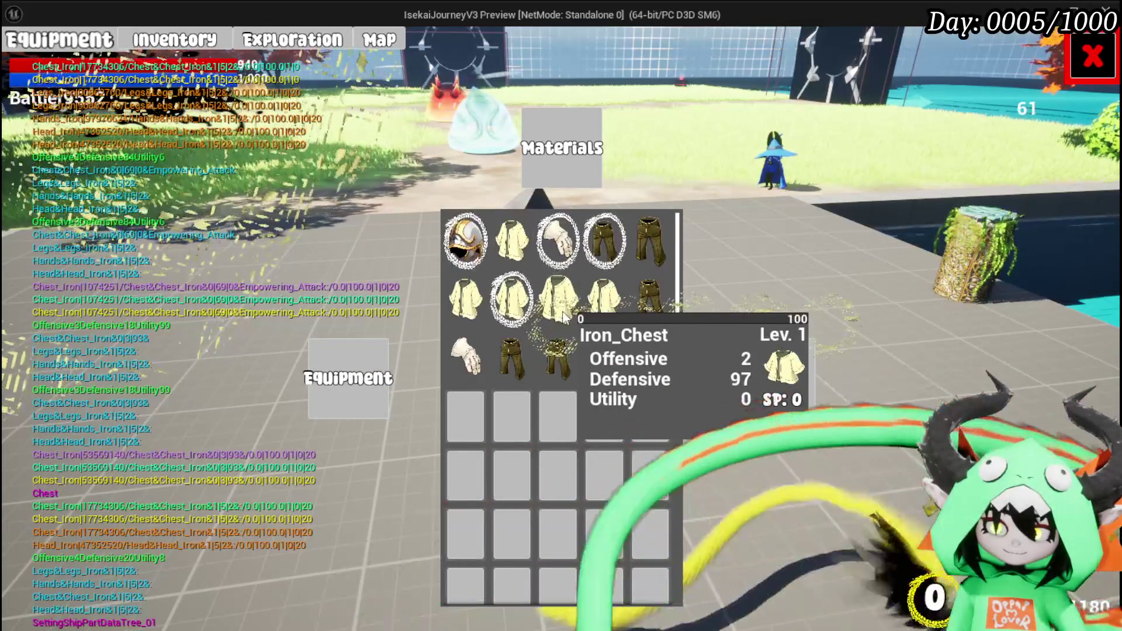
pyautogui.click(836, 338)
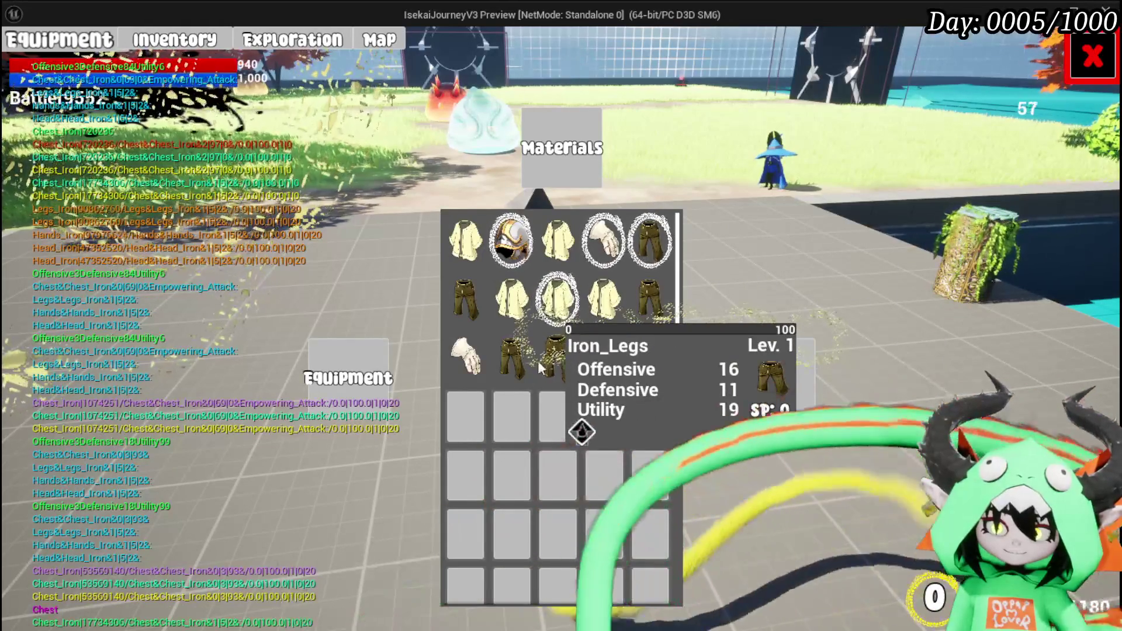
# Equip an Iron_Legs item, then stop the play session and save the level
pyautogui.click(504, 355)
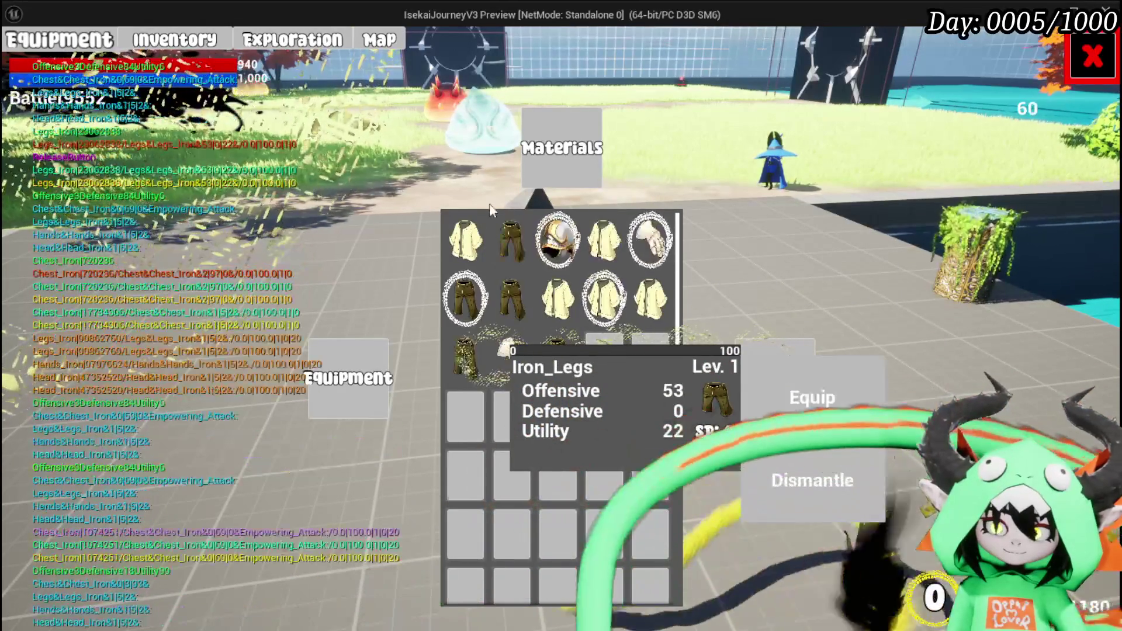
pyautogui.click(812, 397)
pyautogui.click(471, 245)
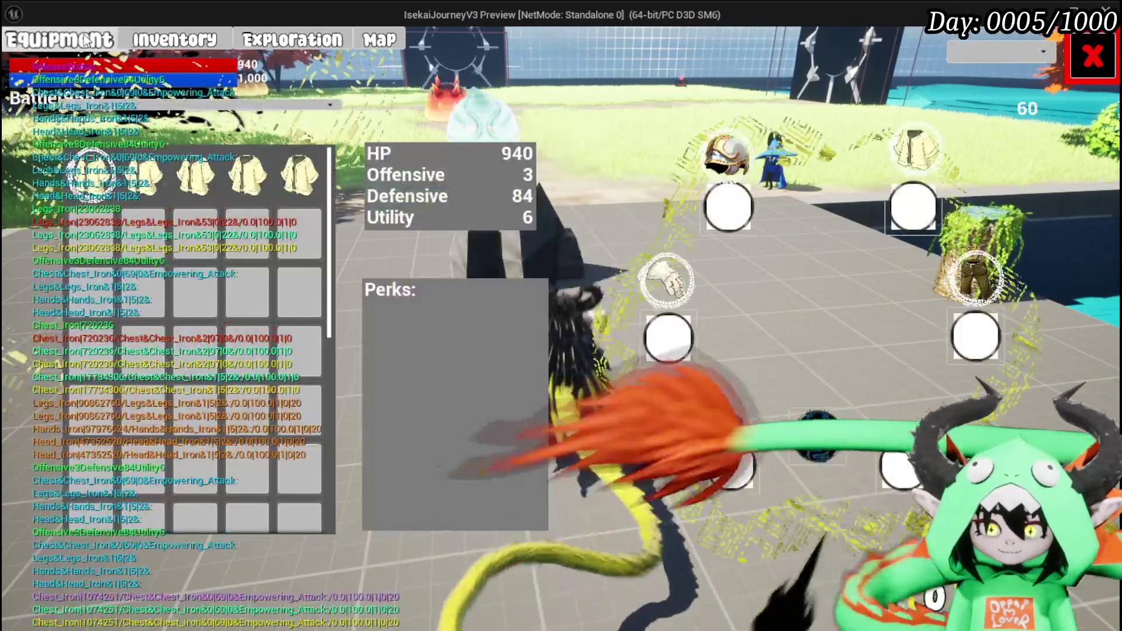
pyautogui.click(59, 39)
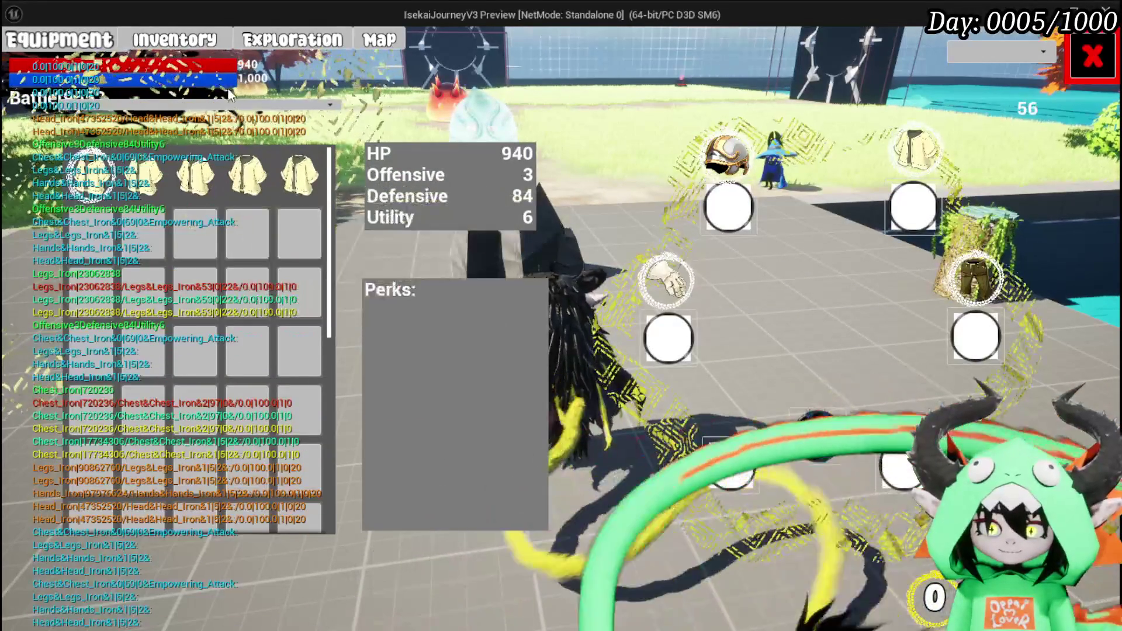
pyautogui.click(175, 39)
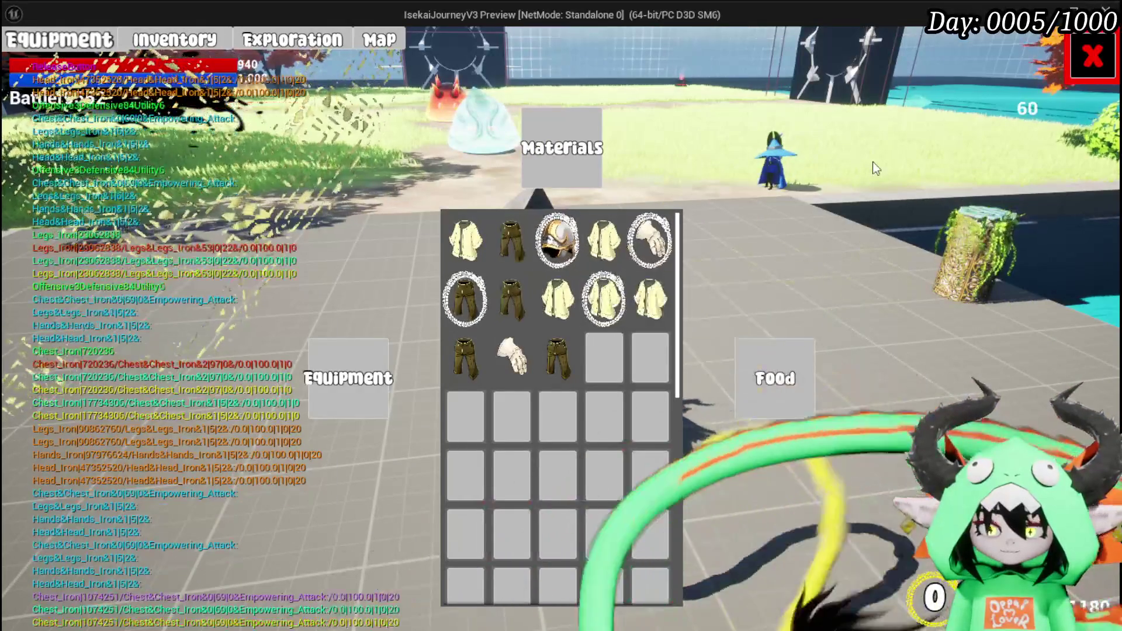
pyautogui.press('Escape')
pyautogui.click(19, 53)
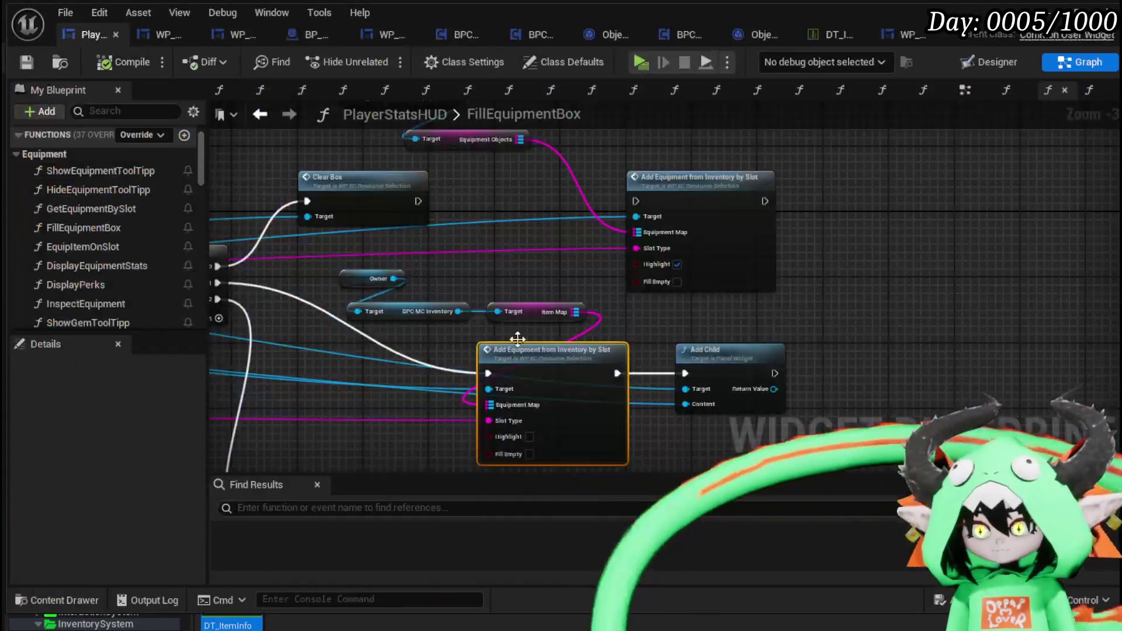
# Reposition the Add Equipment from Inventory by Slot node, save PlayerStatsHUD, and open DisplayPerks
pyautogui.moveTo(652, 317); pyautogui.dragTo(678, 363)
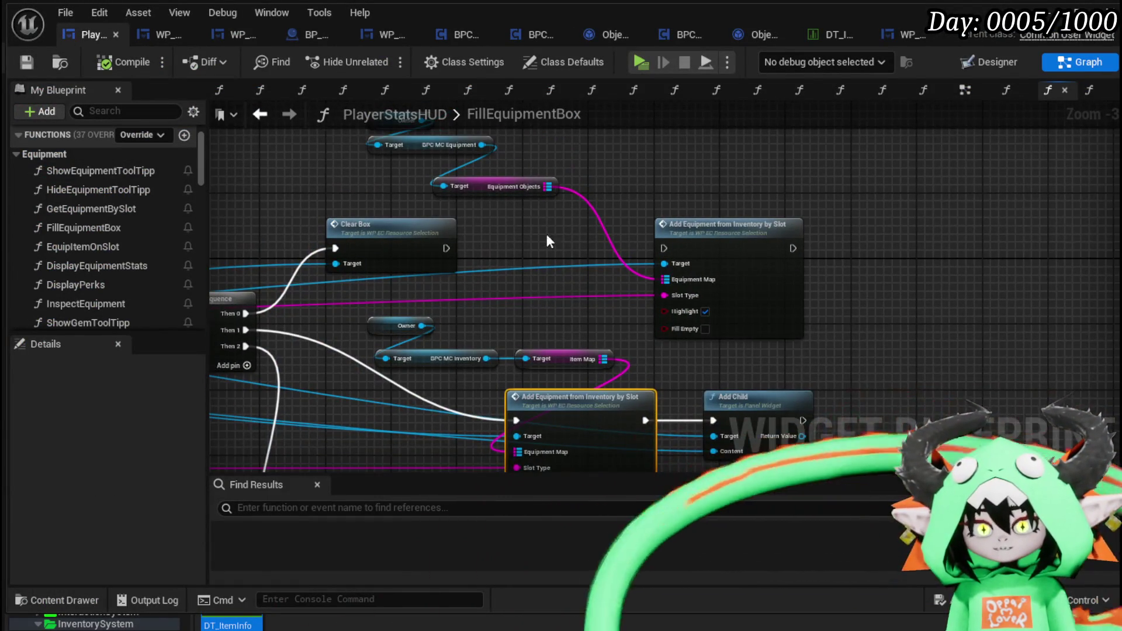
pyautogui.moveTo(548, 241); pyautogui.dragTo(589, 300)
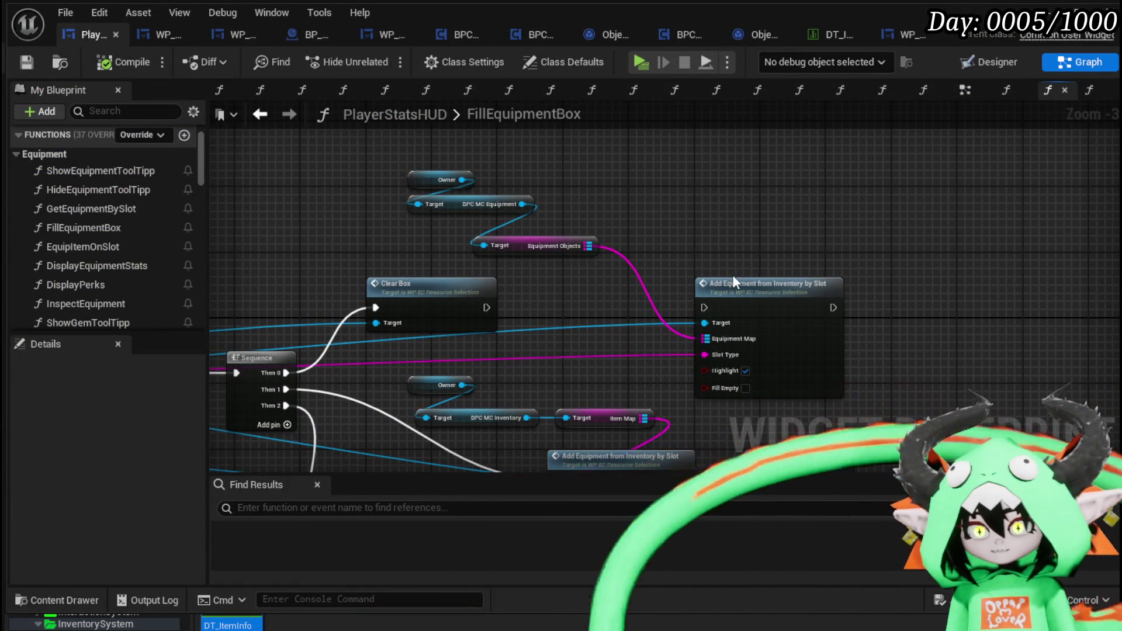
pyautogui.moveTo(751, 302)
pyautogui.mouseDown()
pyautogui.moveTo(722, 227)
pyautogui.moveTo(826, 239)
pyautogui.mouseUp()
pyautogui.scroll(-1, 620, 361)
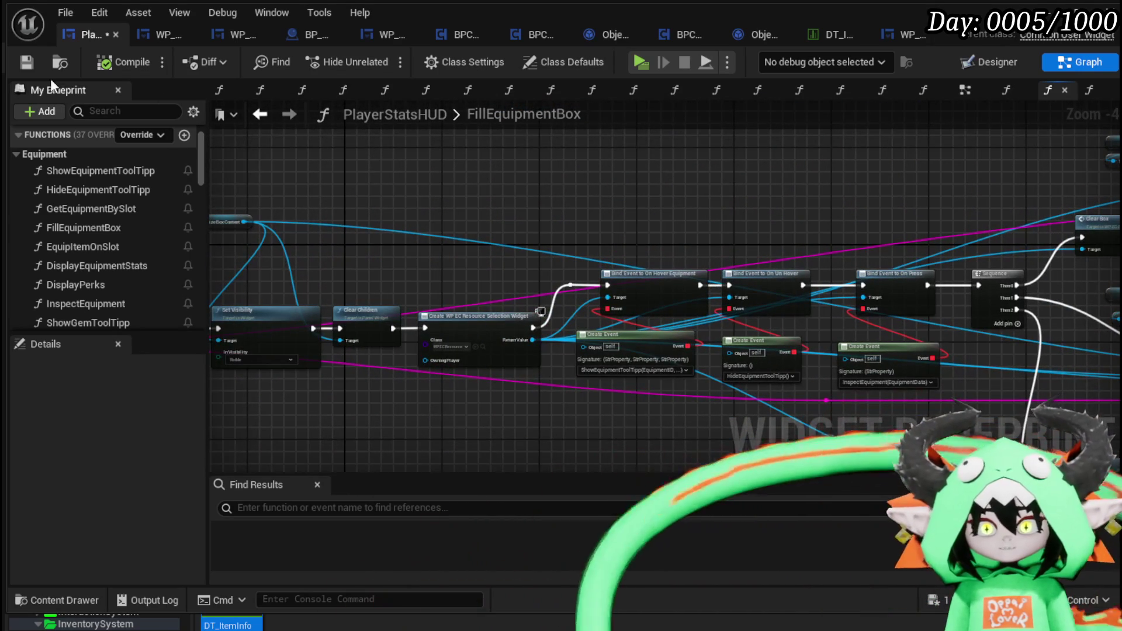
pyautogui.hotkey('ctrl', 's')
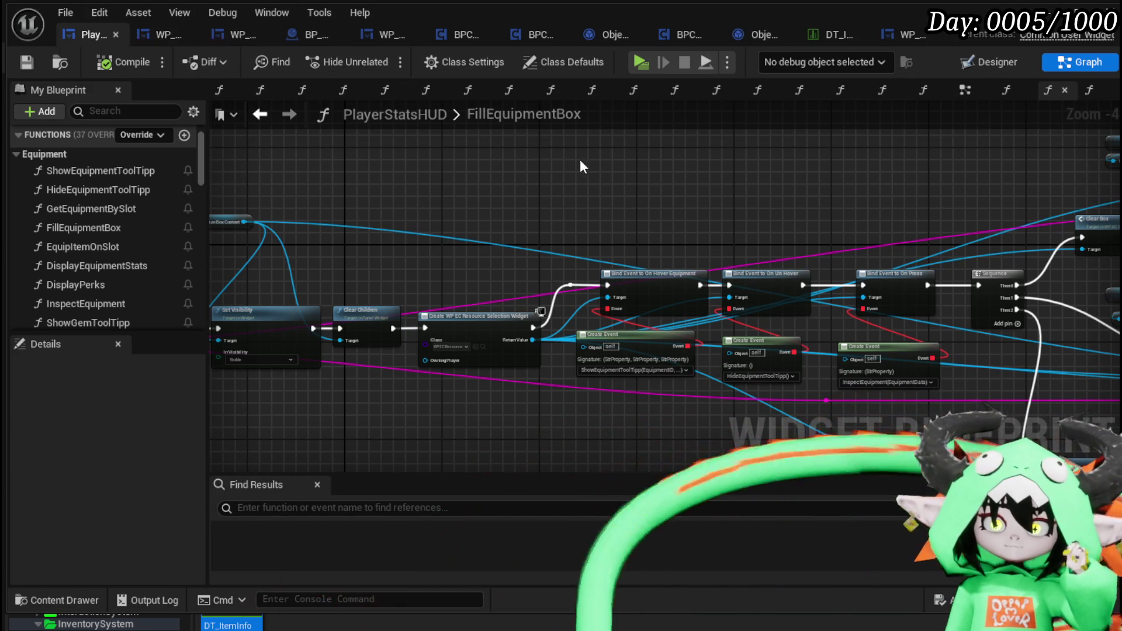
pyautogui.doubleClick(124, 285)
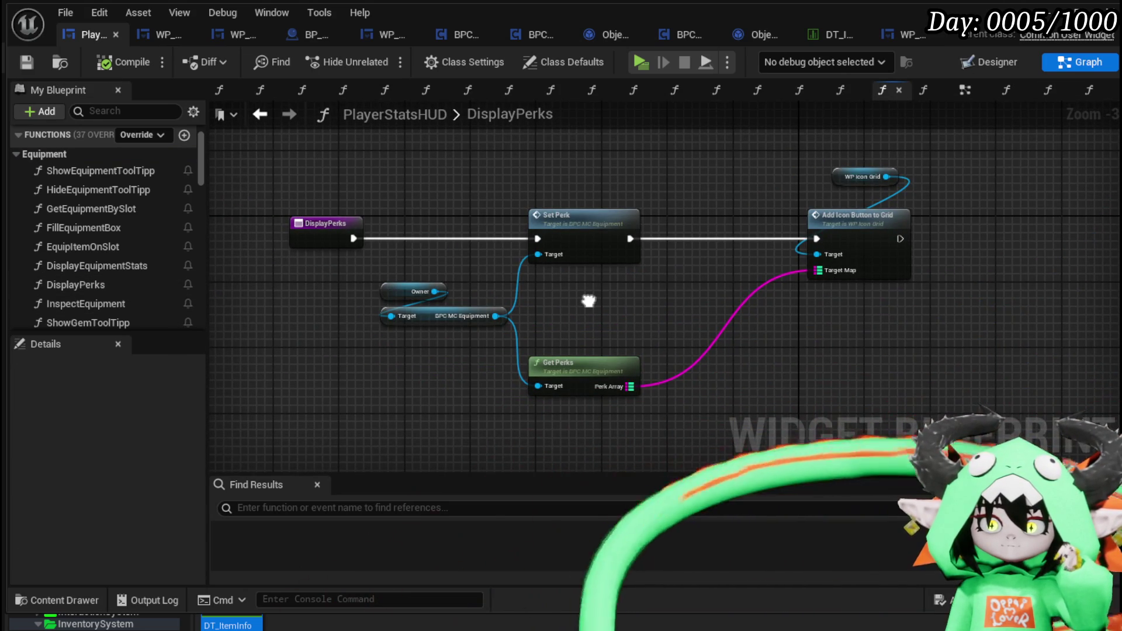
# Open SetPerk in BPC_MC_Equipment and shift the Get Perks and Parse Into Array nodes right
pyautogui.doubleClick(613, 217)
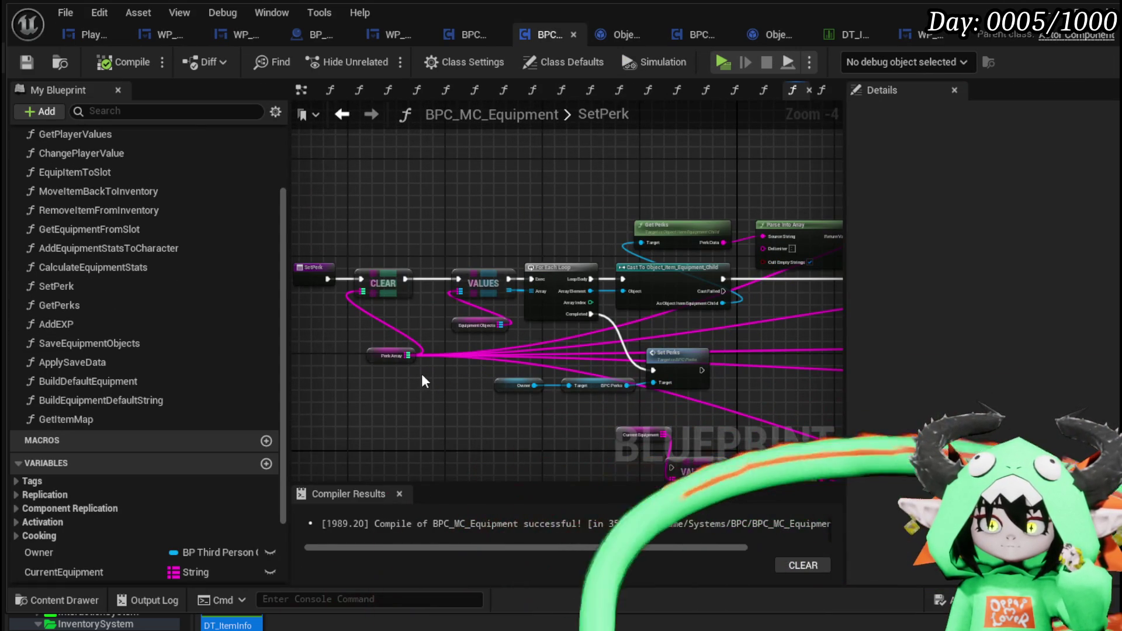
pyautogui.scroll(3, 424, 381)
pyautogui.moveTo(488, 330)
pyautogui.mouseDown()
pyautogui.moveTo(439, 372)
pyautogui.moveTo(382, 344)
pyautogui.mouseUp()
pyautogui.scroll(-2, 456, 371)
pyautogui.moveTo(690, 327); pyautogui.dragTo(506, 320)
pyautogui.scroll(-1, 505, 320)
pyautogui.moveTo(409, 198)
pyautogui.mouseDown()
pyautogui.moveTo(520, 225)
pyautogui.moveTo(762, 213)
pyautogui.mouseUp()
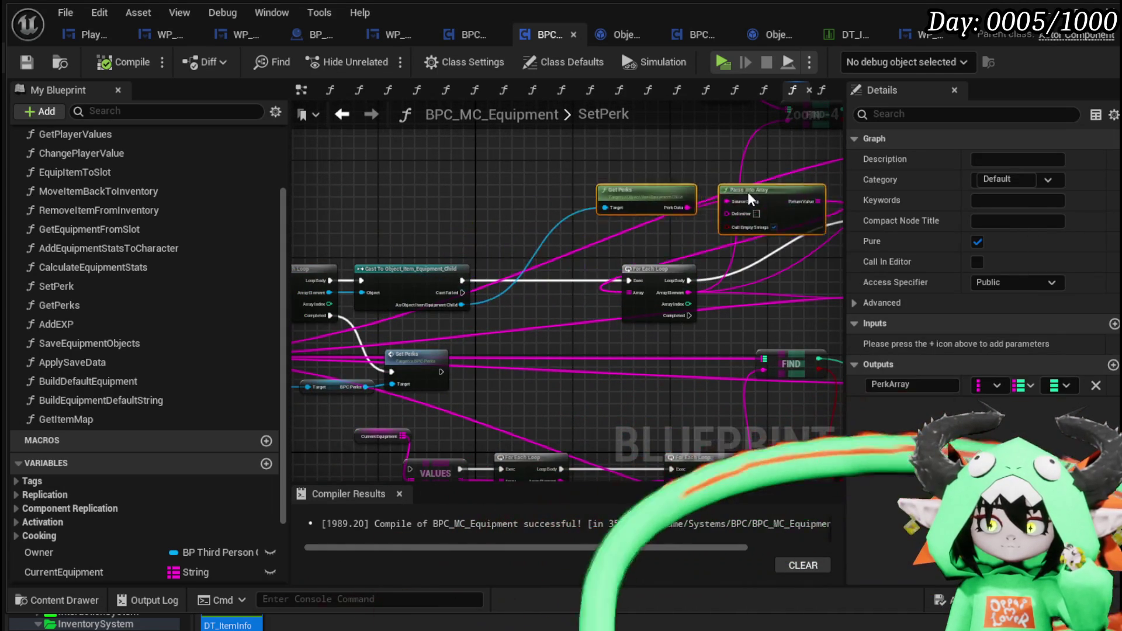
pyautogui.scroll(3, 768, 215)
# Move the Equipment Objects getter aside and feed a GetItemMap node into VALUES
pyautogui.moveTo(484, 364)
pyautogui.mouseDown()
pyautogui.moveTo(556, 398)
pyautogui.moveTo(561, 315)
pyautogui.moveTo(491, 131)
pyautogui.mouseUp()
pyautogui.moveTo(583, 215); pyautogui.dragTo(728, 311)
pyautogui.moveTo(633, 225); pyautogui.dragTo(496, 210)
pyautogui.moveTo(608, 253); pyautogui.dragTo(548, 216)
pyautogui.moveTo(460, 283); pyautogui.dragTo(571, 301)
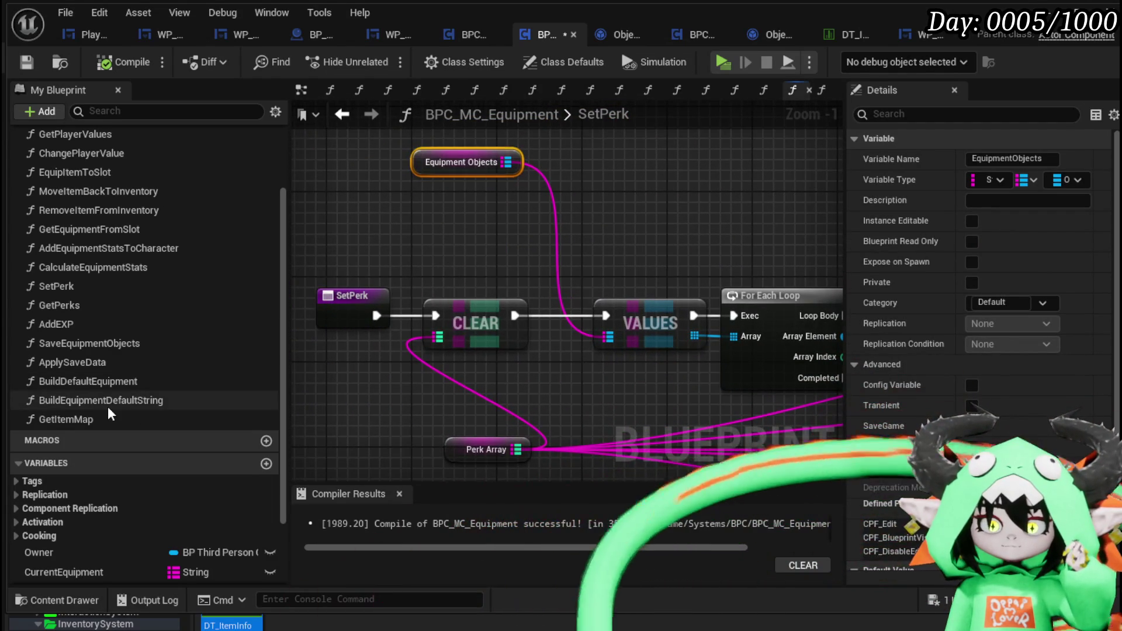
pyautogui.moveTo(105, 419); pyautogui.dragTo(418, 251)
pyautogui.moveTo(489, 229); pyautogui.dragTo(602, 349)
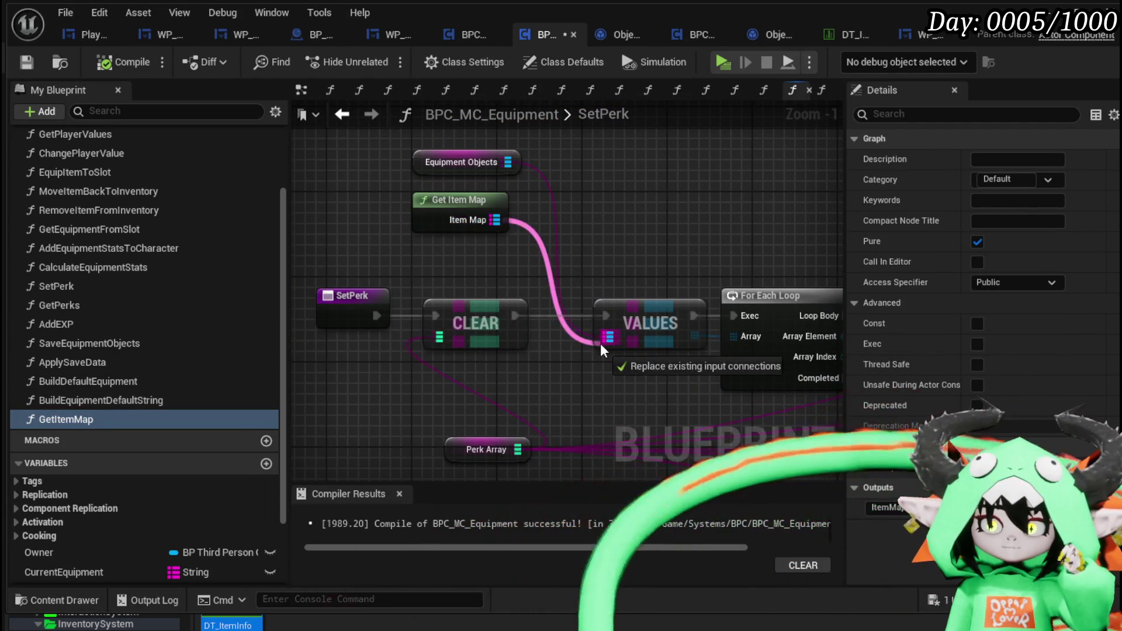
# Add a Get Equiped node from the cast and a Branch on it before the loop
pyautogui.moveTo(712, 245); pyautogui.dragTo(529, 384)
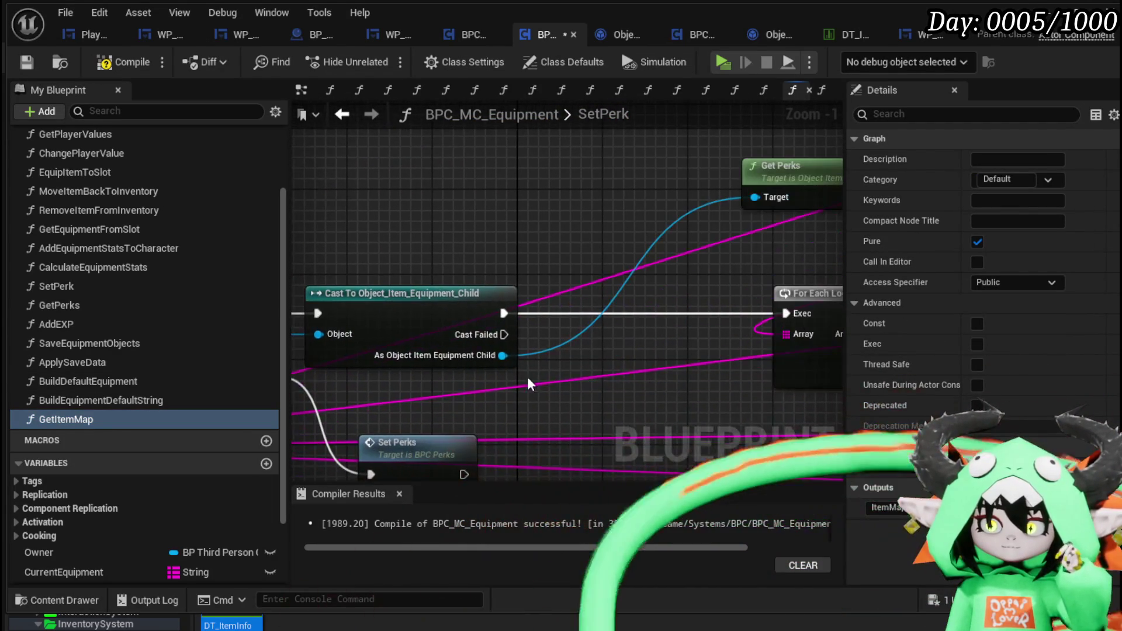
pyautogui.write('Equi')
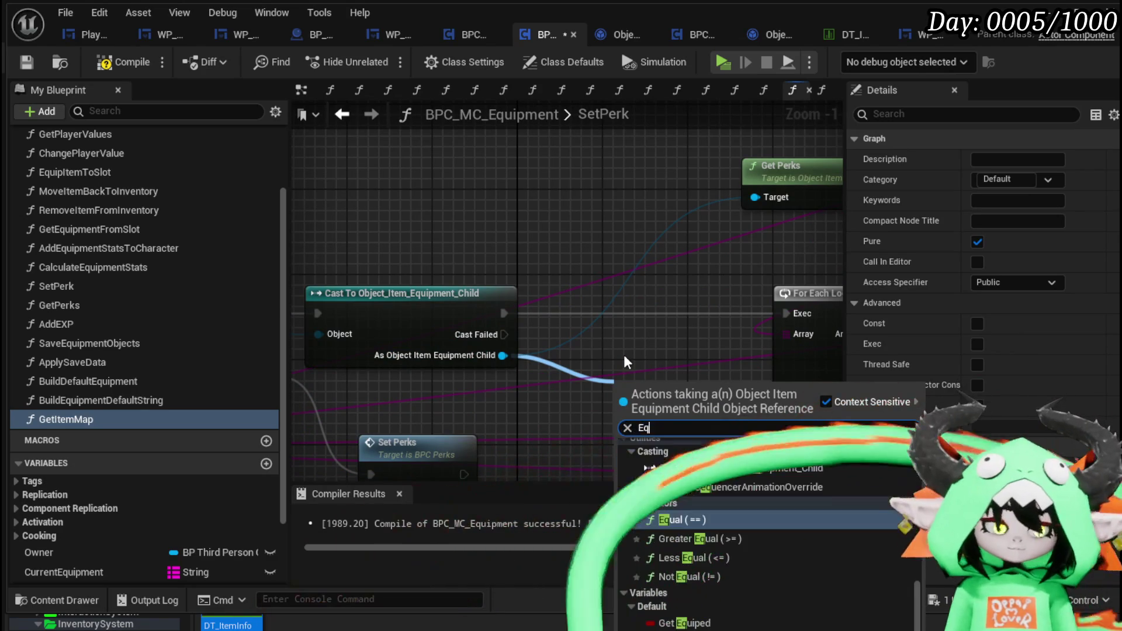
pyautogui.click(685, 619)
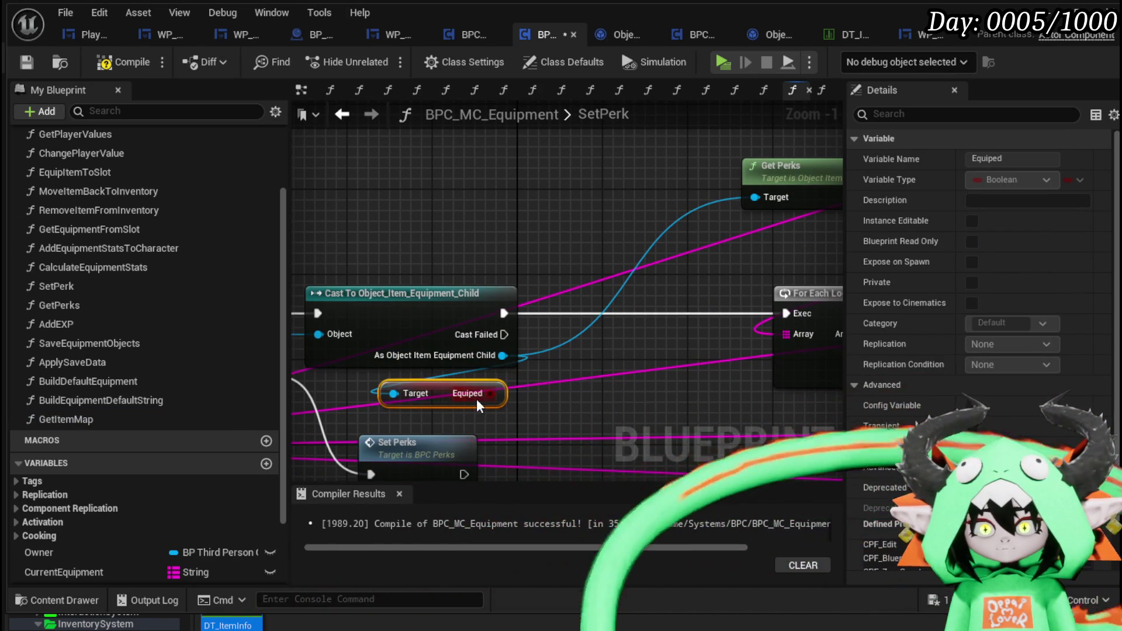
pyautogui.moveTo(614, 354); pyautogui.dragTo(602, 301)
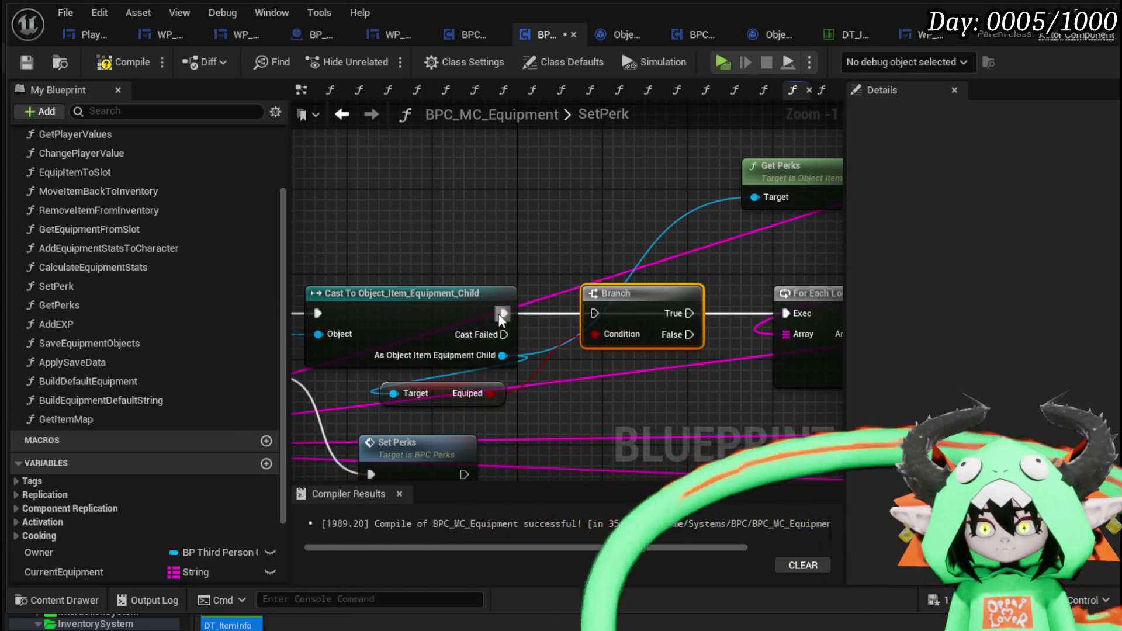
pyautogui.moveTo(764, 321)
pyautogui.mouseDown()
pyautogui.moveTo(462, 341)
pyautogui.moveTo(687, 279)
pyautogui.mouseUp()
pyautogui.scroll(-3, 512, 341)
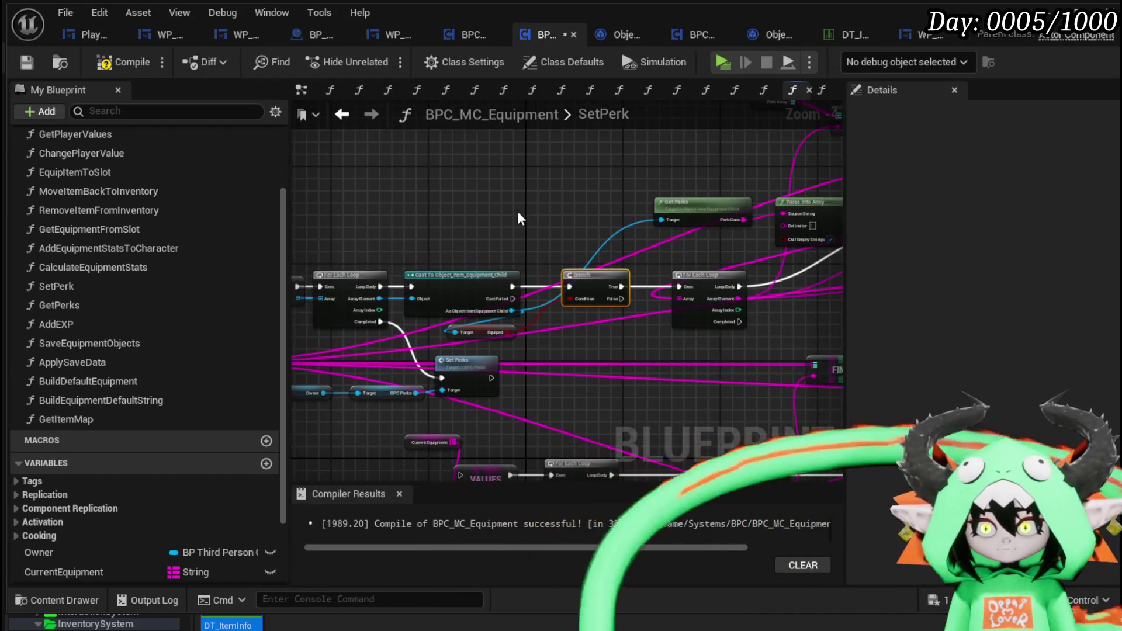
pyautogui.moveTo(520, 218); pyautogui.dragTo(646, 232)
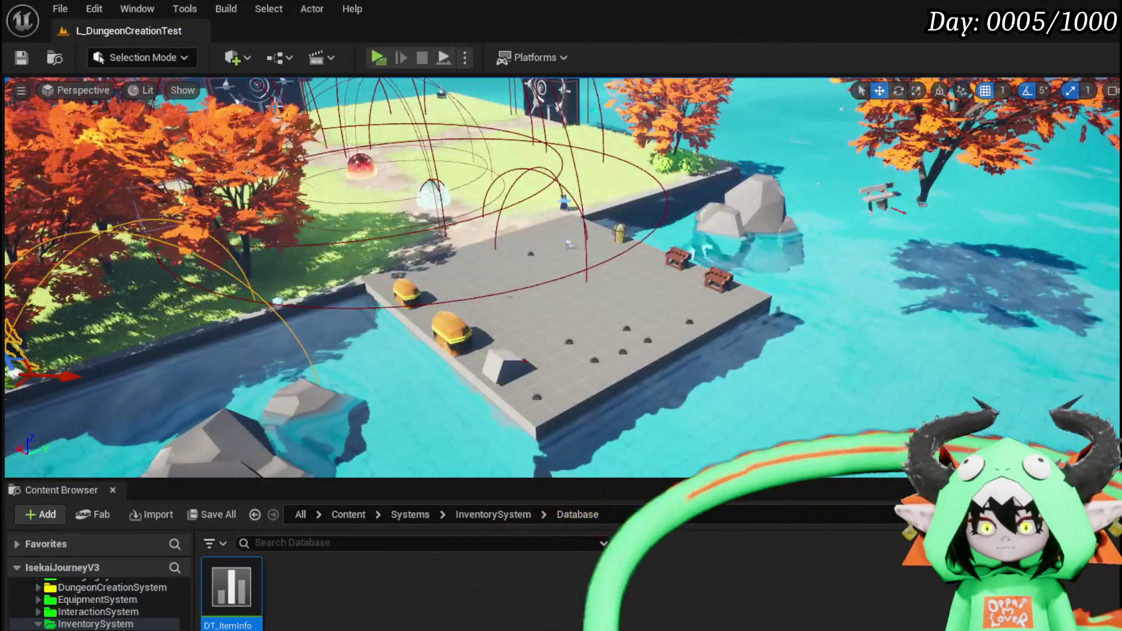
# Play-test equipping an Iron_Chest, confirming HP 940 and one perk listed, then stop
pyautogui.click(372, 62)
pyautogui.press('Tab')
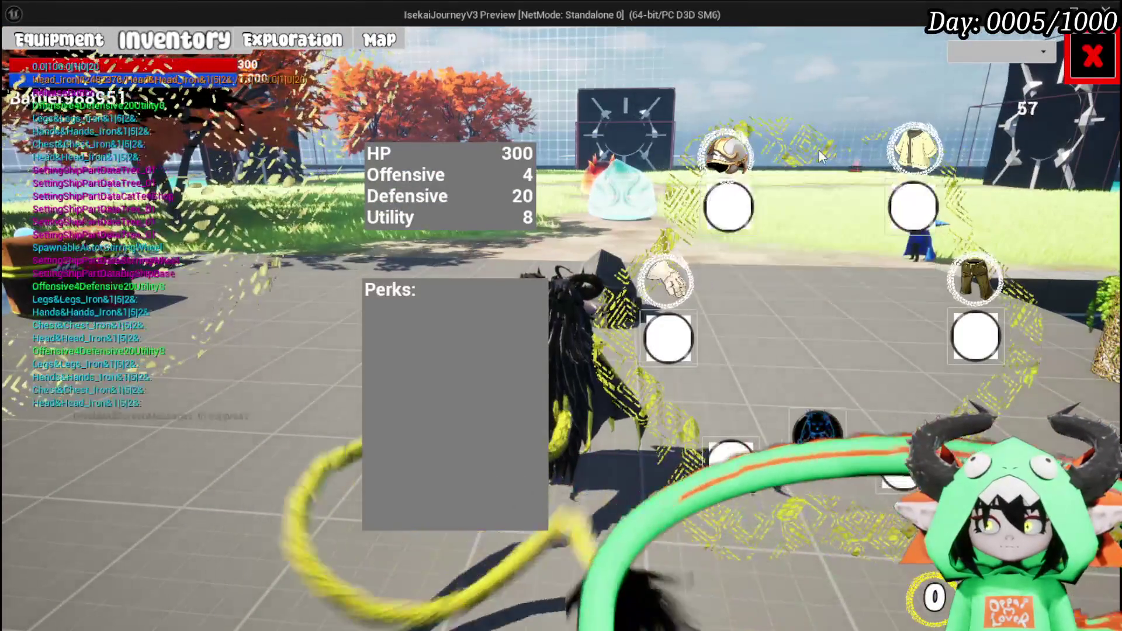
pyautogui.click(915, 149)
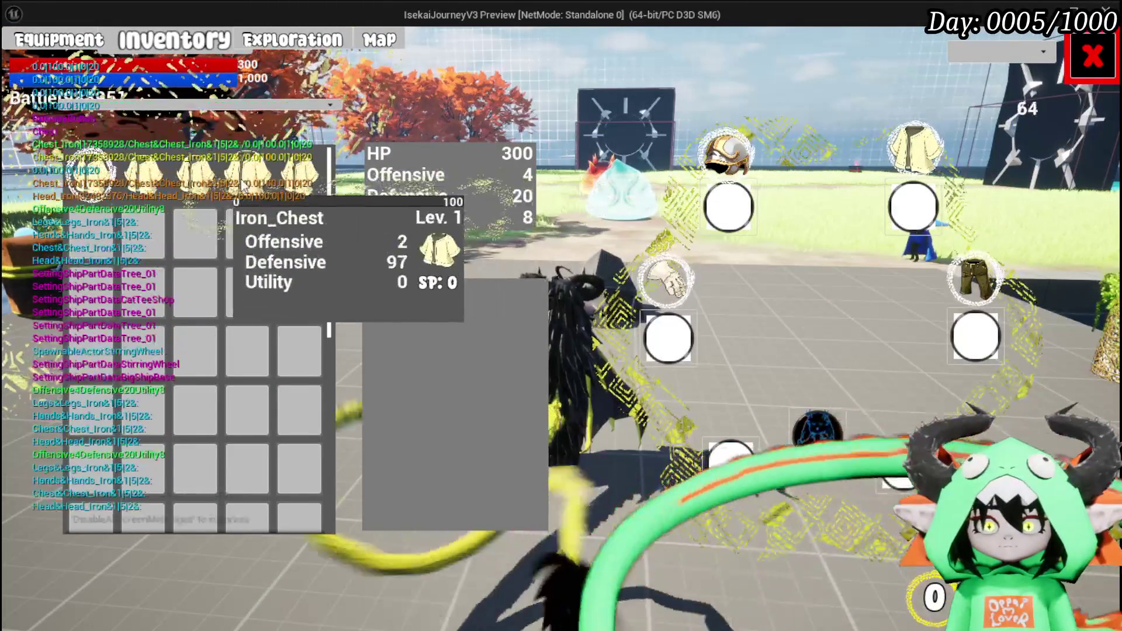
pyautogui.click(249, 175)
pyautogui.click(514, 183)
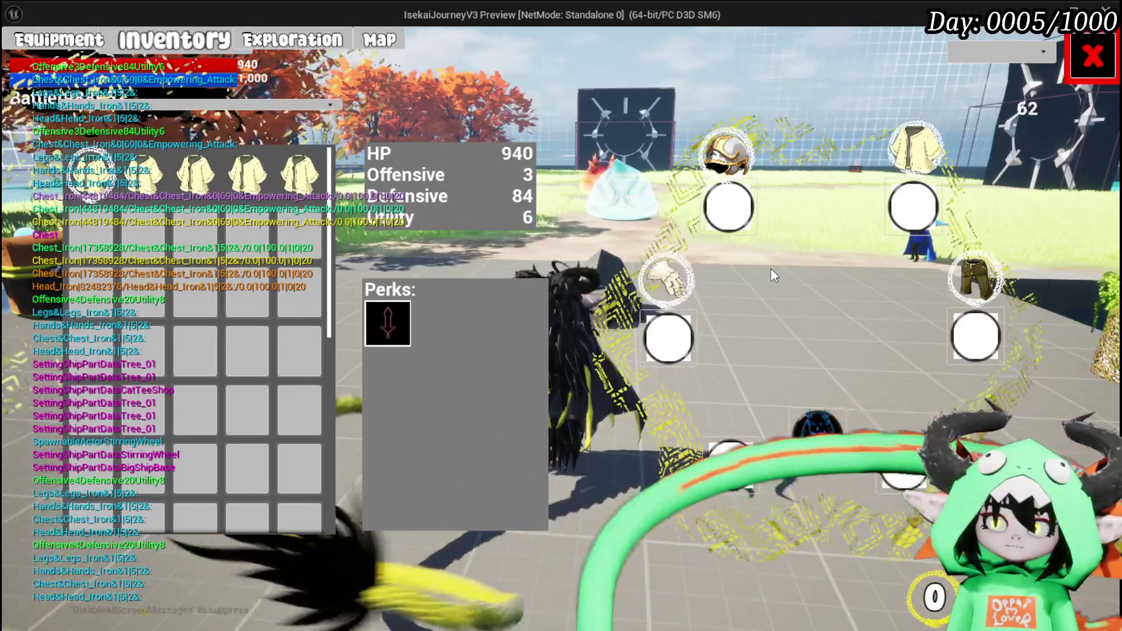
pyautogui.press('Escape')
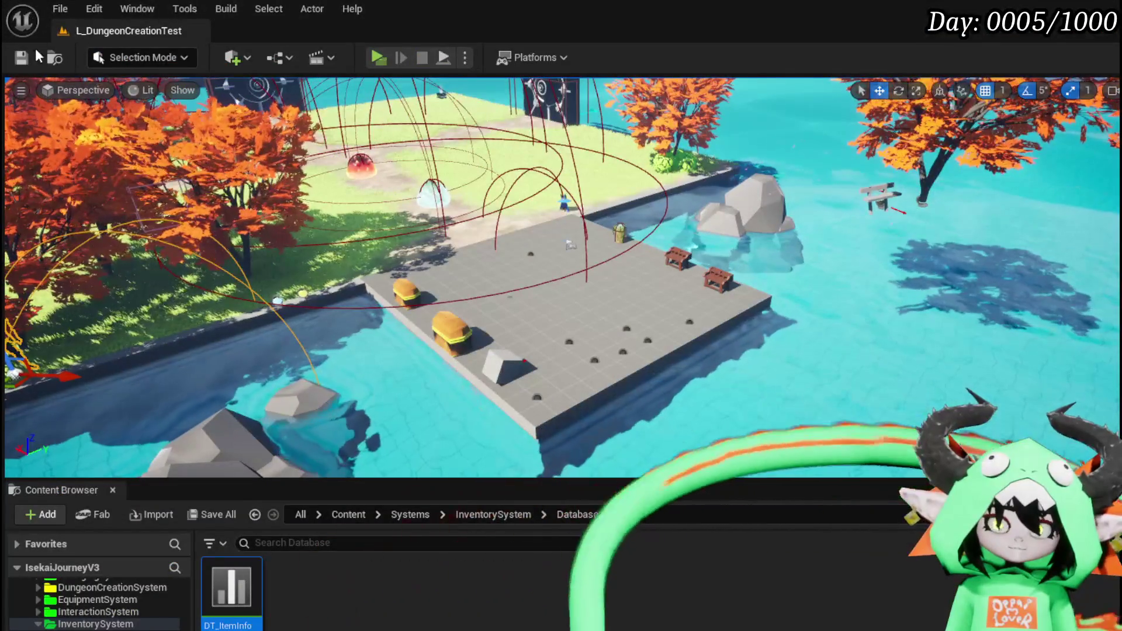
# Save the level, return to BPC_MC_Equipment, then open WP_EquipmentUI's SetSlotVisual graph
pyautogui.hotkey('ctrl', 's')
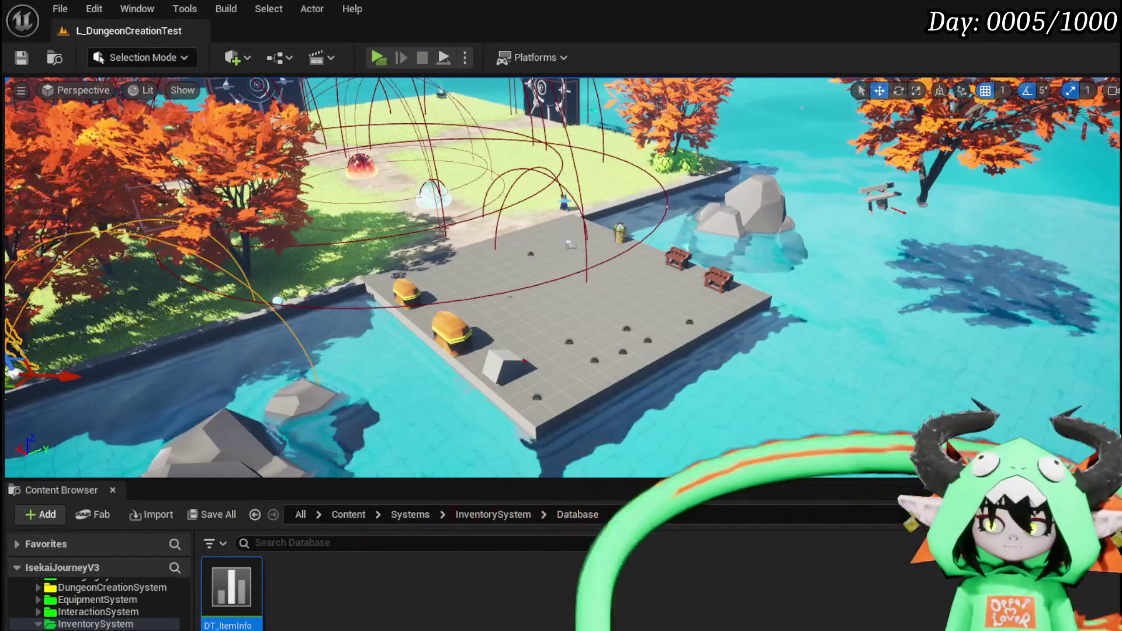
pyautogui.hotkey('alt', 'Tab')
pyautogui.moveTo(494, 212); pyautogui.dragTo(622, 257)
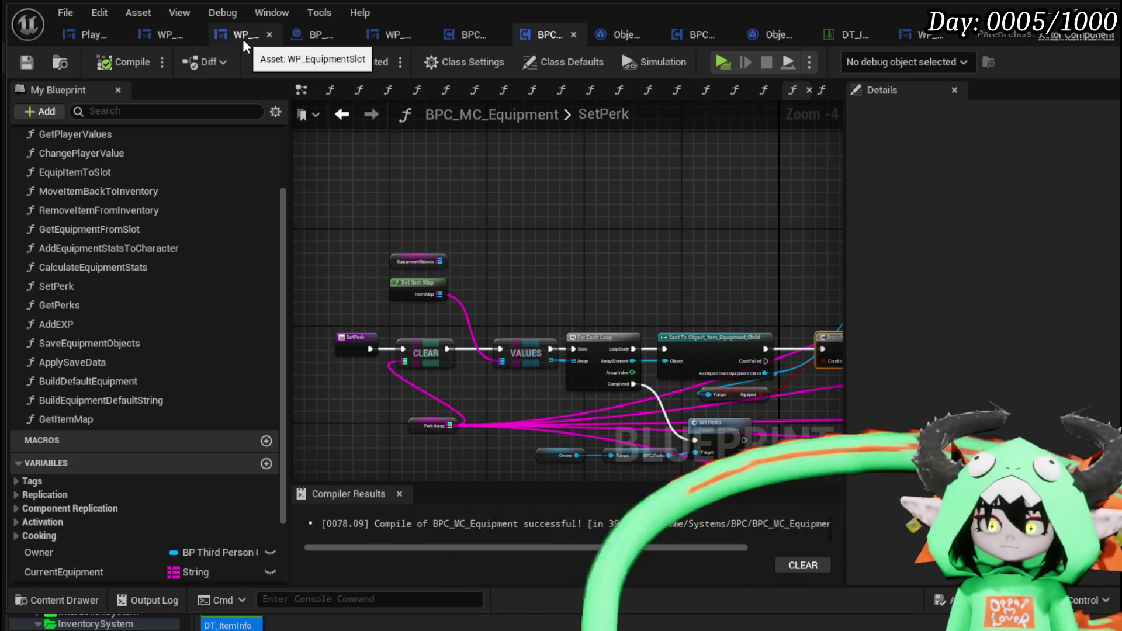
pyautogui.click(166, 36)
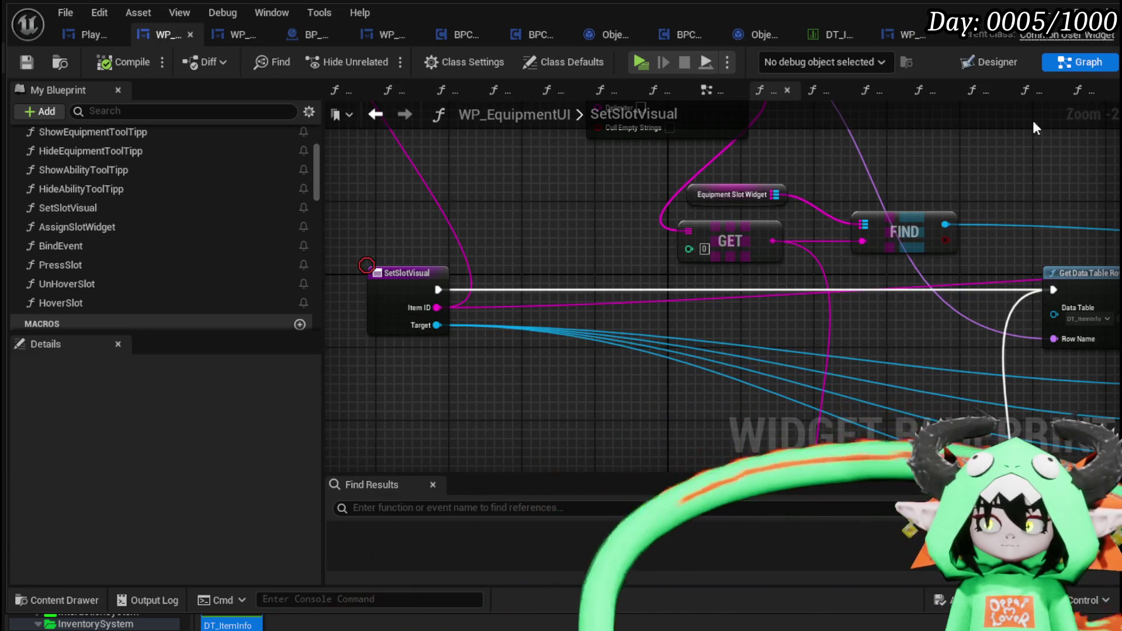
# In Designer view, delete the Head, Chest, Hands and Legs (REMOVE) slot widgets
pyautogui.click(973, 67)
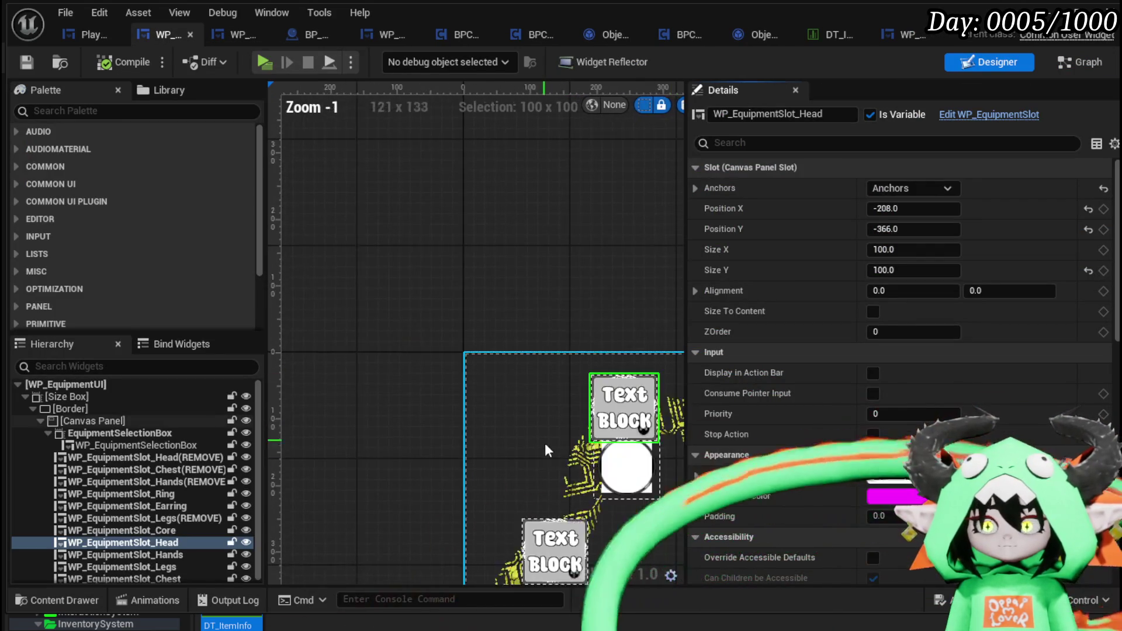
pyautogui.press('Delete')
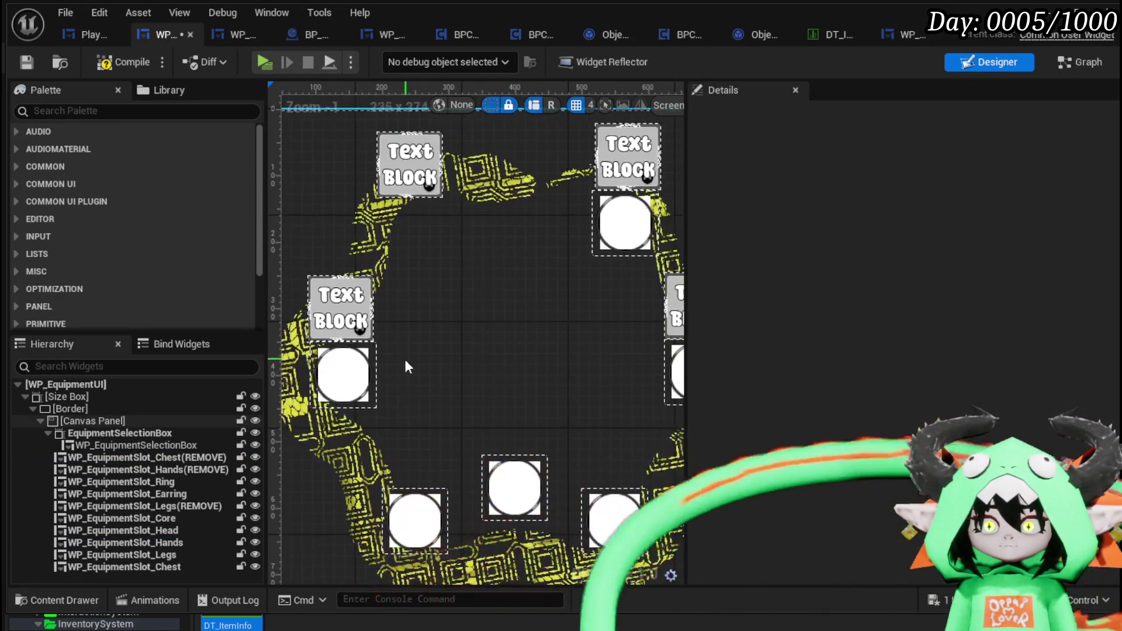
pyautogui.click(343, 374)
pyautogui.press('Delete')
pyautogui.click(624, 222)
pyautogui.press('Delete')
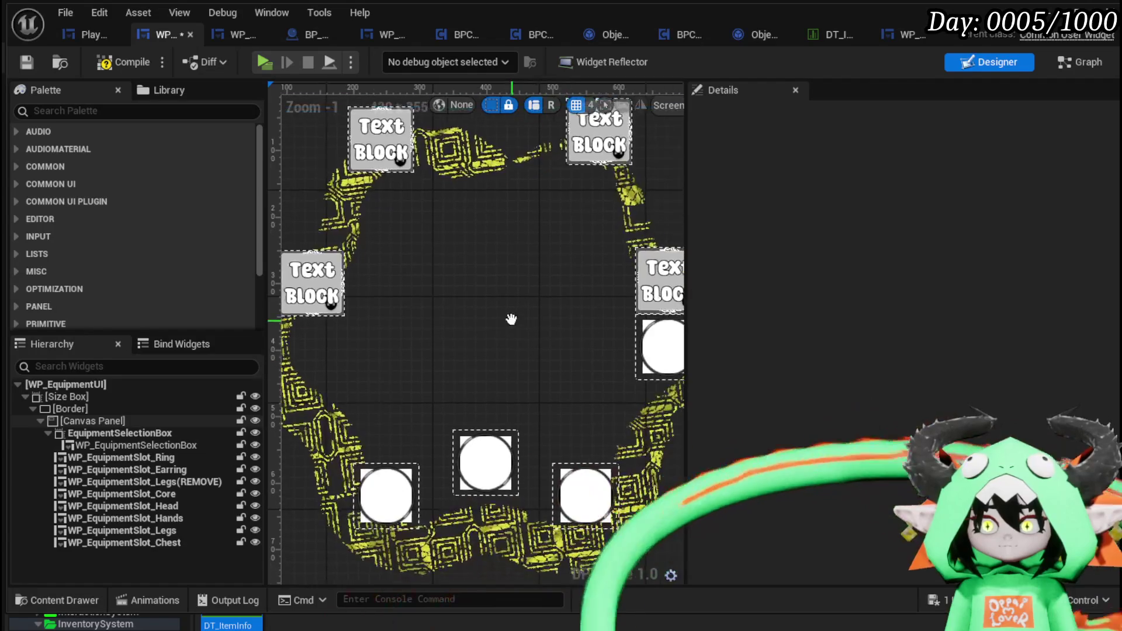
pyautogui.click(662, 353)
pyautogui.press('Delete')
# Drag the Chest, Head, Hands and Legs slots inward, placing Legs at 208, -58
pyautogui.click(599, 146)
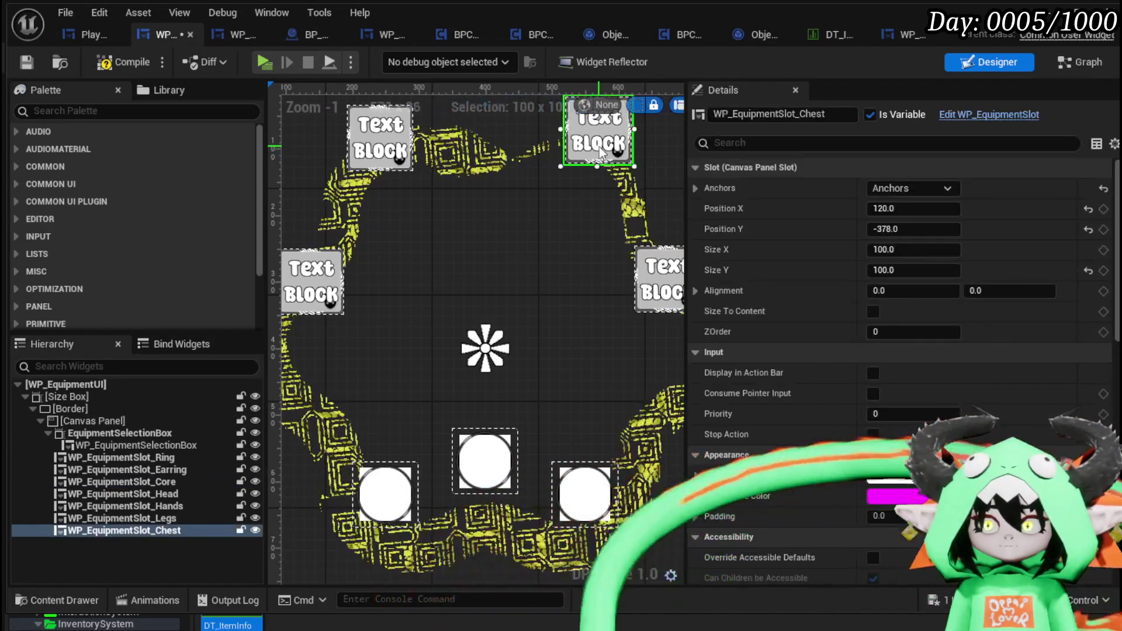
pyautogui.moveTo(598, 146)
pyautogui.mouseDown()
pyautogui.moveTo(570, 181)
pyautogui.moveTo(582, 205)
pyautogui.mouseUp()
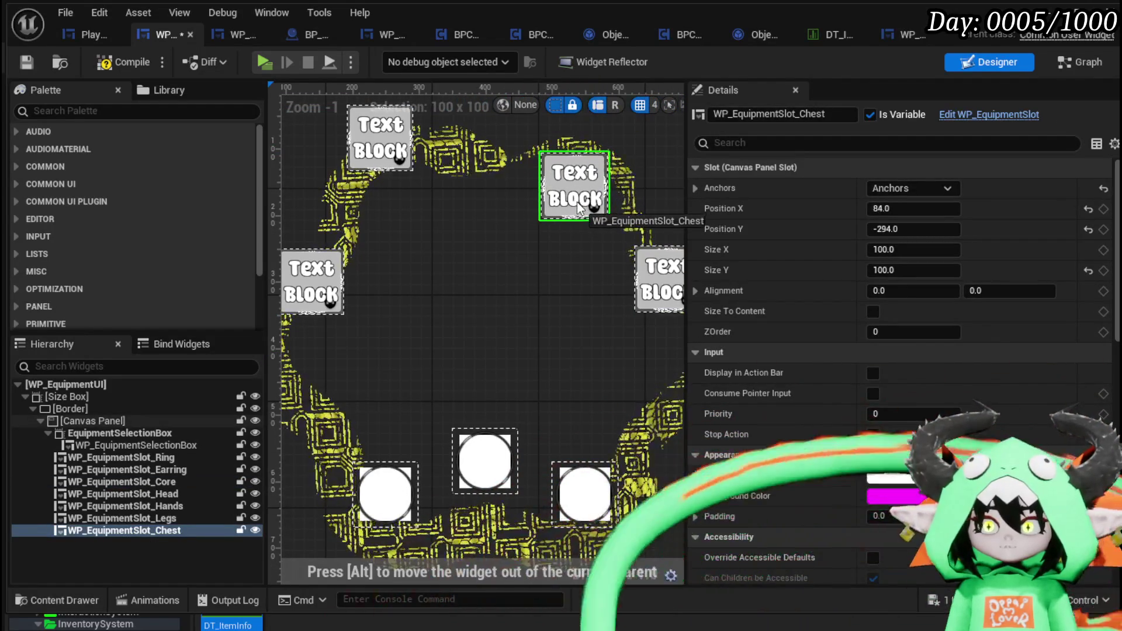
pyautogui.click(384, 151)
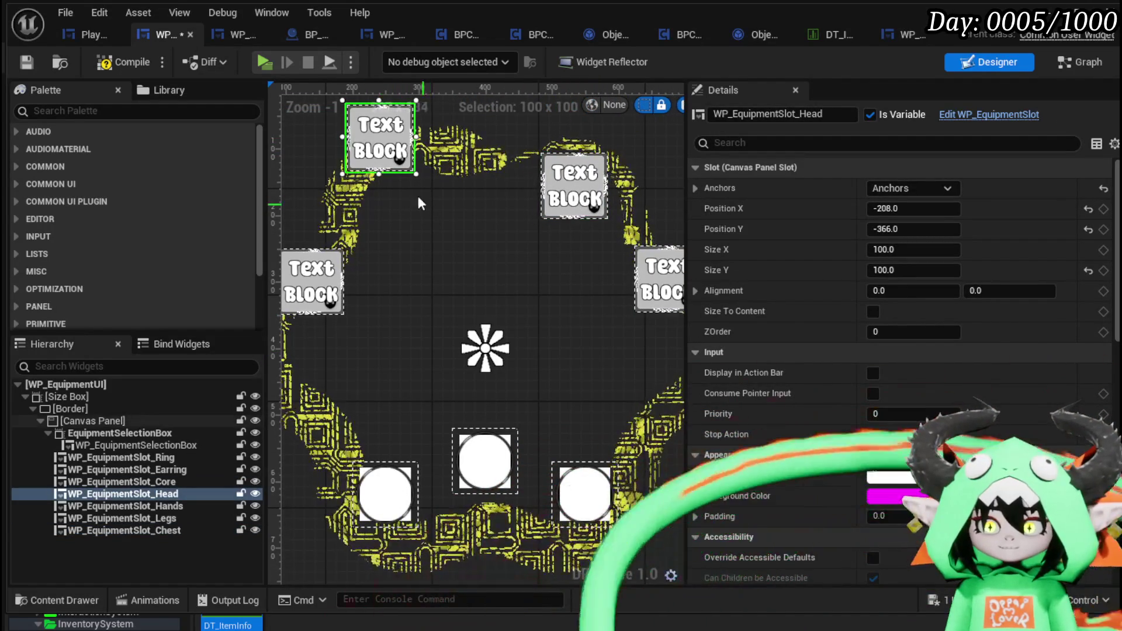
pyautogui.moveTo(372, 141)
pyautogui.mouseDown()
pyautogui.moveTo(413, 209)
pyautogui.moveTo(389, 206)
pyautogui.moveTo(403, 195)
pyautogui.moveTo(393, 186)
pyautogui.moveTo(396, 194)
pyautogui.mouseUp()
pyautogui.moveTo(321, 310); pyautogui.dragTo(331, 374)
pyautogui.click(657, 280)
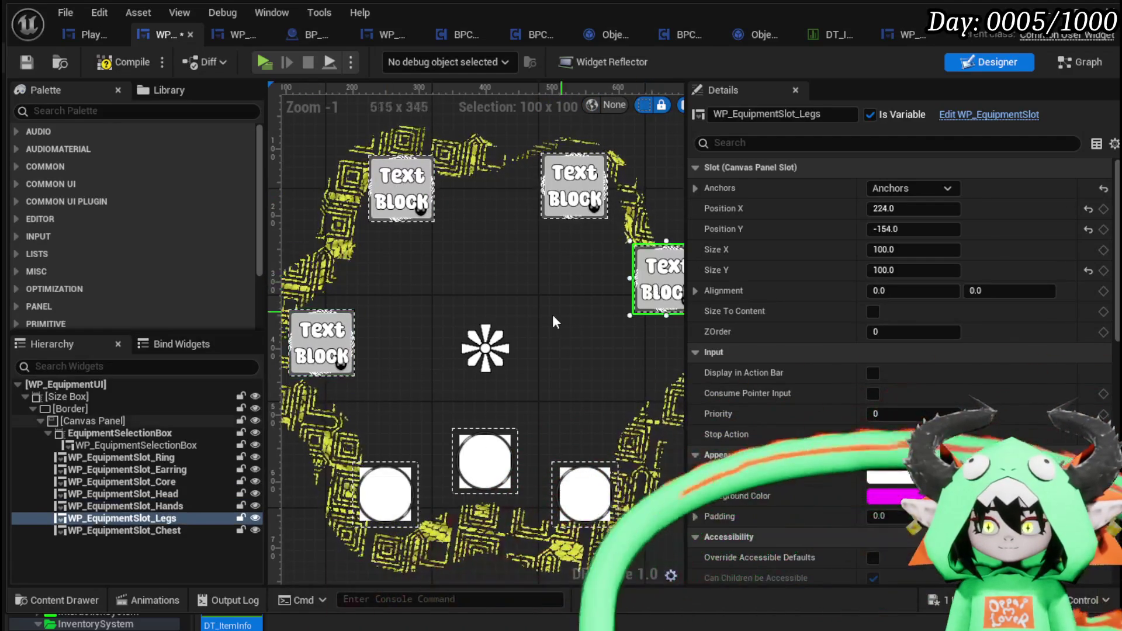
pyautogui.moveTo(537, 307); pyautogui.dragTo(498, 286)
pyautogui.moveTo(625, 261); pyautogui.dragTo(612, 322)
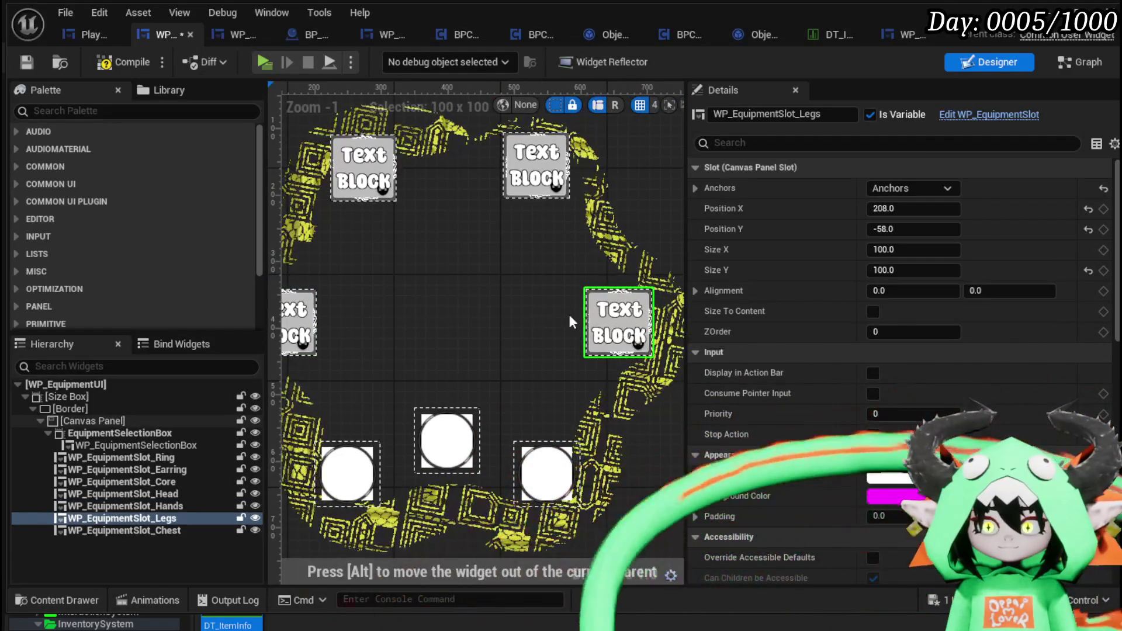
pyautogui.scroll(-2, 534, 297)
pyautogui.moveTo(516, 292); pyautogui.dragTo(482, 277)
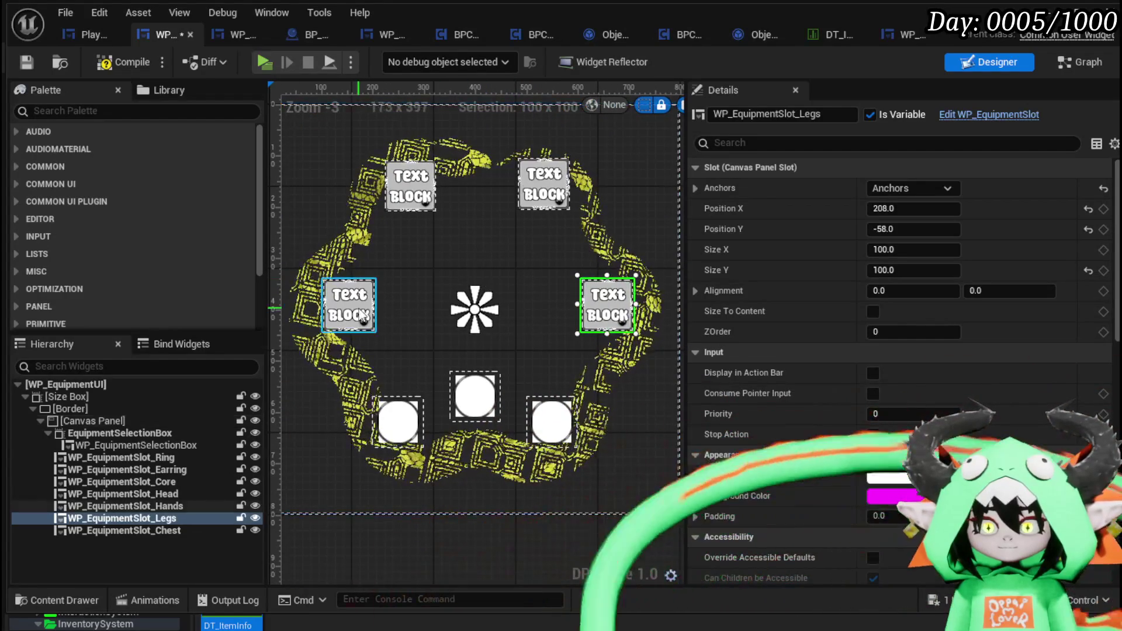
# Set the Legs slot Position X to 210 and the Hands slot to -210
pyautogui.click(349, 304)
pyautogui.click(608, 304)
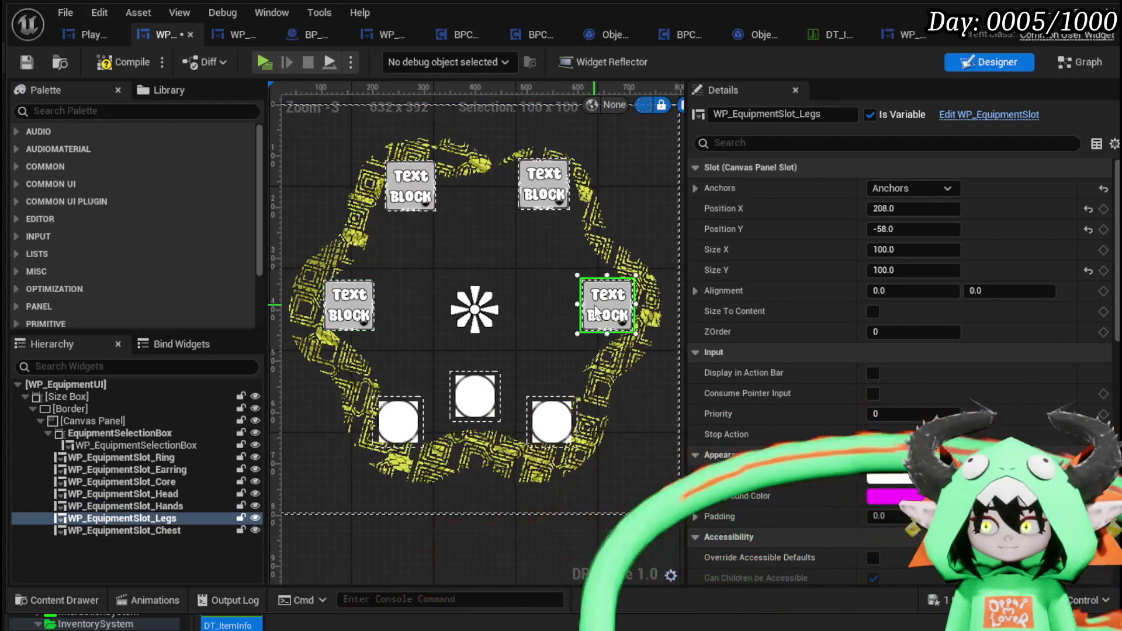
pyautogui.click(888, 208)
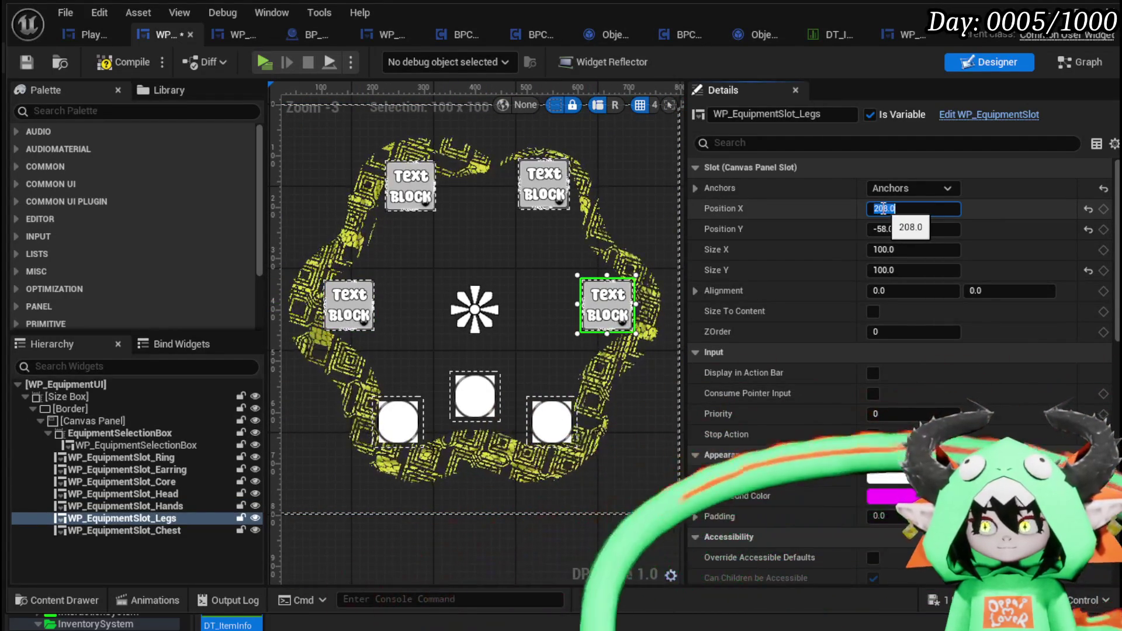
pyautogui.write('210')
pyautogui.press('Return')
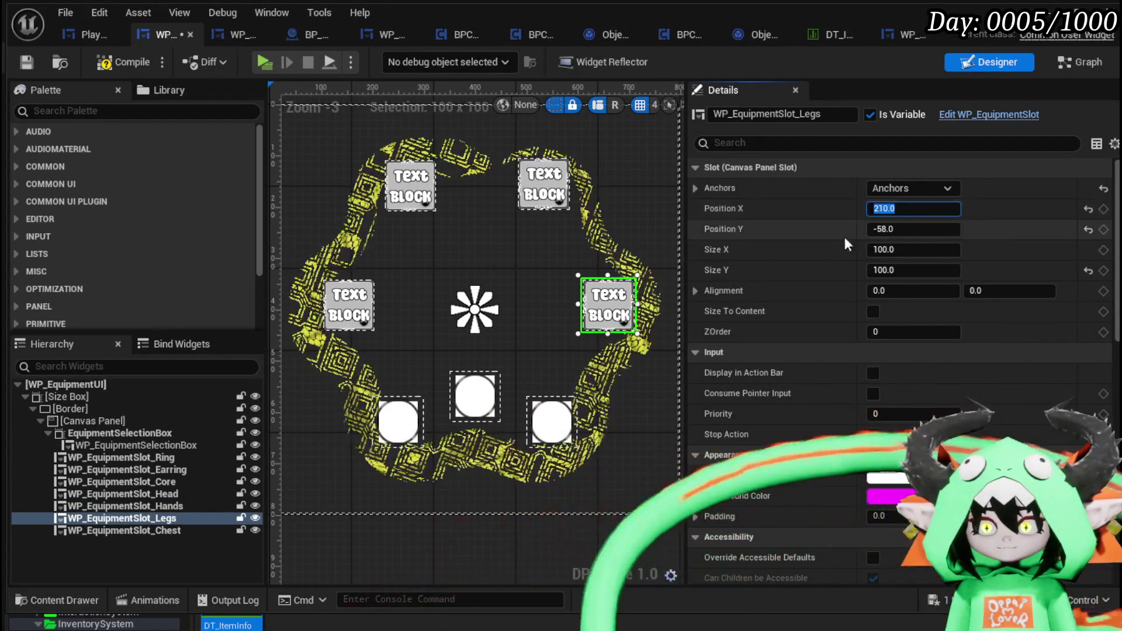
pyautogui.click(349, 304)
pyautogui.click(920, 208)
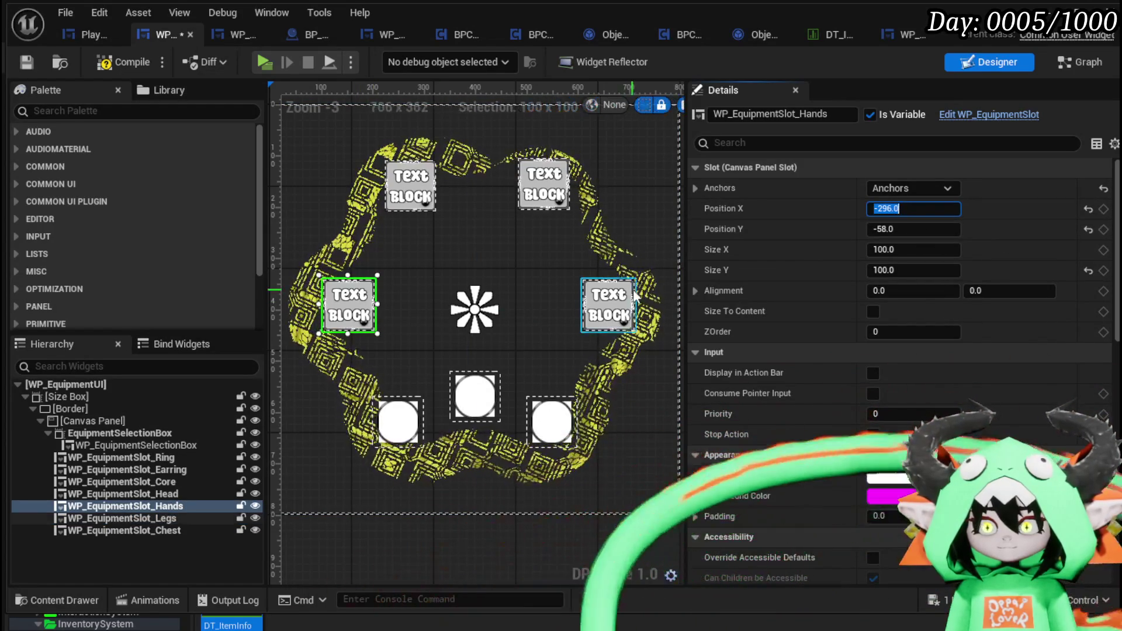
pyautogui.click(608, 305)
pyautogui.click(352, 315)
pyautogui.click(942, 208)
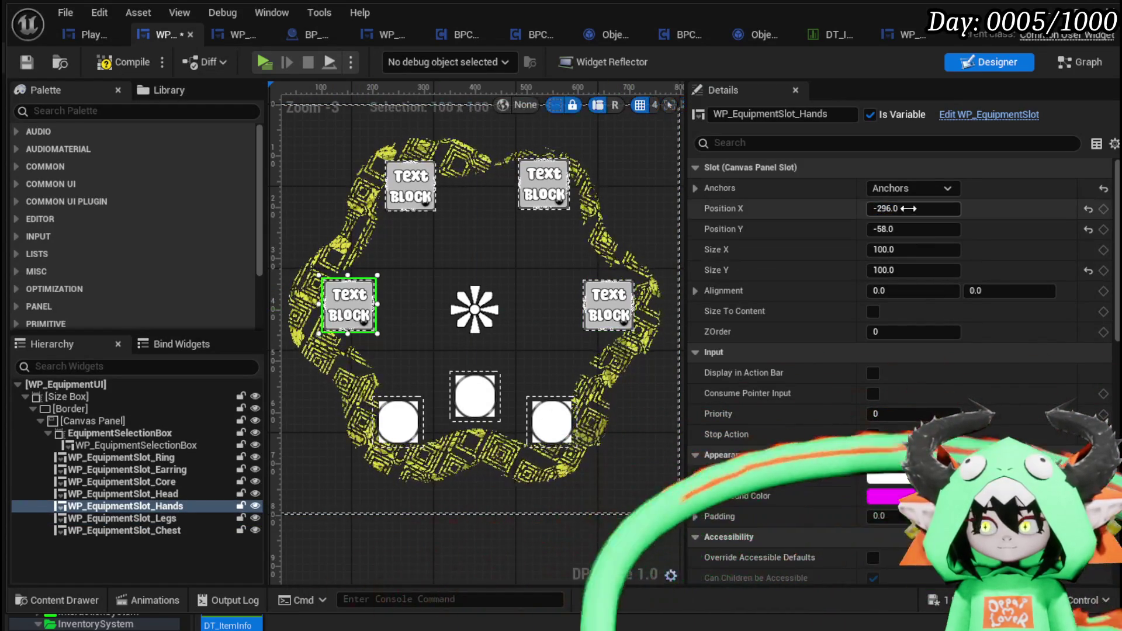
pyautogui.write('-210')
pyautogui.press('Return')
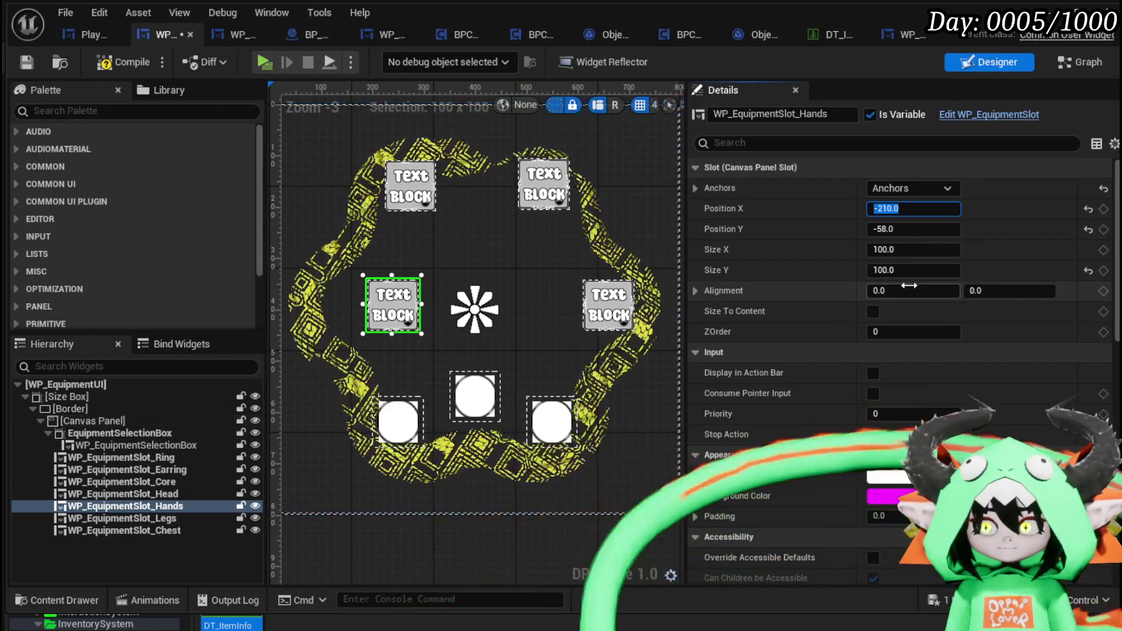
# Set Alignment X to 0.5 for both the Hands and Legs slots
pyautogui.click(892, 291)
pyautogui.write('5')
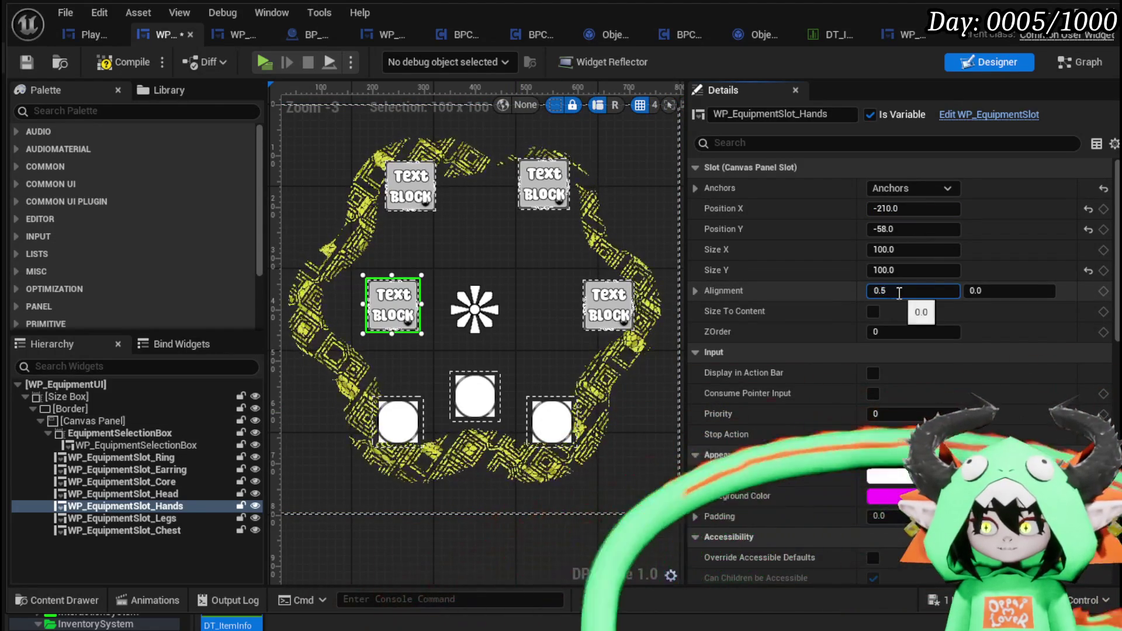
pyautogui.press('Return')
pyautogui.click(594, 319)
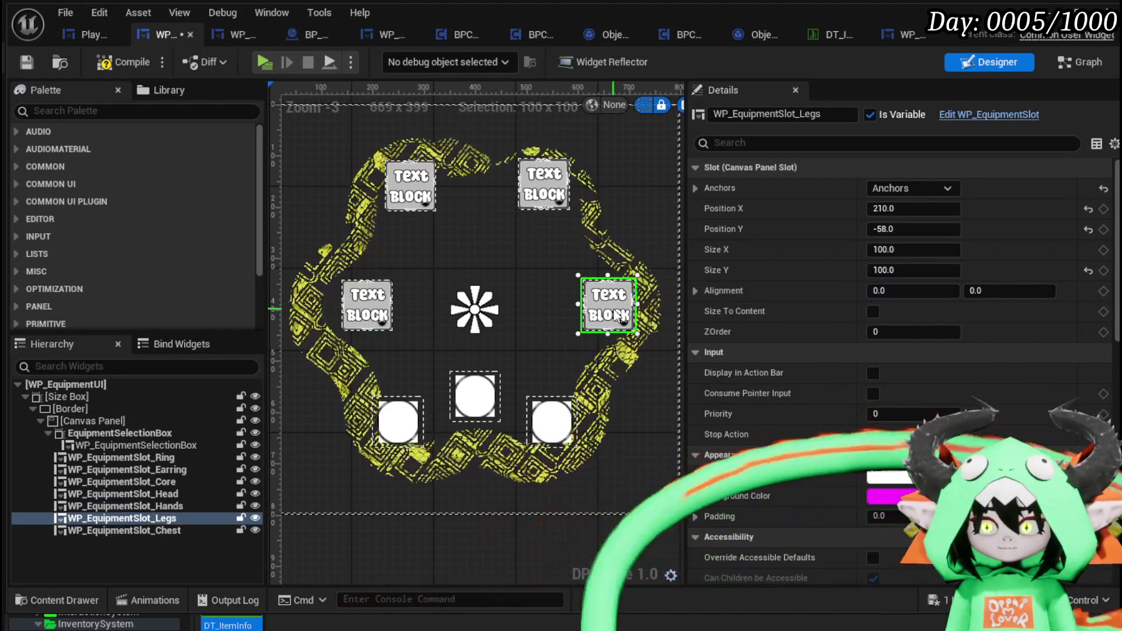
pyautogui.click(879, 292)
pyautogui.write('5')
pyautogui.press('Return')
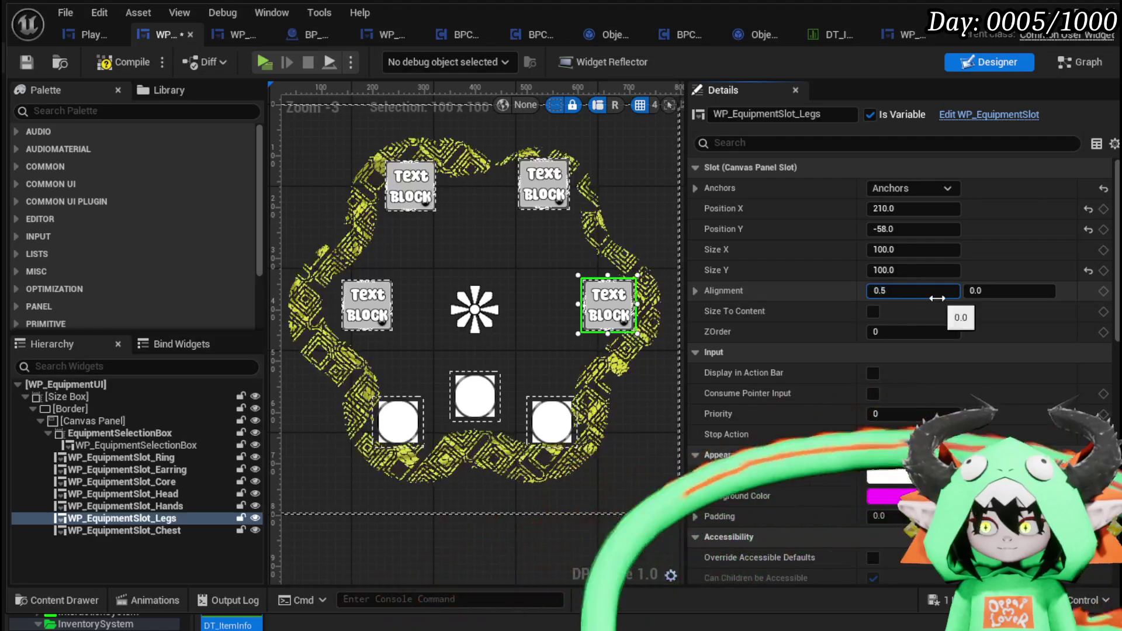
# Move the Legs slot to Position X 250 and the Hands slot to -250
pyautogui.click(888, 210)
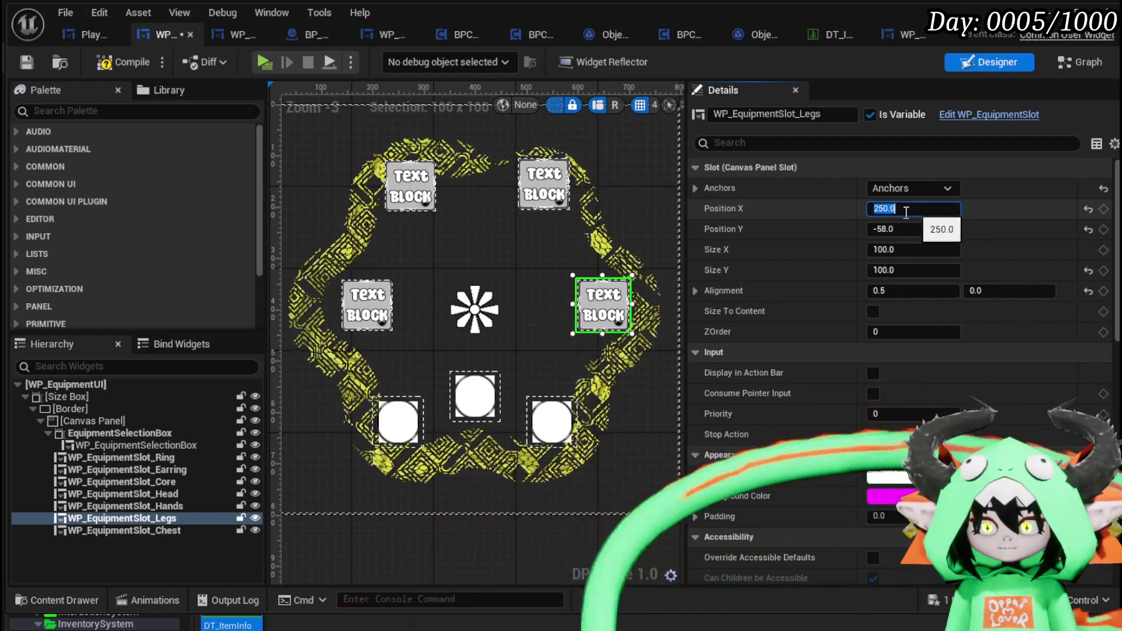
pyautogui.press('Return')
pyautogui.click(367, 305)
pyautogui.click(881, 209)
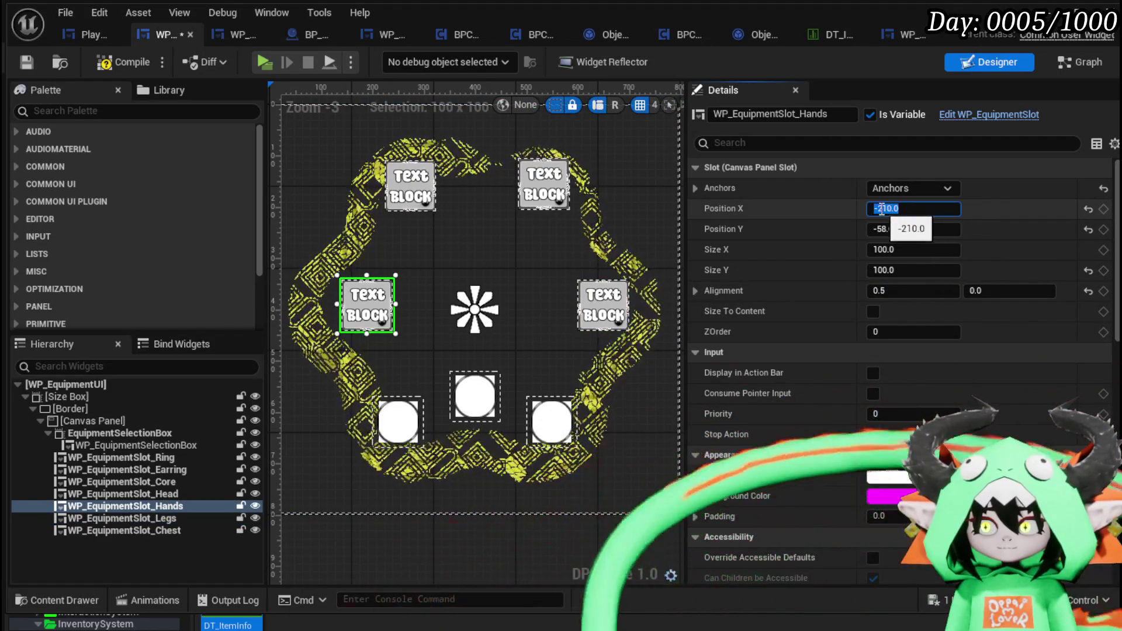
pyautogui.write('-250')
pyautogui.press('Return')
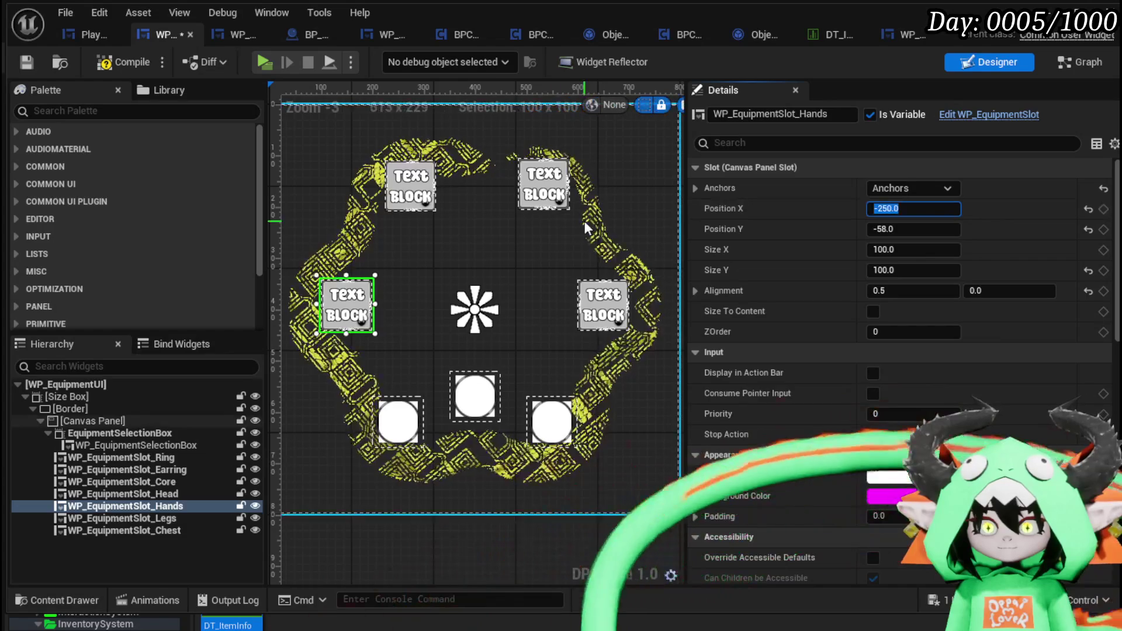
pyautogui.click(416, 201)
pyautogui.click(601, 312)
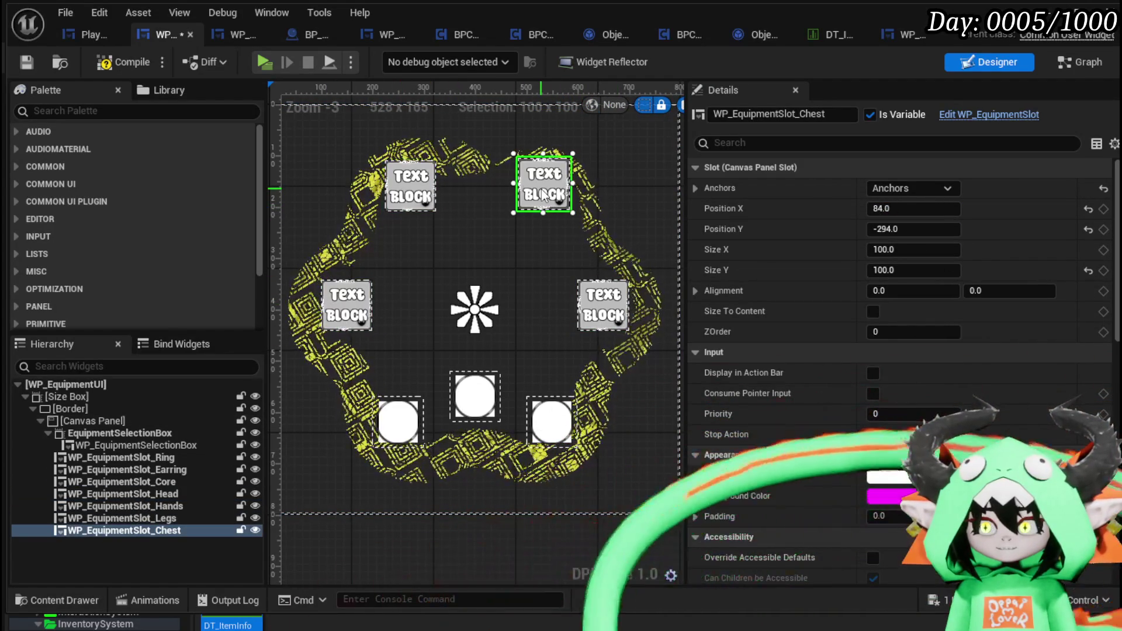
# Centre-align the Chest slot with Alignment X 0.5 and set its X position to 130
pyautogui.moveTo(543, 194)
pyautogui.mouseDown()
pyautogui.moveTo(510, 191)
pyautogui.moveTo(547, 202)
pyautogui.mouseUp()
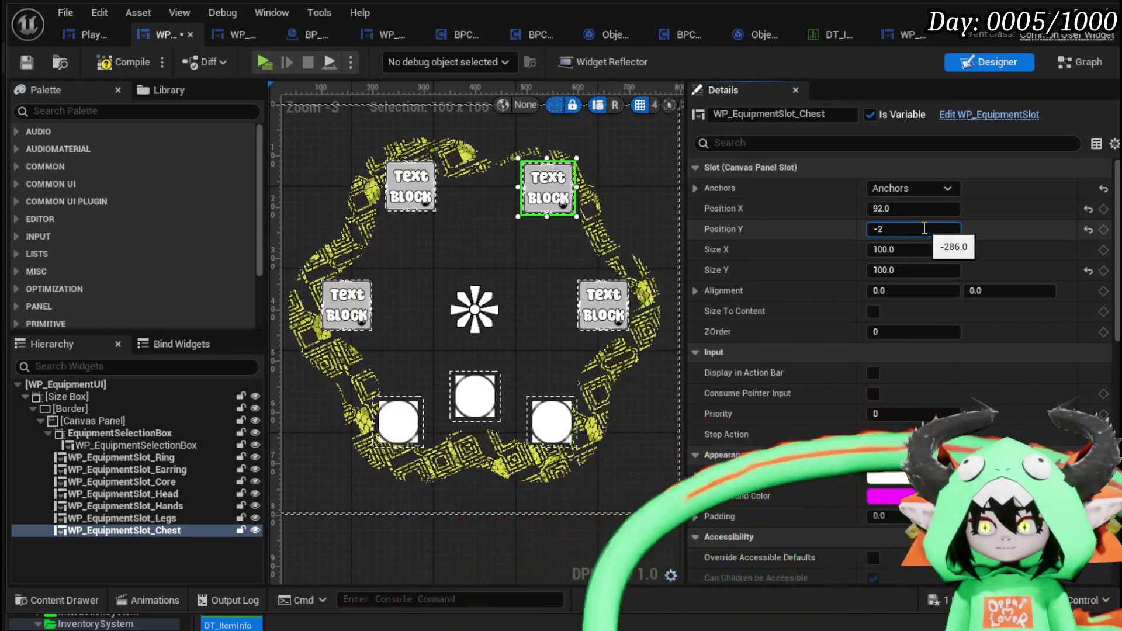
pyautogui.click(417, 194)
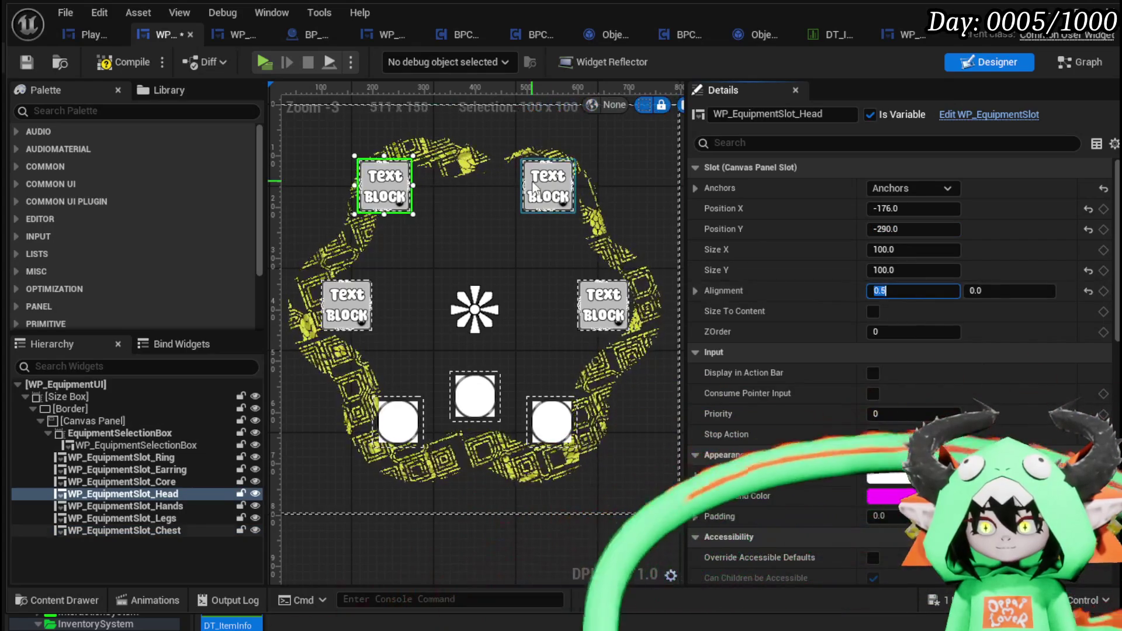
pyautogui.click(564, 191)
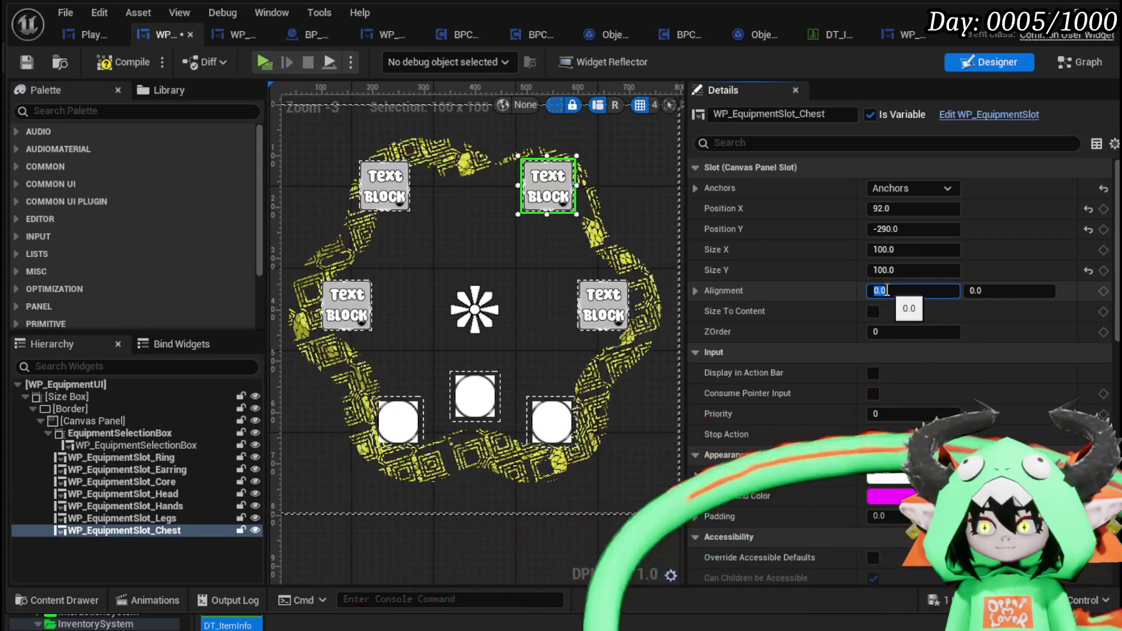
pyautogui.write('0.5')
pyautogui.press('Return')
pyautogui.click(912, 209)
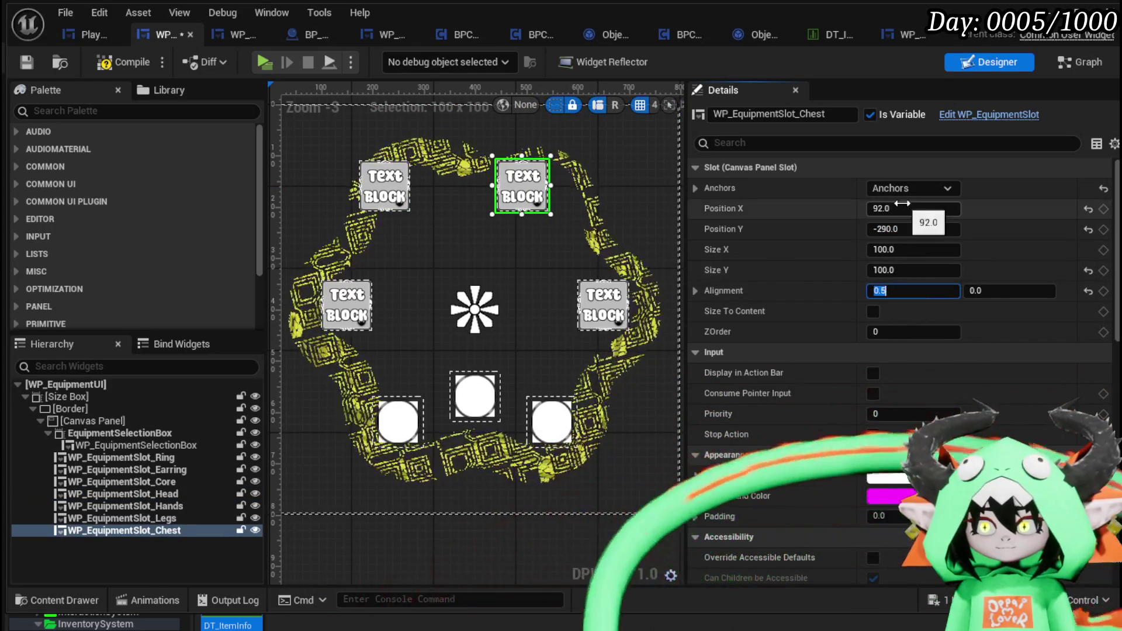
pyautogui.write('120')
pyautogui.press('Return')
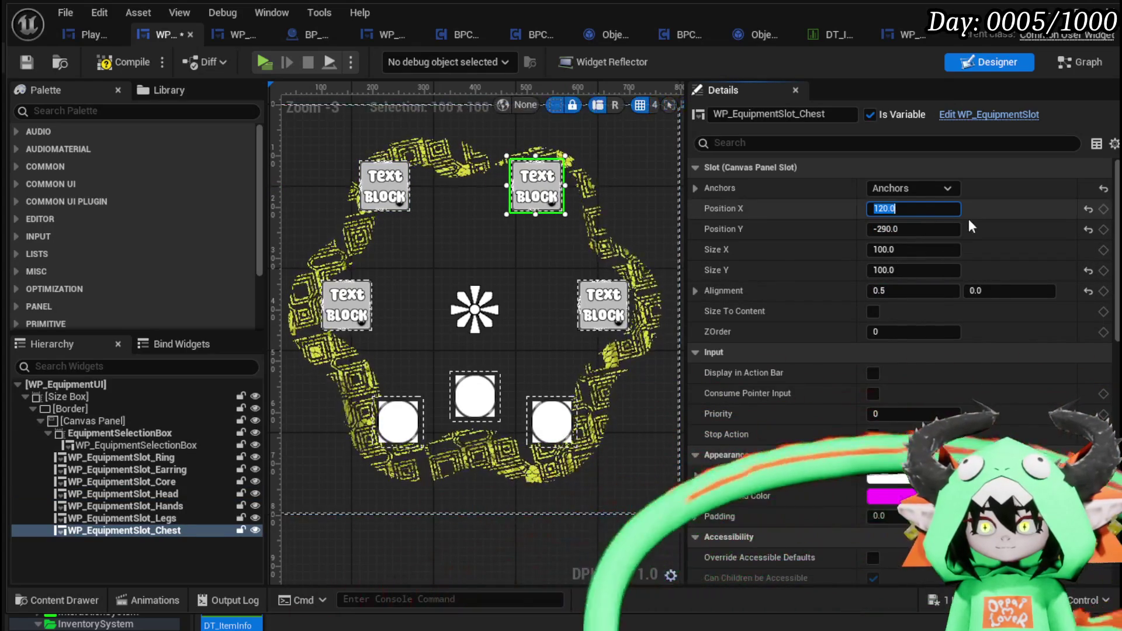
pyautogui.click(937, 211)
pyautogui.write('130')
pyautogui.press('Return')
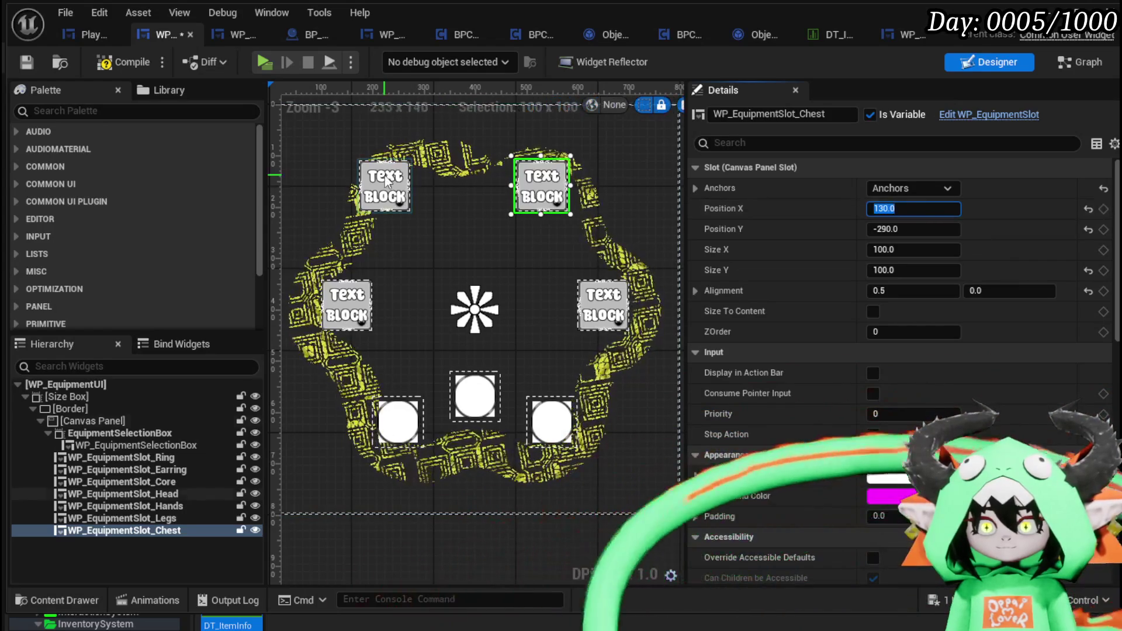
# Set the Head slot X position to -130 and compile the equipment widget
pyautogui.click(123, 494)
pyautogui.write('-130')
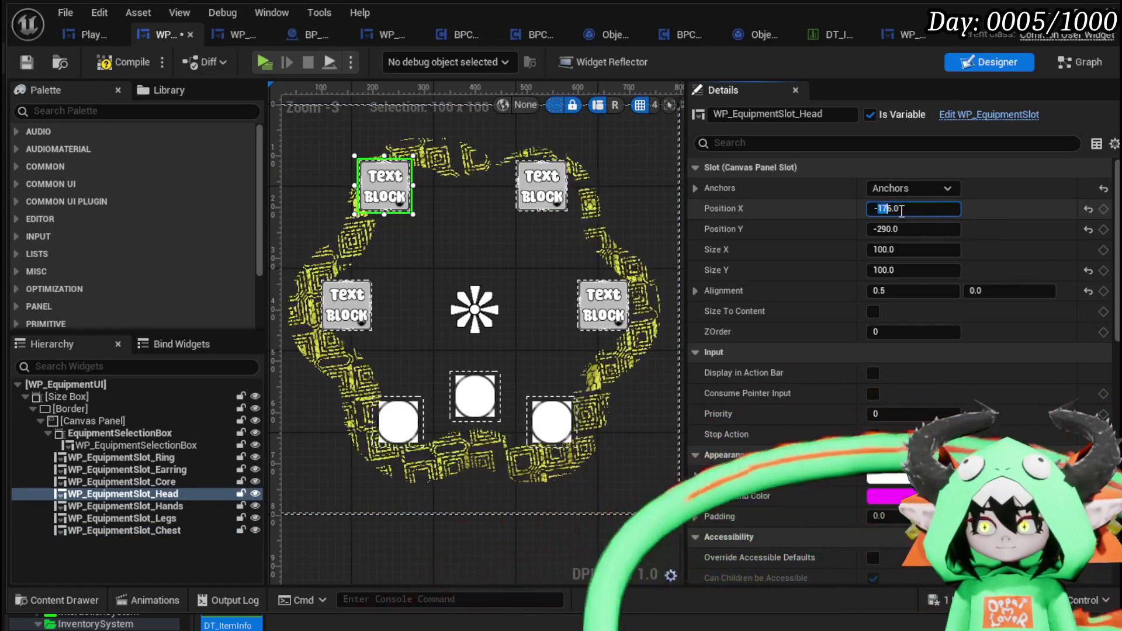
pyautogui.press('Return')
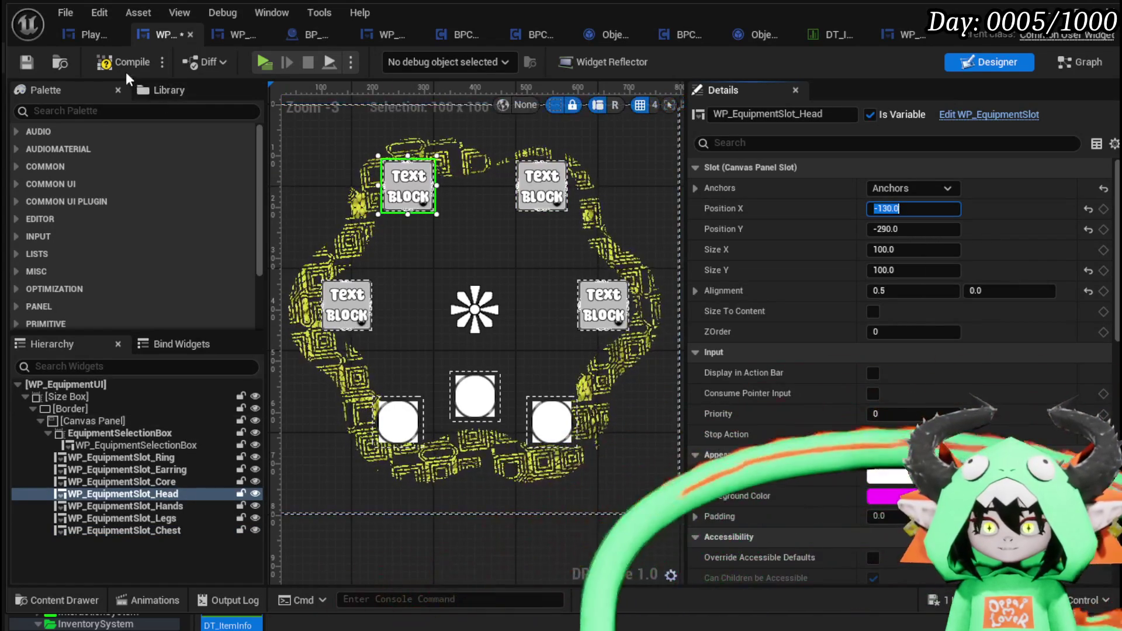
pyautogui.click(106, 63)
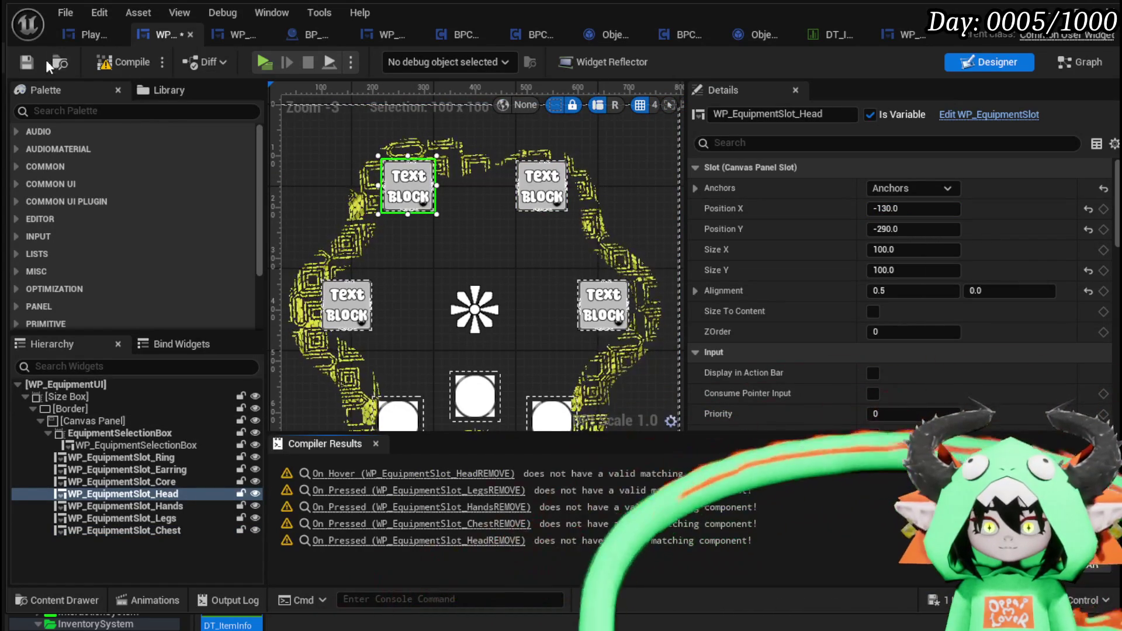
# Jump from the compiler warning to the EventGraph and delete the stale REMOVE slot event nodes
pyautogui.click(435, 474)
pyautogui.scroll(-8, 573, 319)
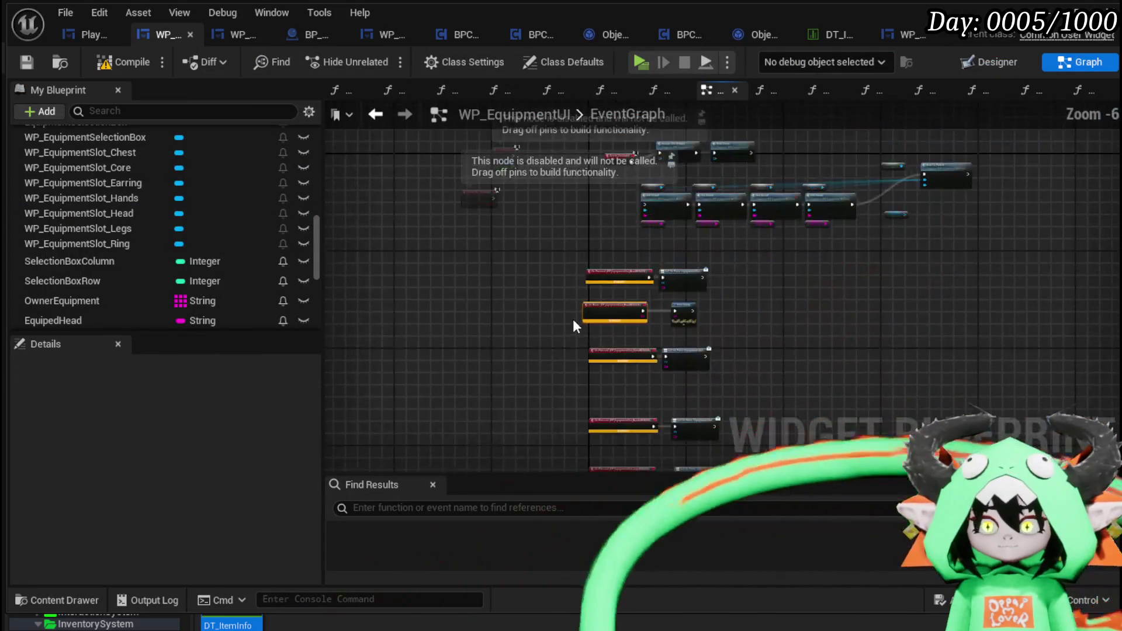
pyautogui.moveTo(518, 223)
pyautogui.mouseDown()
pyautogui.moveTo(528, 220)
pyautogui.moveTo(666, 377)
pyautogui.mouseUp()
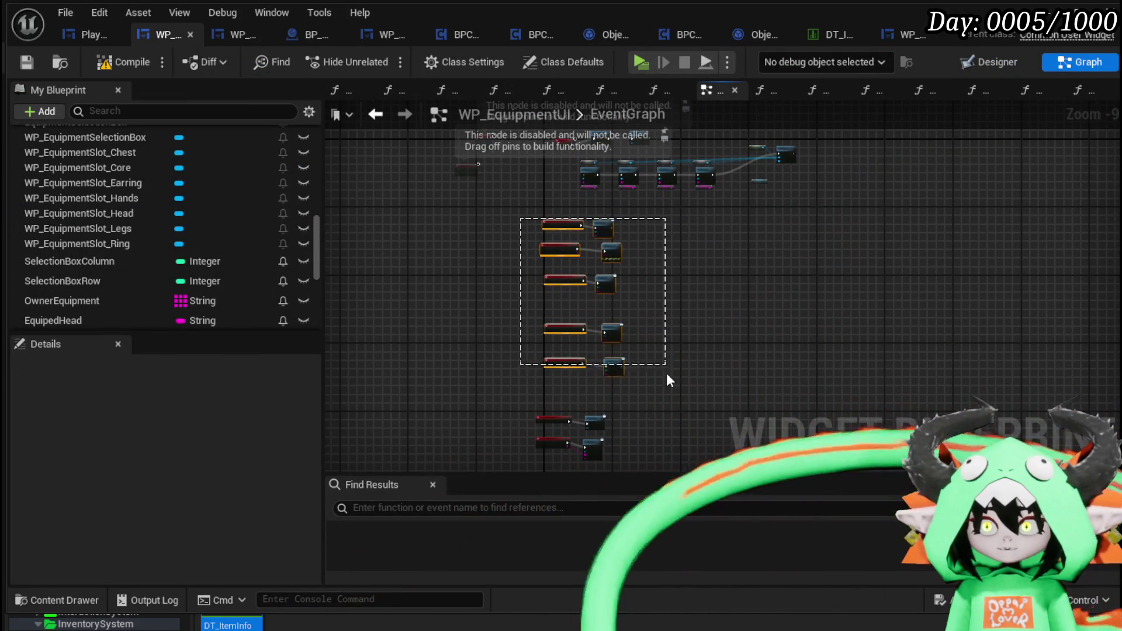
pyautogui.press('Delete')
pyautogui.moveTo(549, 310)
pyautogui.mouseDown()
pyautogui.moveTo(563, 370)
pyautogui.moveTo(598, 376)
pyautogui.mouseUp()
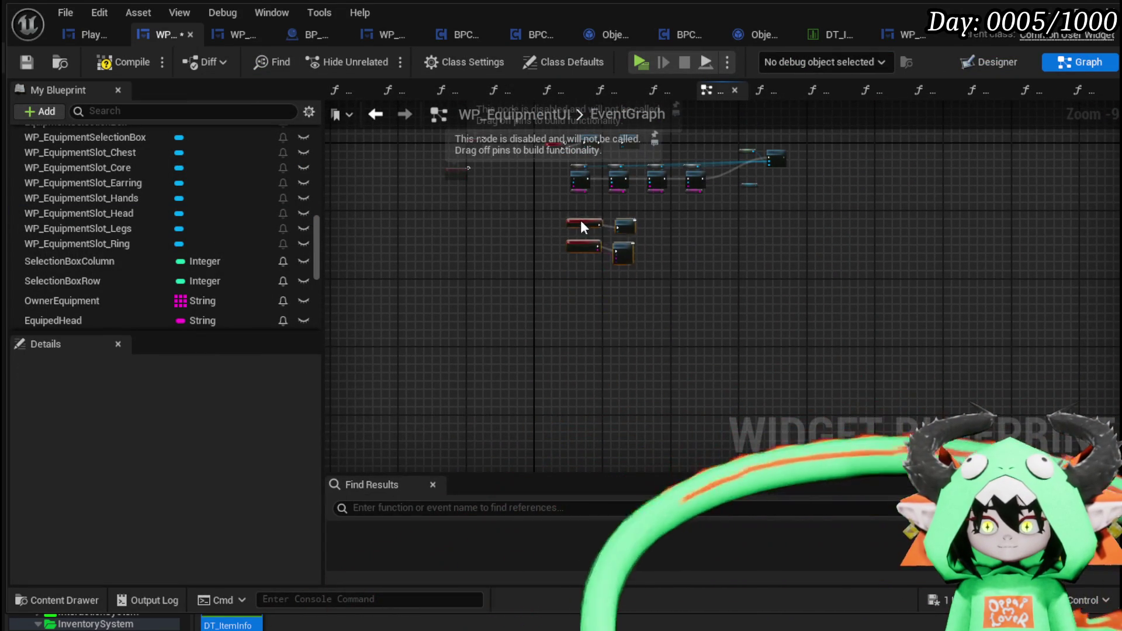
pyautogui.moveTo(582, 226); pyautogui.dragTo(617, 388)
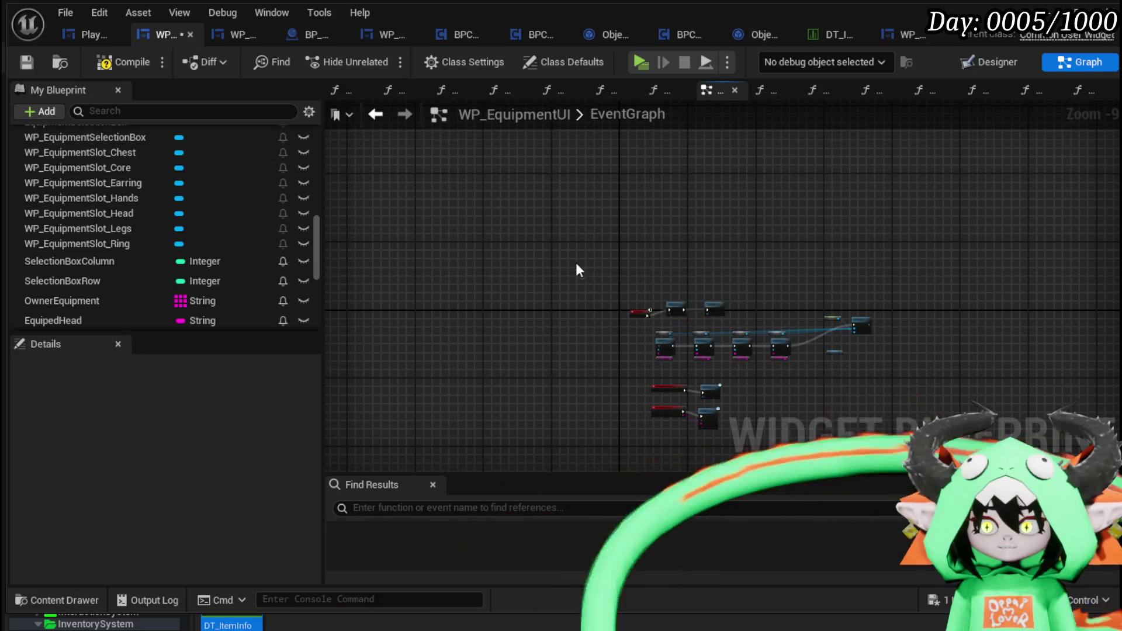
pyautogui.moveTo(576, 262); pyautogui.dragTo(486, 215)
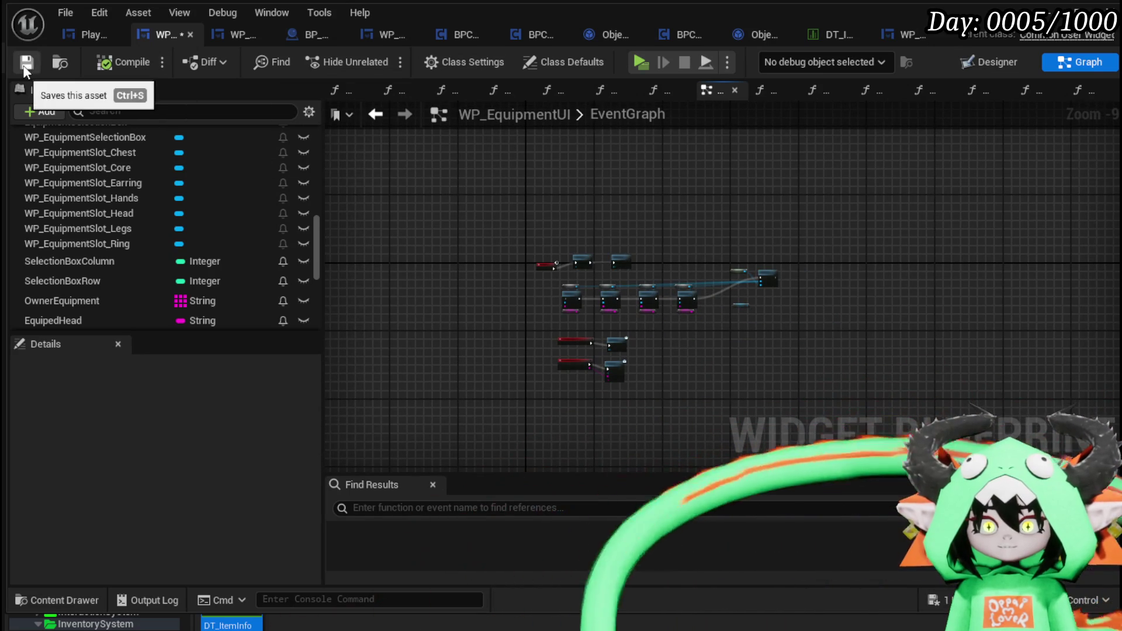
pyautogui.scroll(10, 194, 242)
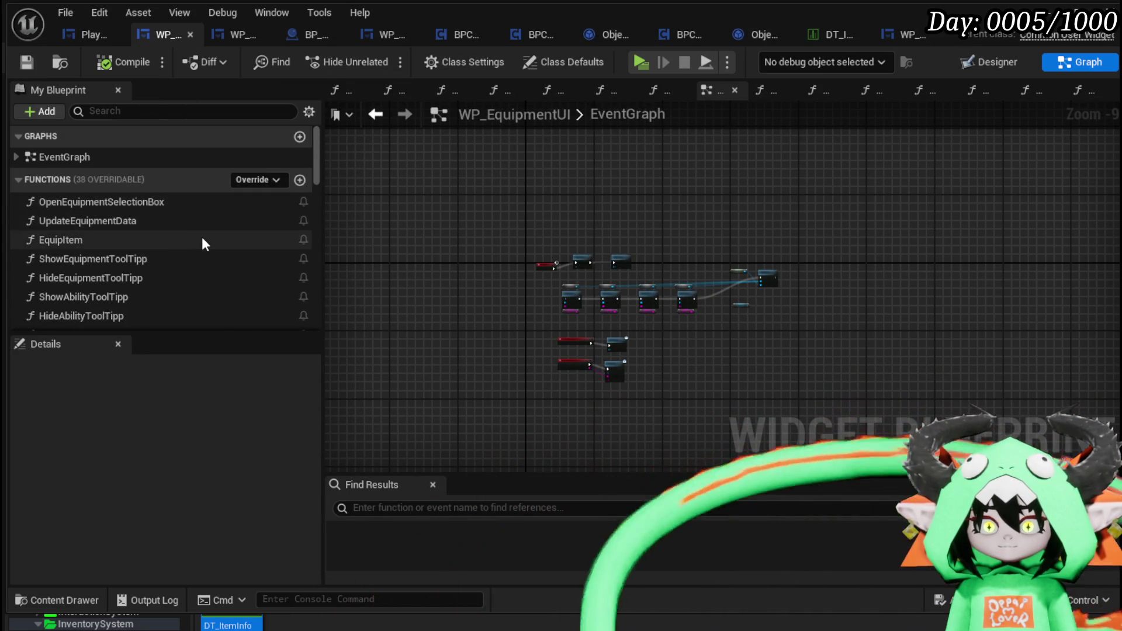
pyautogui.scroll(-2, 189, 231)
pyautogui.scroll(-3, 188, 229)
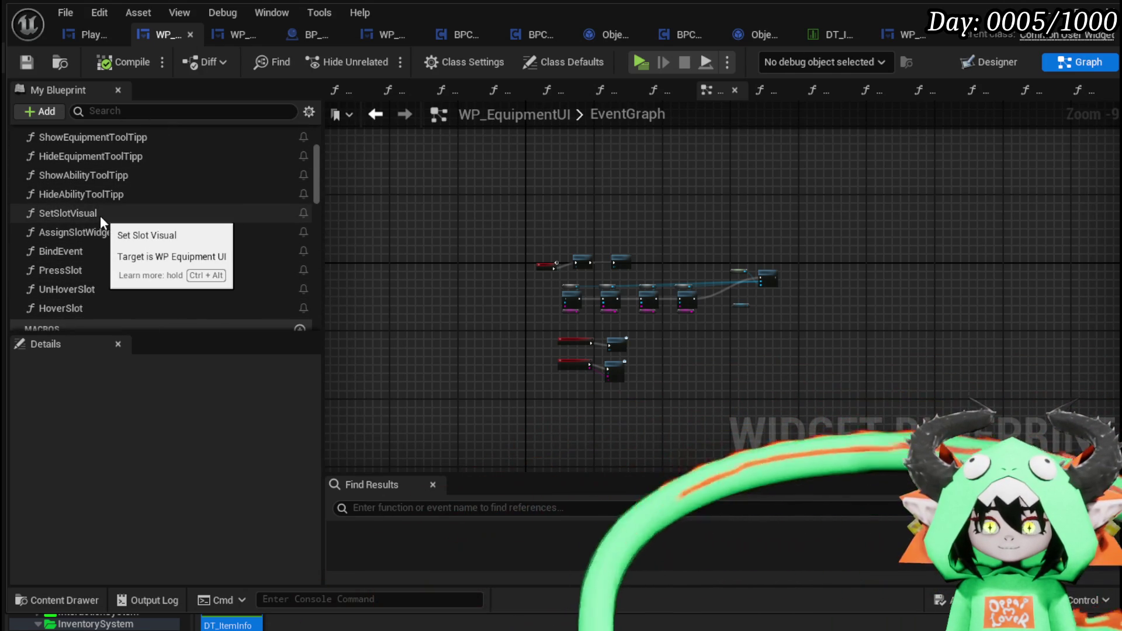
# Inspect the HideAbilityToolTipp and OpenEquipmentSelectionBox function graphs
pyautogui.doubleClick(100, 198)
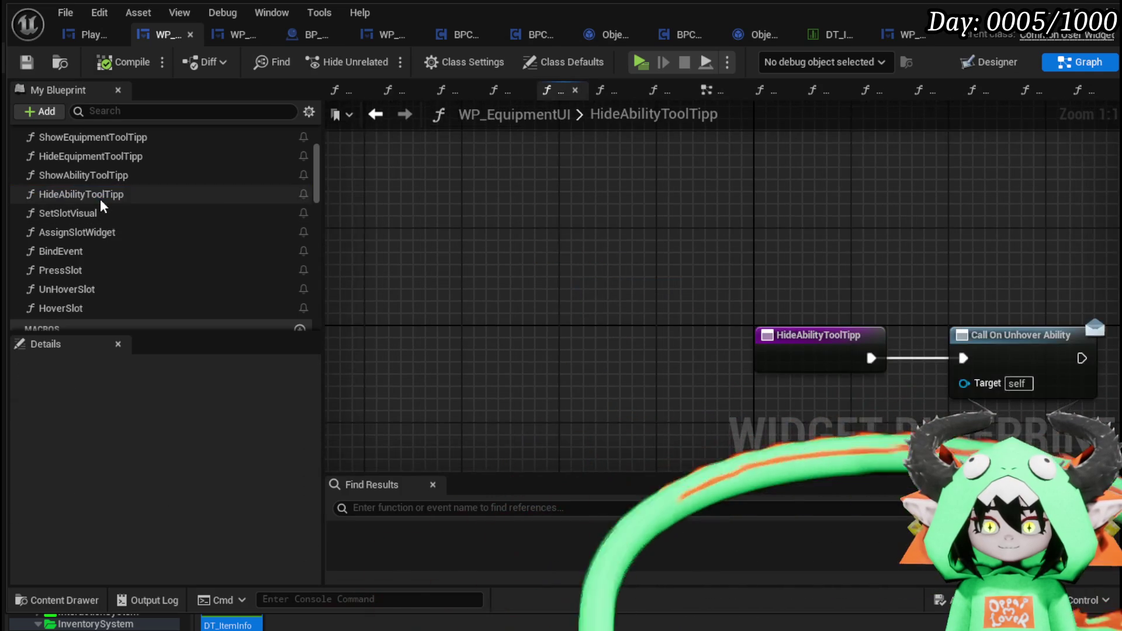
pyautogui.scroll(3, 100, 199)
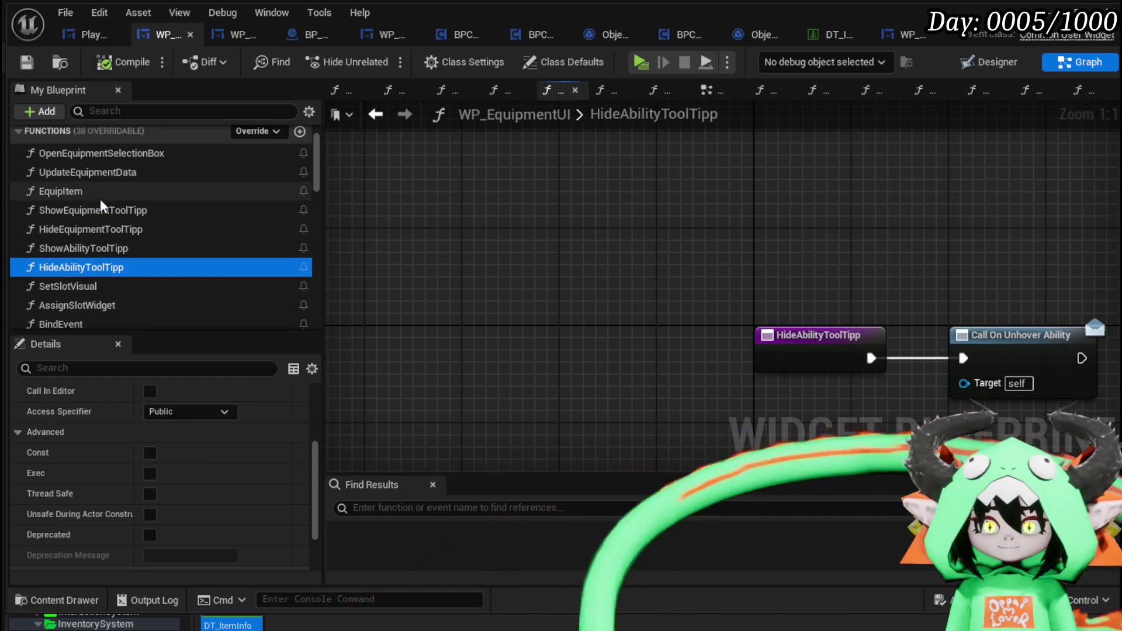
pyautogui.click(100, 150)
pyautogui.doubleClick(101, 149)
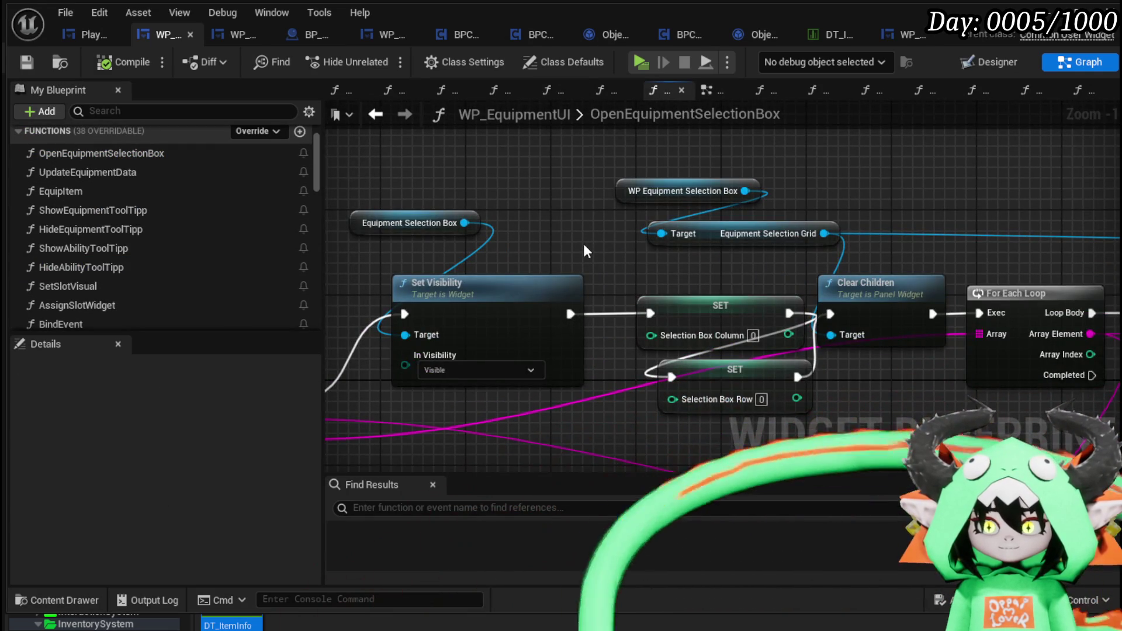
pyautogui.scroll(-2, 584, 249)
pyautogui.moveTo(584, 250)
pyautogui.mouseDown()
pyautogui.moveTo(409, 243)
pyautogui.moveTo(604, 230)
pyautogui.mouseUp()
pyautogui.scroll(-4, 604, 233)
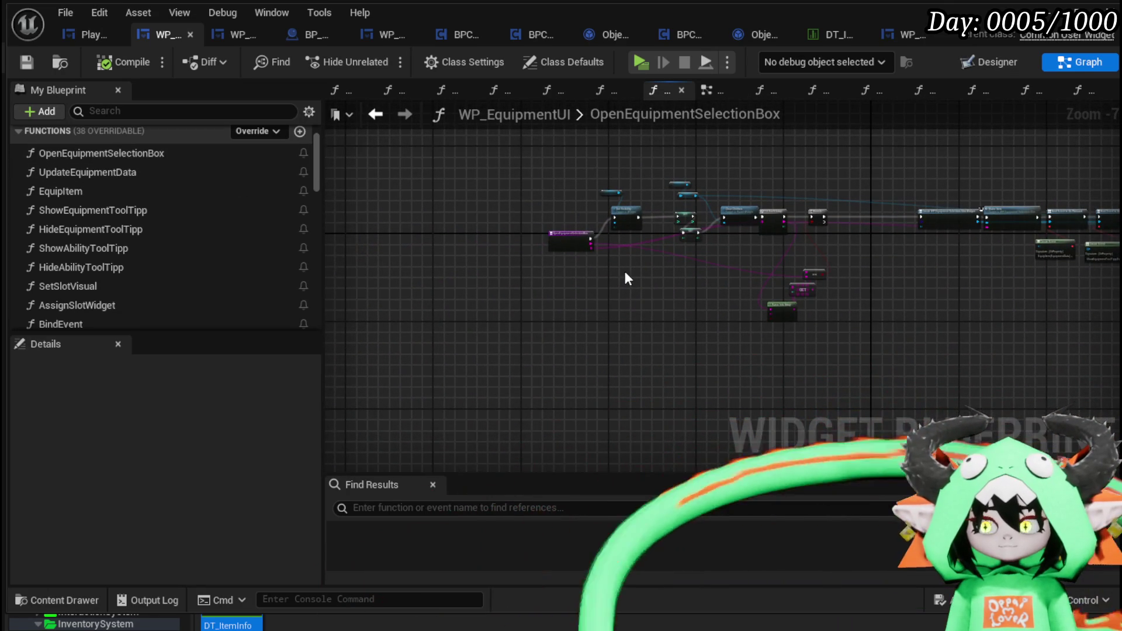
pyautogui.moveTo(625, 273); pyautogui.dragTo(634, 313)
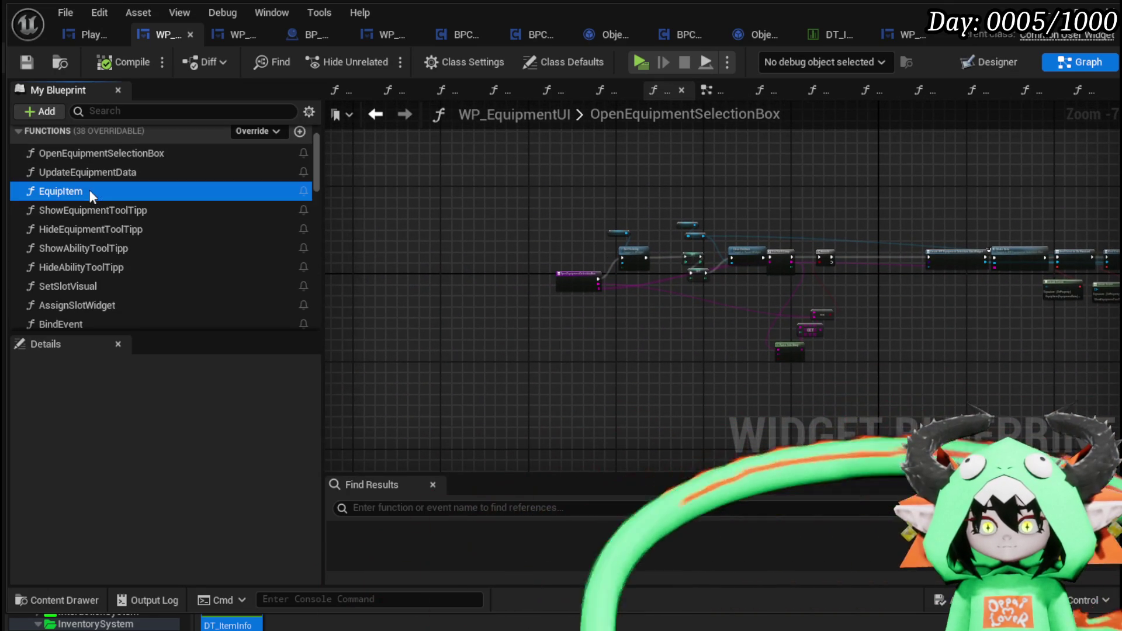
# Delete the EquipItem function and compile, which now reports a Create Event error
pyautogui.doubleClick(89, 189)
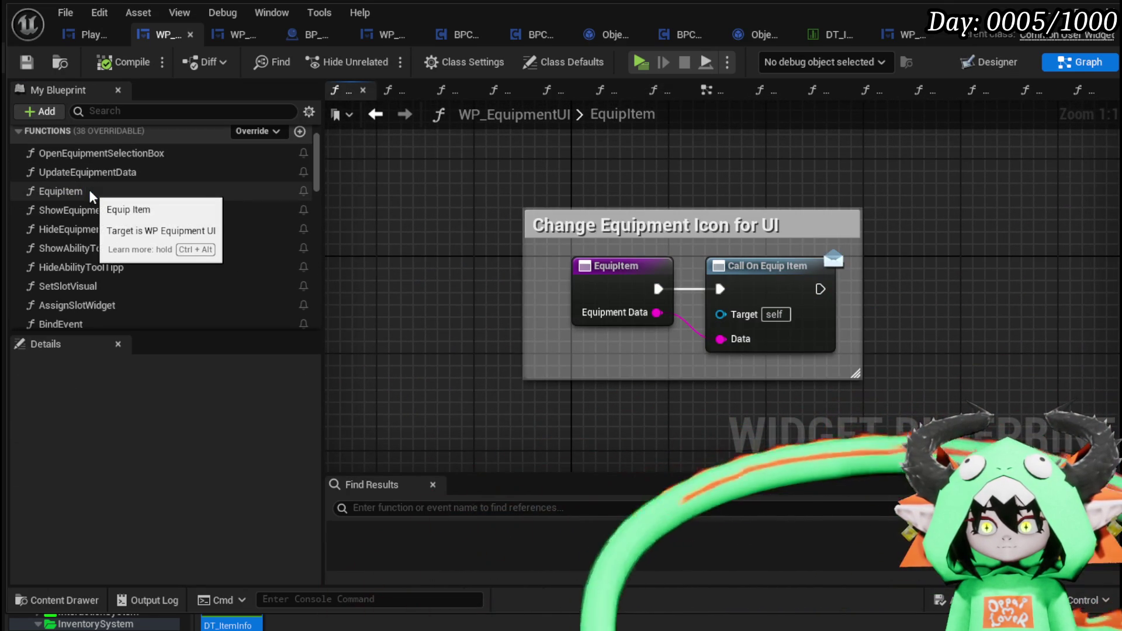
pyautogui.click(88, 190)
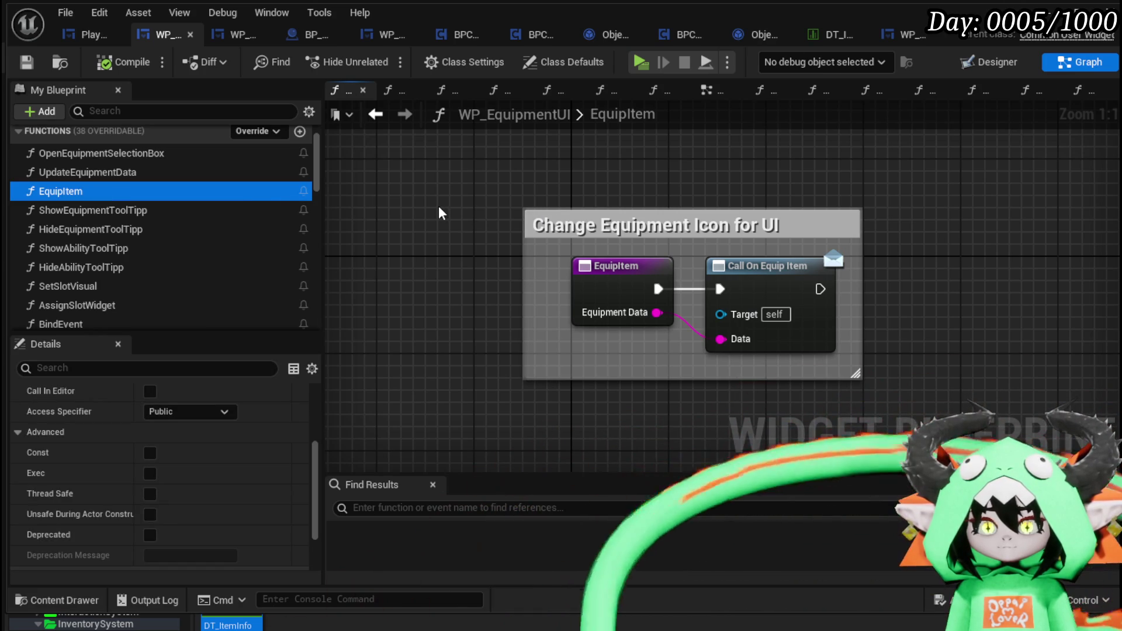
pyautogui.press('Delete')
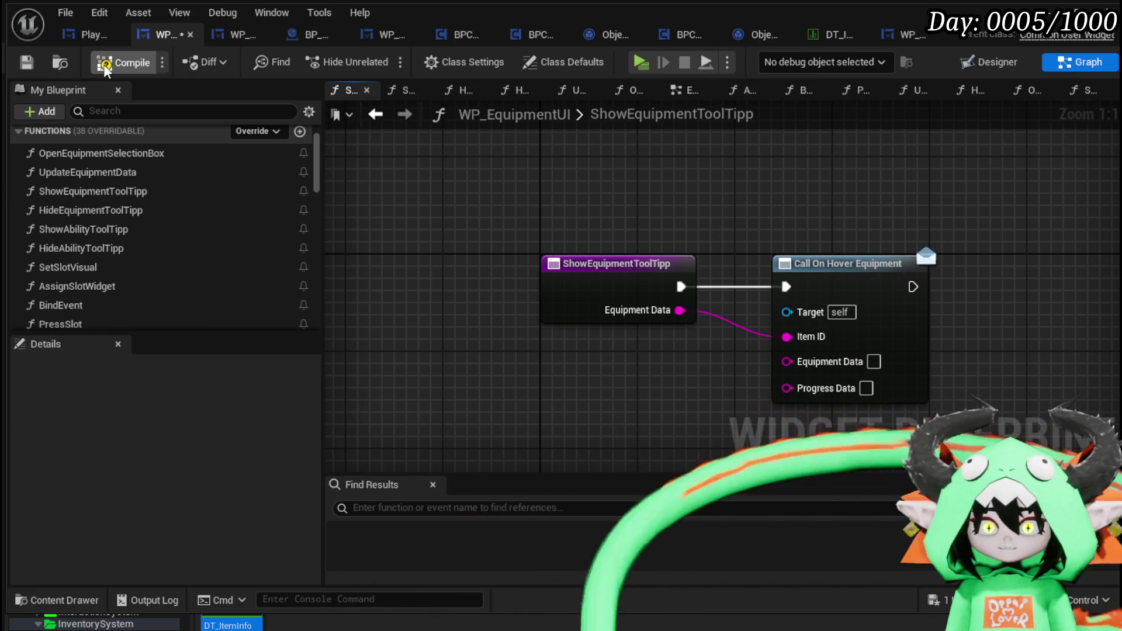
pyautogui.click(106, 62)
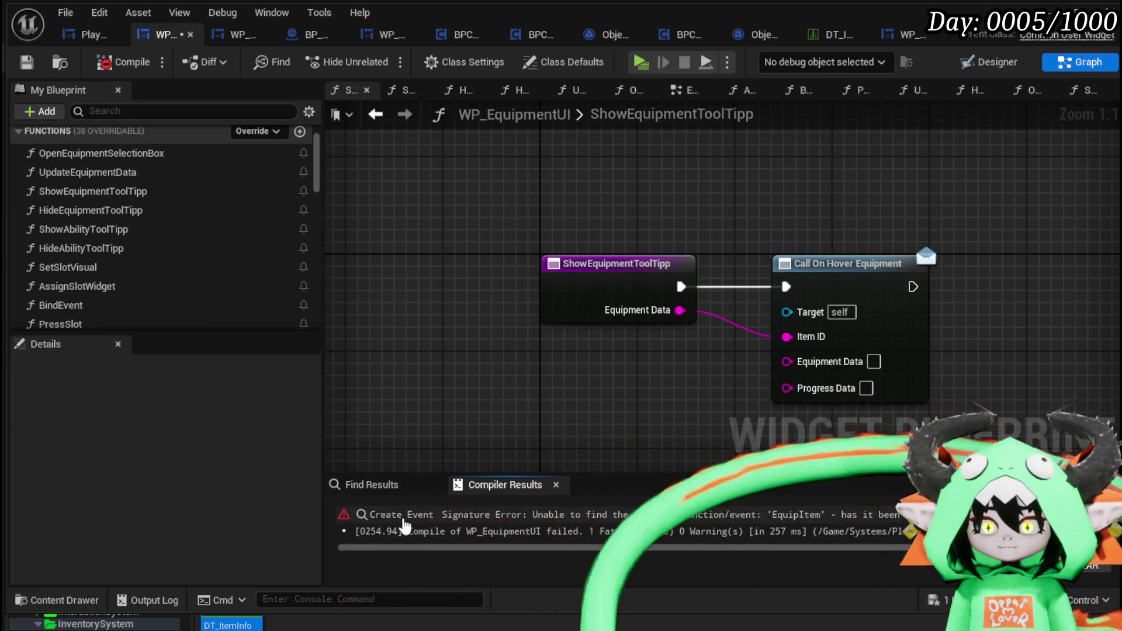
# Trace the Create Event error, delete OpenEquipmentSelectionBox, and dismiss the save prompt
pyautogui.click(401, 515)
pyautogui.scroll(-1, 475, 331)
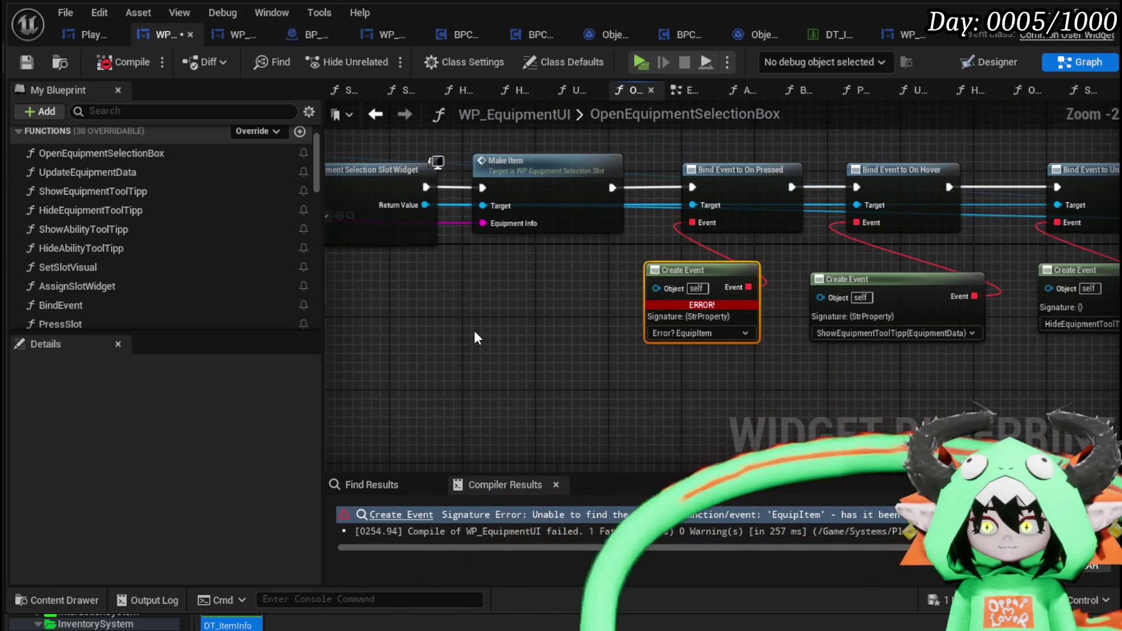
pyautogui.moveTo(471, 328); pyautogui.dragTo(771, 336)
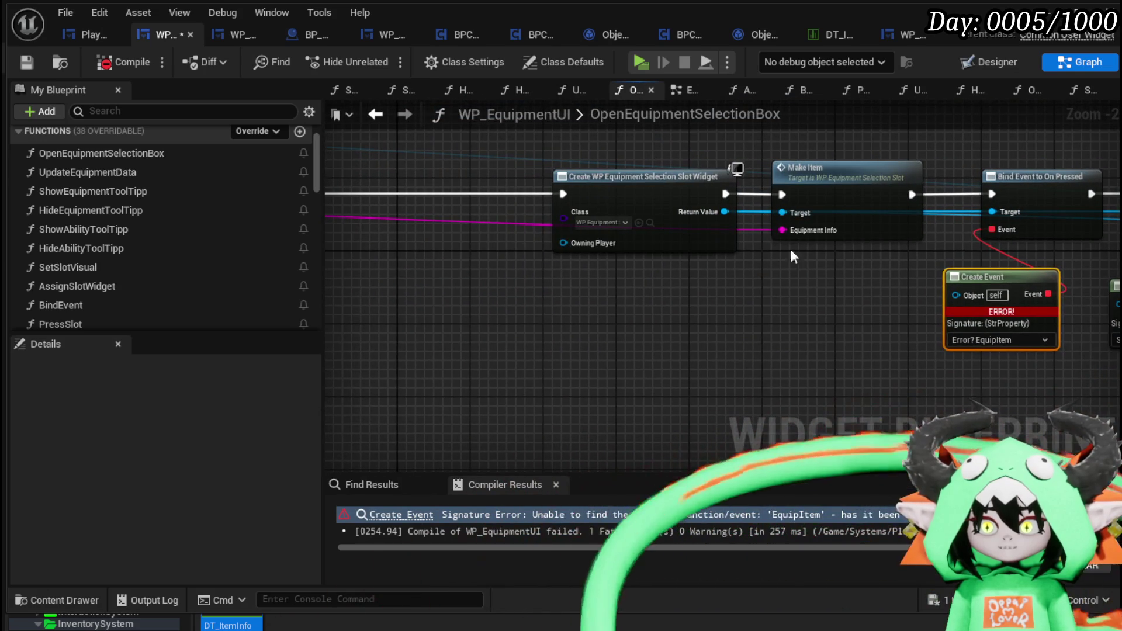
pyautogui.scroll(-3, 791, 250)
pyautogui.moveTo(556, 270); pyautogui.dragTo(918, 290)
pyautogui.scroll(3, 360, 298)
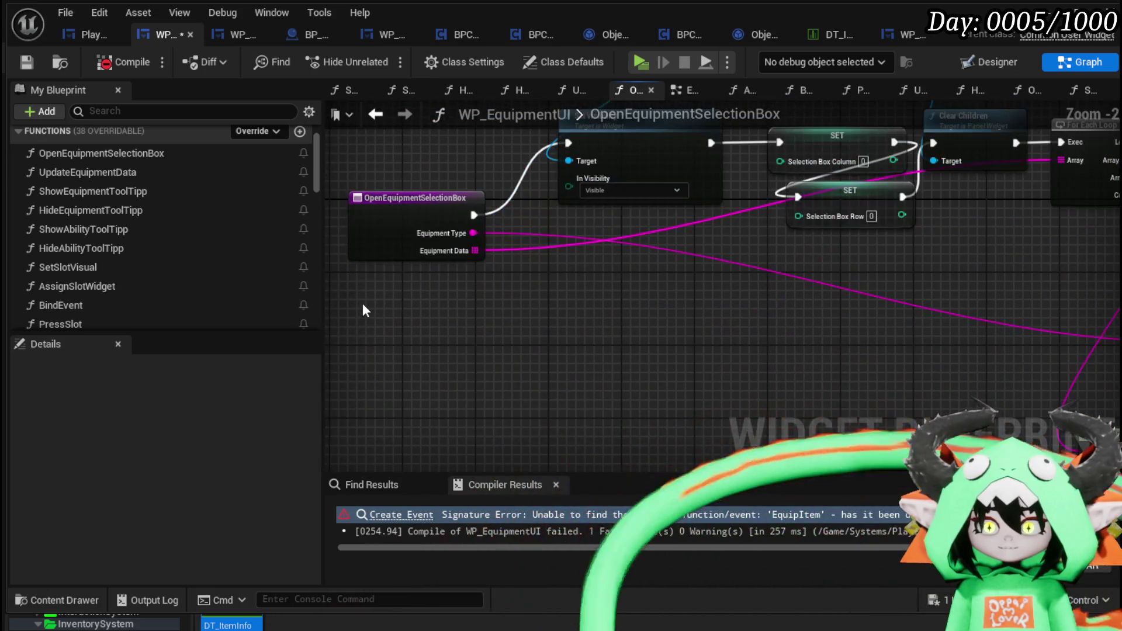
pyautogui.click(150, 158)
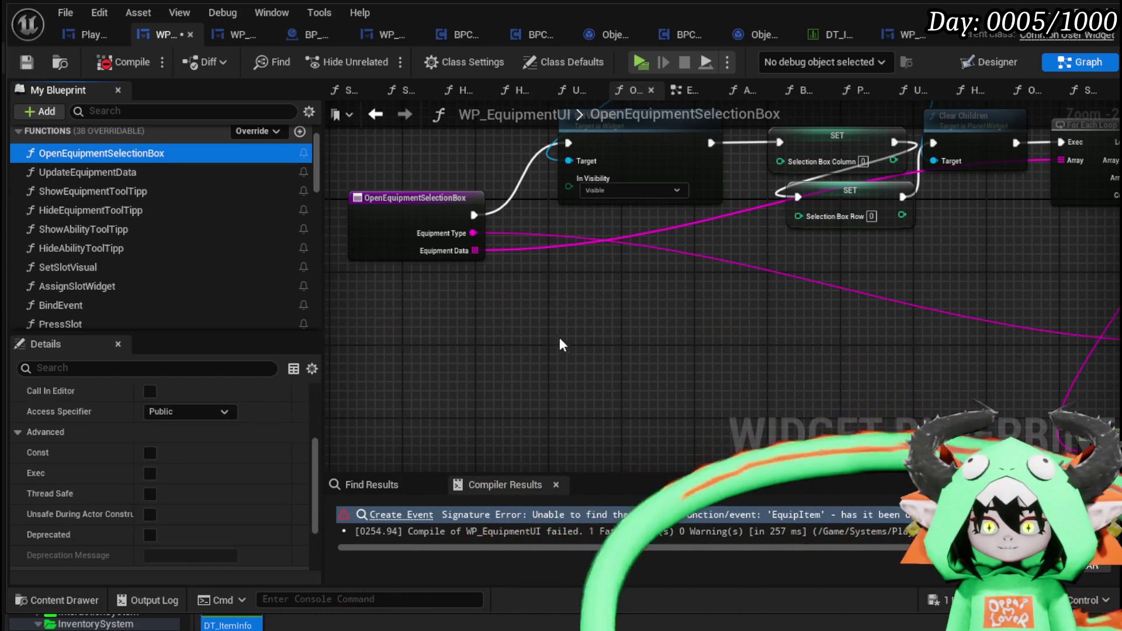
pyautogui.press('Delete')
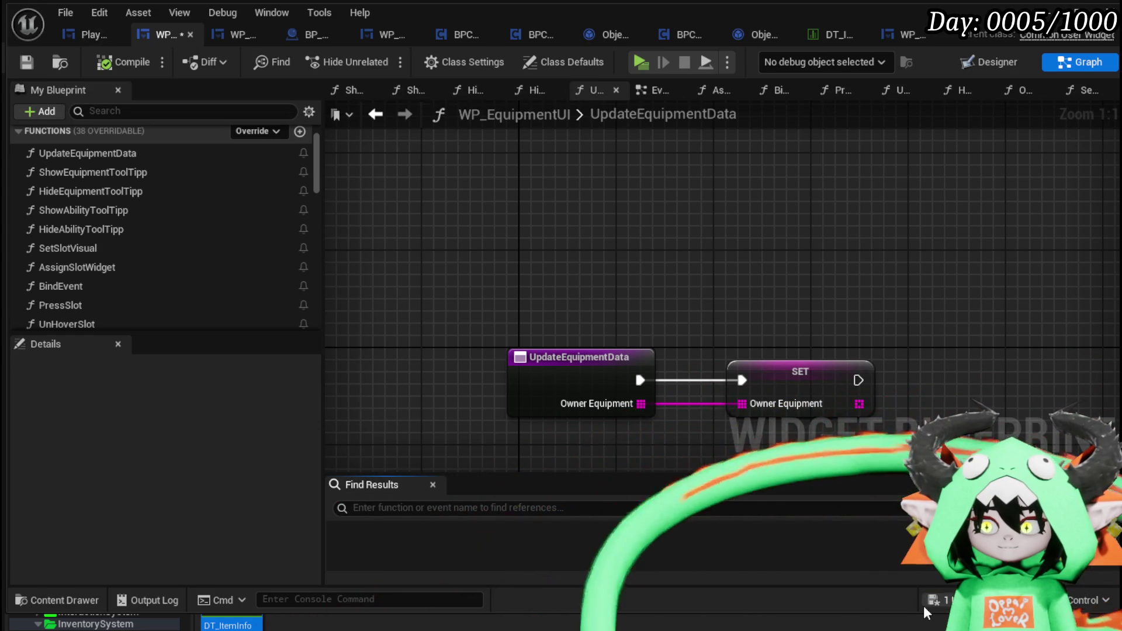
pyautogui.click(928, 602)
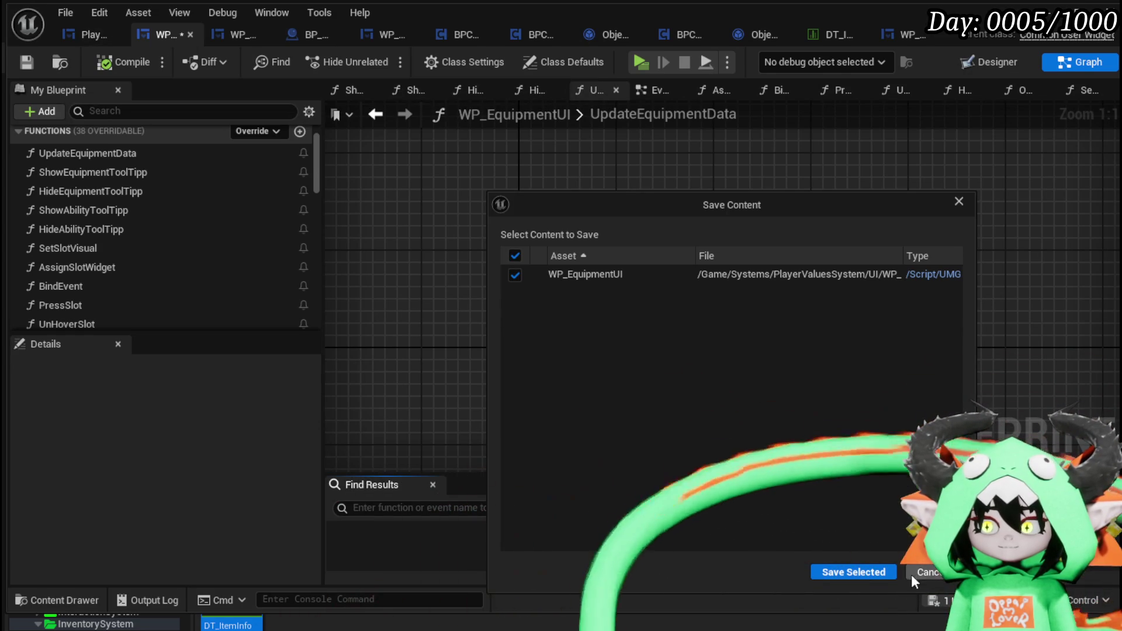
pyautogui.click(914, 572)
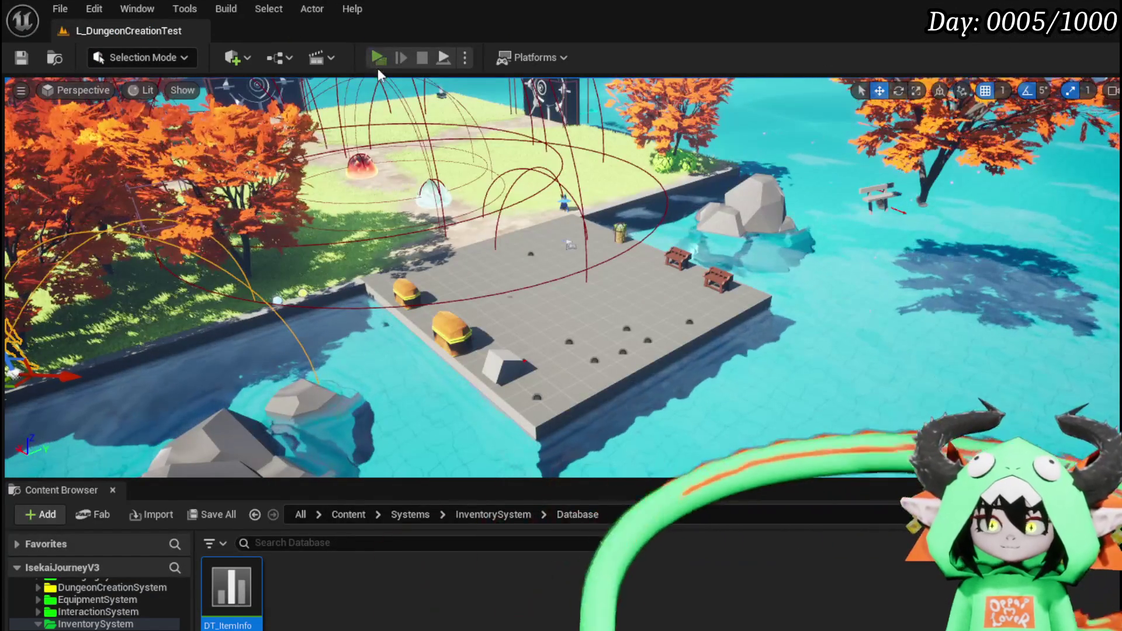
# Play the preview and equip an Iron_Chest from the chest slot, raising HP from 300 to 940
pyautogui.click(378, 59)
pyautogui.press('Tab')
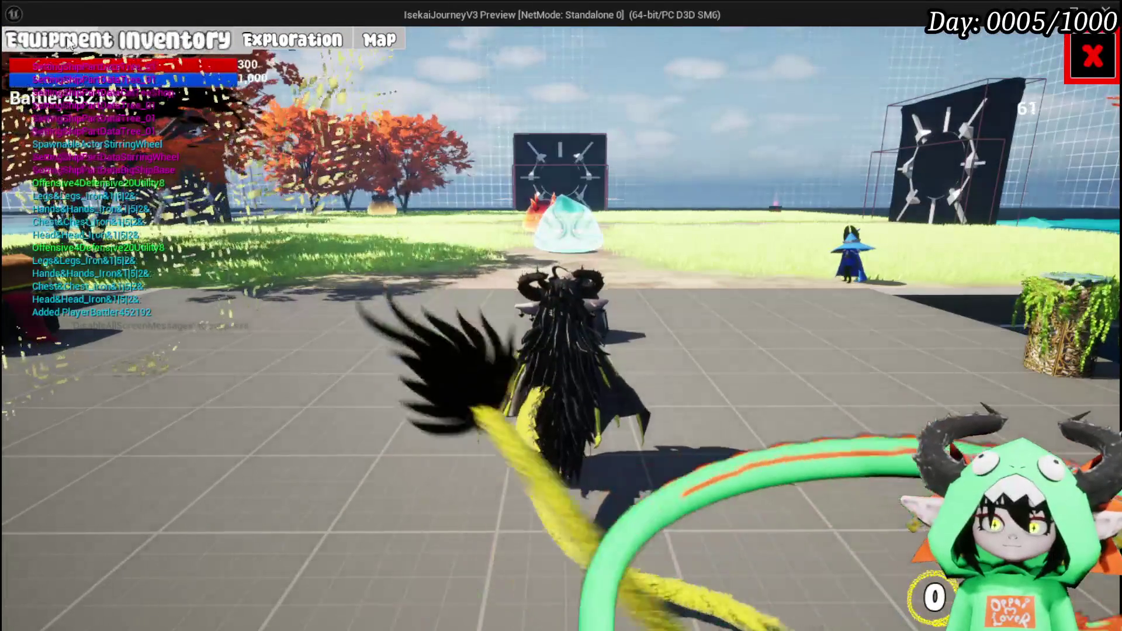
pyautogui.click(892, 198)
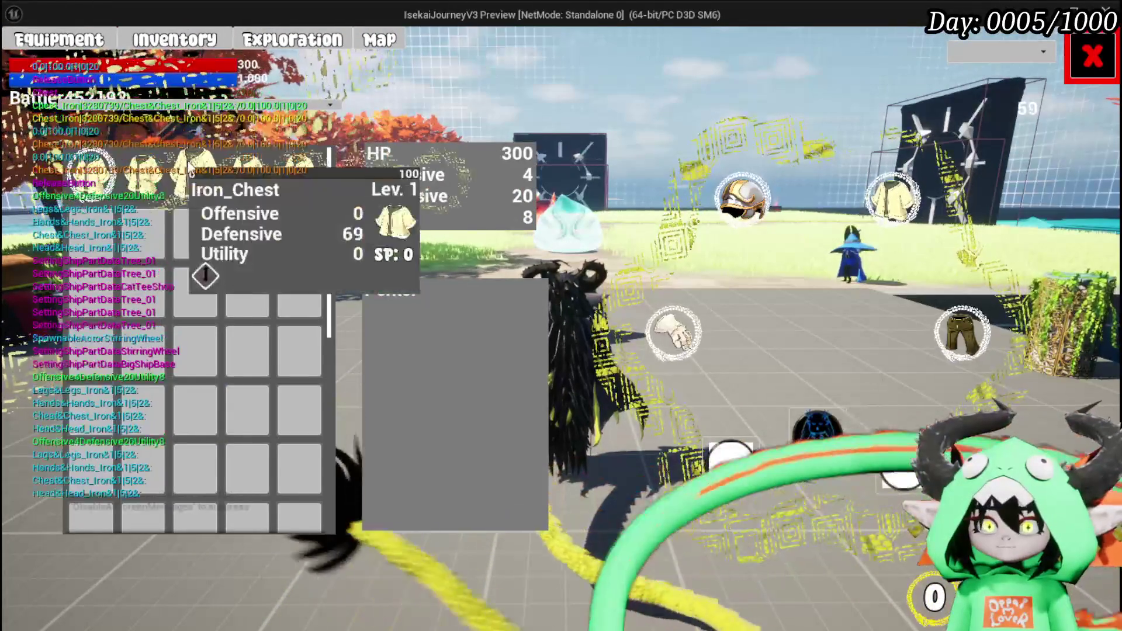
pyautogui.click(237, 182)
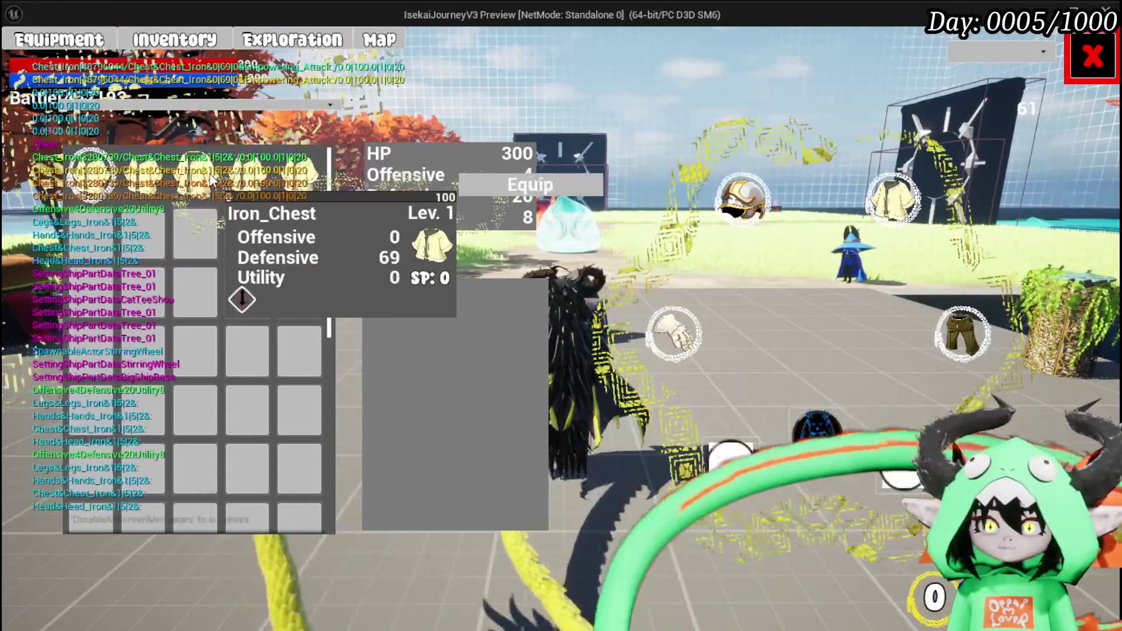
pyautogui.click(571, 182)
pyautogui.moveTo(886, 198)
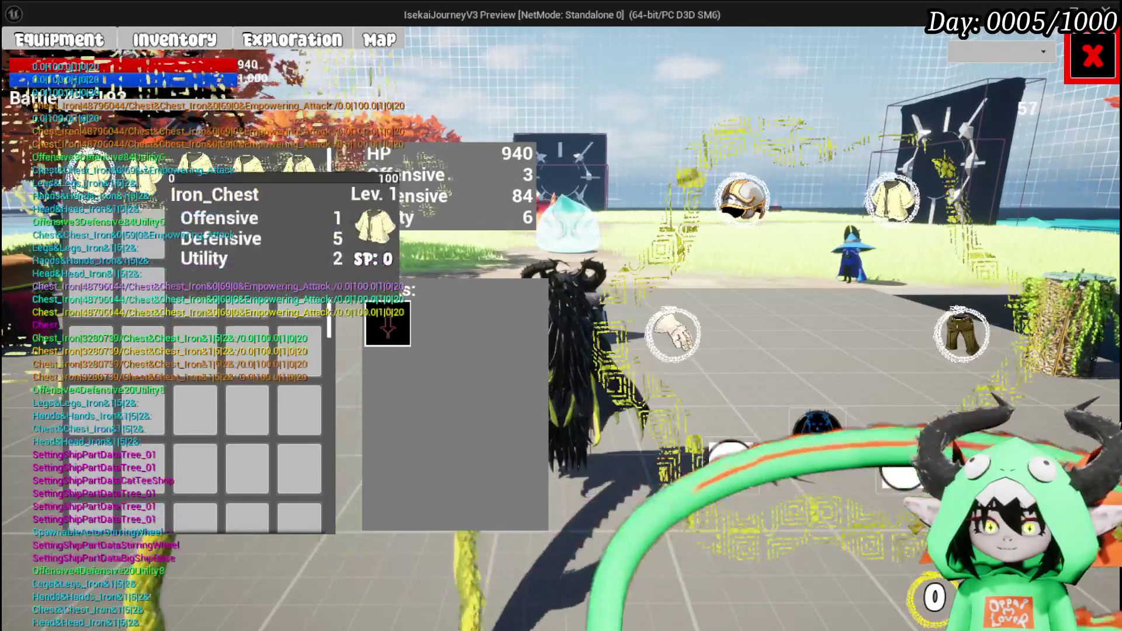
pyautogui.moveTo(100, 174)
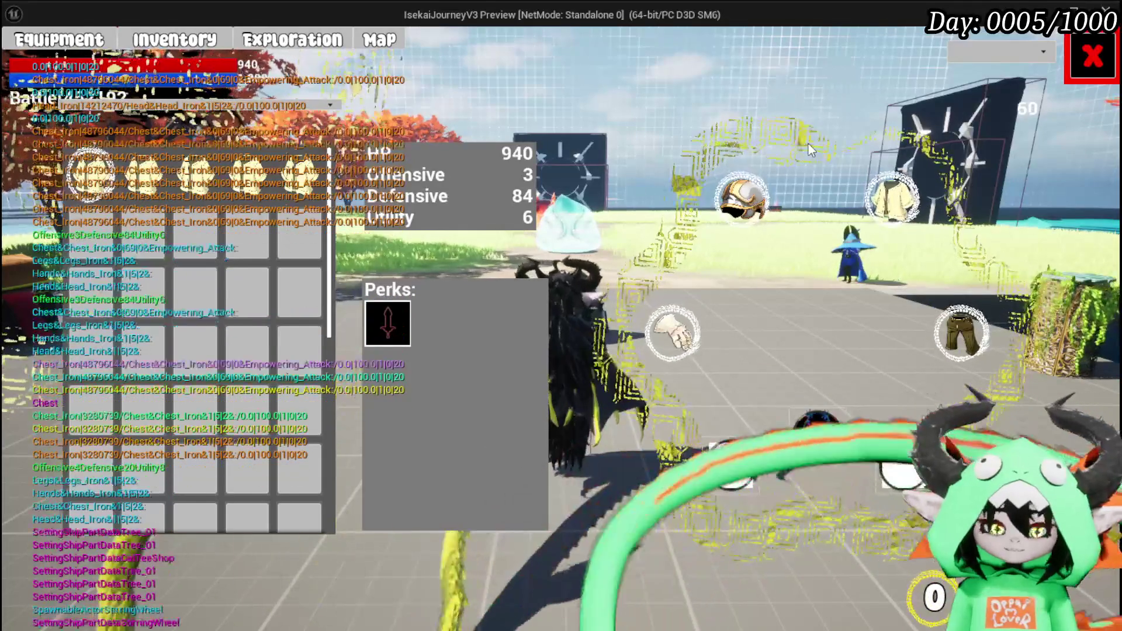
# Stop the preview and switch back to the WP_EquipmentUI blueprint
pyautogui.press('Escape')
pyautogui.click(24, 59)
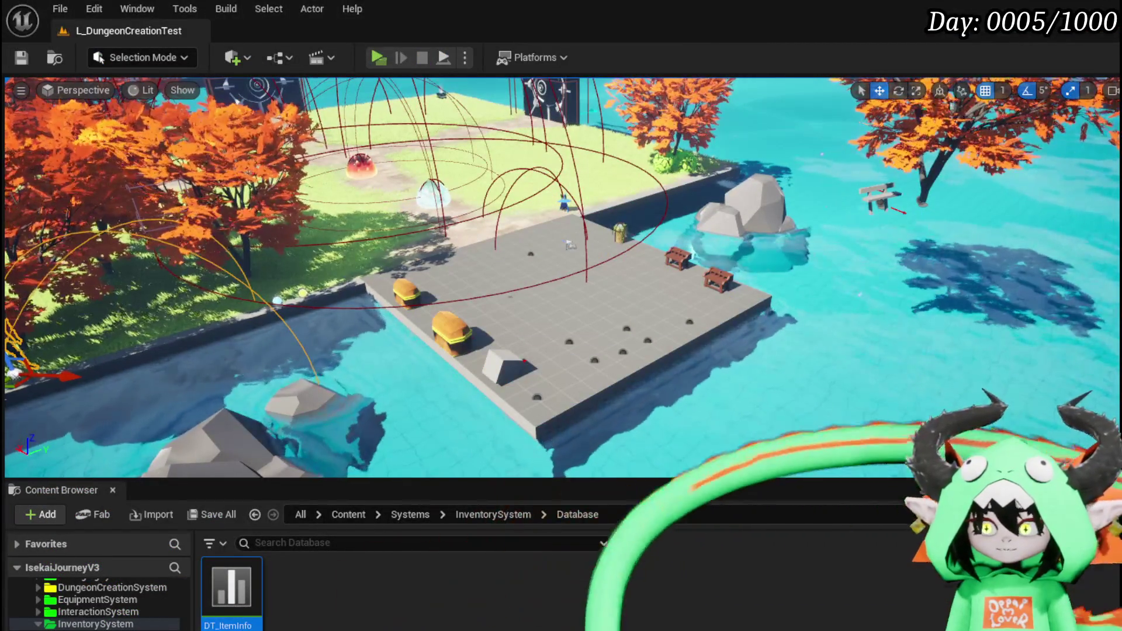
pyautogui.hotkey('alt', 'Tab')
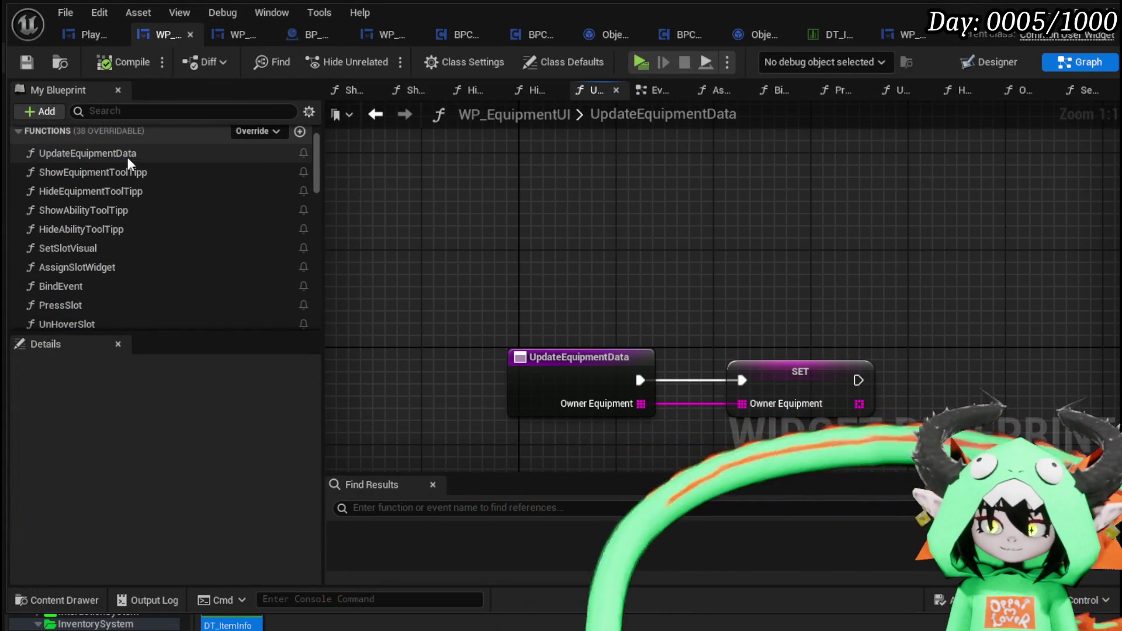
# Delete the UpdateEquipmentData function and save the blueprint
pyautogui.click(77, 152)
pyautogui.press('Delete')
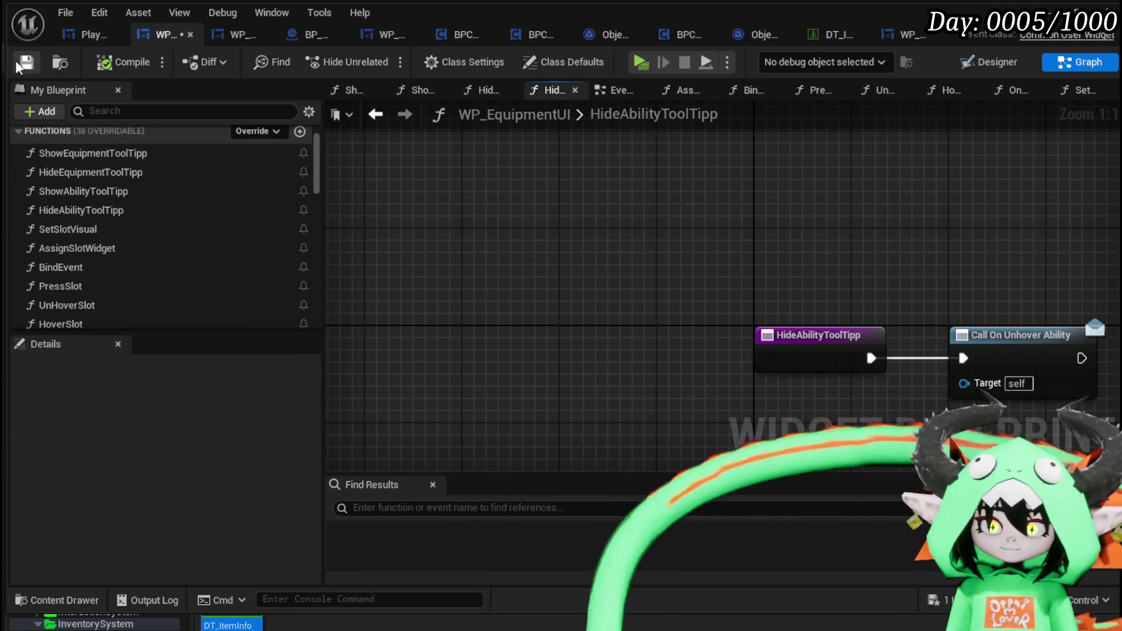
pyautogui.click(16, 61)
# Delete the ShowEquipmentToolTipp and HideEquipmentToolTipp functions and save WP_EquipmentUI
pyautogui.click(100, 153)
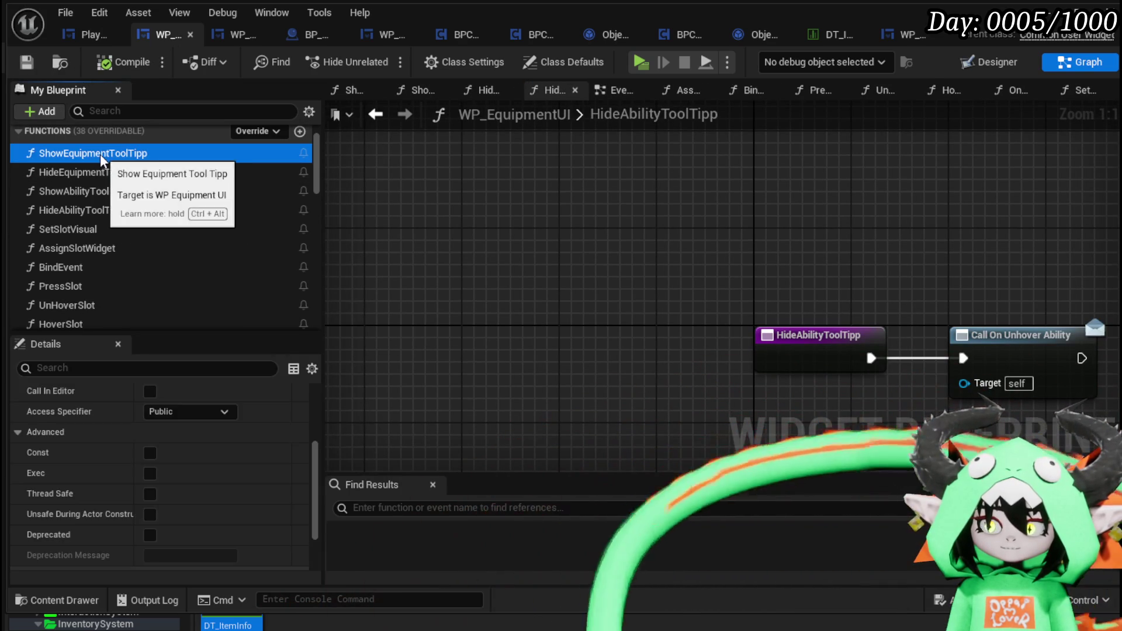
pyautogui.press('Delete')
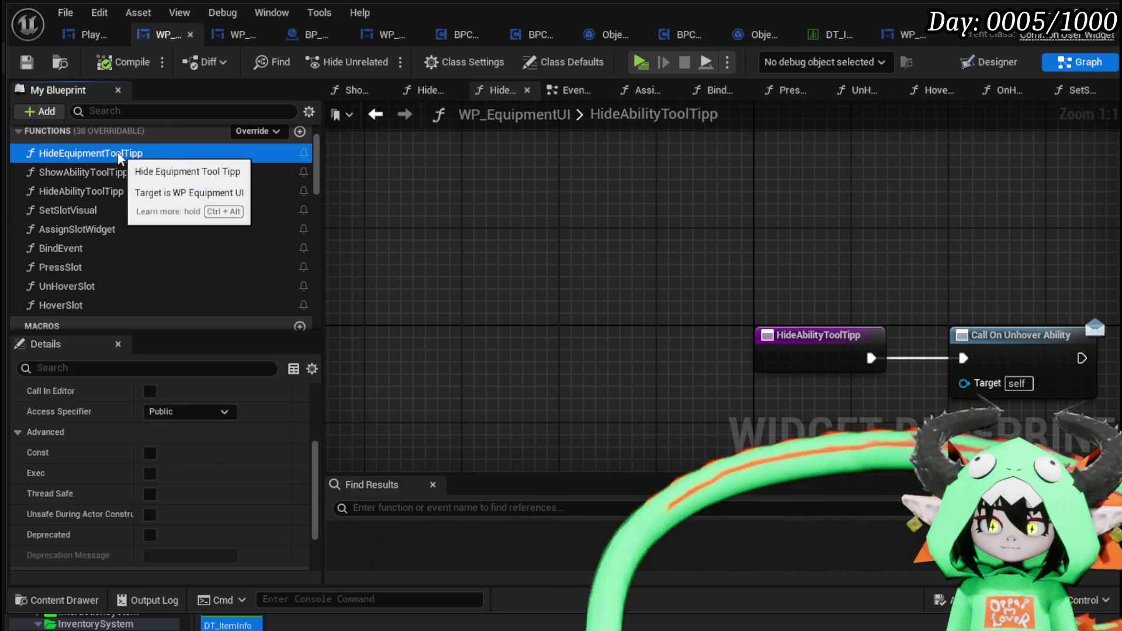
pyautogui.press('Delete')
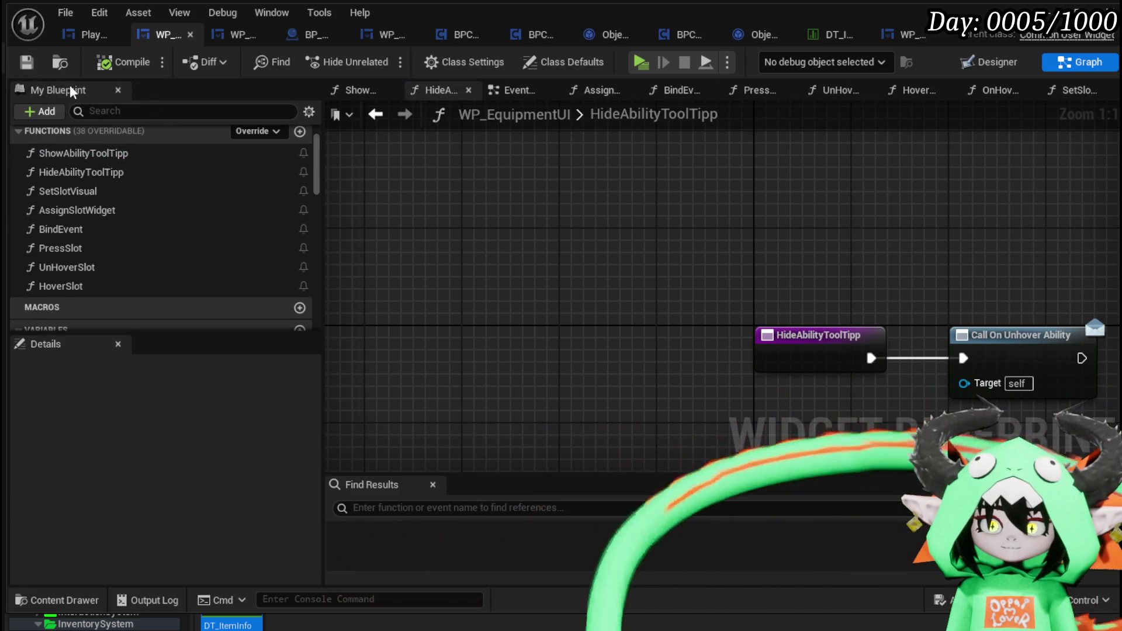
pyautogui.click(92, 156)
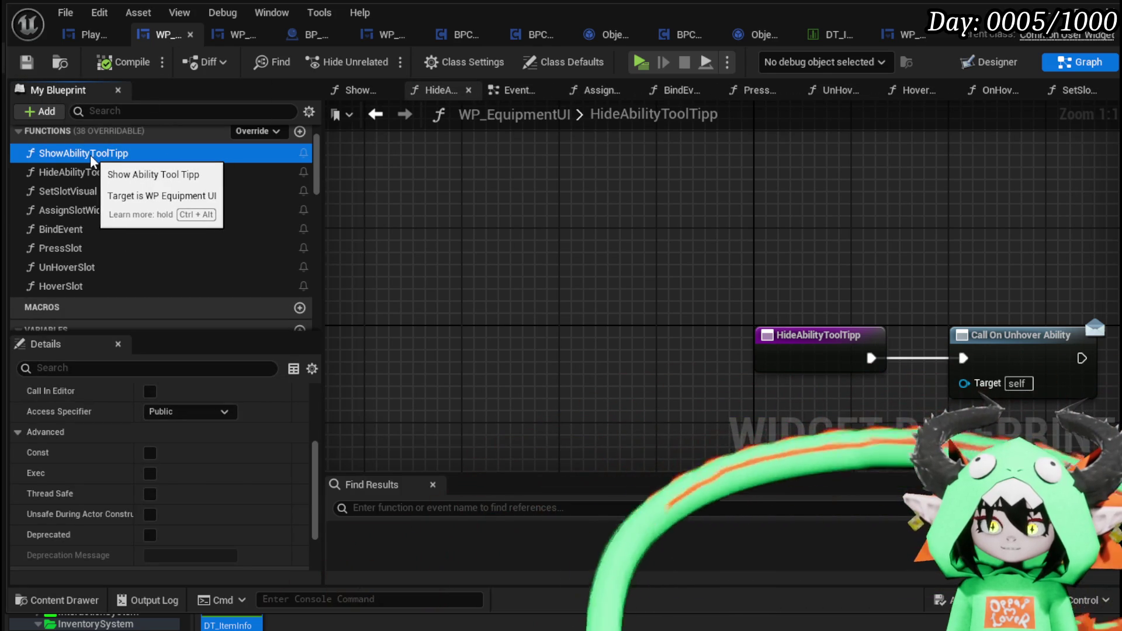
pyautogui.hotkey('ctrl', 'z')
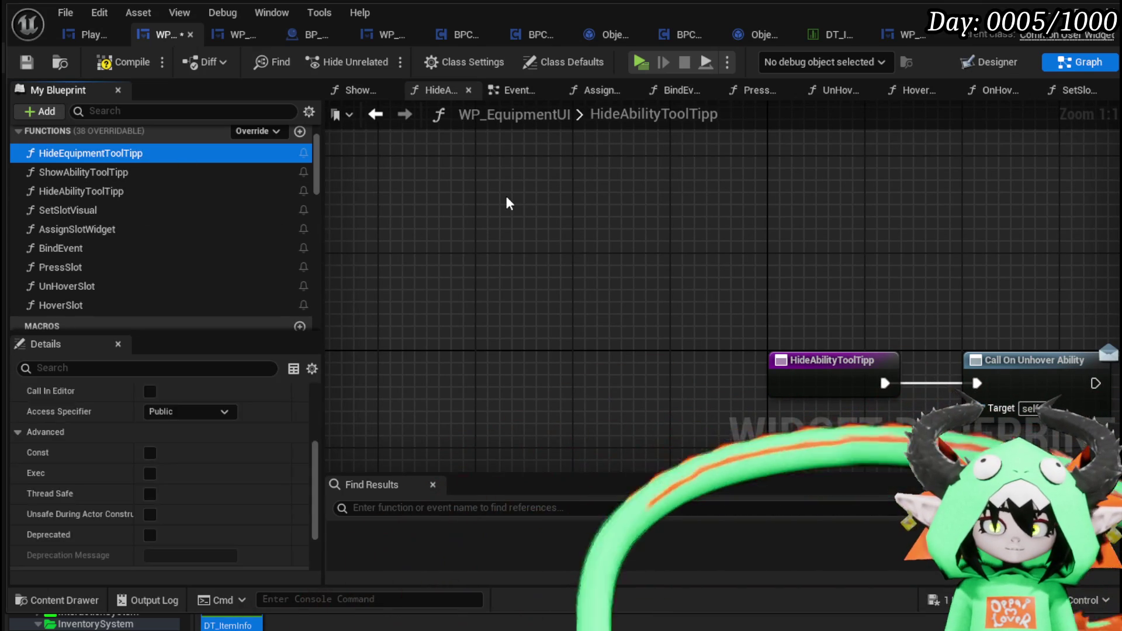
pyautogui.press('Delete')
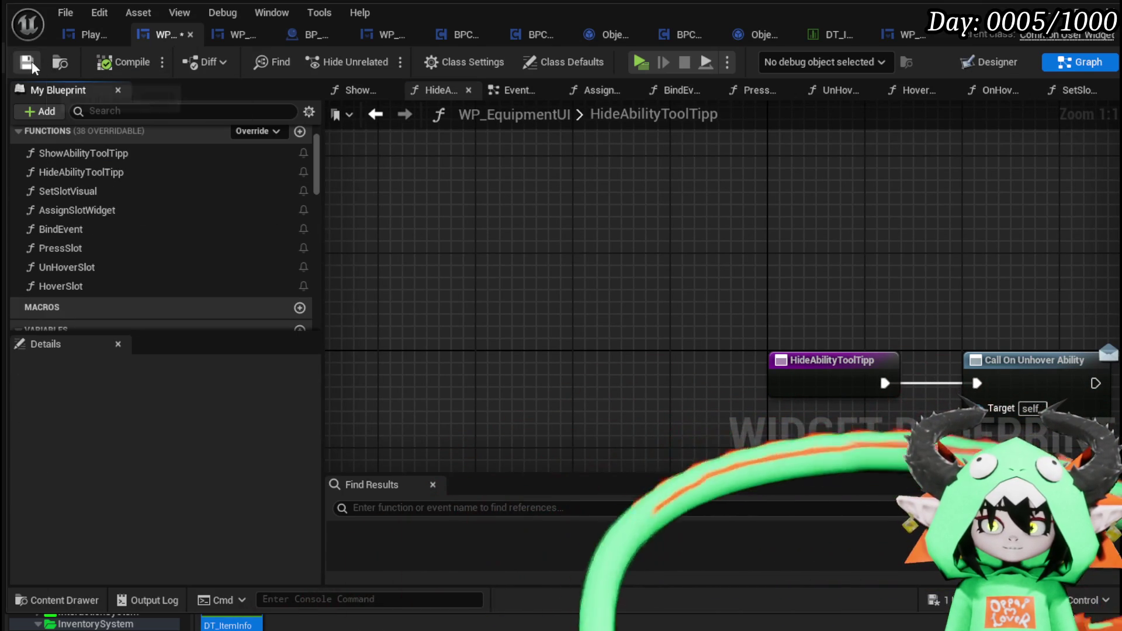
pyautogui.click(32, 64)
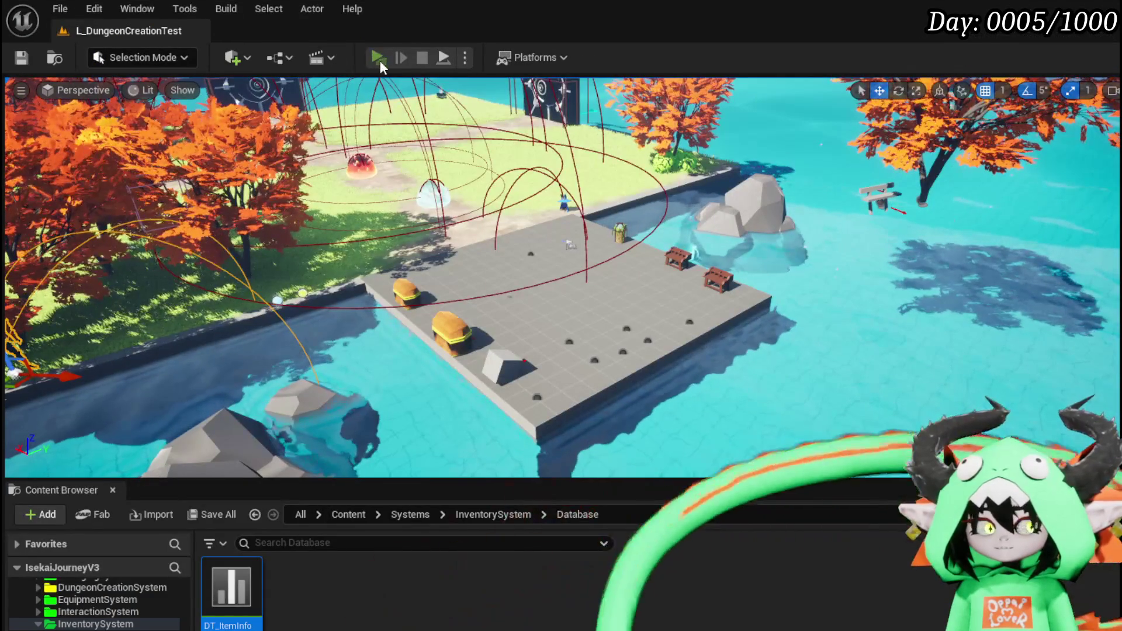
# Play-test equipping an Iron_Chest, bringing HP to 940 and Defensive to 84
pyautogui.click(380, 61)
pyautogui.press('Tab')
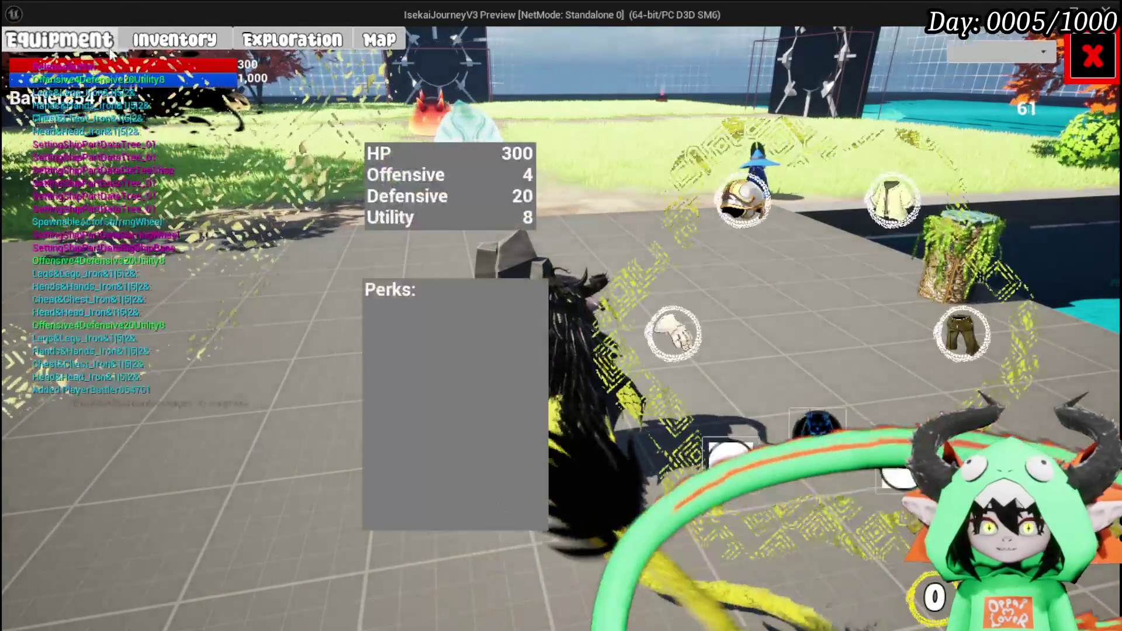
pyautogui.click(765, 202)
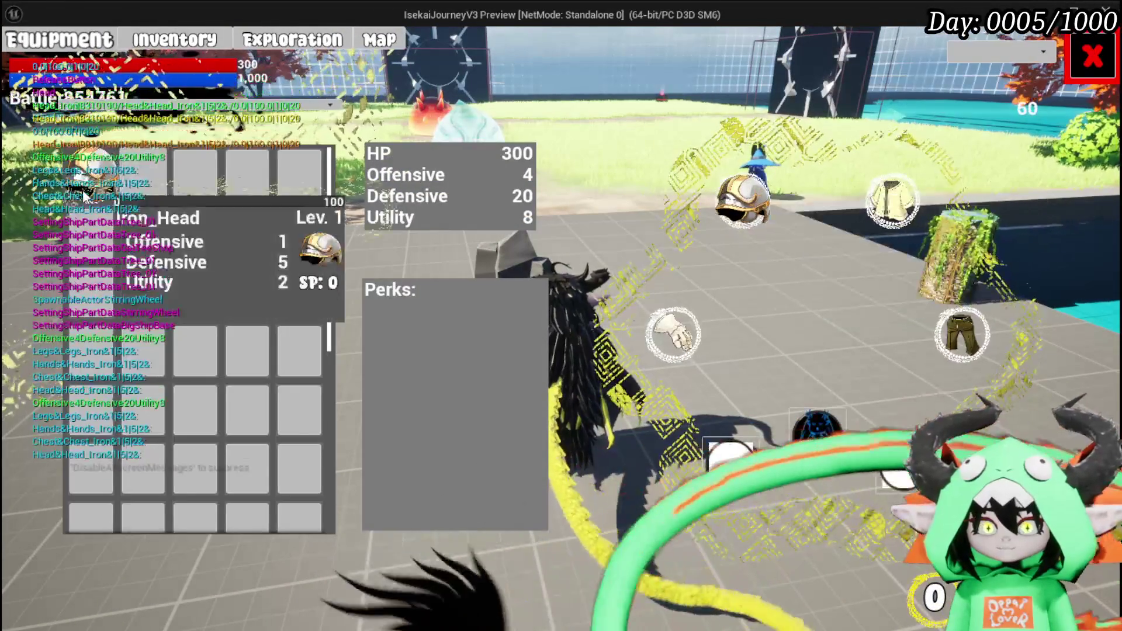
pyautogui.click(891, 202)
pyautogui.click(195, 174)
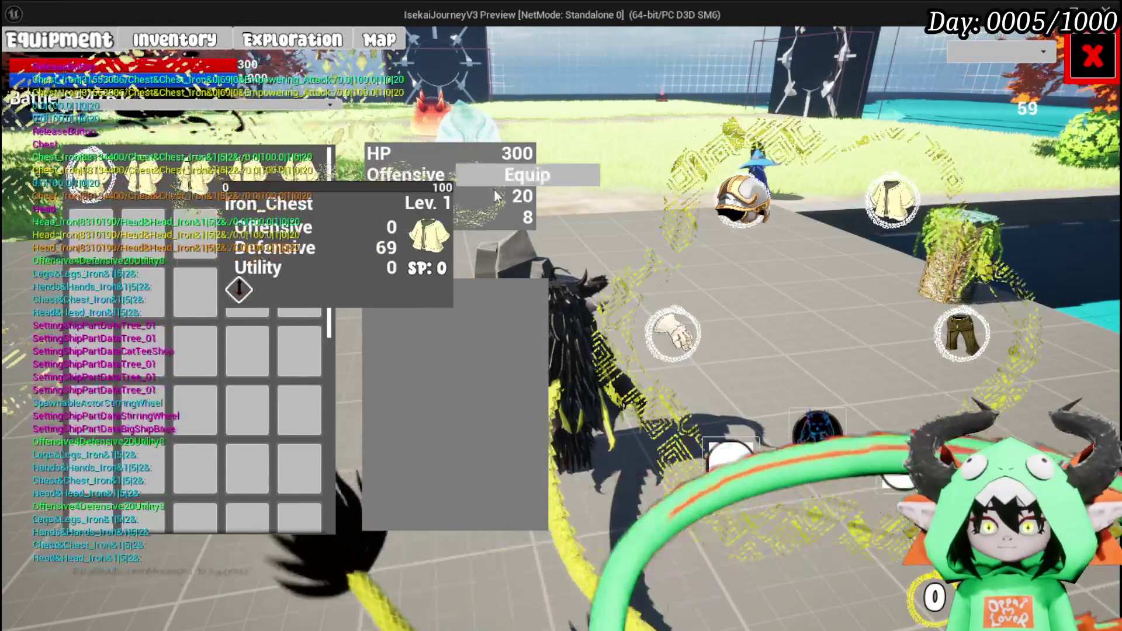
pyautogui.click(493, 181)
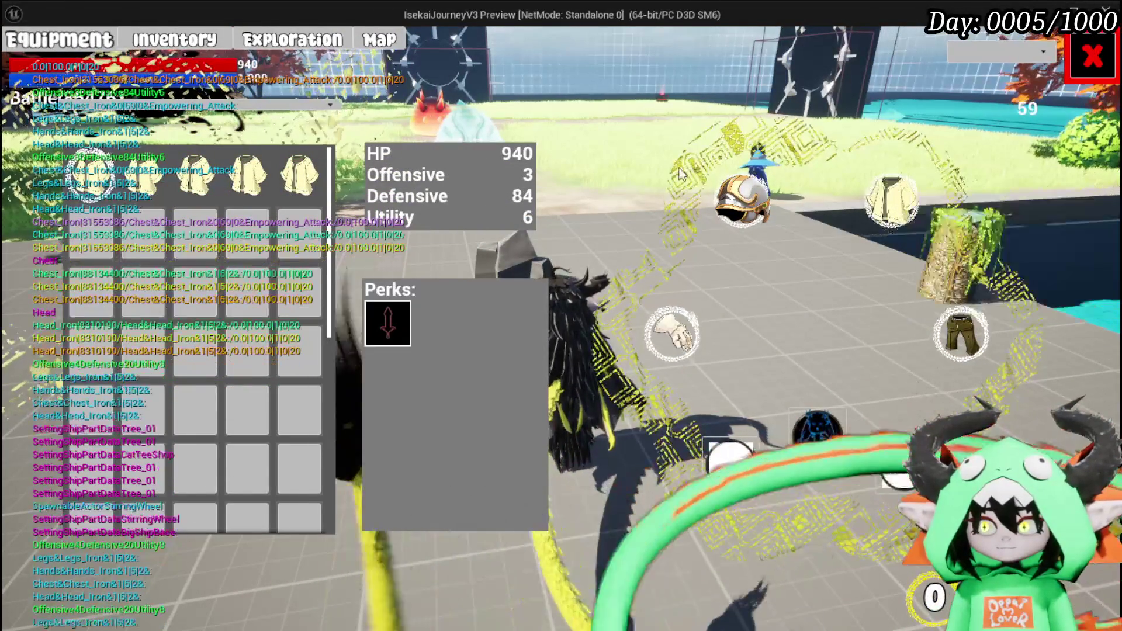
pyautogui.moveTo(114, 191)
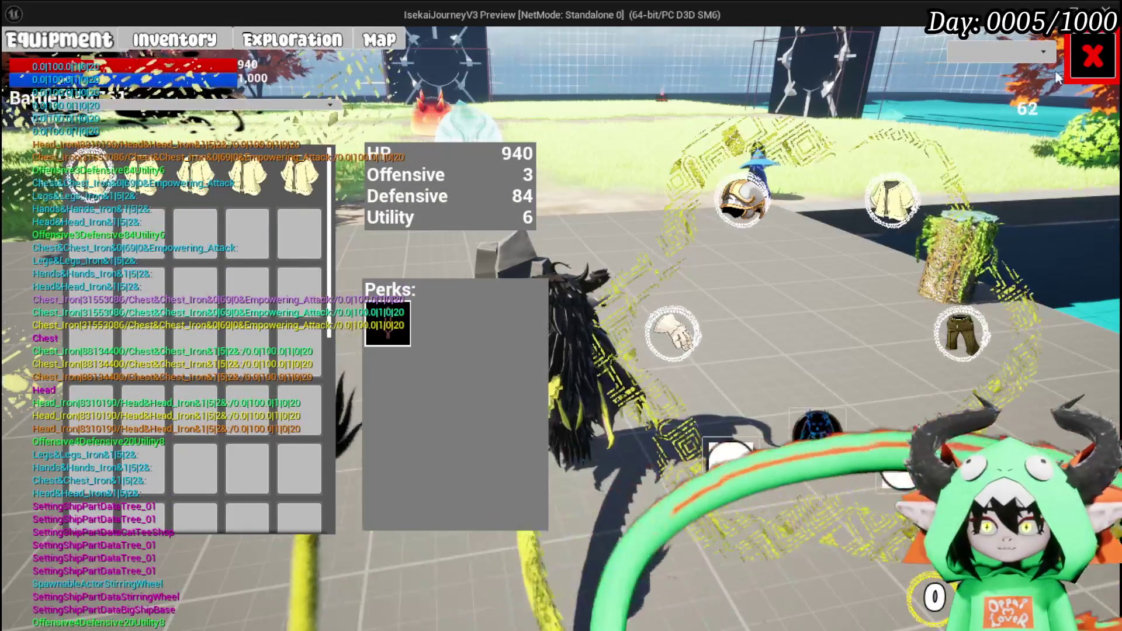
# Close the equipment menu, stop the preview, save the level and return to WP_EquipmentUI
pyautogui.click(1092, 56)
pyautogui.press('Escape')
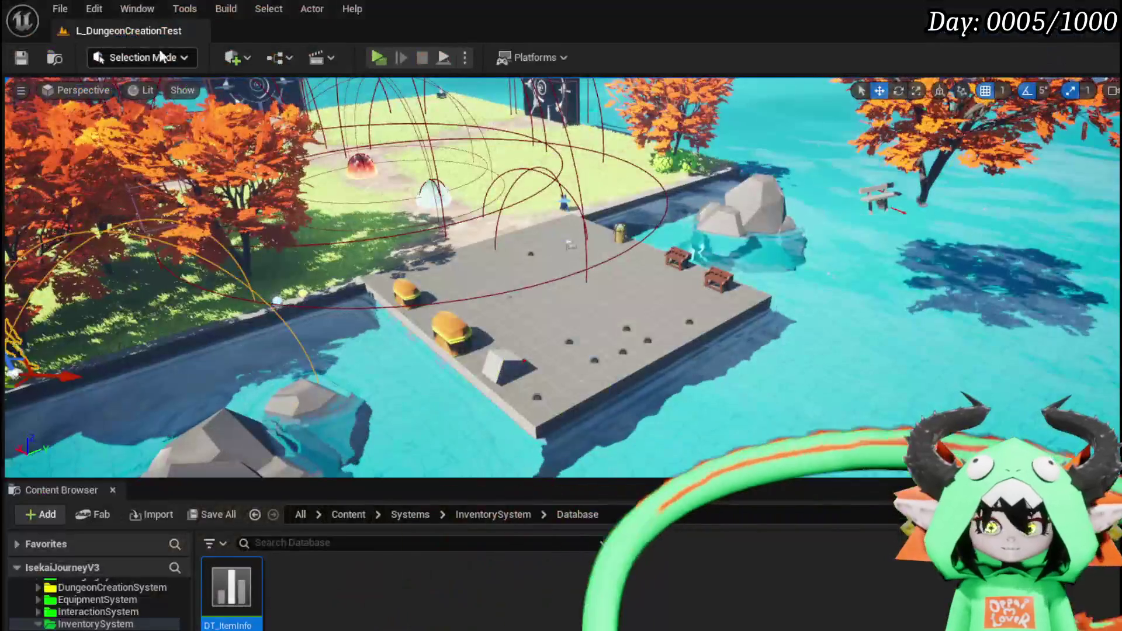
pyautogui.click(20, 57)
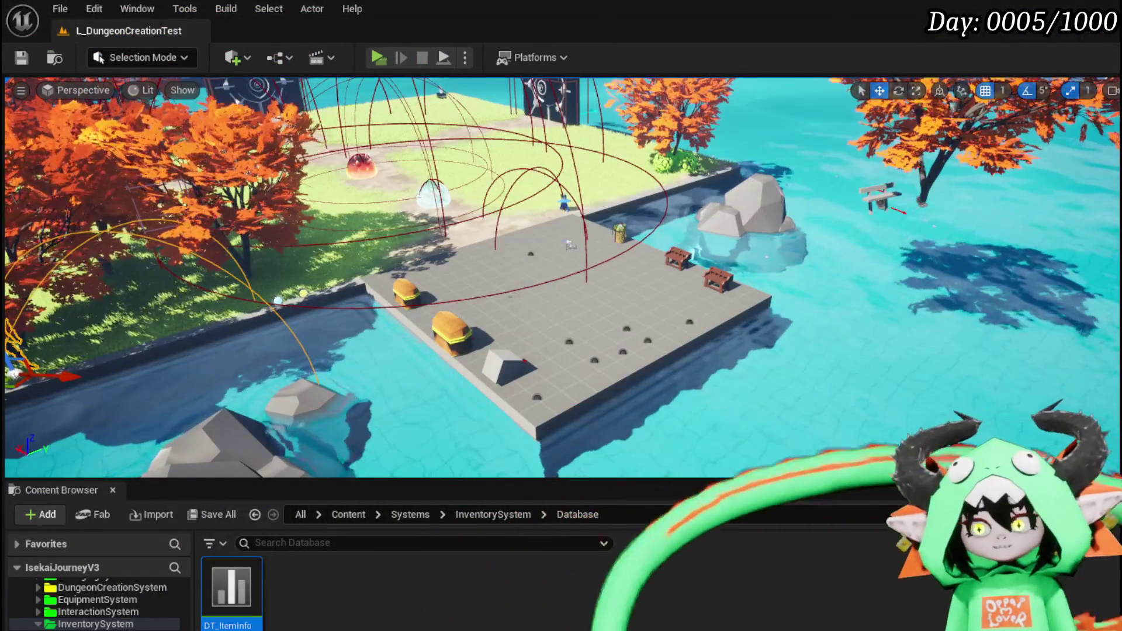
pyautogui.hotkey('alt', 'Tab')
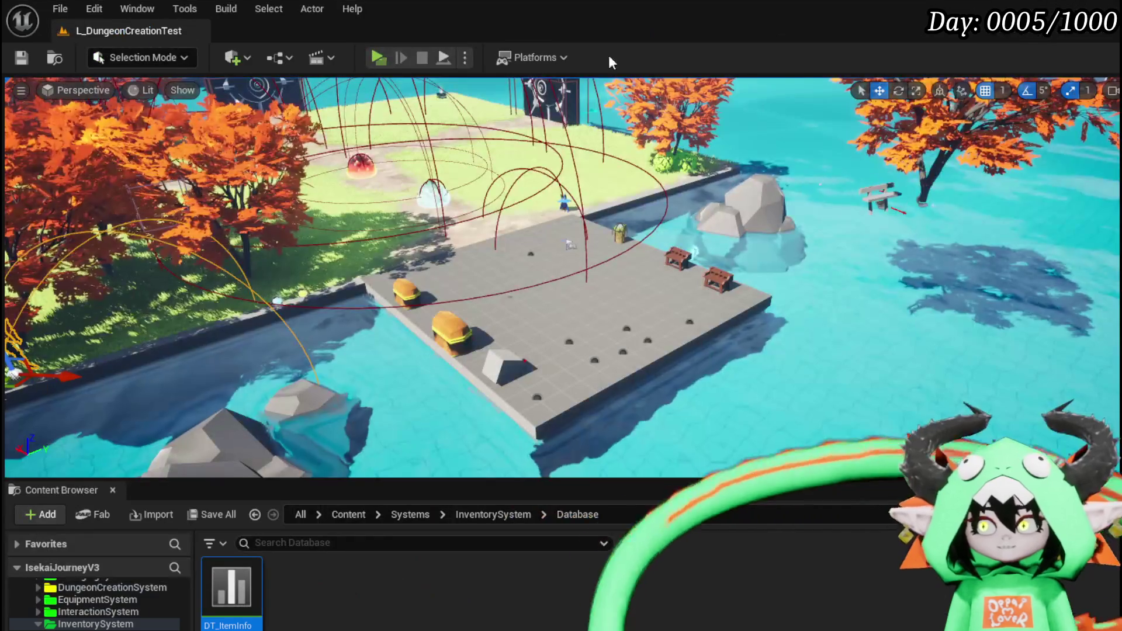
# Open the workbench upgrade screen, view Iron_Hands at Lev. 1, then close it
pyautogui.click(388, 54)
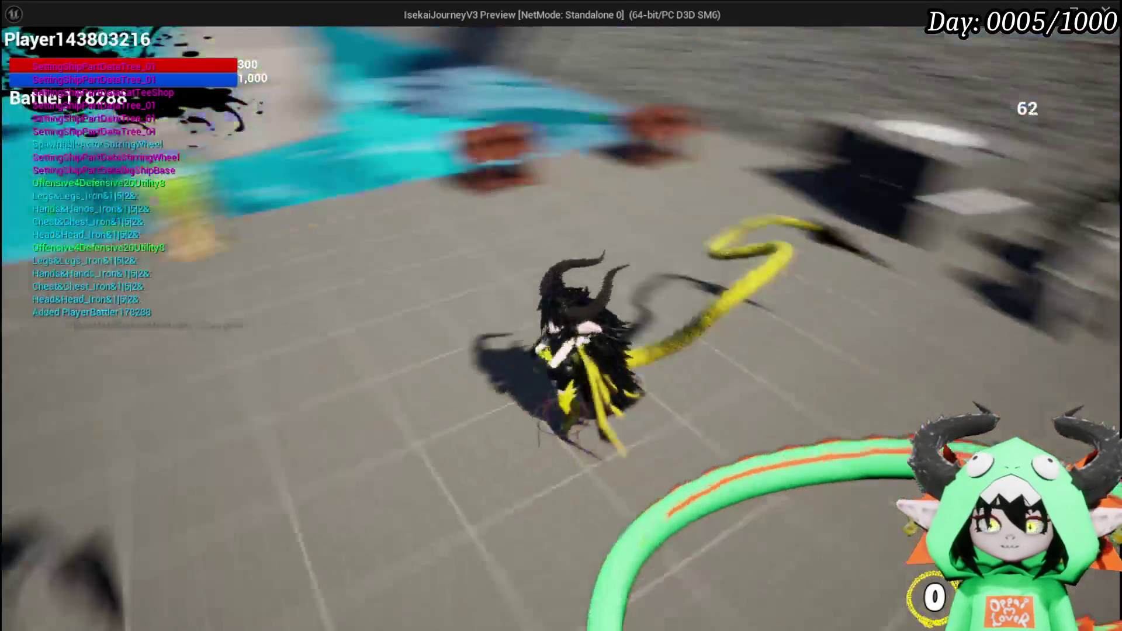
pyautogui.press('e')
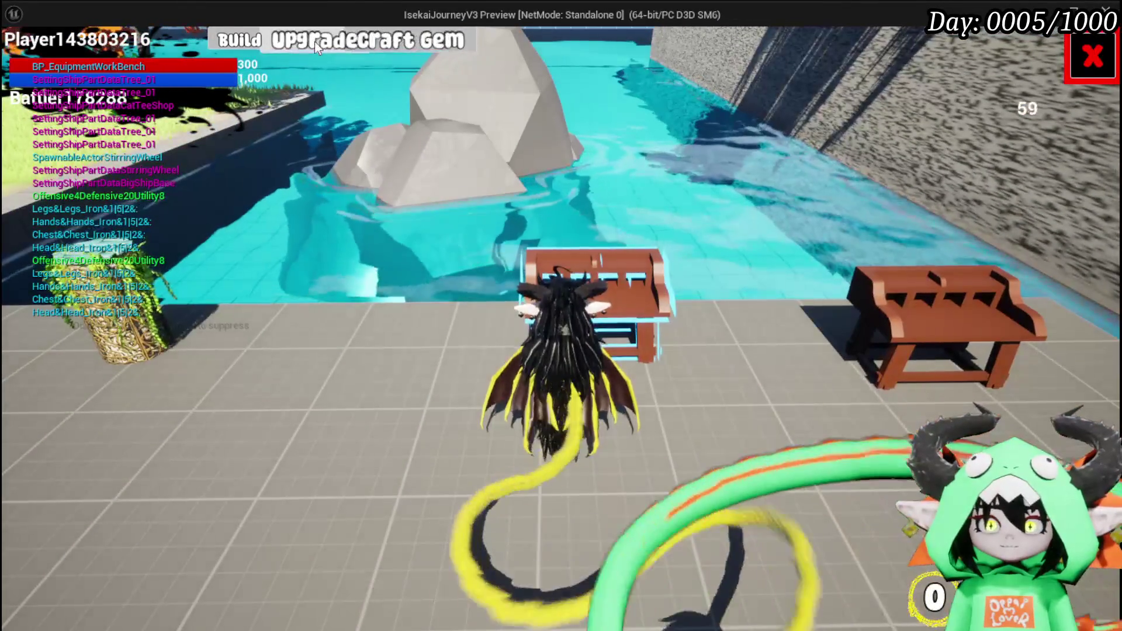
pyautogui.click(315, 41)
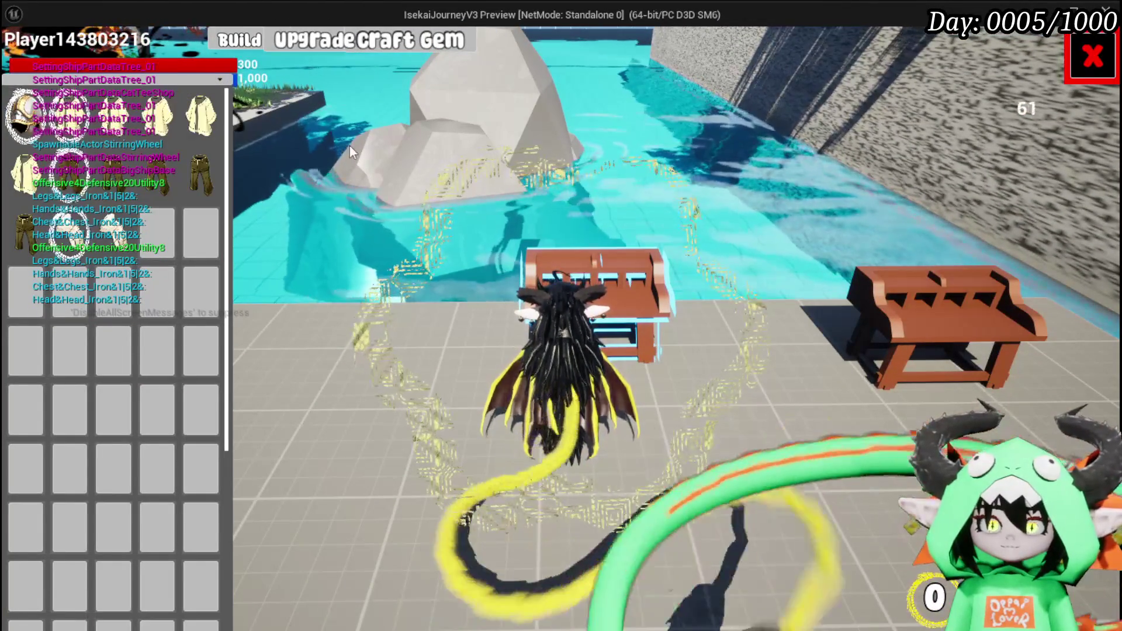
pyautogui.moveTo(84, 151)
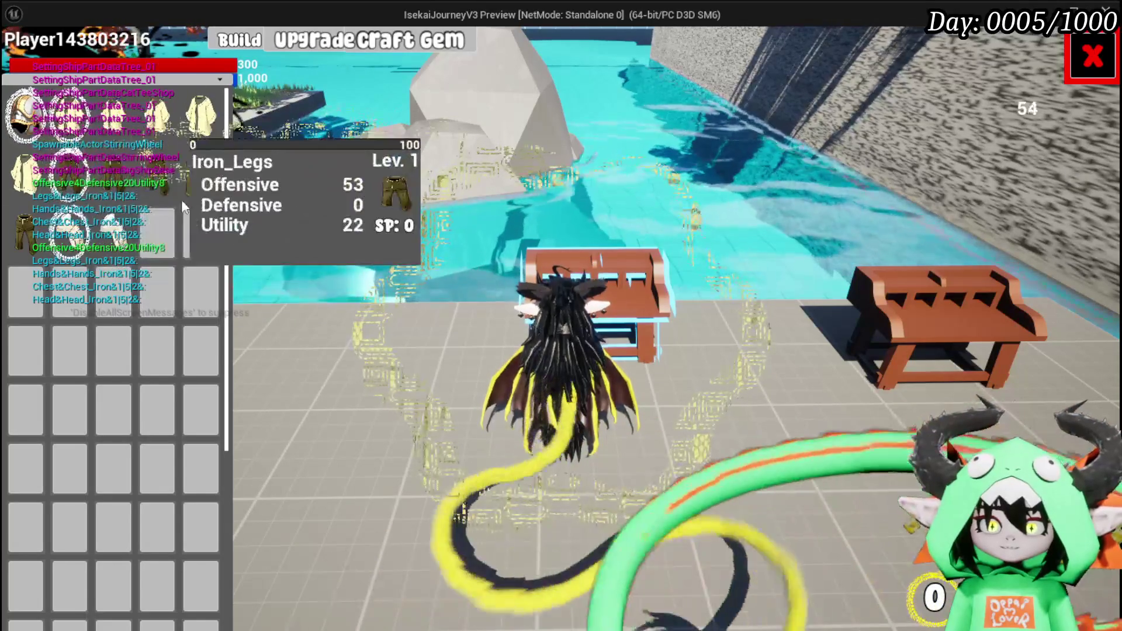
pyautogui.click(86, 221)
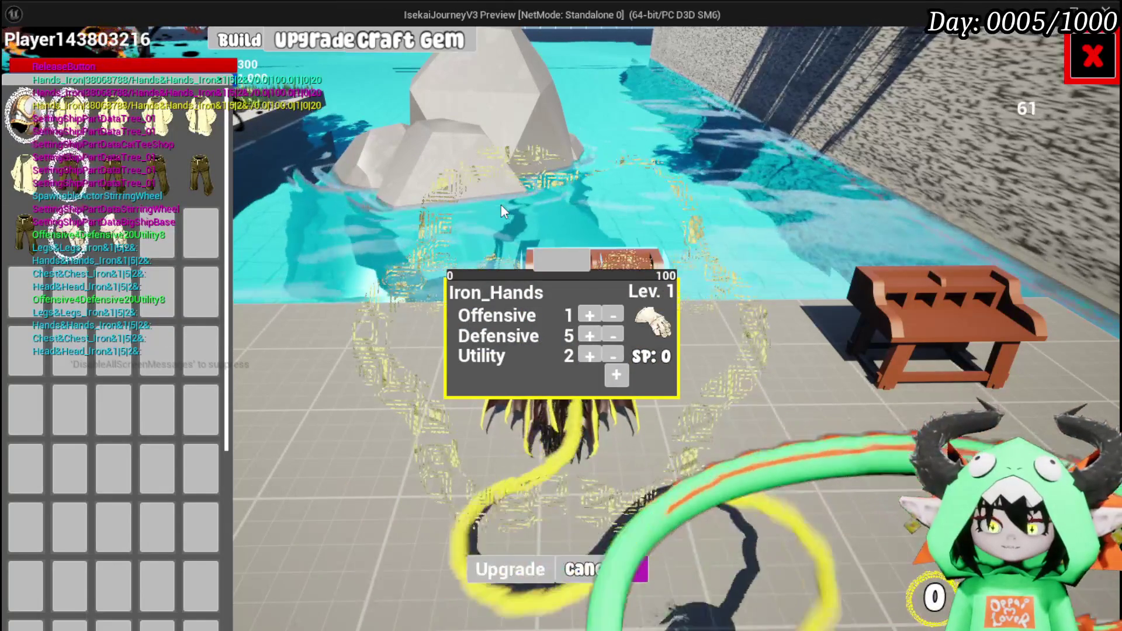
pyautogui.click(1093, 56)
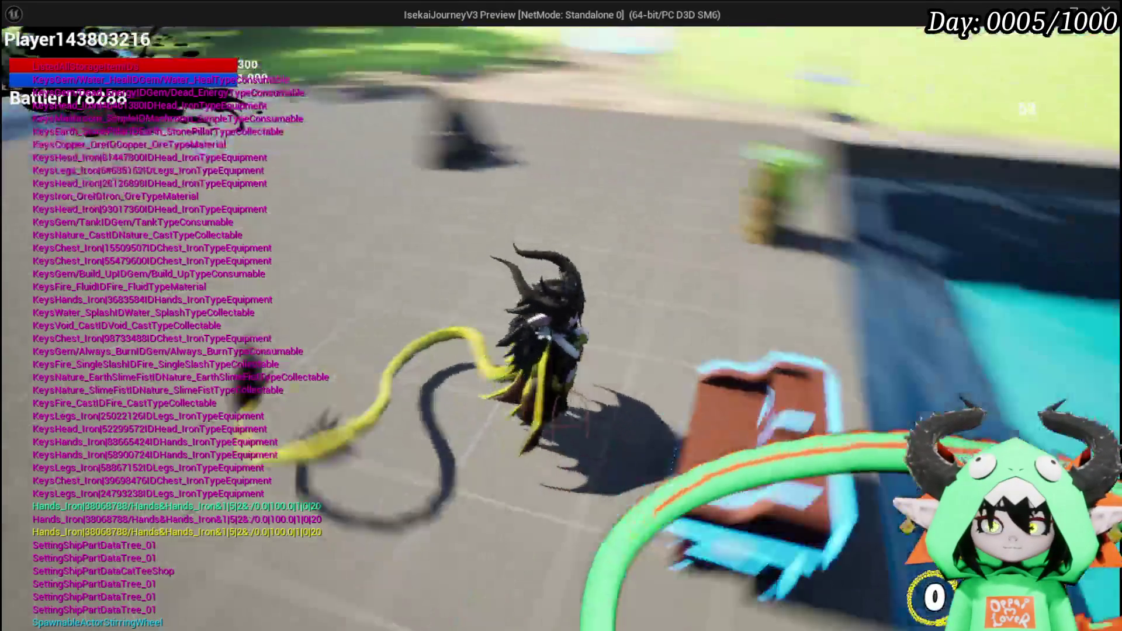
# Stop and save, then replay to check the chest items in the equipment menu
pyautogui.press('Escape')
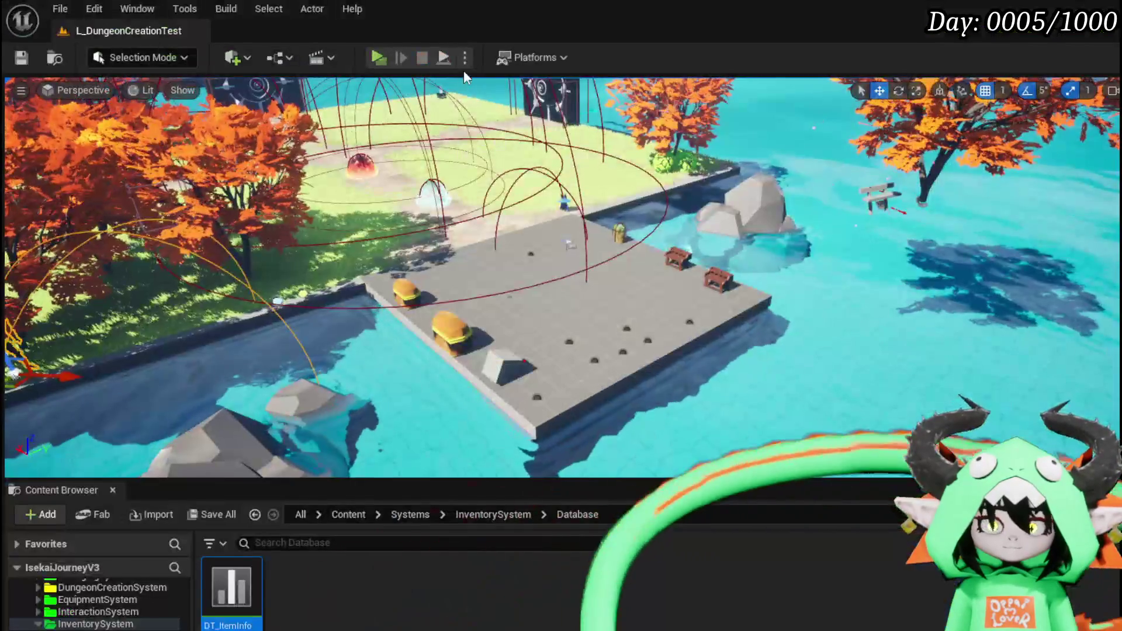
pyautogui.hotkey('ctrl', 's')
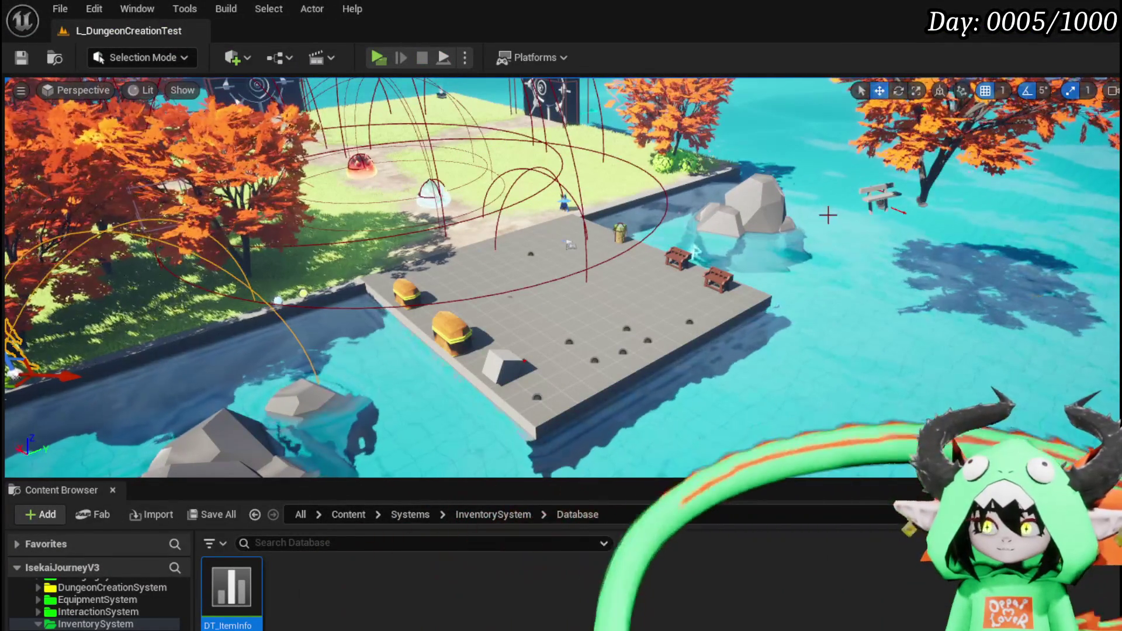
pyautogui.click(378, 58)
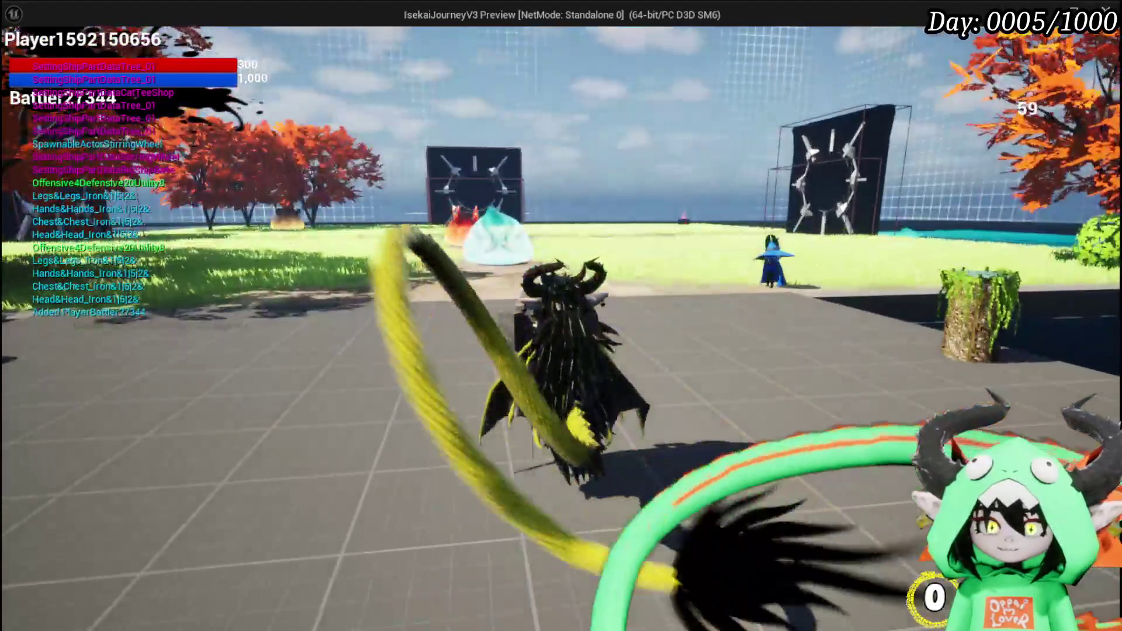
pyautogui.press('Tab')
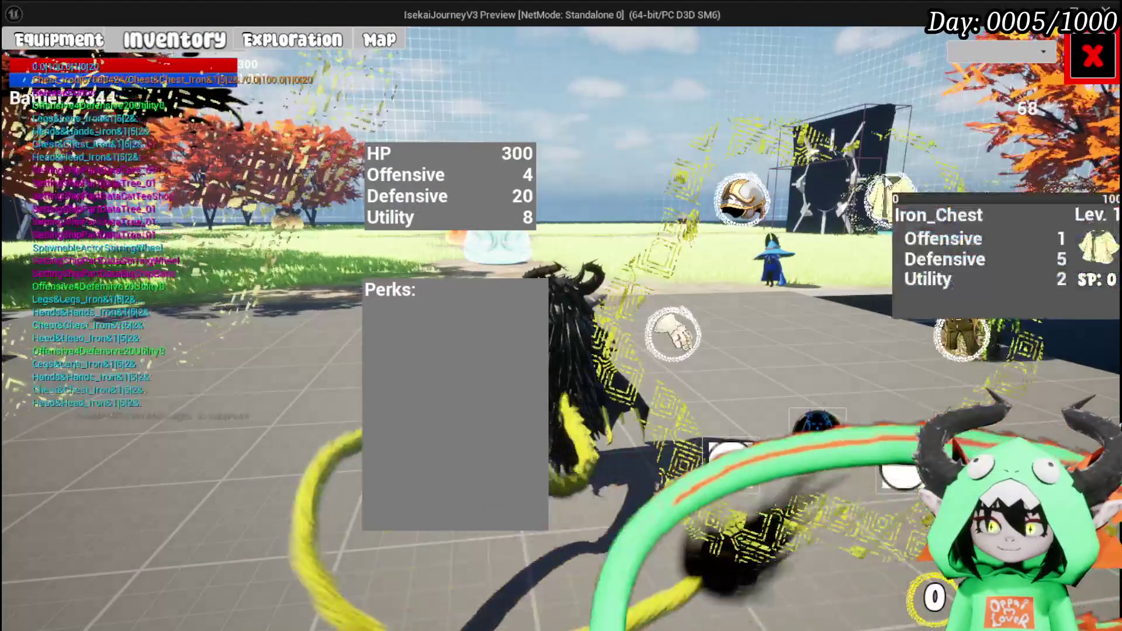
pyautogui.click(892, 199)
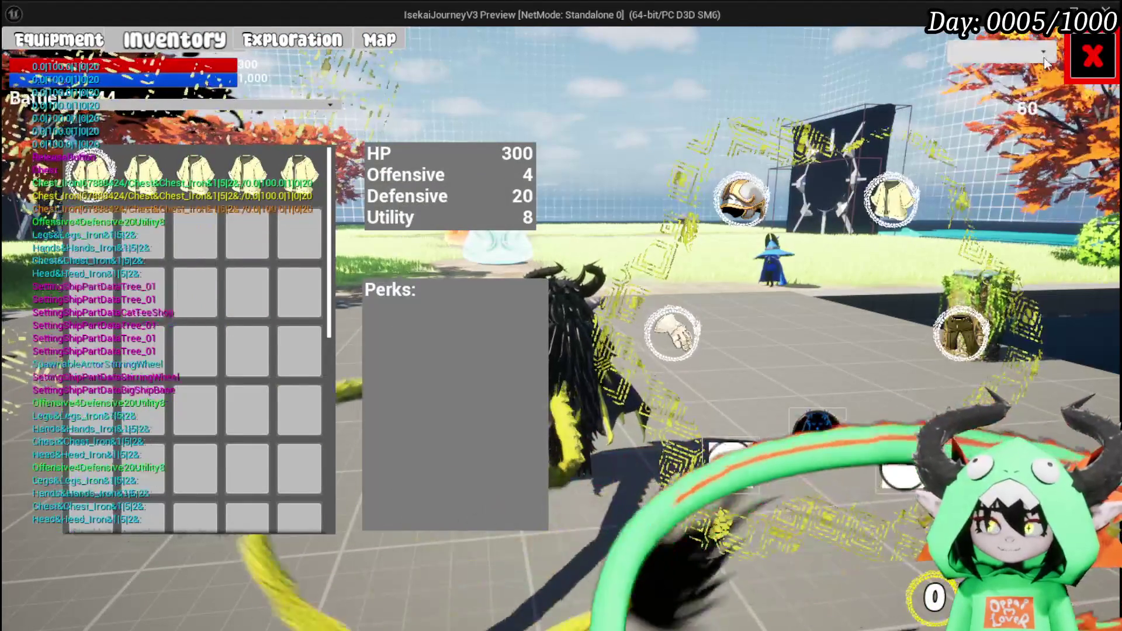
# End the preview, save L_DungeonCreationTest and return to the WP_EquipmentUI blueprint
pyautogui.press('Tab')
pyautogui.press('Escape')
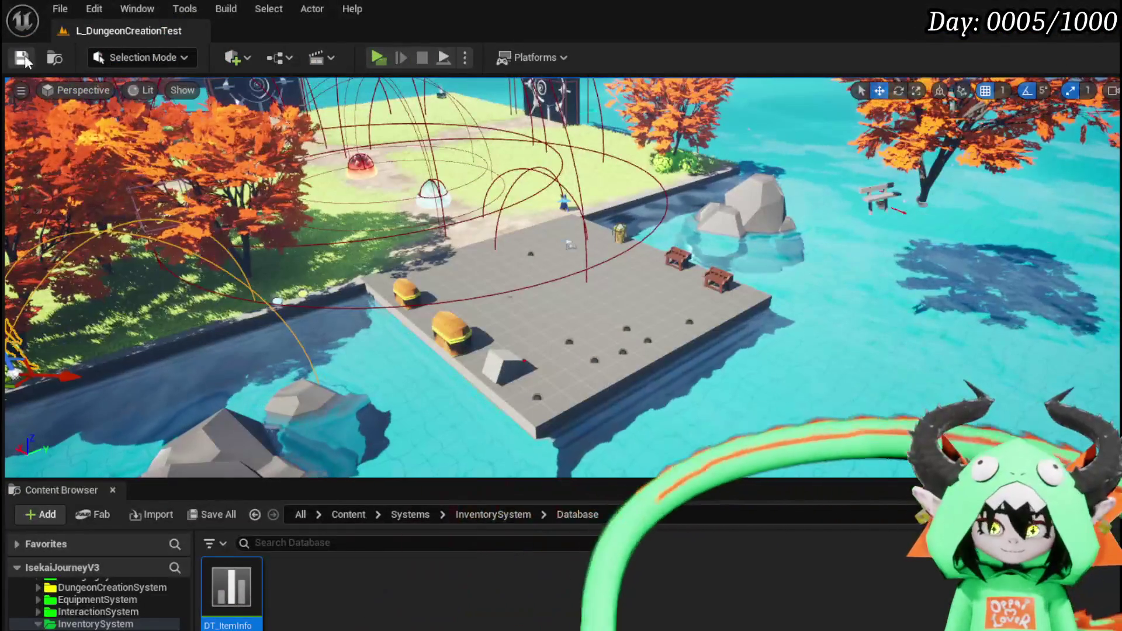
pyautogui.hotkey('ctrl', 's')
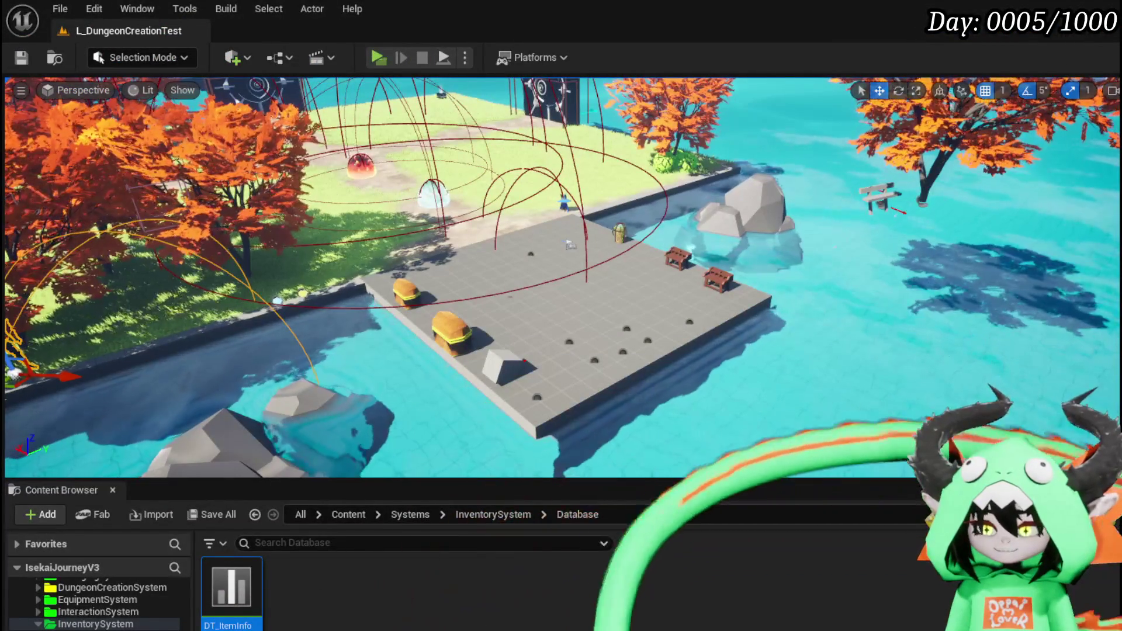
pyautogui.hotkey('alt', 'Tab')
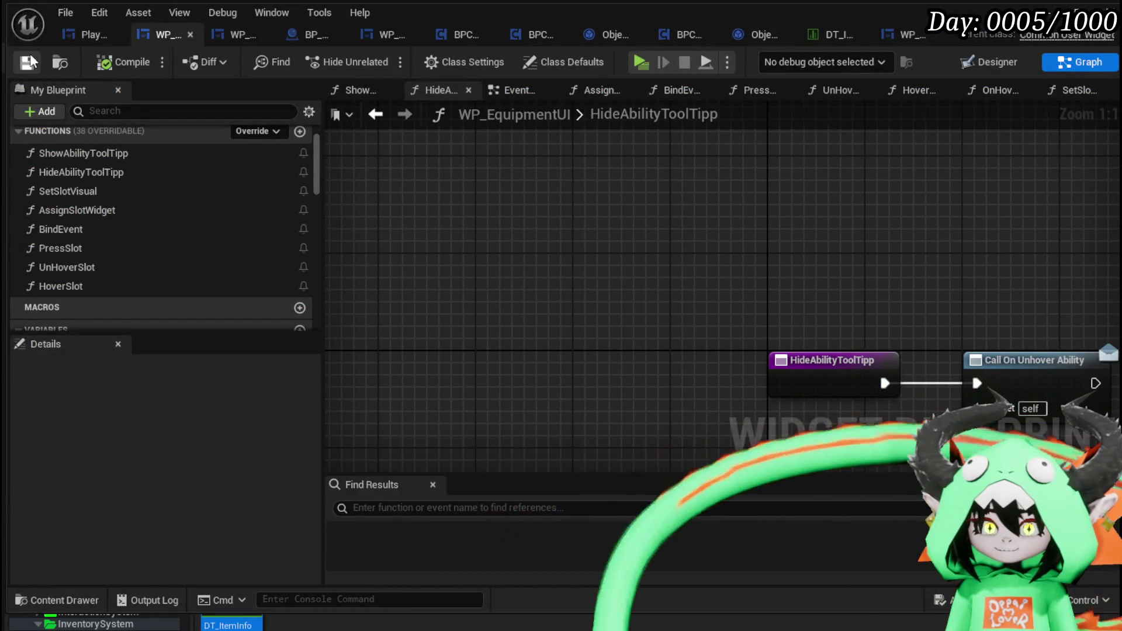
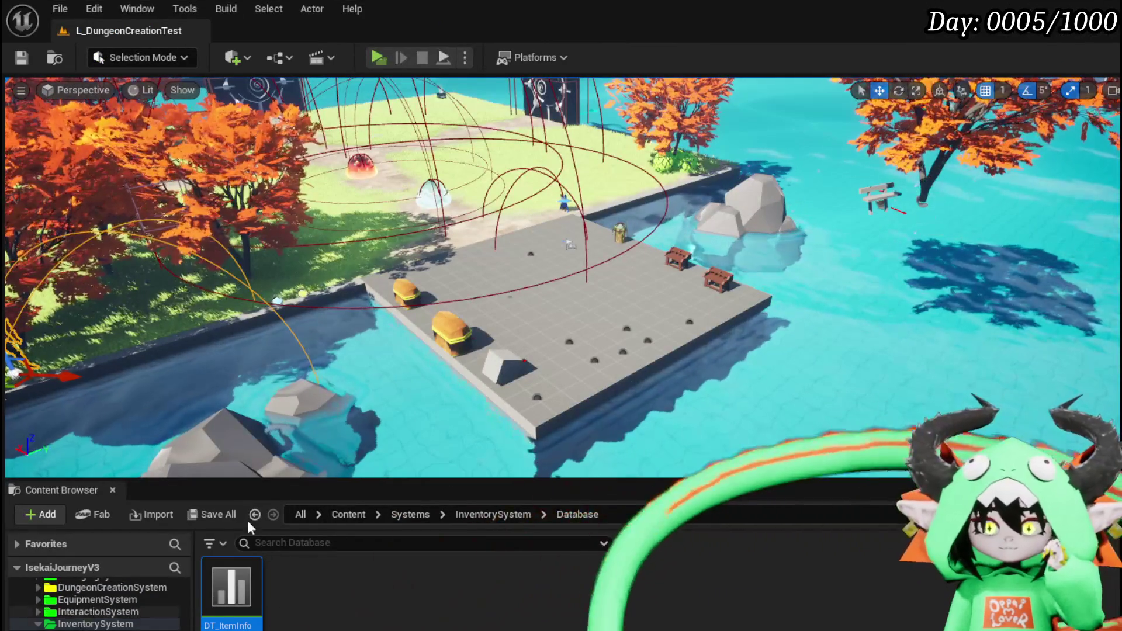
# Open the W_EquipmentUpgrade widget blueprint from EquipmentSystem > UI in the Content Browser
pyautogui.scroll(1, 136, 599)
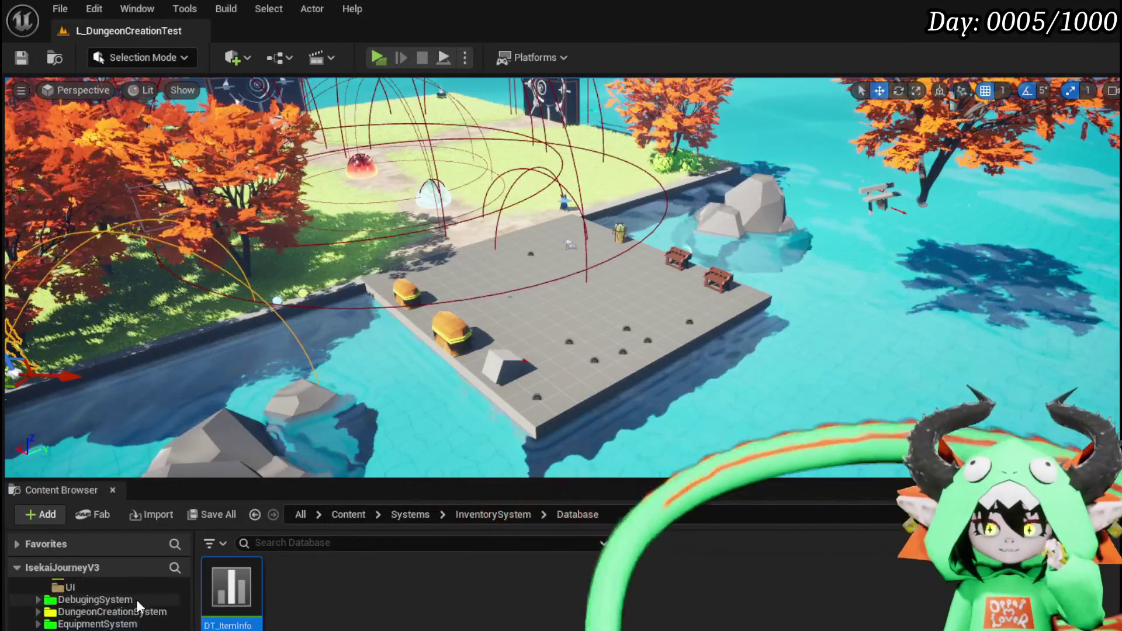
pyautogui.click(111, 624)
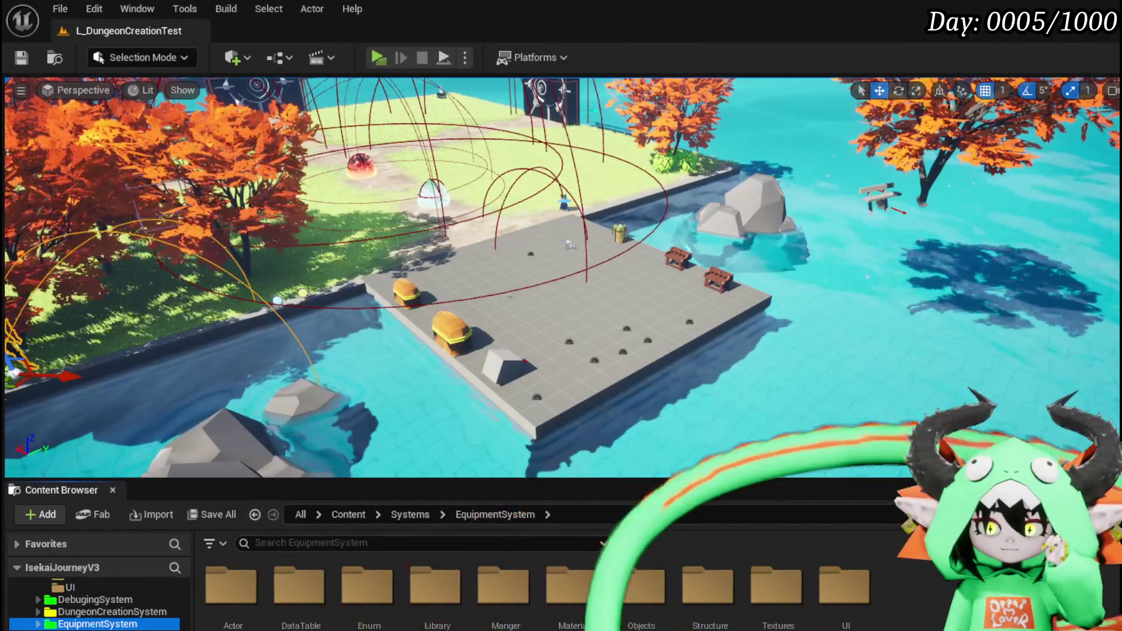
pyautogui.doubleClick(841, 584)
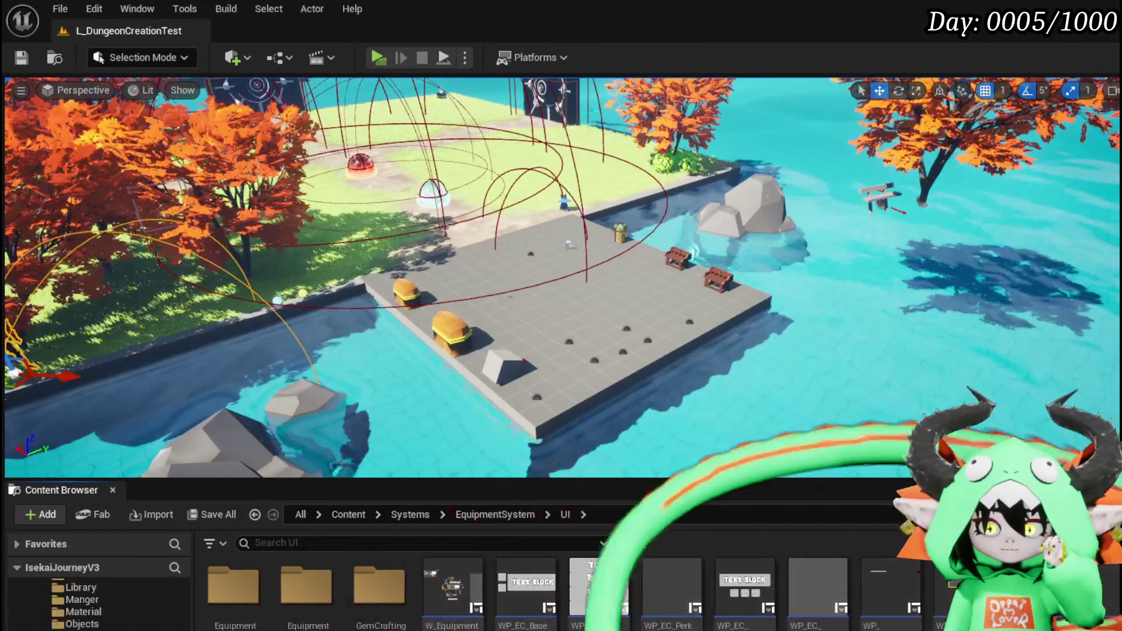
pyautogui.doubleClick(448, 580)
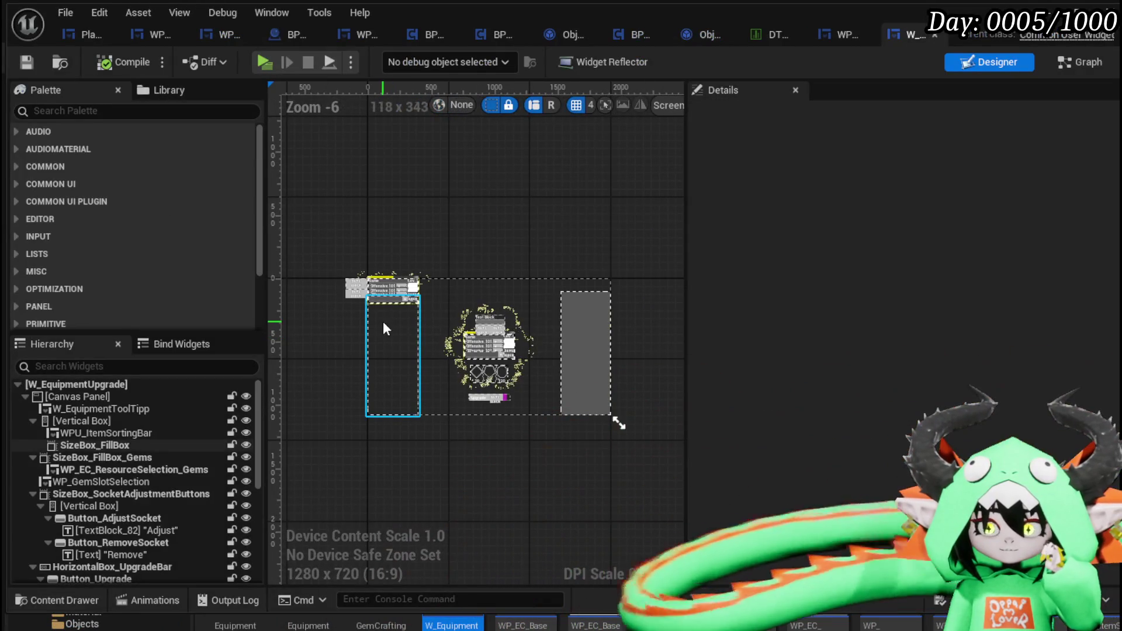
# Select SizeBox_FillBox and show the graph's Clear Box, Sequence and Add Equipment from Inventory by Slot nodes
pyautogui.click(383, 321)
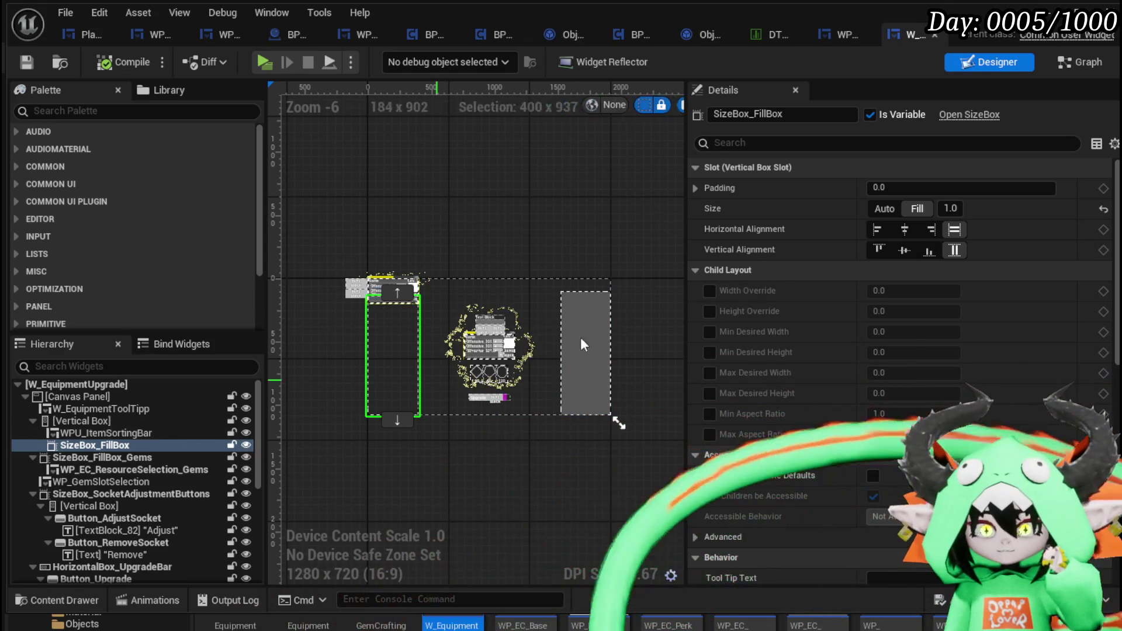
pyautogui.click(1055, 67)
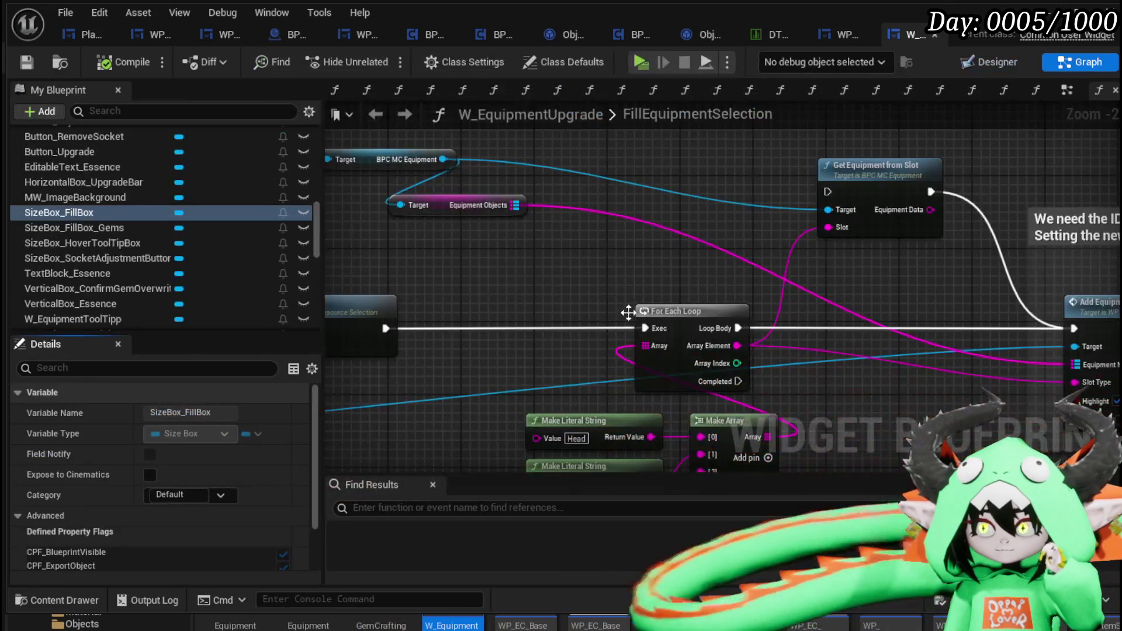
pyautogui.moveTo(628, 313)
pyautogui.mouseDown()
pyautogui.moveTo(718, 295)
pyautogui.moveTo(798, 247)
pyautogui.moveTo(330, 293)
pyautogui.moveTo(343, 233)
pyautogui.mouseUp()
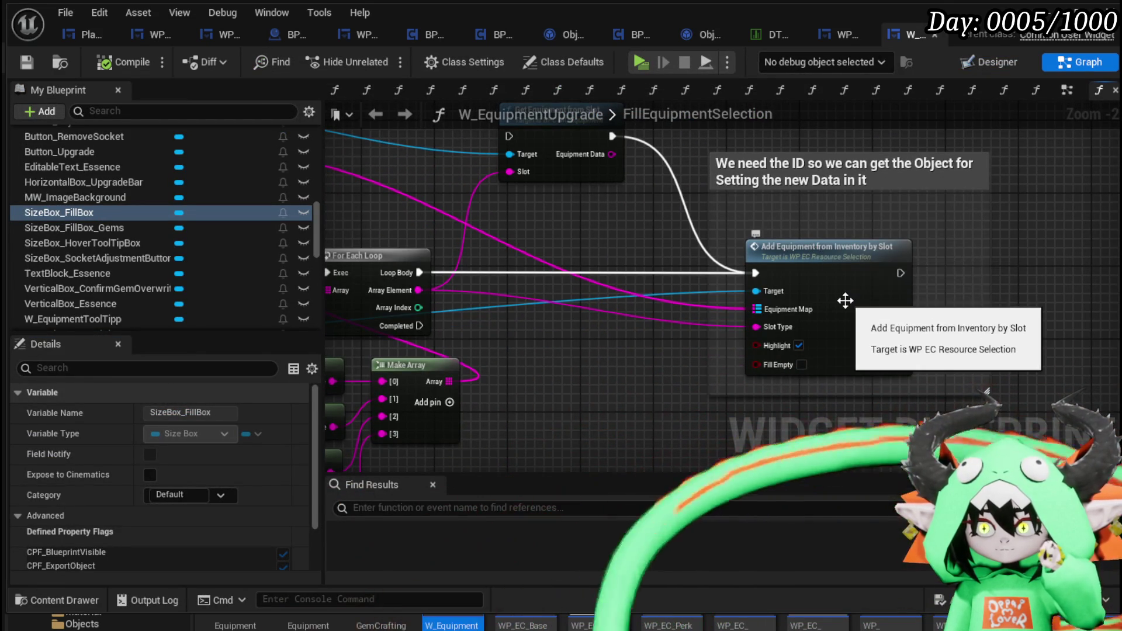
# Delete the For Each Loop and Make Array nodes from FillEquipmentSelection
pyautogui.scroll(-3, 844, 300)
pyautogui.moveTo(587, 234)
pyautogui.mouseDown()
pyautogui.moveTo(774, 196)
pyautogui.moveTo(762, 172)
pyautogui.mouseUp()
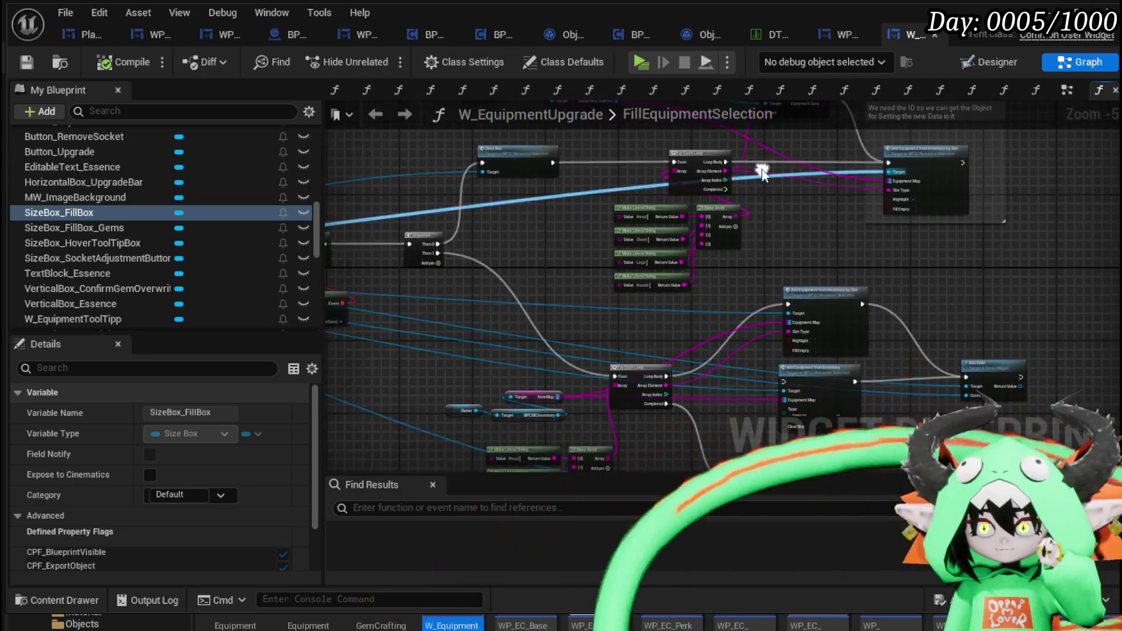
pyautogui.scroll(2, 515, 247)
pyautogui.moveTo(515, 247)
pyautogui.mouseDown()
pyautogui.moveTo(543, 345)
pyautogui.moveTo(480, 387)
pyautogui.moveTo(442, 350)
pyautogui.mouseUp()
pyautogui.scroll(-2, 481, 387)
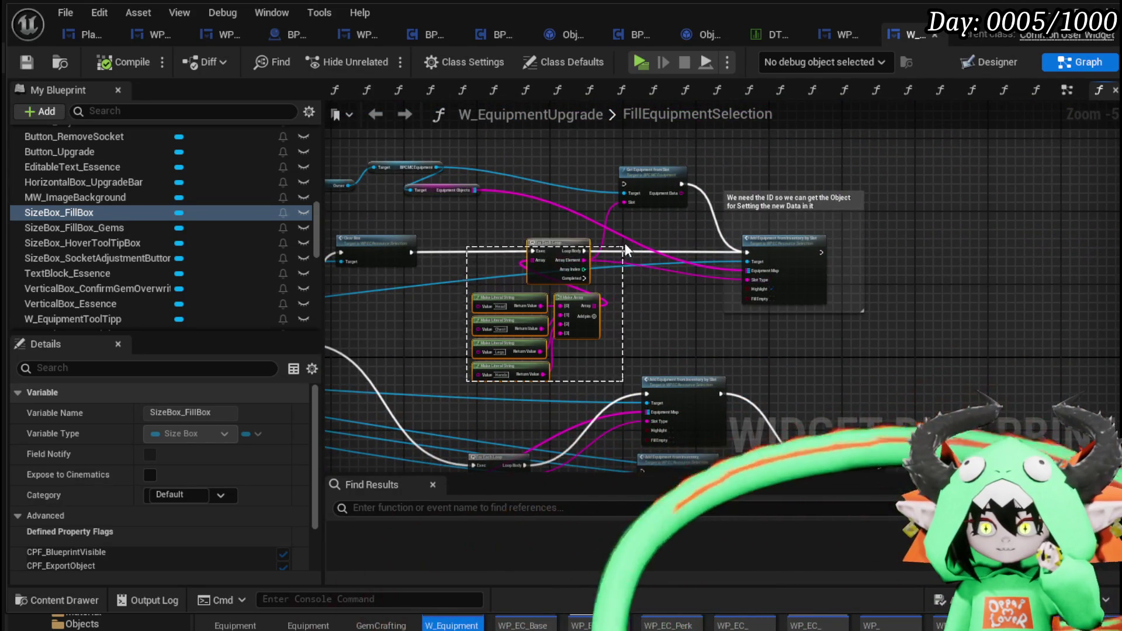
pyautogui.moveTo(627, 250); pyautogui.dragTo(625, 249)
pyautogui.moveTo(364, 155); pyautogui.dragTo(430, 194)
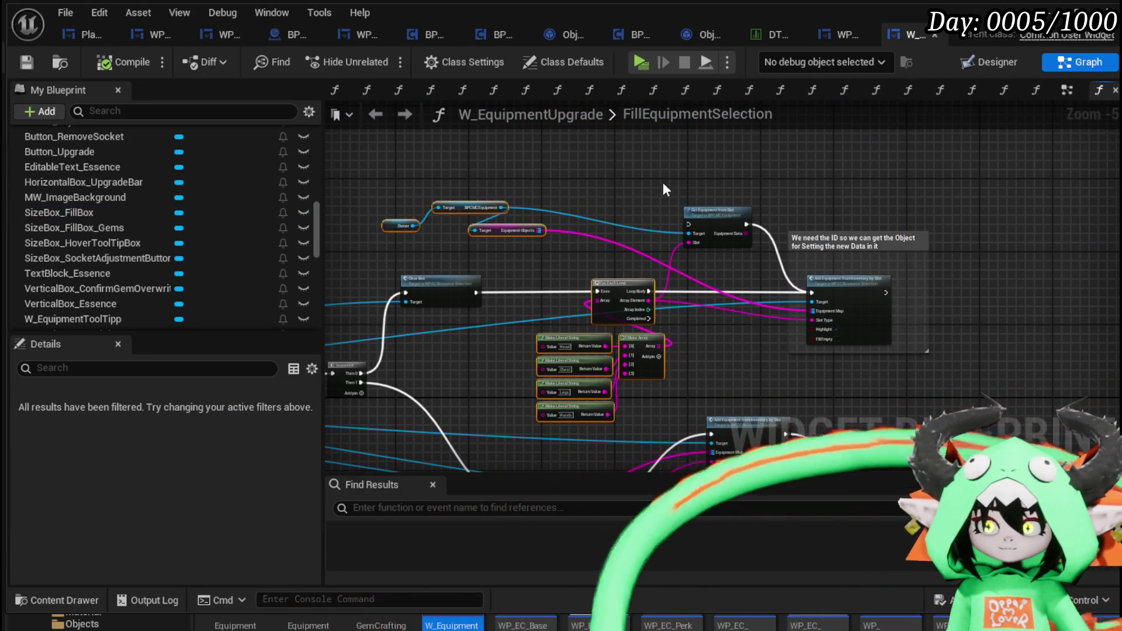
pyautogui.moveTo(629, 292)
pyautogui.mouseDown()
pyautogui.moveTo(703, 181)
pyautogui.moveTo(590, 341)
pyautogui.moveTo(467, 265)
pyautogui.moveTo(847, 275)
pyautogui.mouseUp()
pyautogui.scroll(2, 591, 341)
pyautogui.scroll(-1, 591, 341)
pyautogui.scroll(-1, 590, 341)
pyautogui.press('Delete')
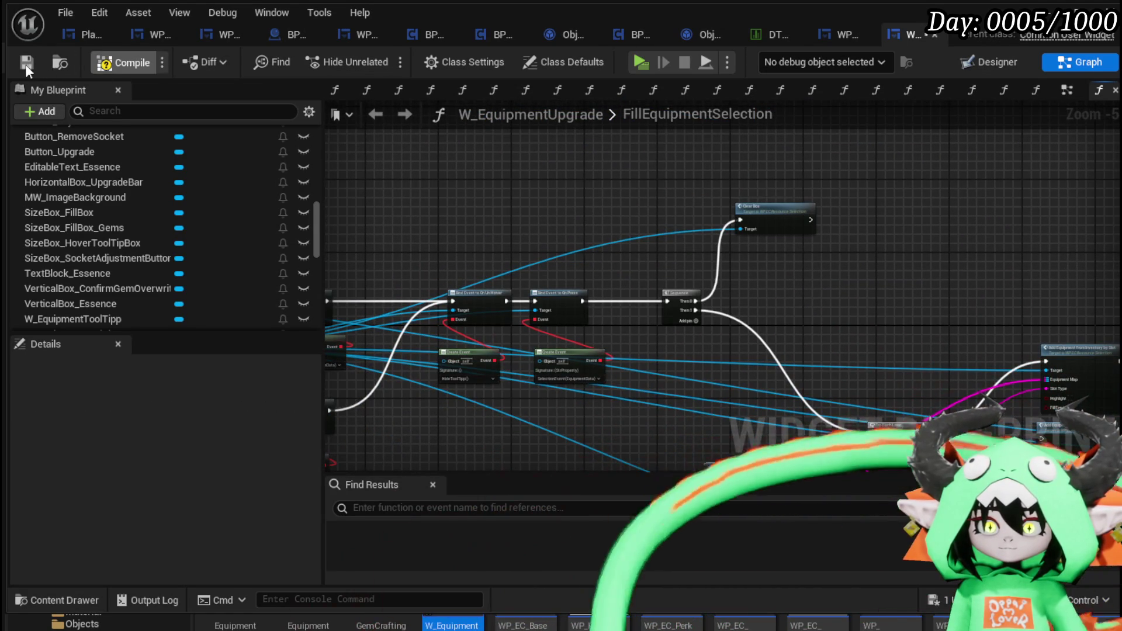
# Save and compile the W_EquipmentUpgrade widget blueprint
pyautogui.click(25, 64)
pyautogui.moveTo(453, 239); pyautogui.dragTo(714, 187)
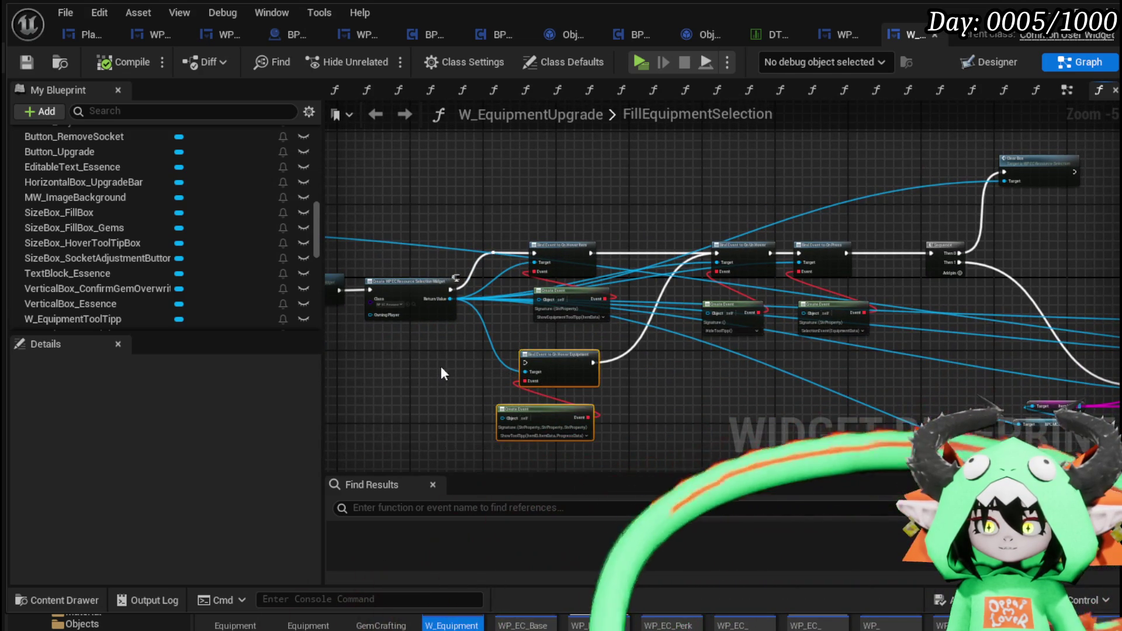
pyautogui.moveTo(440, 374); pyautogui.dragTo(579, 343)
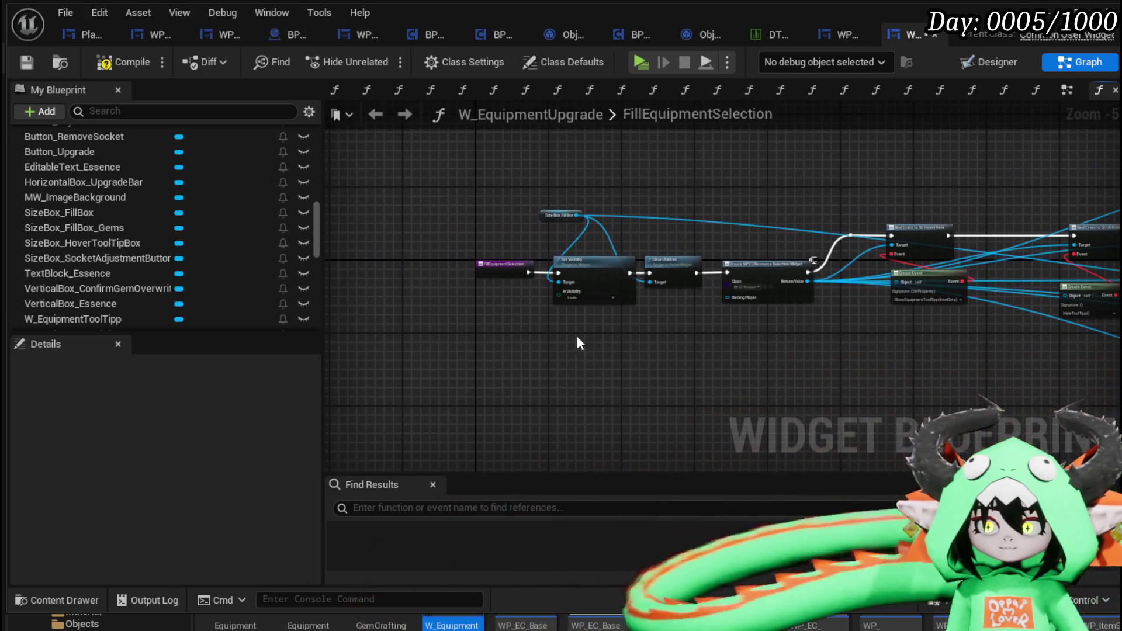
pyautogui.click(26, 64)
# Review the Bind Event, SelectionEvent, Sequence, Add Child and Fill Grid nodes in the graph
pyautogui.scroll(4, 818, 311)
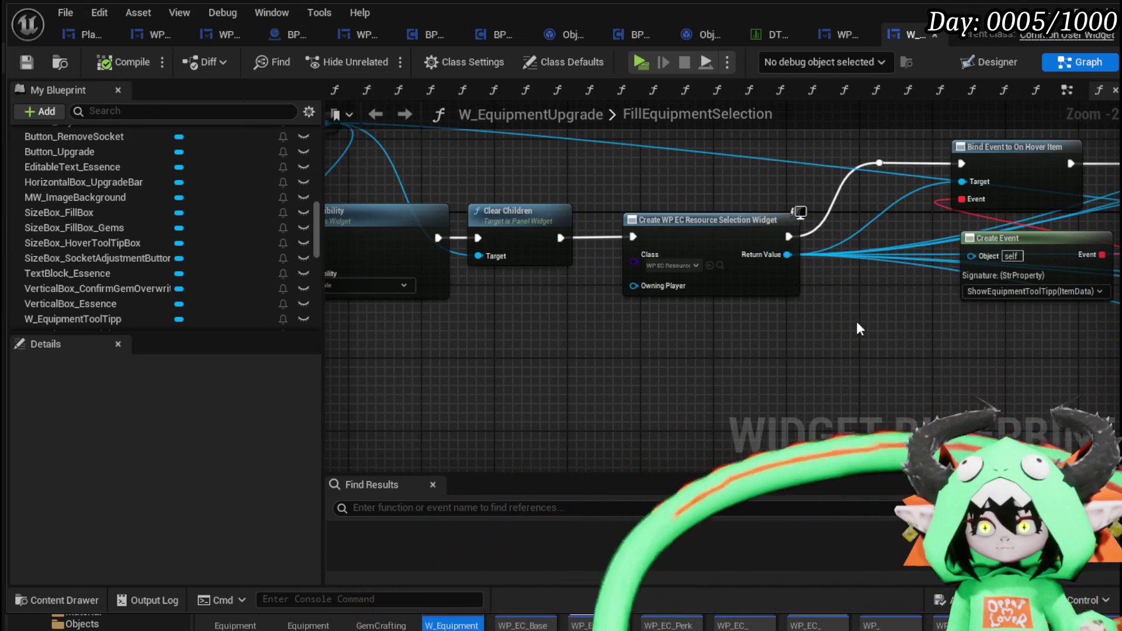
pyautogui.scroll(-1, 856, 321)
pyautogui.moveTo(857, 321); pyautogui.dragTo(466, 322)
pyautogui.scroll(-1, 695, 330)
pyautogui.moveTo(695, 330); pyautogui.dragTo(360, 310)
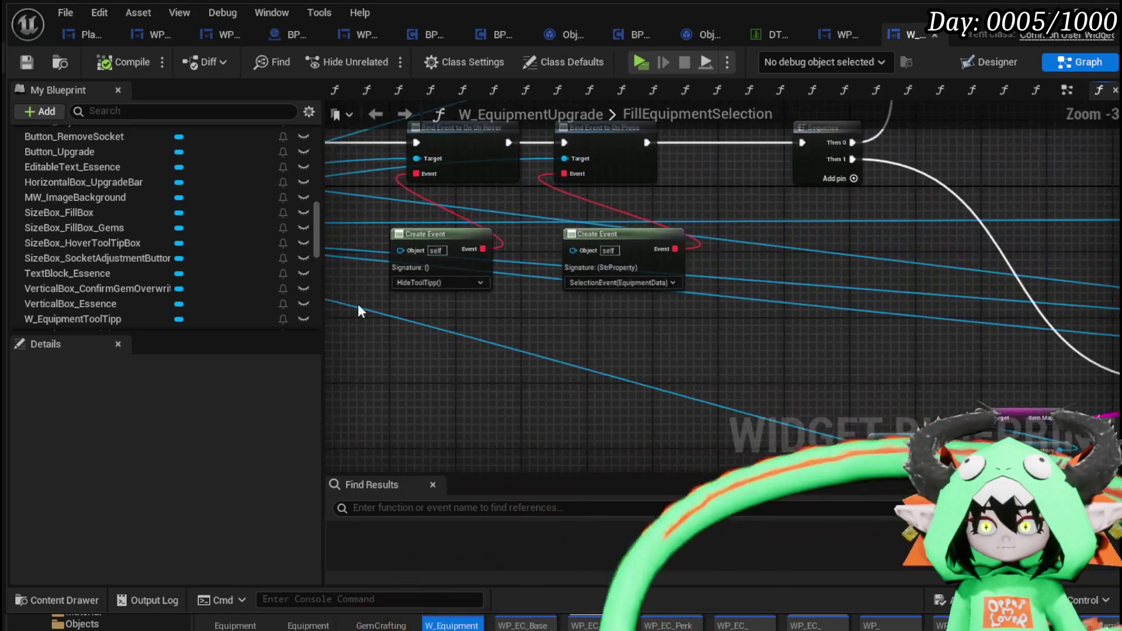
pyautogui.scroll(-2, 850, 332)
pyautogui.moveTo(851, 332); pyautogui.dragTo(738, 276)
pyautogui.scroll(2, 638, 208)
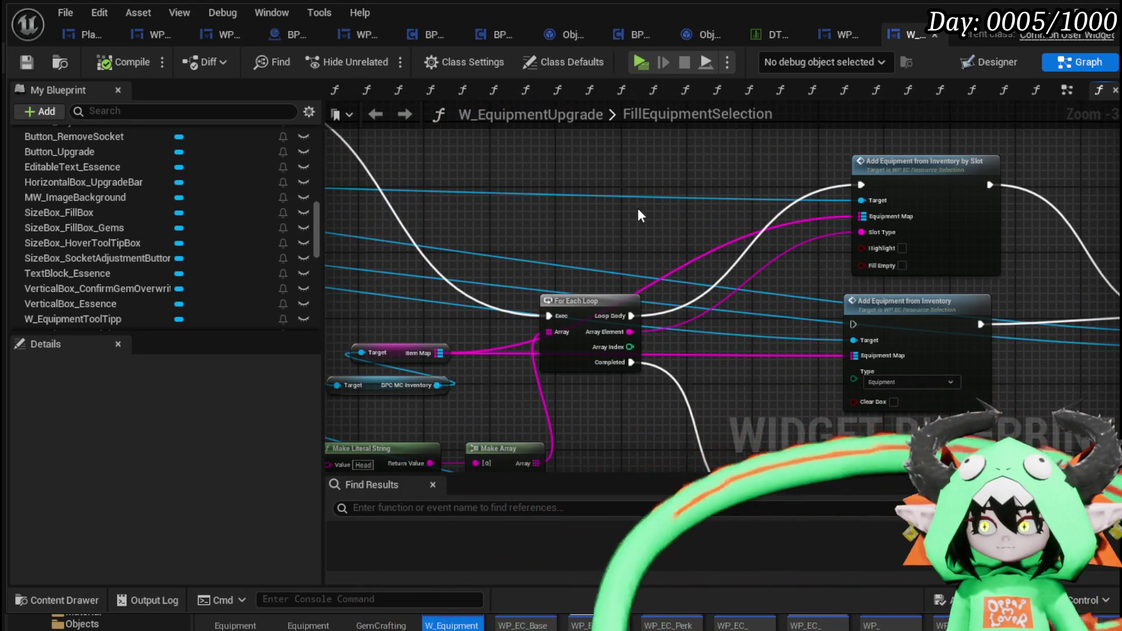
pyautogui.moveTo(637, 208)
pyautogui.mouseDown()
pyautogui.moveTo(450, 167)
pyautogui.moveTo(467, 214)
pyautogui.moveTo(683, 146)
pyautogui.moveTo(736, 91)
pyautogui.moveTo(554, 236)
pyautogui.mouseUp()
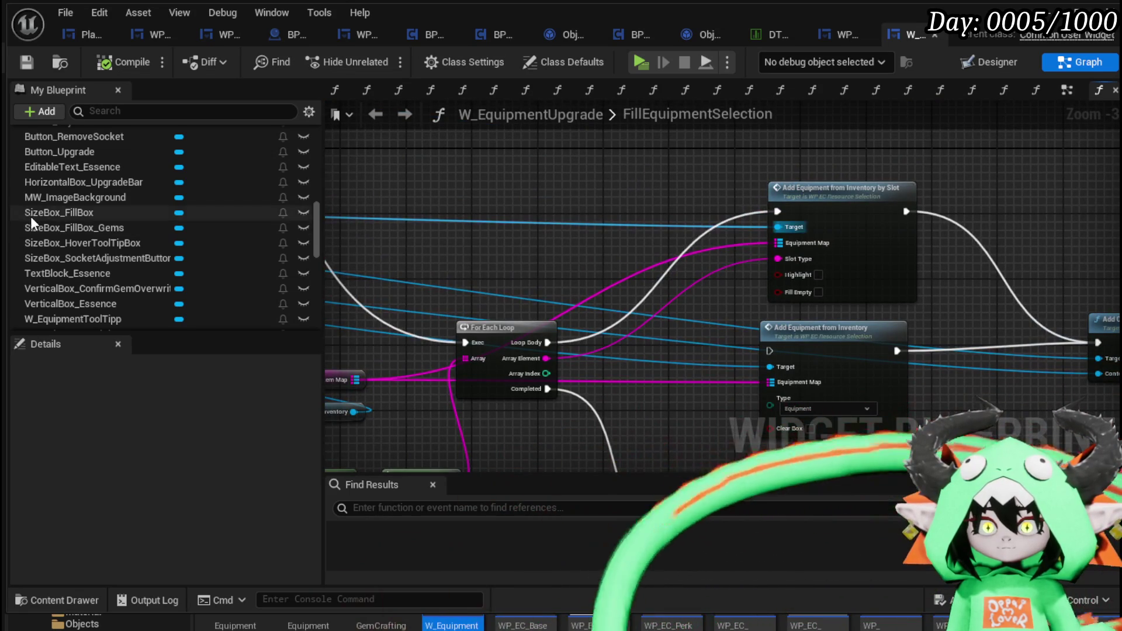
pyautogui.scroll(10, 30, 217)
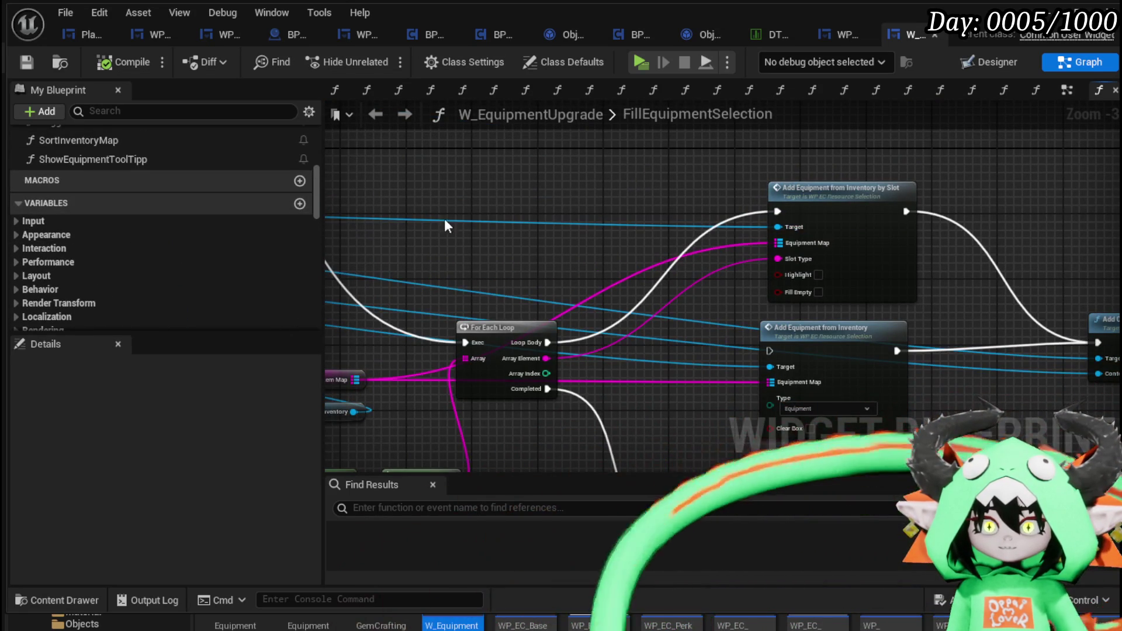
# Bring the W_EquipmentUpgrade tab to the front of the editor
pyautogui.moveTo(909, 33); pyautogui.dragTo(102, 30)
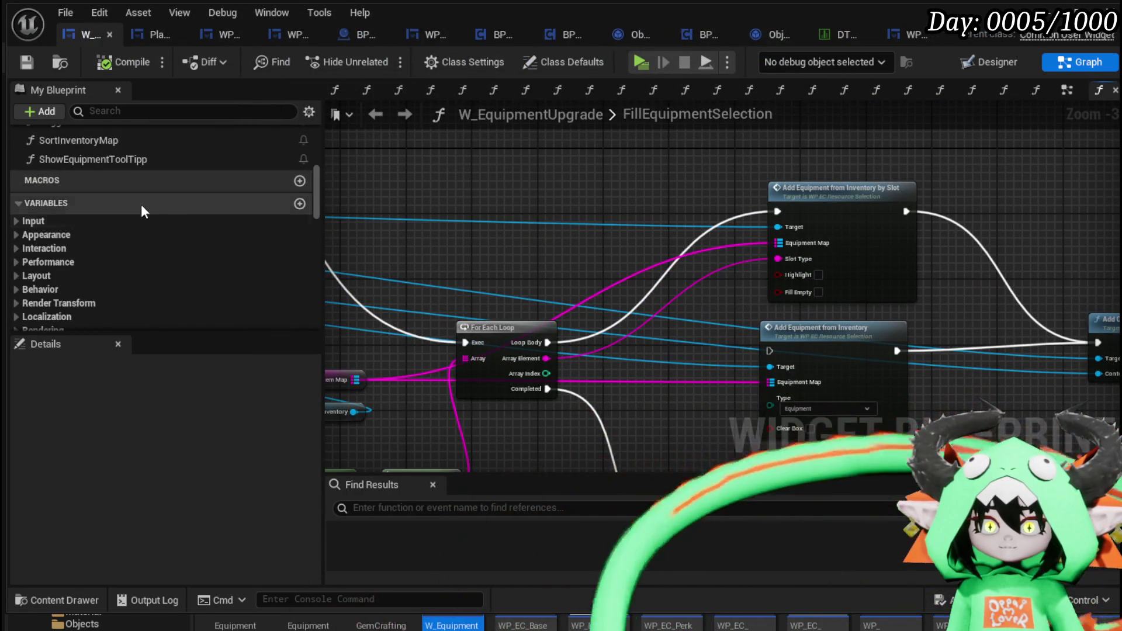
pyautogui.scroll(5, 142, 201)
pyautogui.scroll(3, 149, 195)
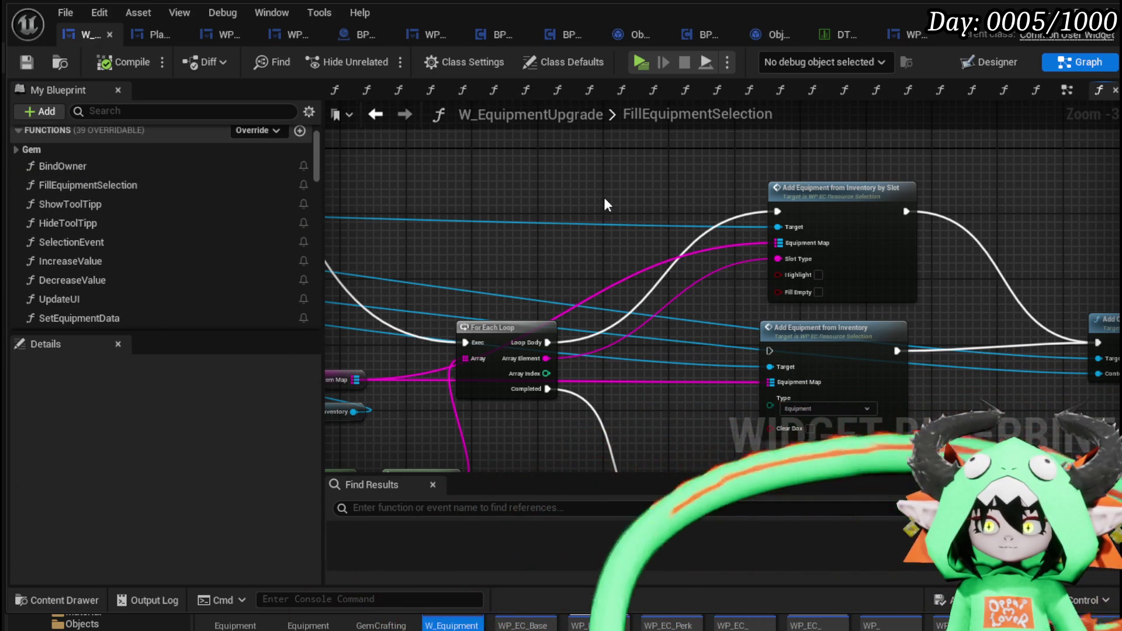
pyautogui.moveTo(604, 197); pyautogui.dragTo(527, 160)
# Open the AddEquipmentFromInventoryBySlot function definition and look over its nodes
pyautogui.doubleClick(719, 186)
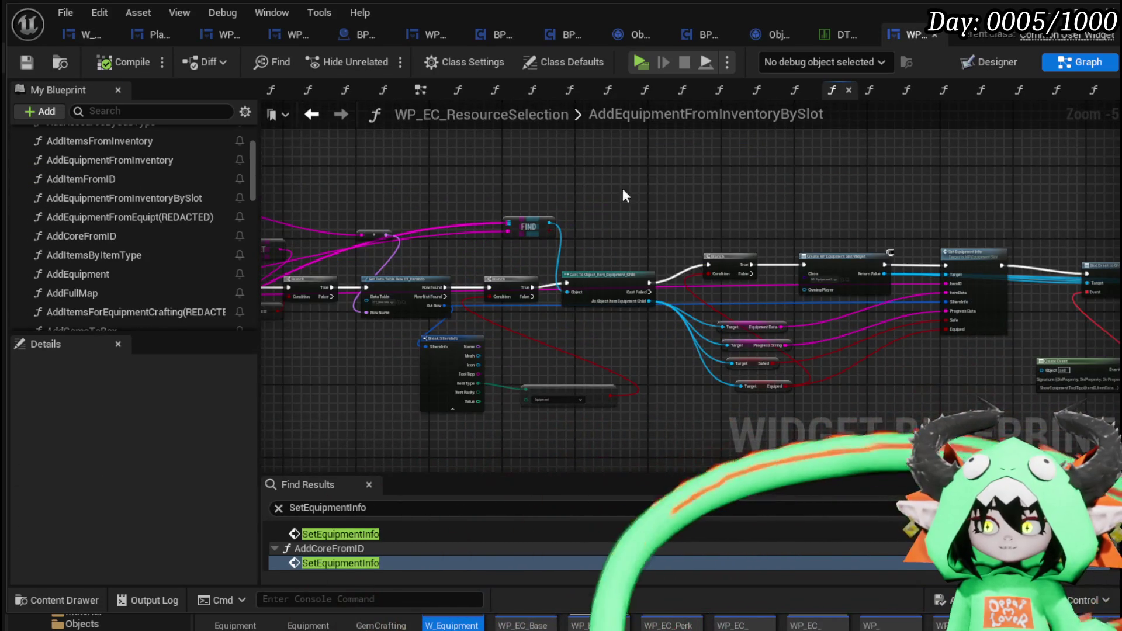
pyautogui.scroll(-4, 622, 190)
pyautogui.moveTo(547, 349); pyautogui.dragTo(505, 278)
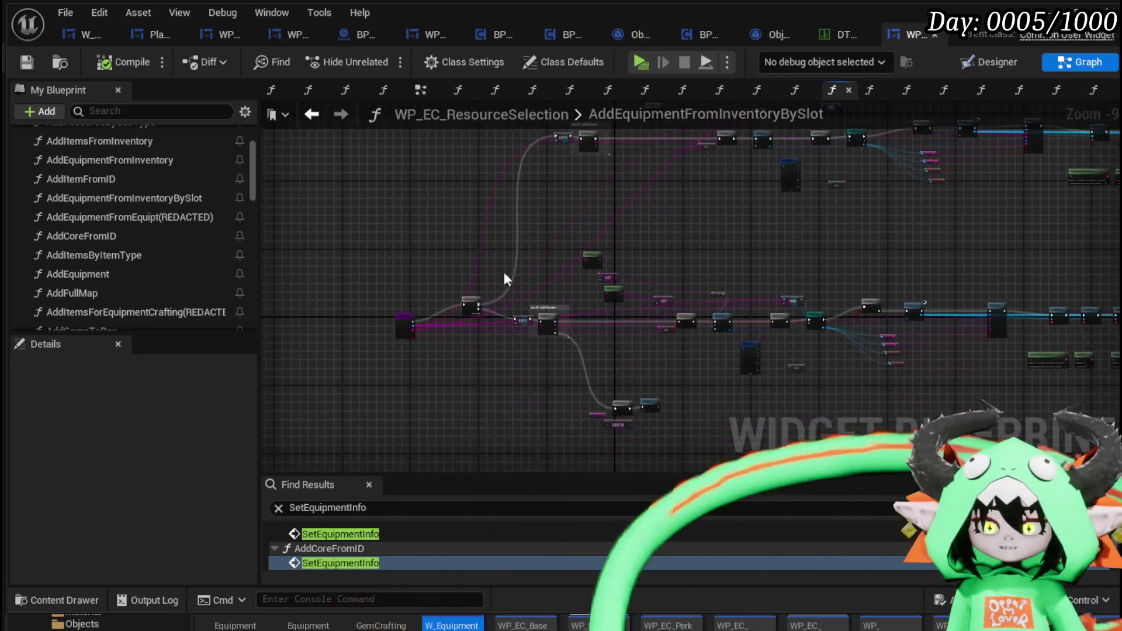
pyautogui.moveTo(597, 308); pyautogui.dragTo(482, 286)
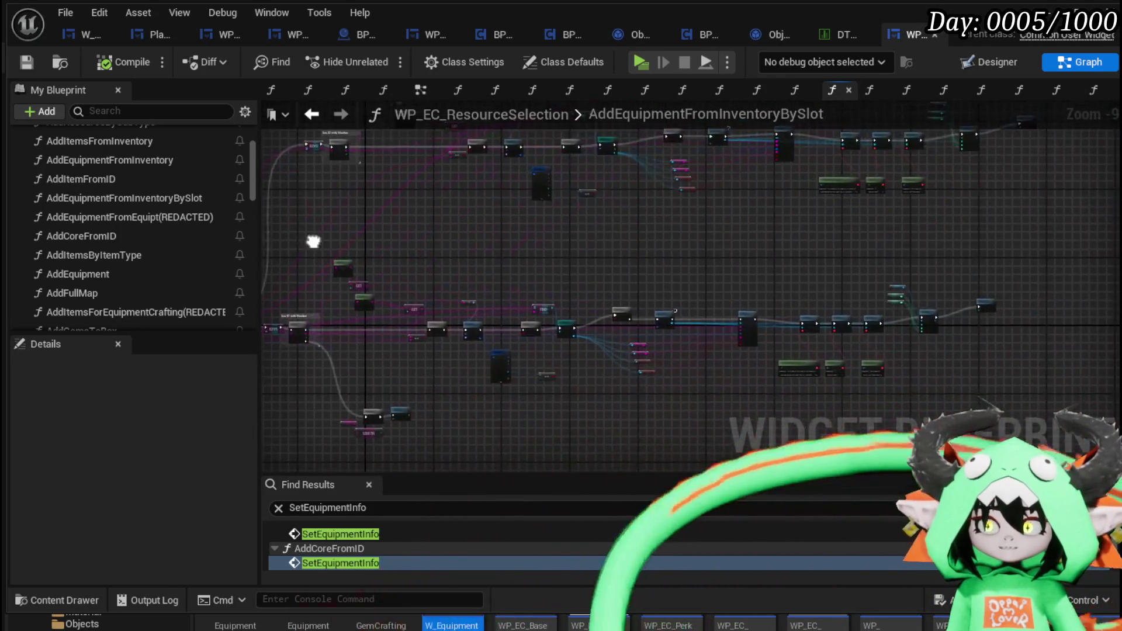
pyautogui.scroll(4, 552, 259)
pyautogui.scroll(1, 438, 300)
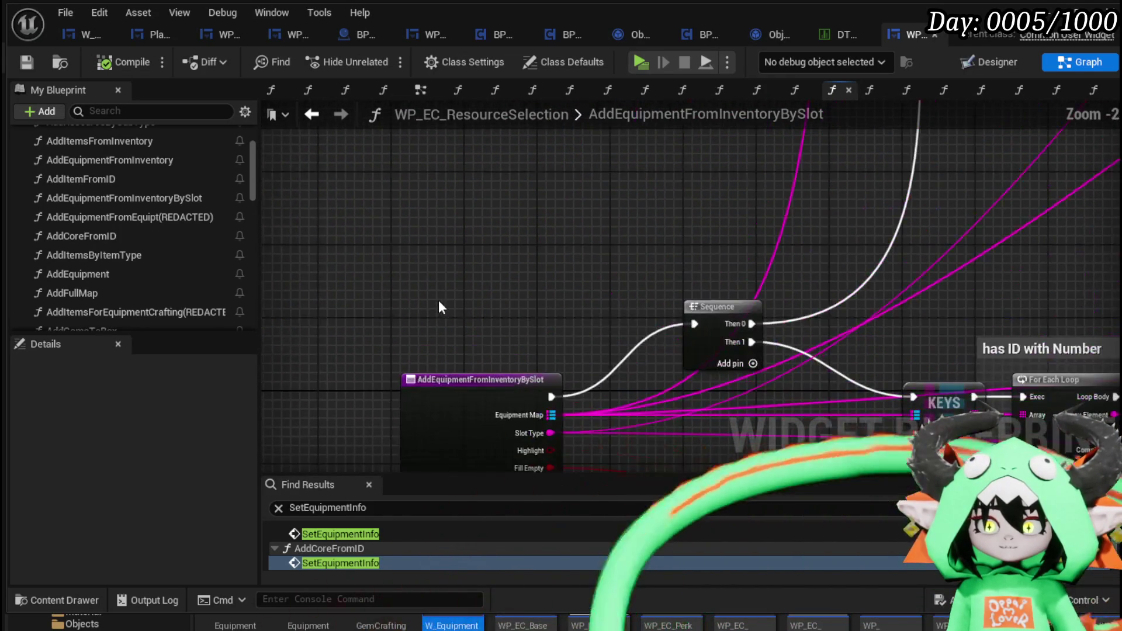
pyautogui.scroll(-2, 619, 252)
pyautogui.scroll(-2, 620, 259)
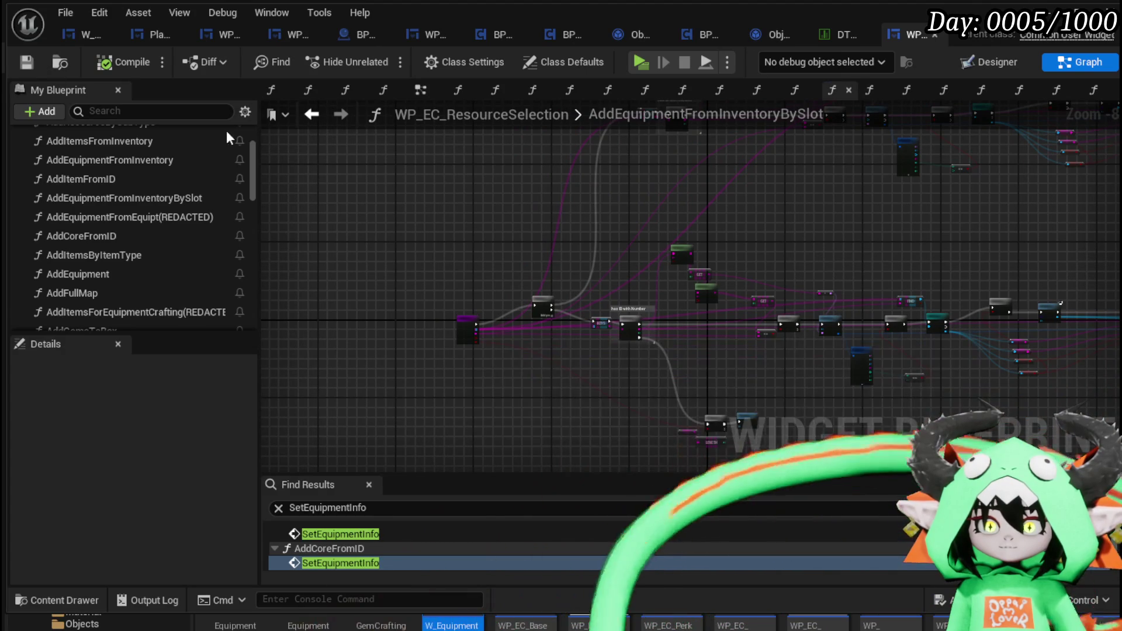
pyautogui.scroll(4, 496, 312)
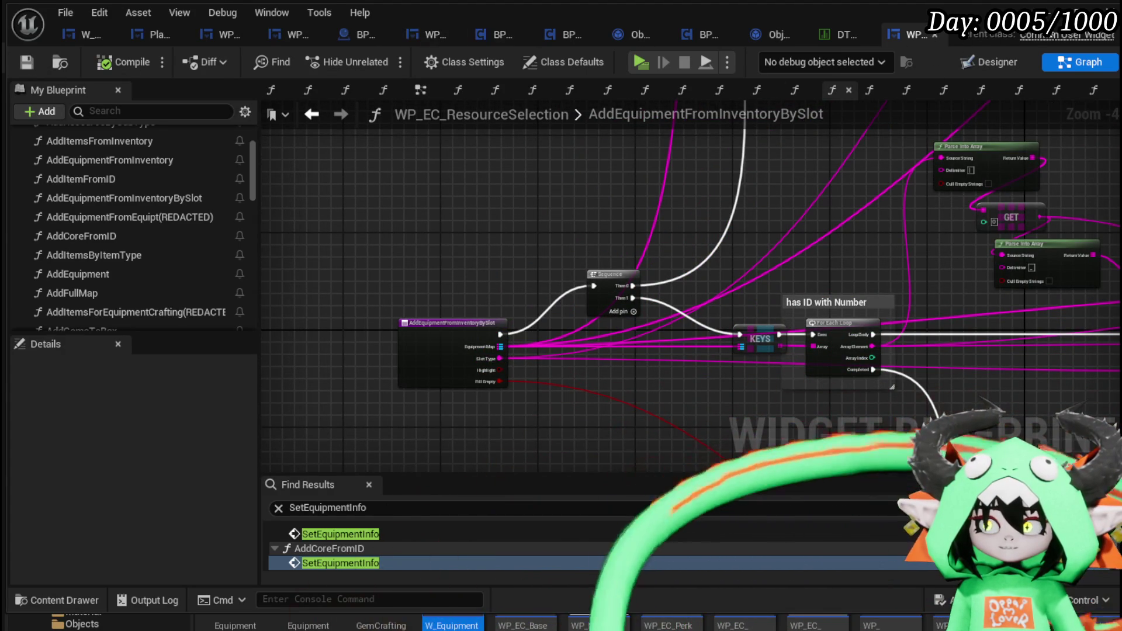
pyautogui.hotkey('alt', 'Tab')
# Launch the game preview and open the equipment upgrade panel at the workbench
pyautogui.click(370, 57)
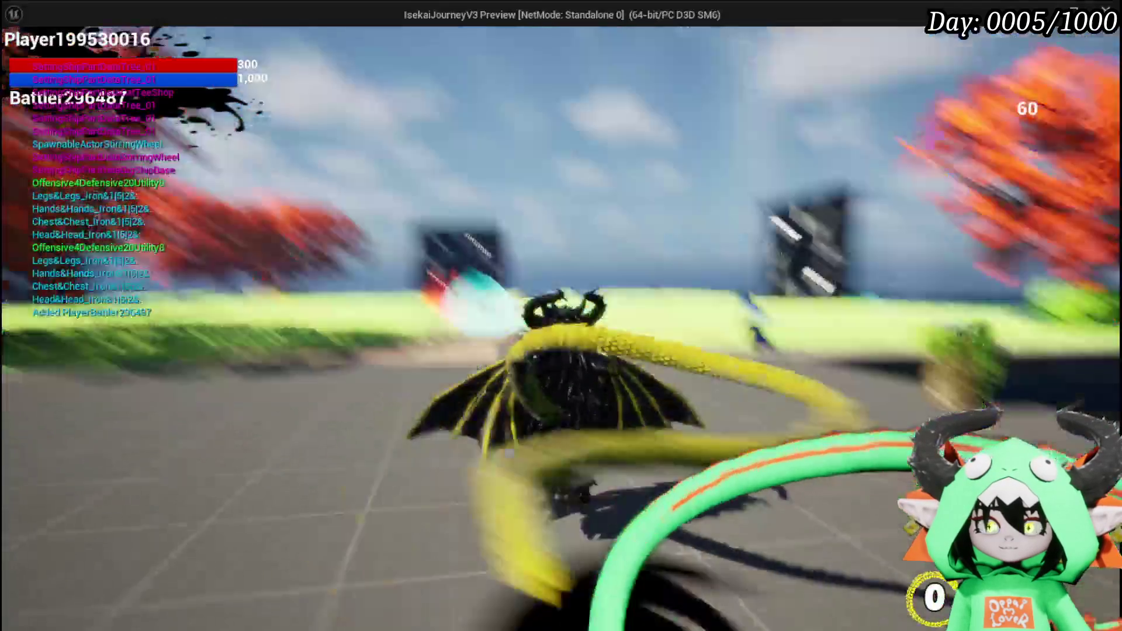
pyautogui.press('w')
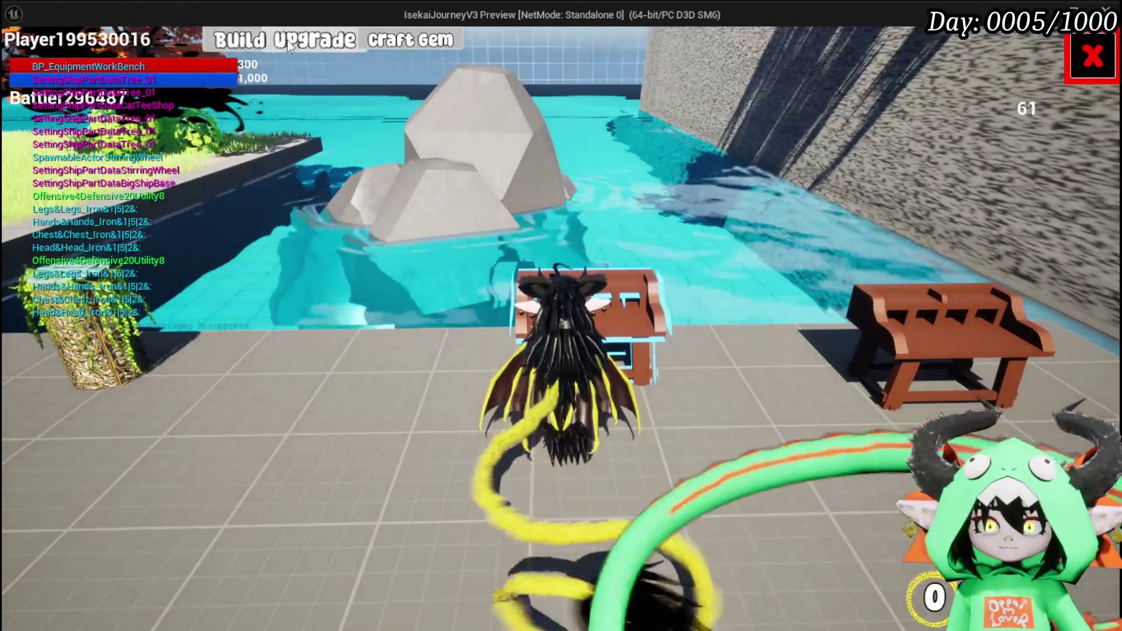
pyautogui.click(289, 45)
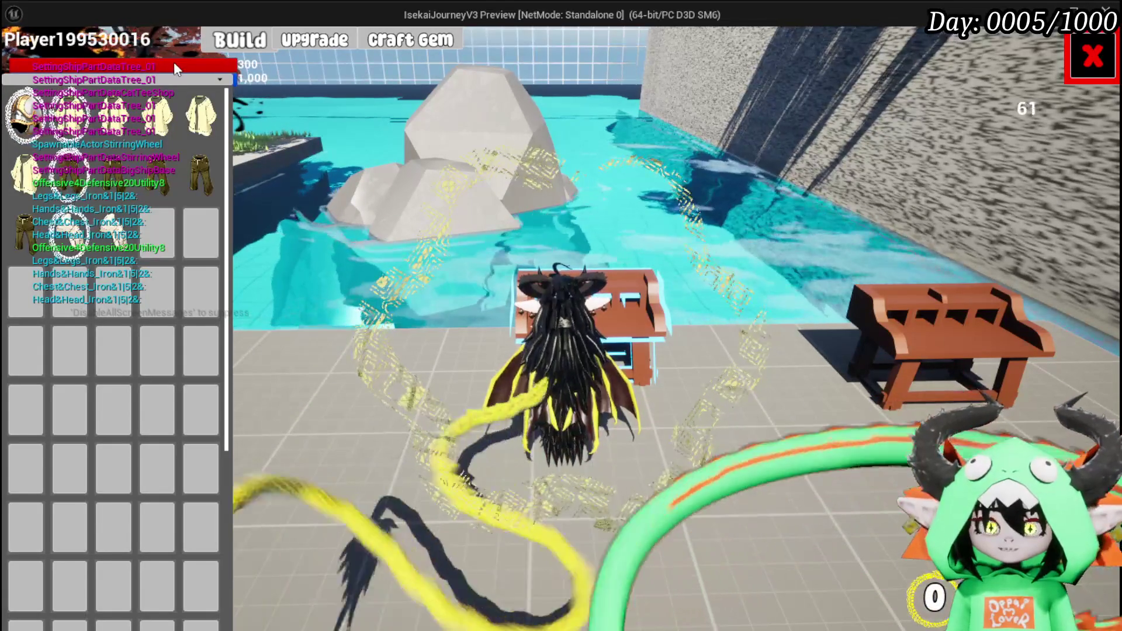
# Sort the inventory by Value and check the Iron chest and leg item stats
pyautogui.moveTo(29, 111)
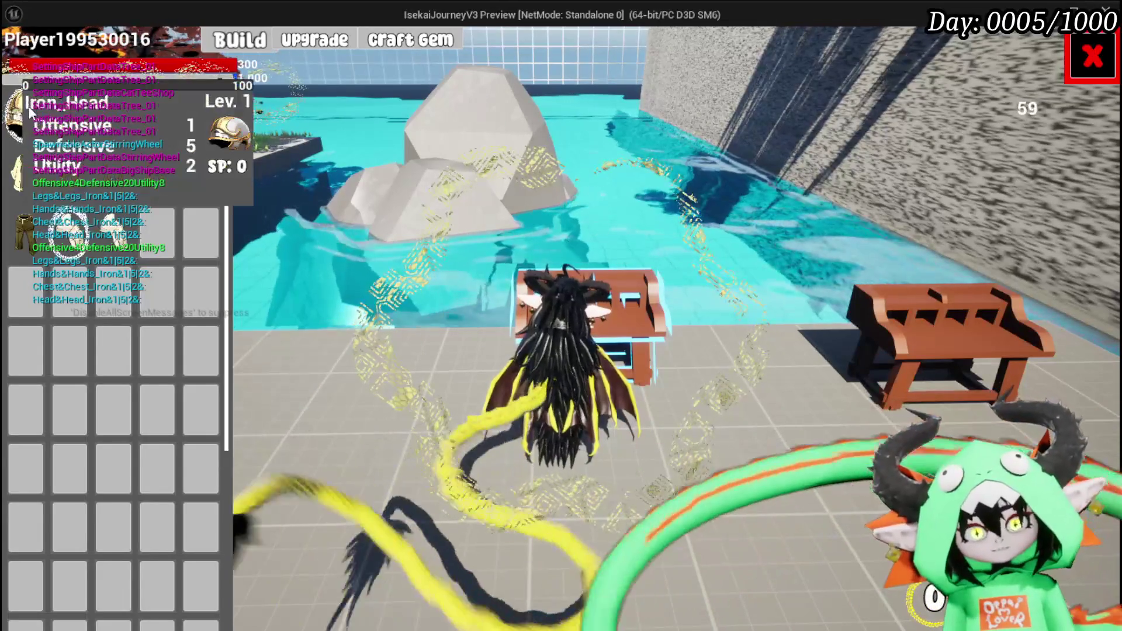
pyautogui.moveTo(23, 173)
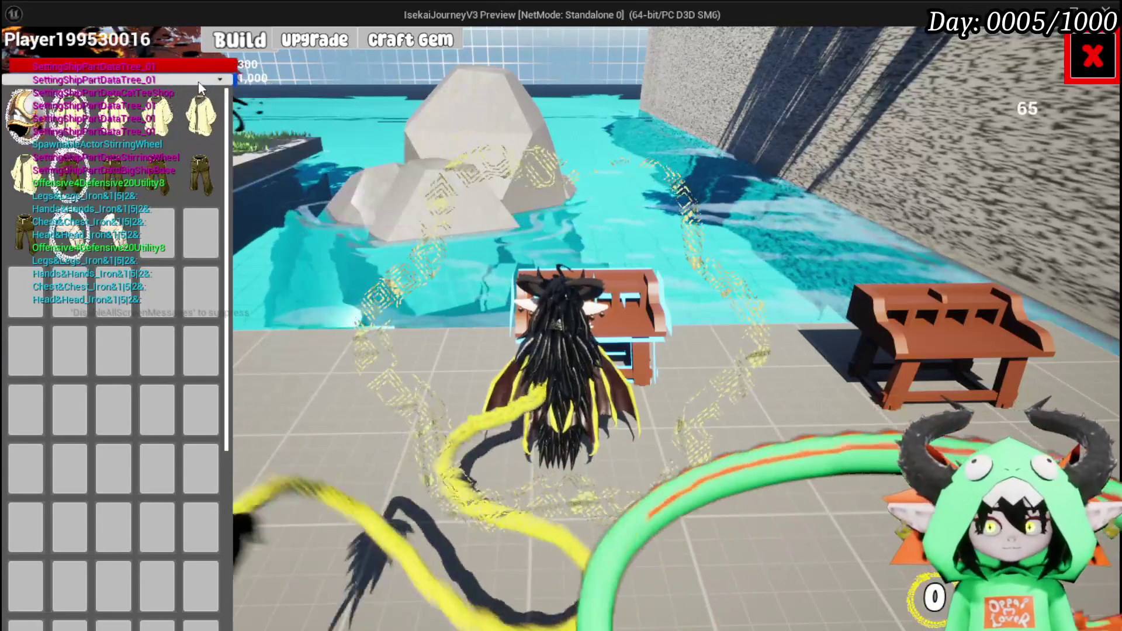
pyautogui.click(188, 99)
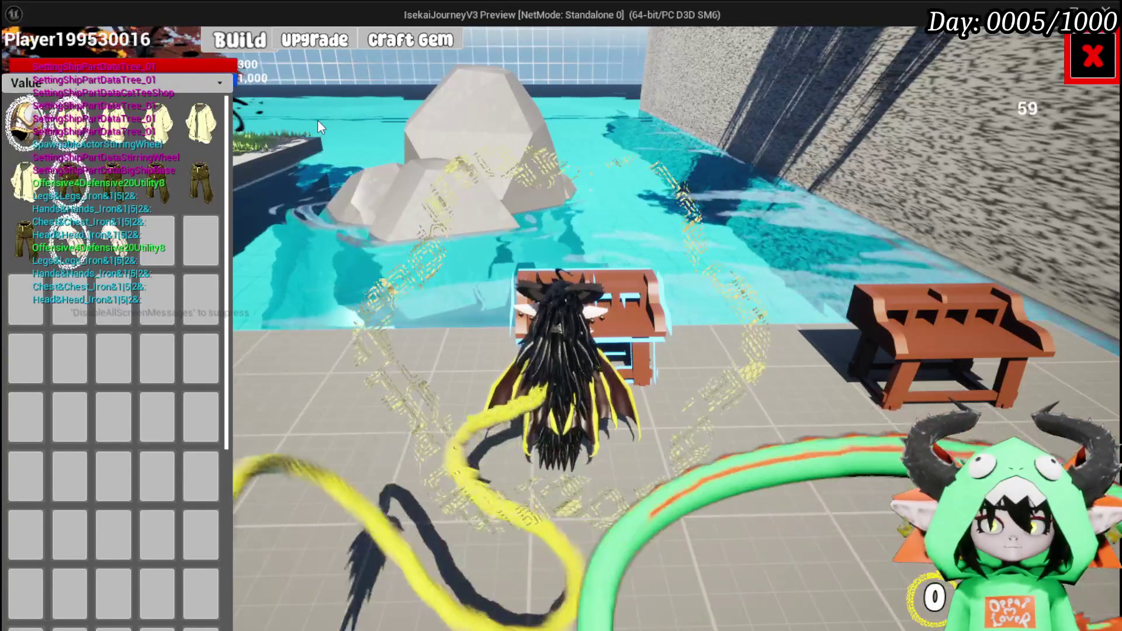
pyautogui.moveTo(196, 139)
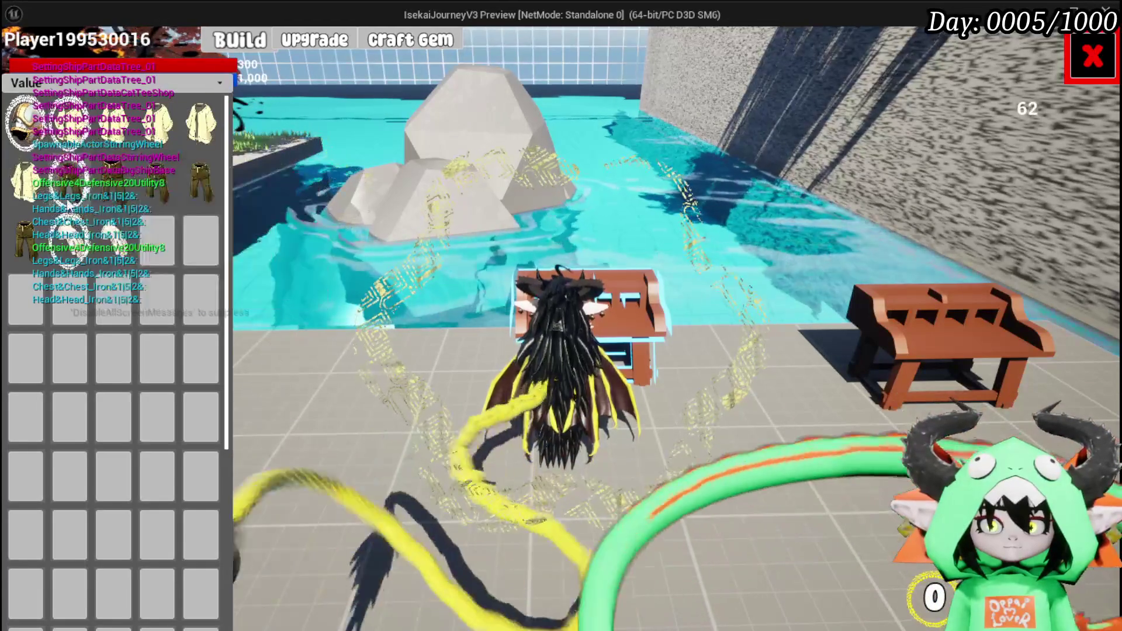
pyautogui.moveTo(77, 264)
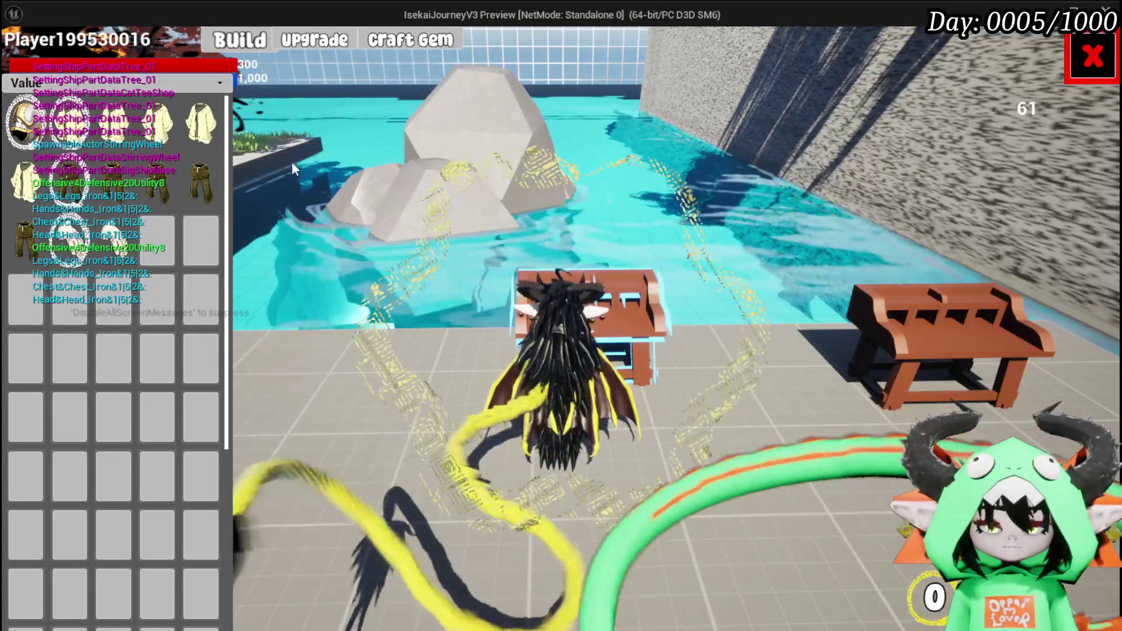
# End the play session, save the level map, and return to WP_EC_ResourceSelection
pyautogui.press('Escape')
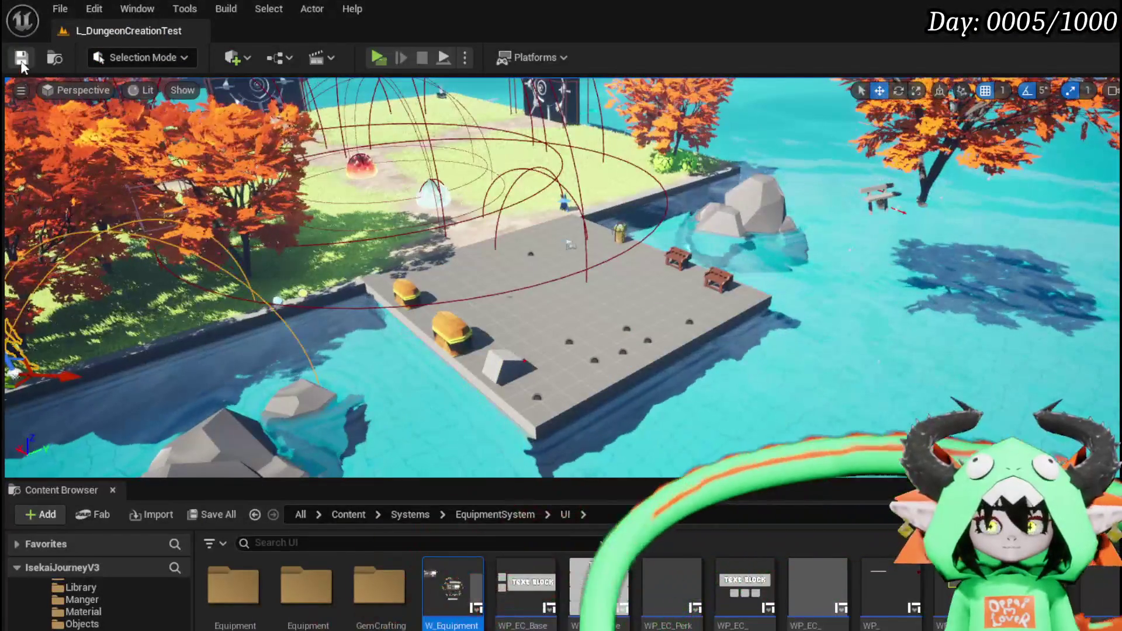
pyautogui.hotkey('ctrl', 's')
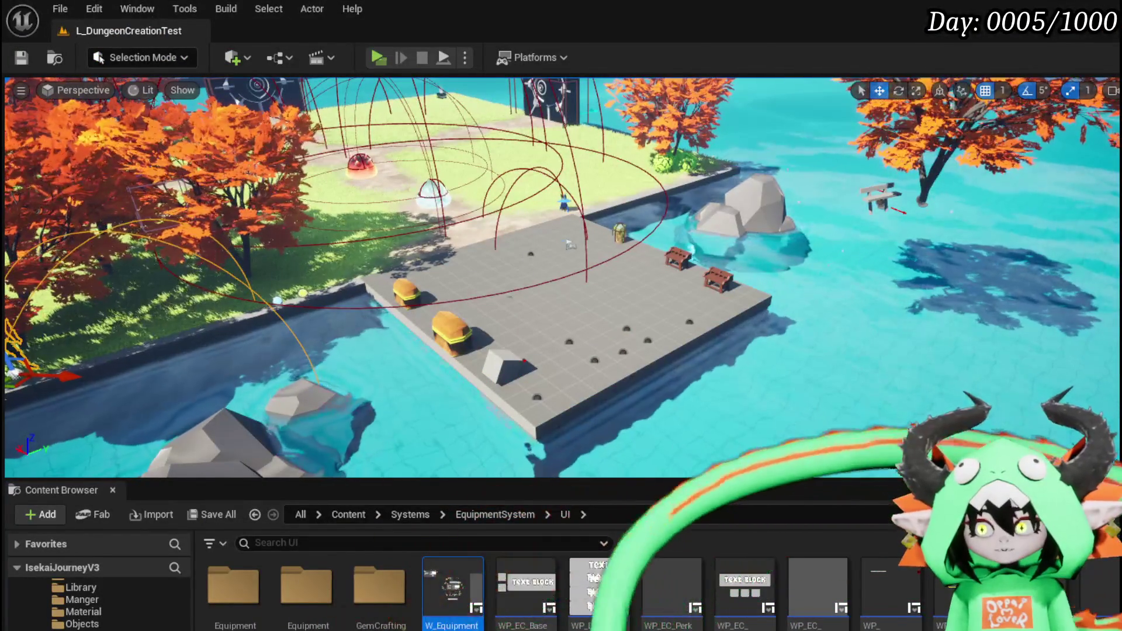
pyautogui.hotkey('alt', 'Tab')
# Inspect the FIND, Branch and Equipment enum comparison nodes, then save WP_EC_ResourceSelection
pyautogui.moveTo(876, 374)
pyautogui.mouseDown()
pyautogui.moveTo(647, 401)
pyautogui.moveTo(725, 365)
pyautogui.moveTo(417, 325)
pyautogui.mouseUp()
pyautogui.moveTo(817, 364)
pyautogui.mouseDown()
pyautogui.moveTo(441, 341)
pyautogui.moveTo(518, 408)
pyautogui.moveTo(826, 346)
pyautogui.moveTo(720, 351)
pyautogui.moveTo(895, 326)
pyautogui.mouseUp()
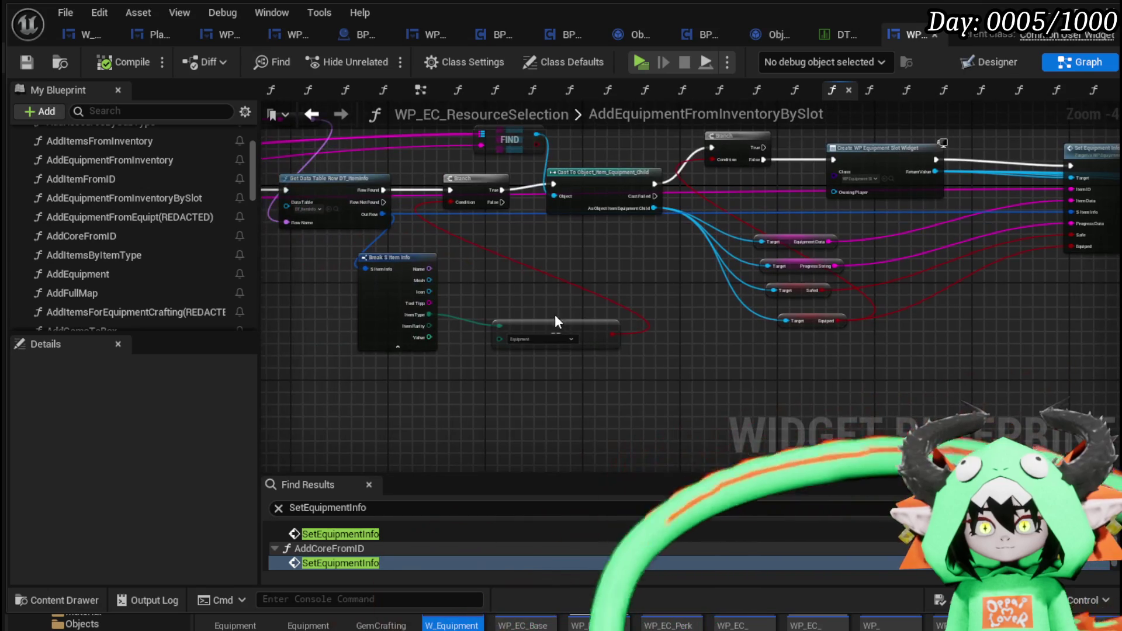
pyautogui.click(524, 317)
pyautogui.moveTo(506, 263); pyautogui.dragTo(760, 321)
pyautogui.scroll(-2, 760, 321)
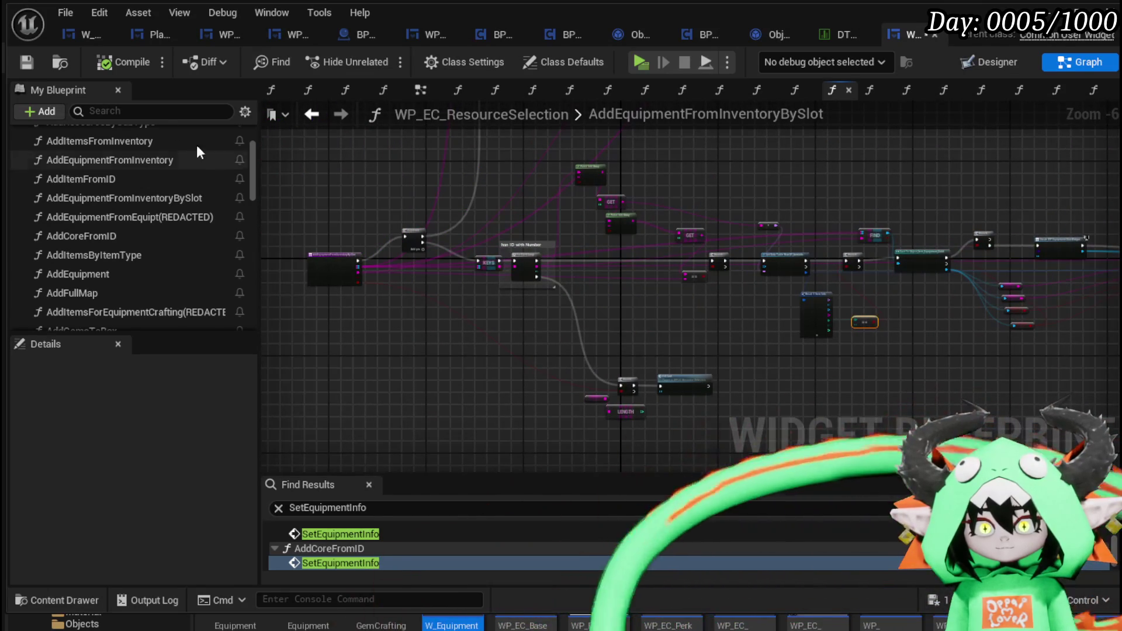
pyautogui.click(27, 62)
# Pan to the function's entry node and scroll through the My Blueprint functions list
pyautogui.scroll(1, 348, 348)
pyautogui.moveTo(348, 349)
pyautogui.mouseDown()
pyautogui.moveTo(337, 316)
pyautogui.moveTo(652, 320)
pyautogui.mouseUp()
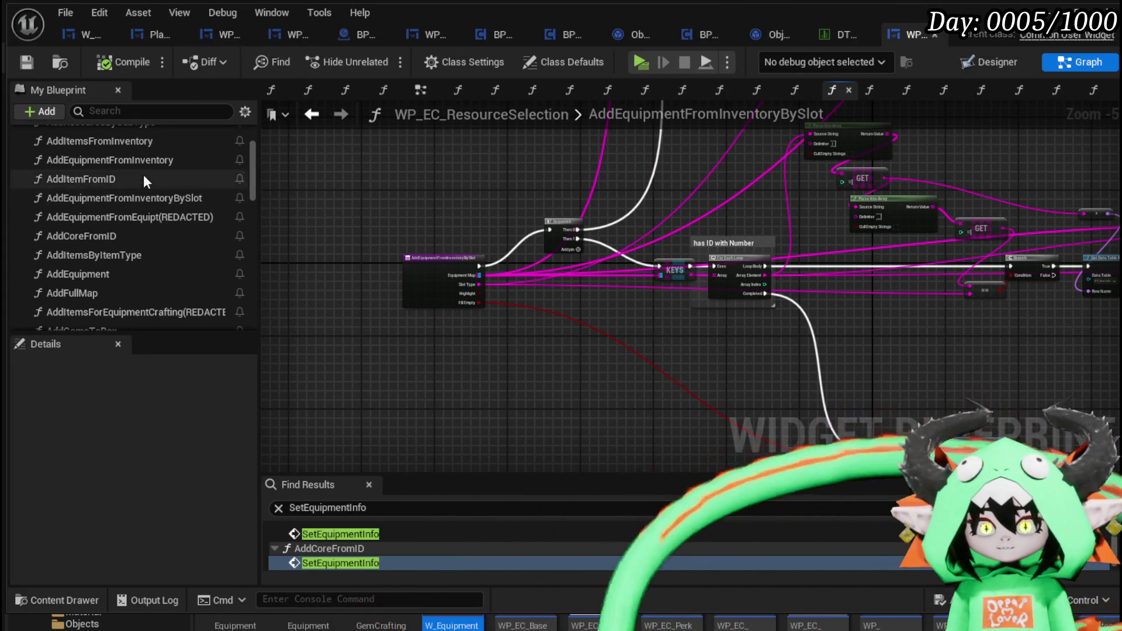
pyautogui.scroll(3, 143, 174)
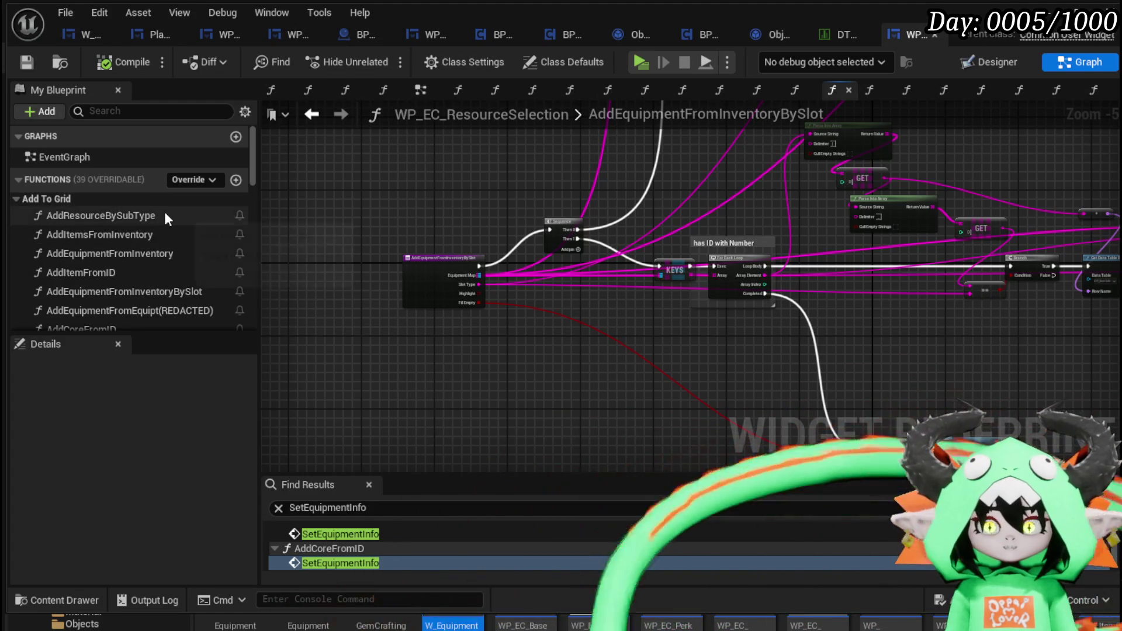
pyautogui.scroll(-3, 164, 211)
pyautogui.scroll(-2, 164, 212)
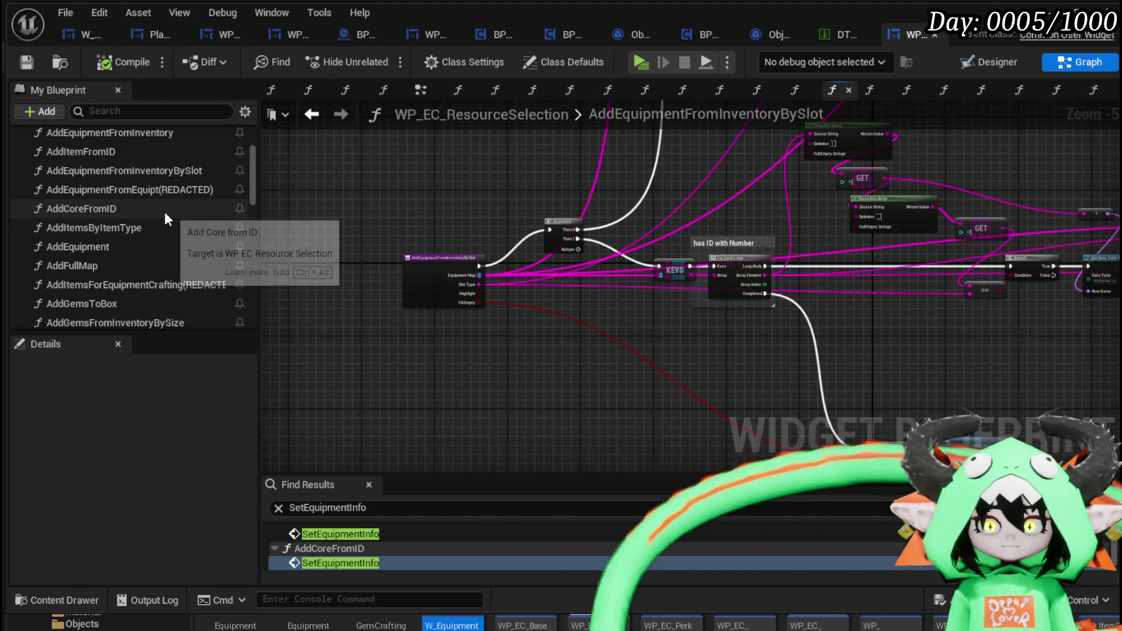
pyautogui.scroll(-4, 163, 212)
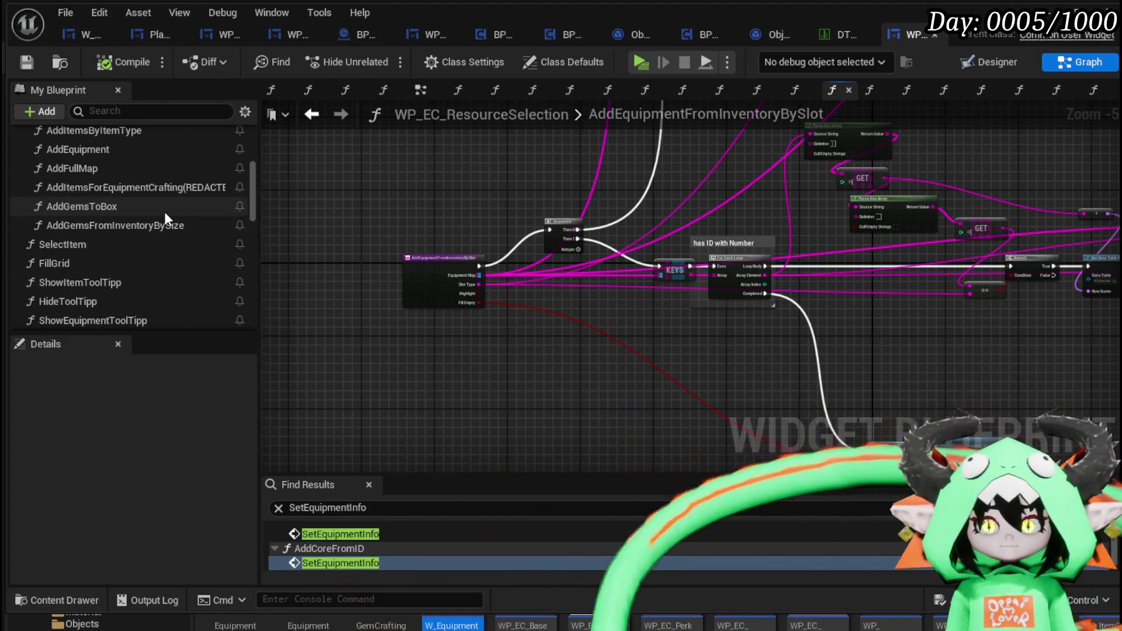
pyautogui.scroll(-1, 164, 211)
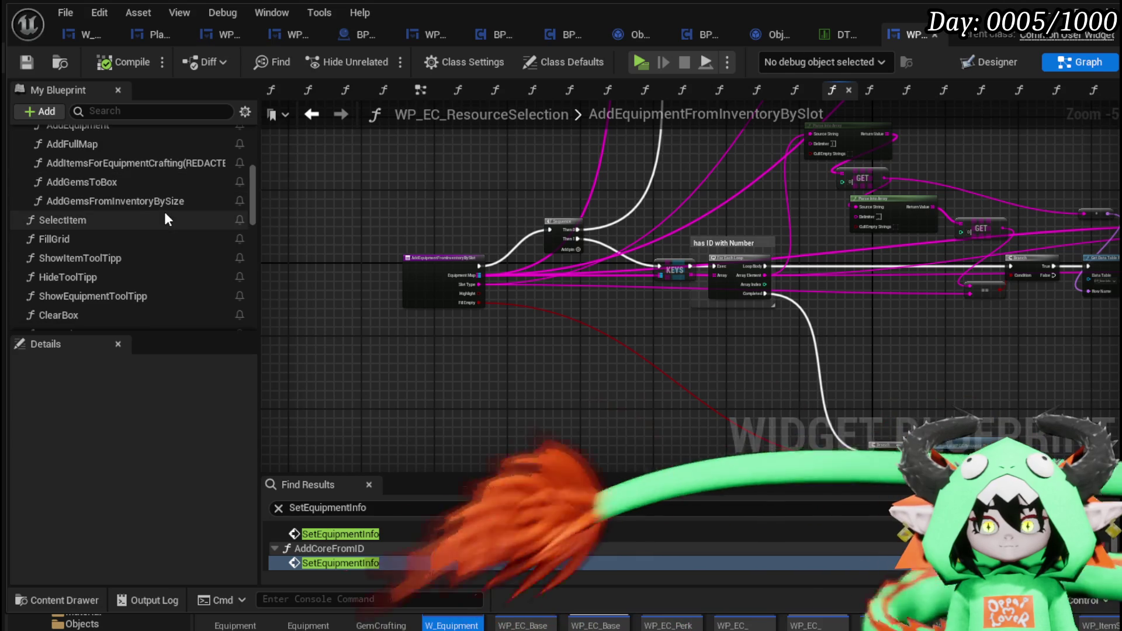
# In W_EquipmentUpgrade, find and select the Add Equipment from Inventory node near Fill Grid
pyautogui.click(81, 43)
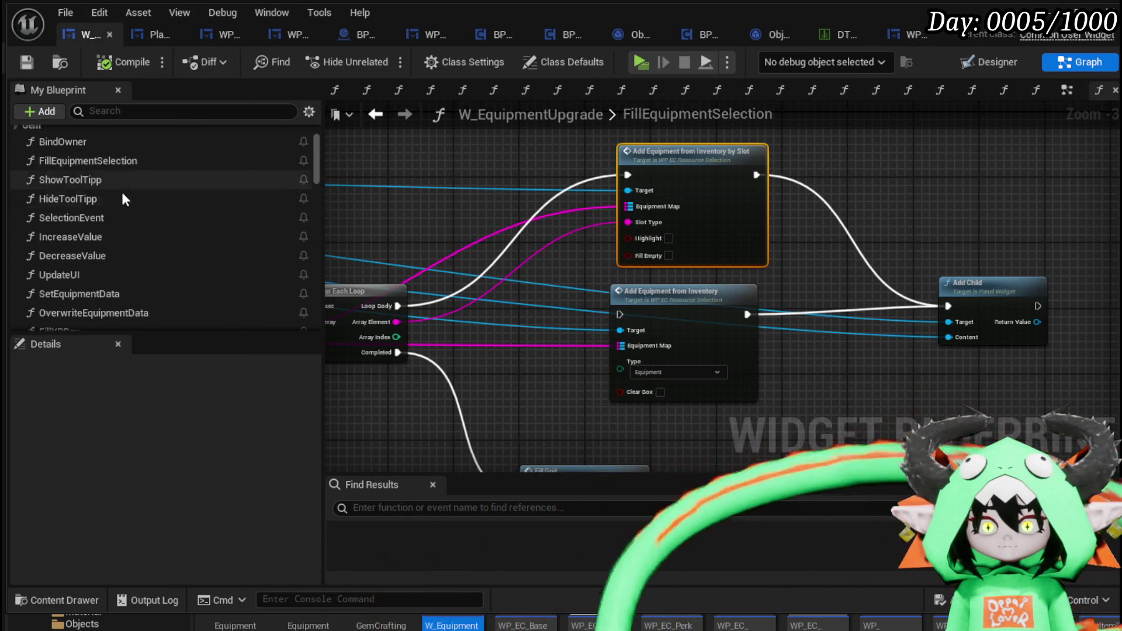
pyautogui.scroll(-2, 111, 248)
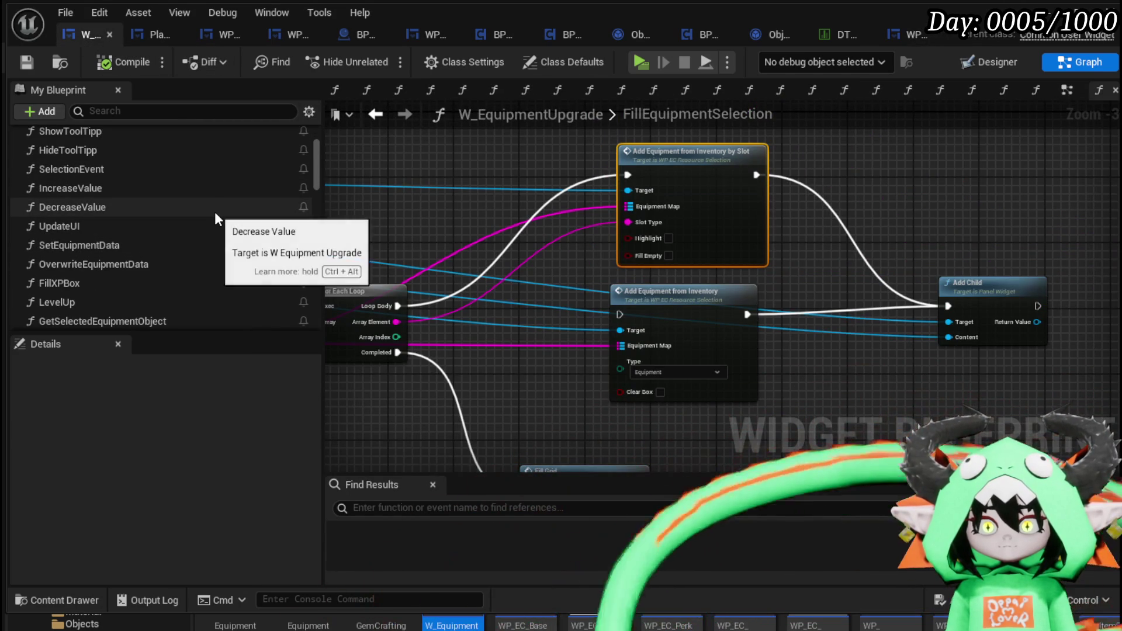
pyautogui.scroll(-2, 216, 215)
pyautogui.scroll(-2, 216, 215)
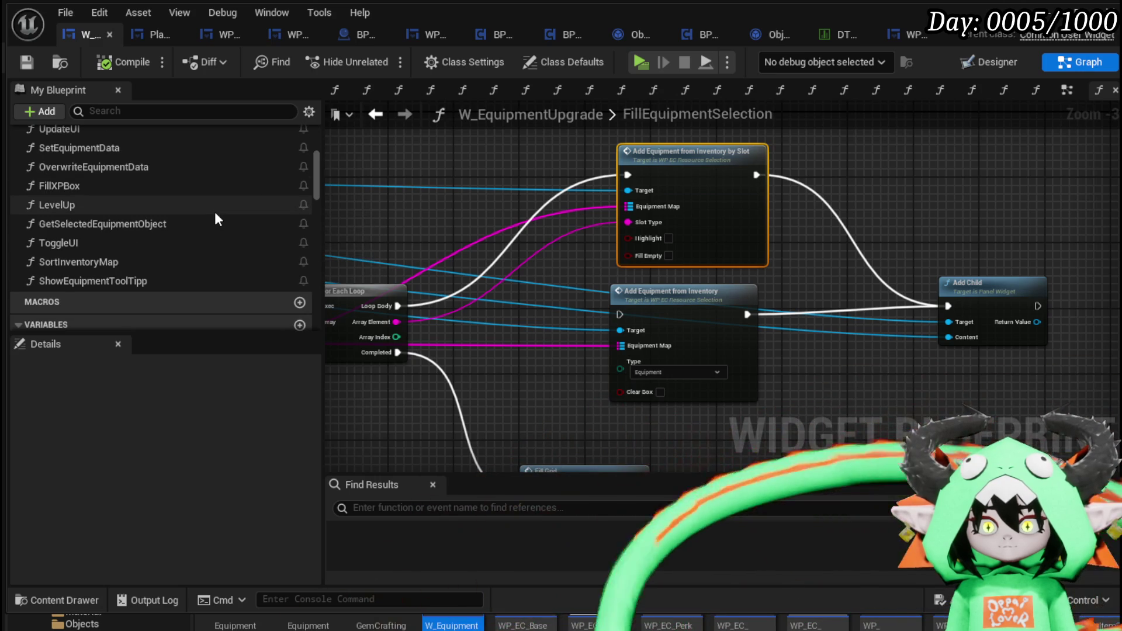
pyautogui.scroll(2, 215, 219)
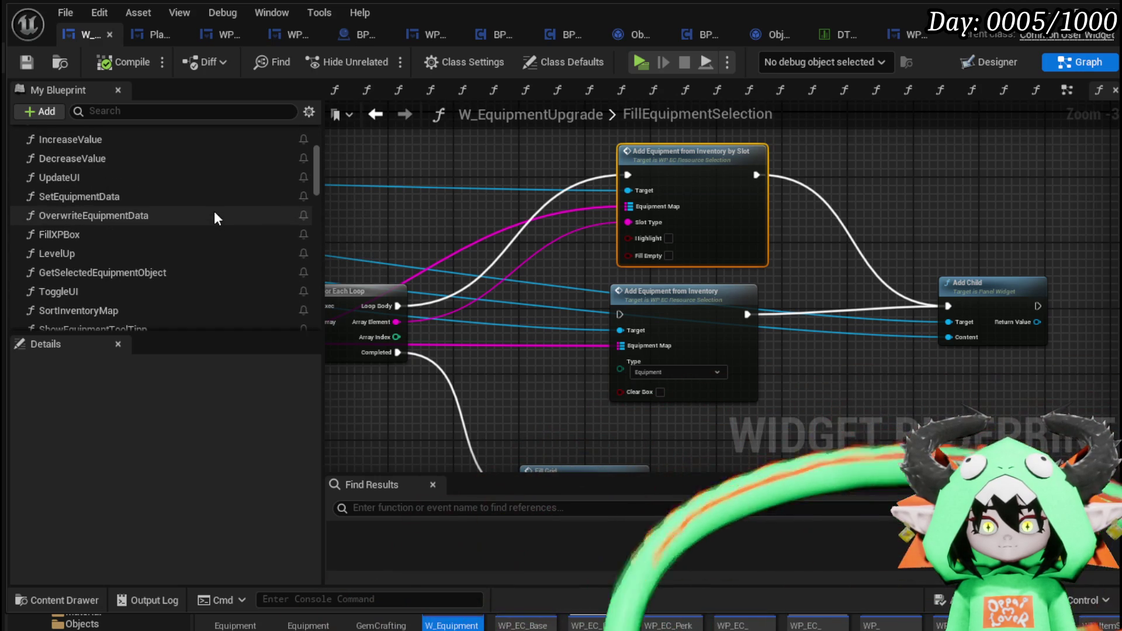
pyautogui.moveTo(541, 169)
pyautogui.mouseDown()
pyautogui.moveTo(557, 111)
pyautogui.moveTo(570, 111)
pyautogui.moveTo(469, 134)
pyautogui.mouseUp()
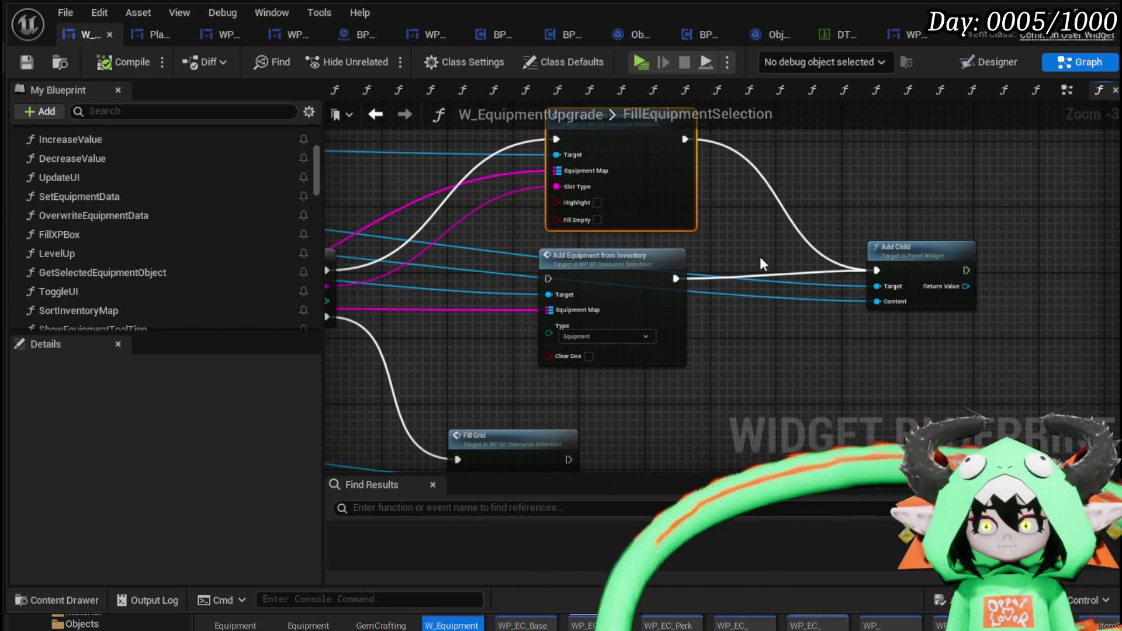
pyautogui.moveTo(694, 240); pyautogui.dragTo(701, 289)
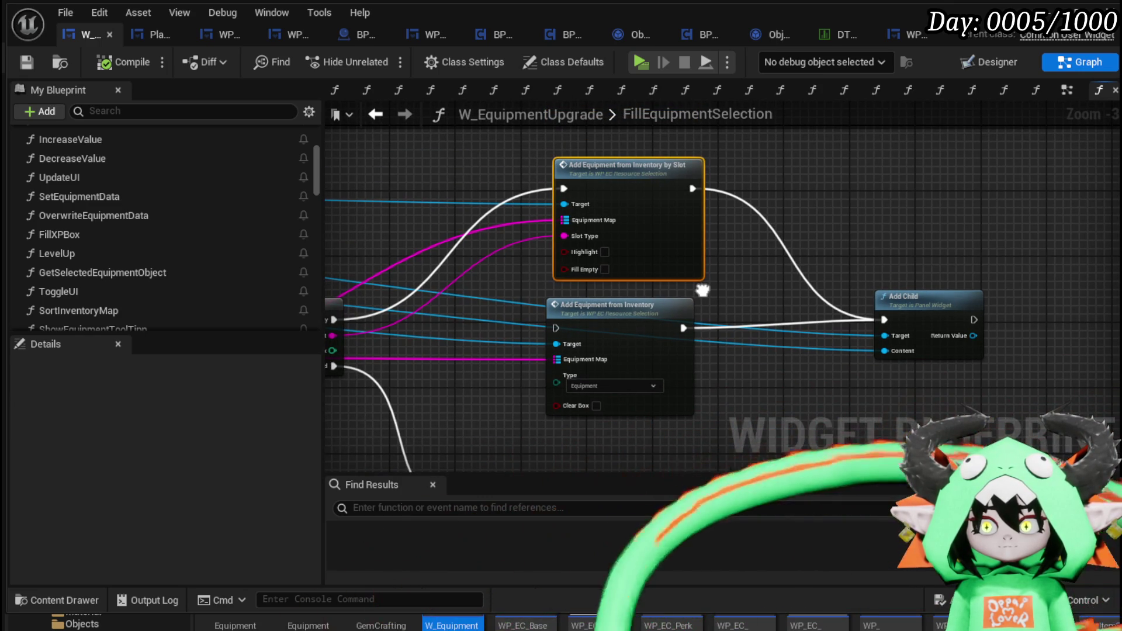
pyautogui.moveTo(702, 290); pyautogui.dragTo(680, 258)
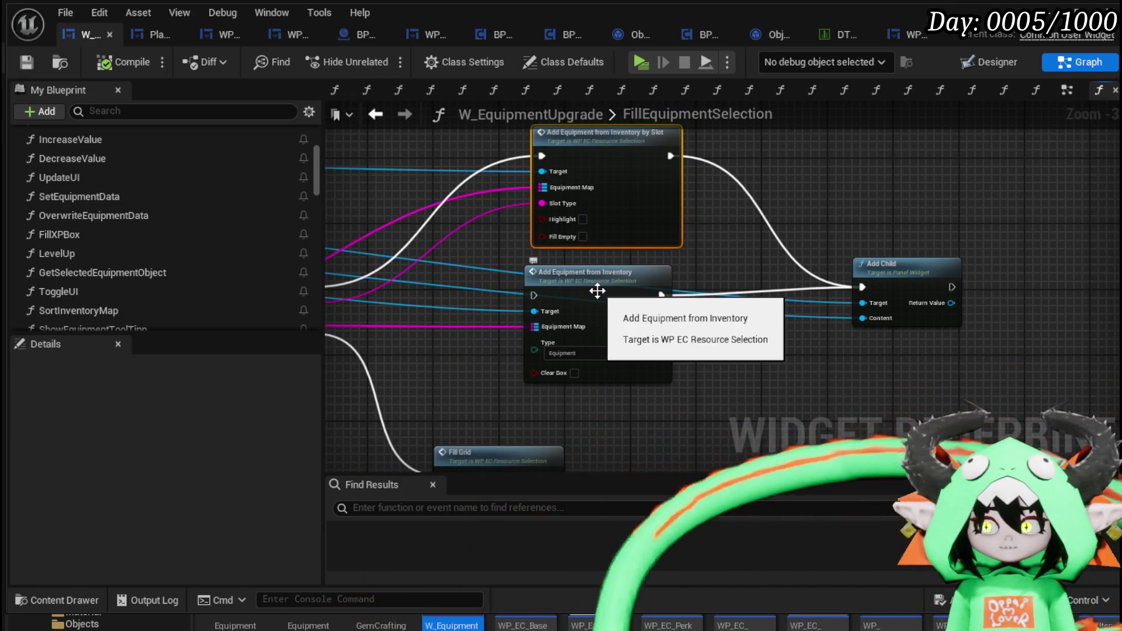
pyautogui.click(603, 289)
# Open AddEquipmentFromInventory and rearrange its entry, Cast and Equiped nodes to make room
pyautogui.doubleClick(601, 281)
pyautogui.scroll(-2, 573, 275)
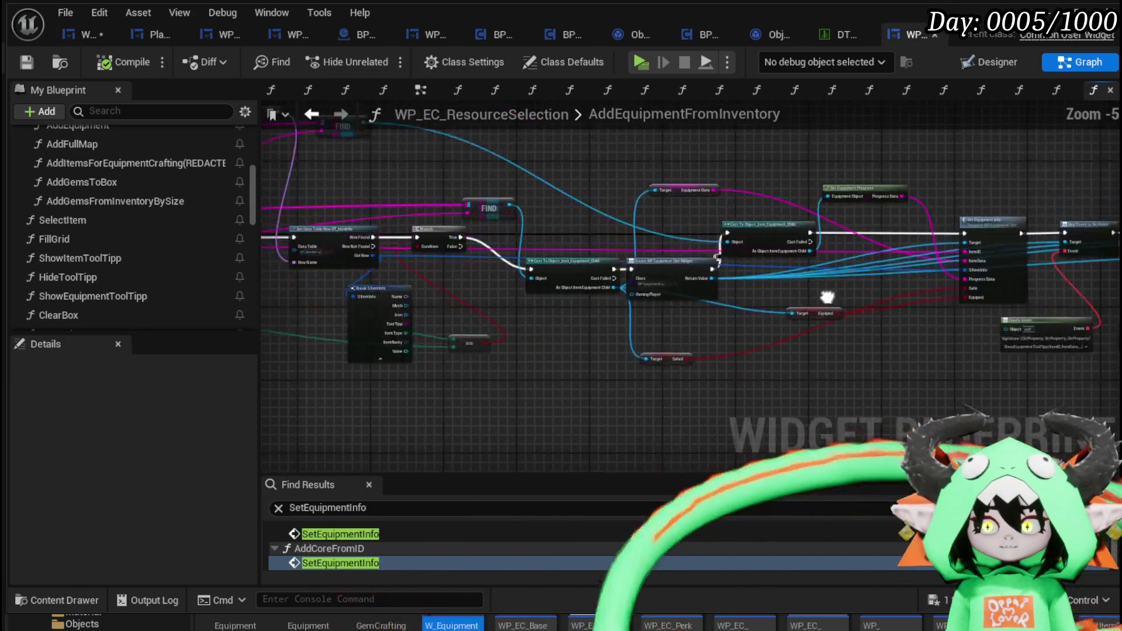
pyautogui.moveTo(643, 274); pyautogui.dragTo(704, 286)
pyautogui.scroll(-2, 704, 286)
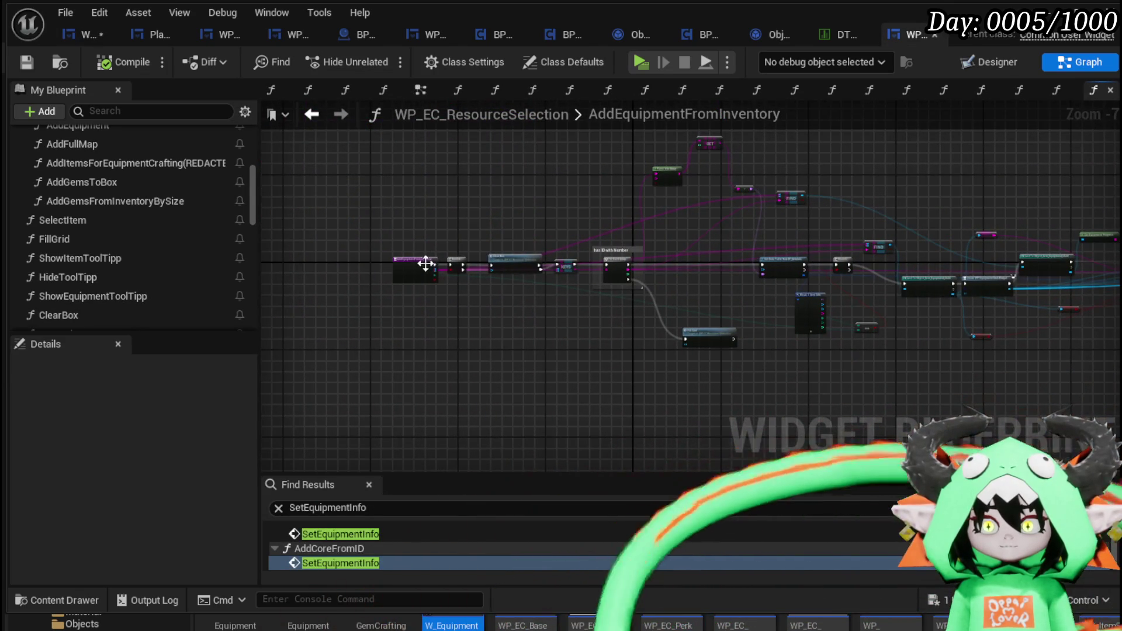
pyautogui.scroll(6, 425, 264)
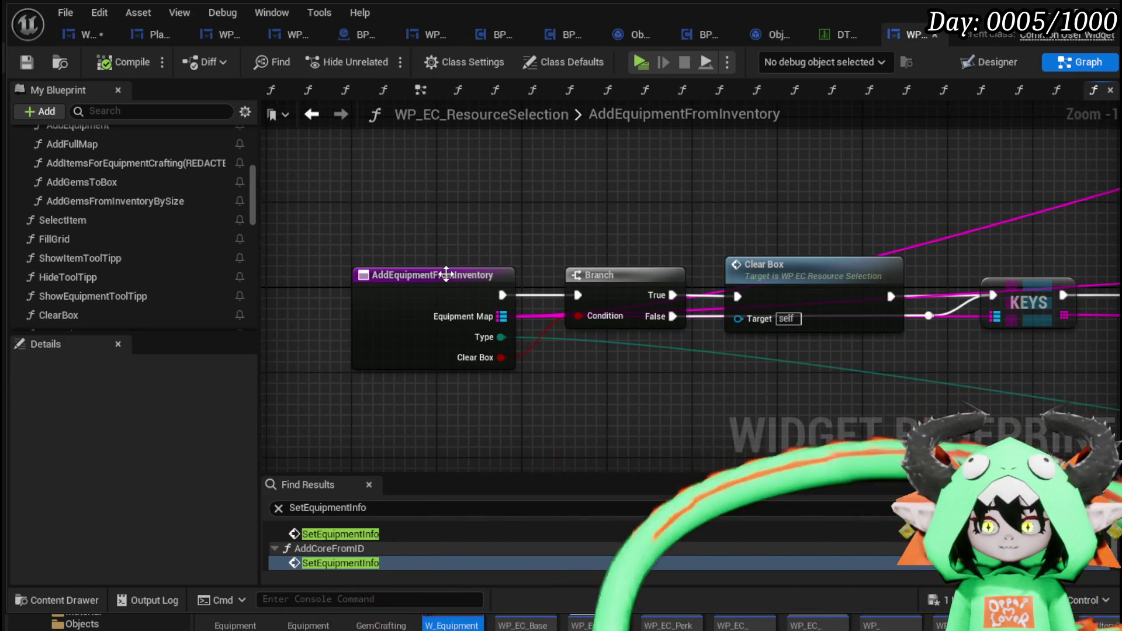
pyautogui.moveTo(446, 274)
pyautogui.mouseDown()
pyautogui.moveTo(298, 280)
pyautogui.moveTo(523, 216)
pyautogui.mouseUp()
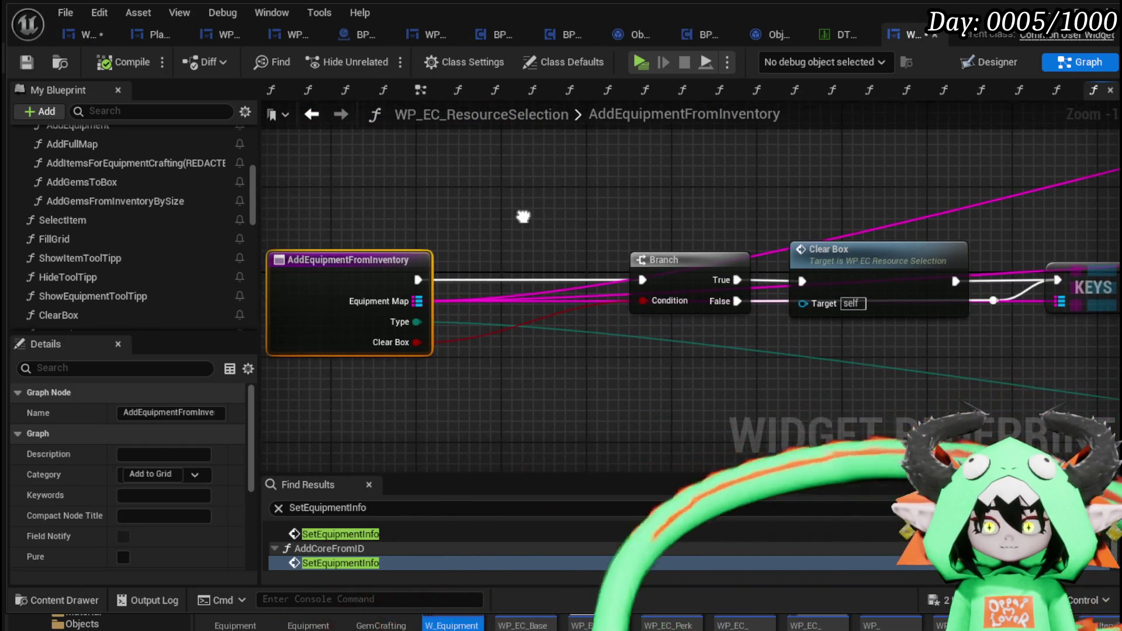
pyautogui.scroll(-4, 567, 212)
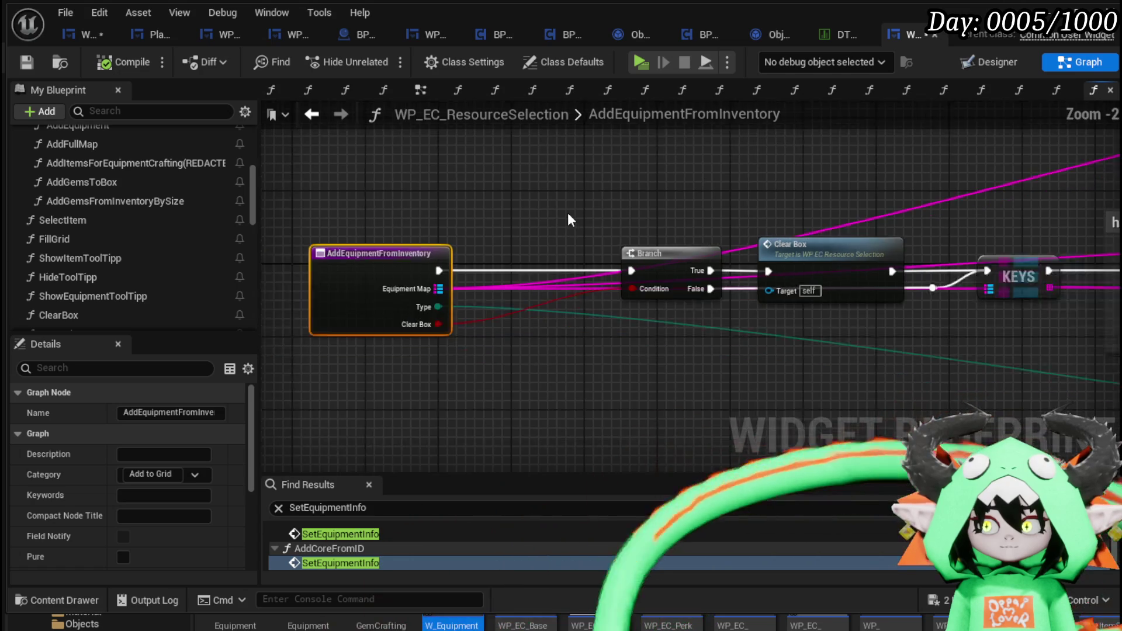
pyautogui.moveTo(676, 175); pyautogui.dragTo(594, 205)
pyautogui.scroll(-2, 593, 205)
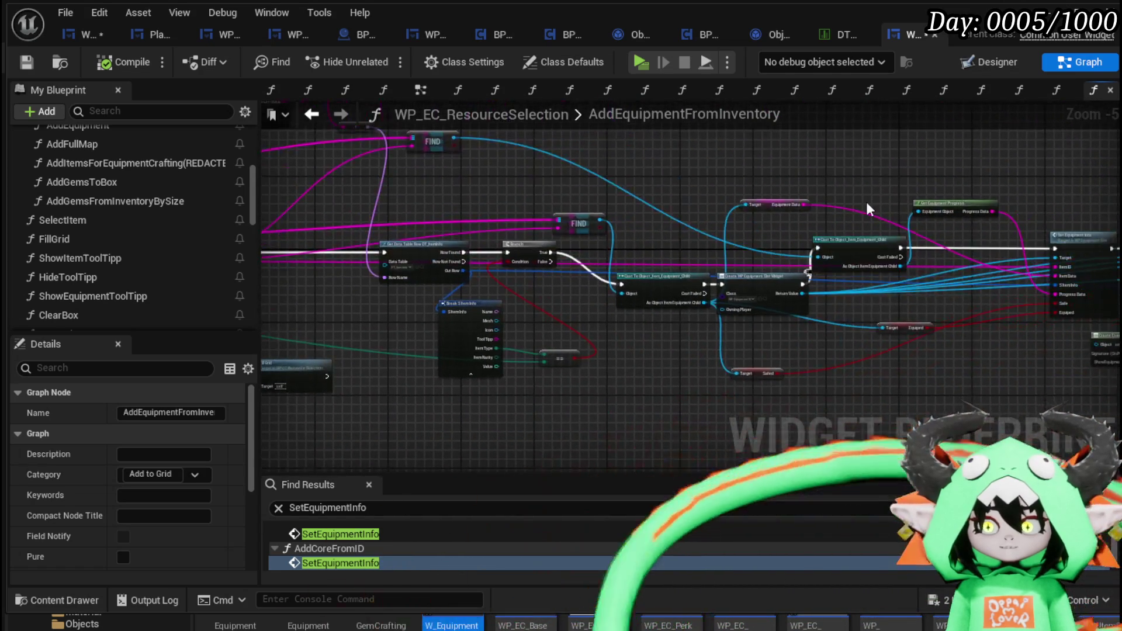
pyautogui.moveTo(693, 195); pyautogui.dragTo(551, 201)
pyautogui.scroll(4, 551, 201)
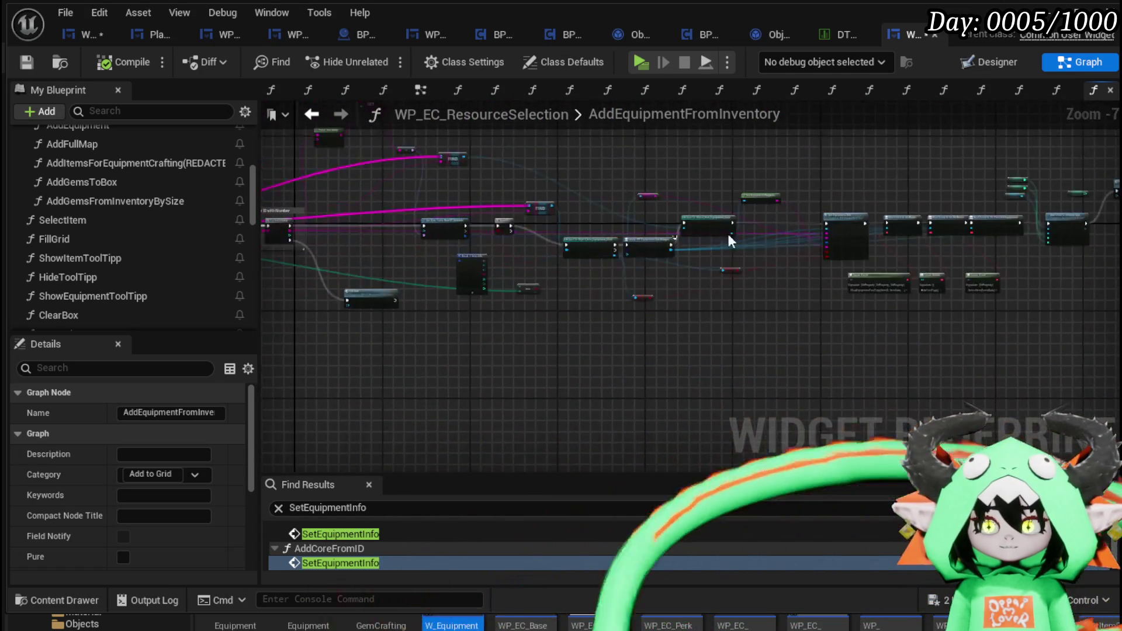
pyautogui.moveTo(685, 276); pyautogui.dragTo(605, 275)
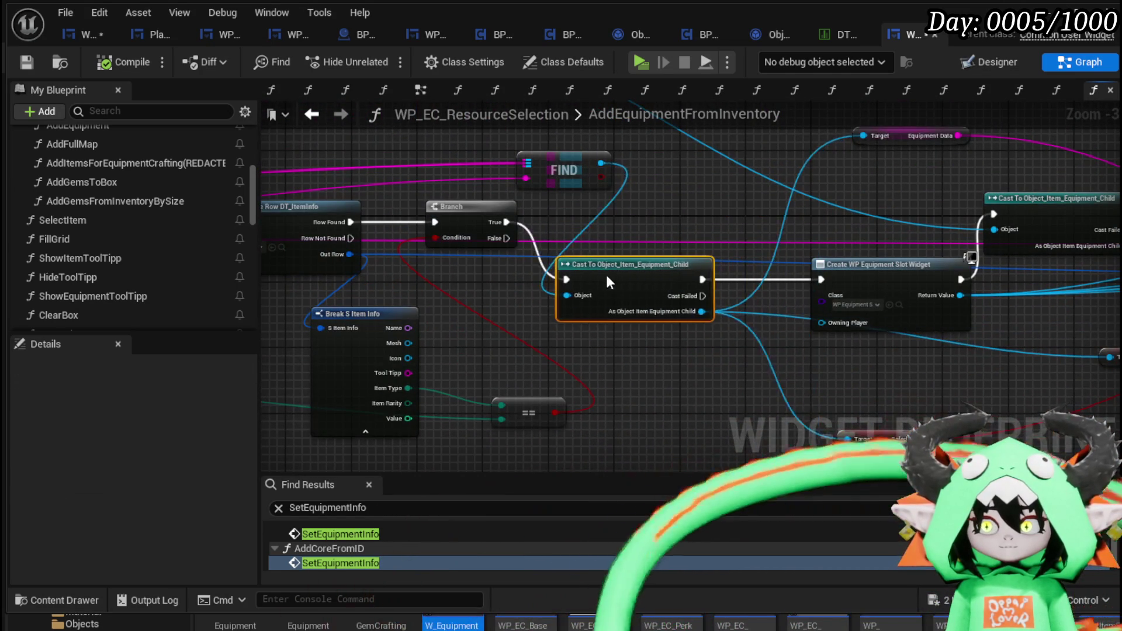
pyautogui.moveTo(737, 344)
pyautogui.mouseDown()
pyautogui.moveTo(511, 285)
pyautogui.moveTo(467, 302)
pyautogui.mouseUp()
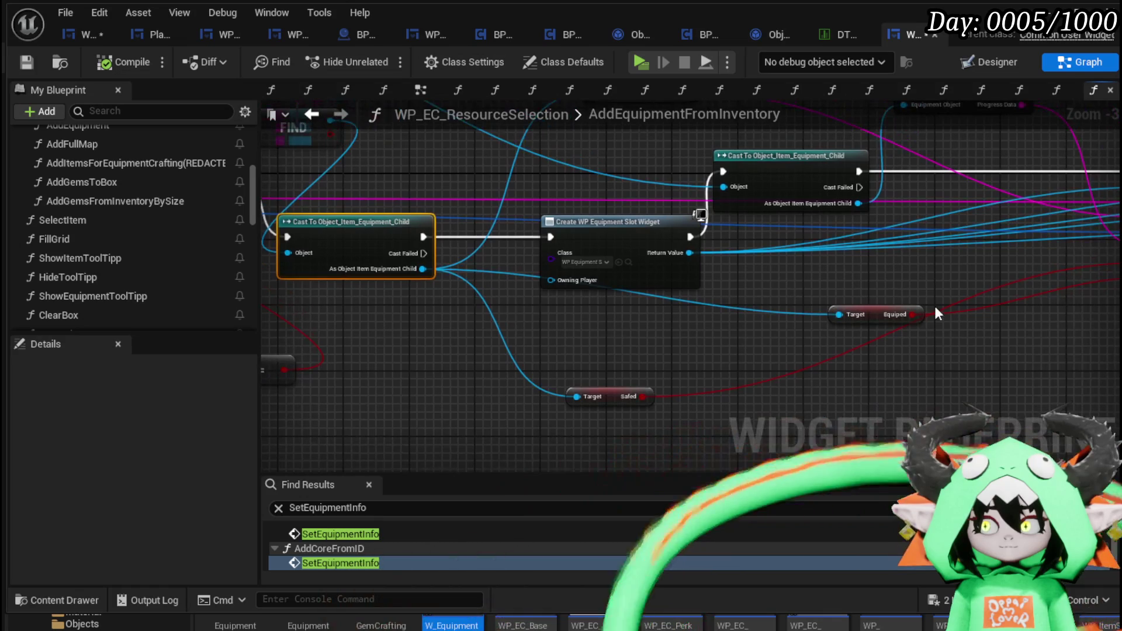
pyautogui.moveTo(875, 312)
pyautogui.mouseDown()
pyautogui.moveTo(451, 364)
pyautogui.moveTo(424, 378)
pyautogui.moveTo(461, 373)
pyautogui.moveTo(453, 285)
pyautogui.mouseUp()
# Insert a Branch on Equiped after the cast, with False feeding Create WP Equipment Slot Widget
pyautogui.write('branch')
pyautogui.press('Return')
pyautogui.moveTo(650, 320)
pyautogui.mouseDown()
pyautogui.moveTo(467, 378)
pyautogui.moveTo(606, 220)
pyautogui.moveTo(763, 209)
pyautogui.moveTo(787, 219)
pyautogui.mouseUp()
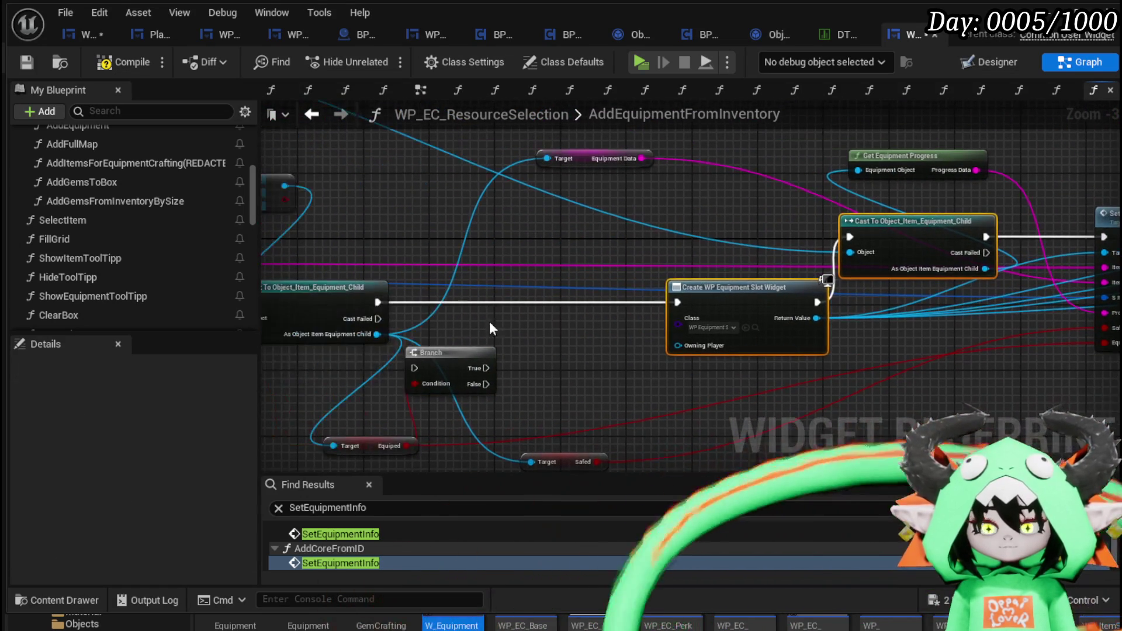
pyautogui.moveTo(450, 367)
pyautogui.mouseDown()
pyautogui.moveTo(523, 296)
pyautogui.moveTo(513, 301)
pyautogui.mouseUp()
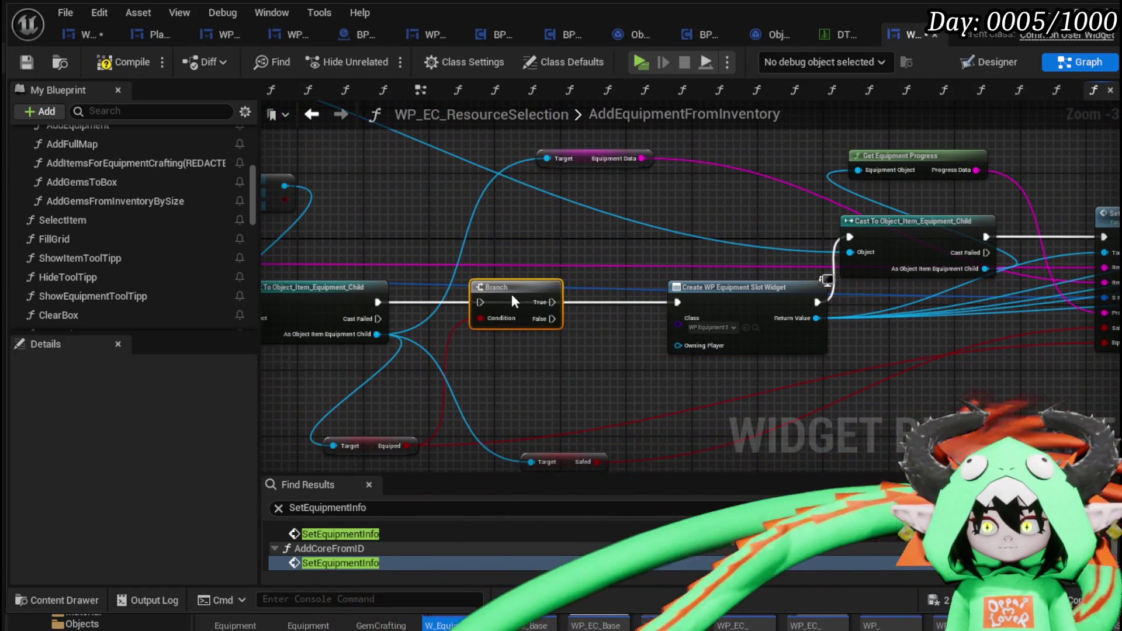
pyautogui.click(370, 305)
pyautogui.moveTo(376, 303); pyautogui.dragTo(483, 301)
pyautogui.moveTo(546, 320); pyautogui.dragTo(677, 302)
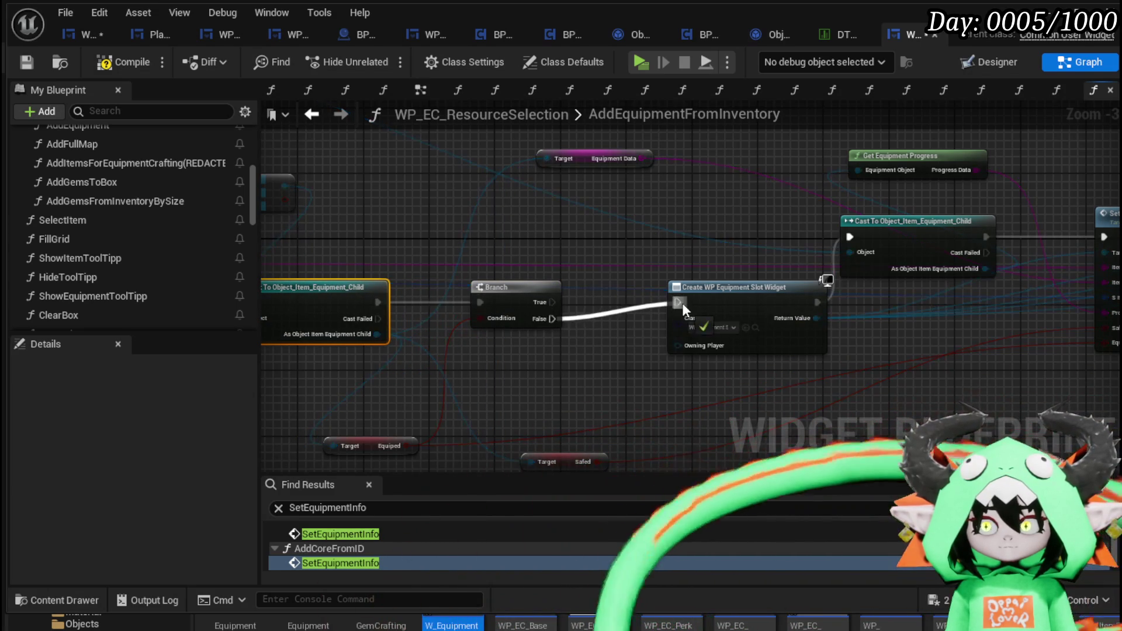
# Select and copy the group of nodes in the graph
pyautogui.scroll(-9, 645, 302)
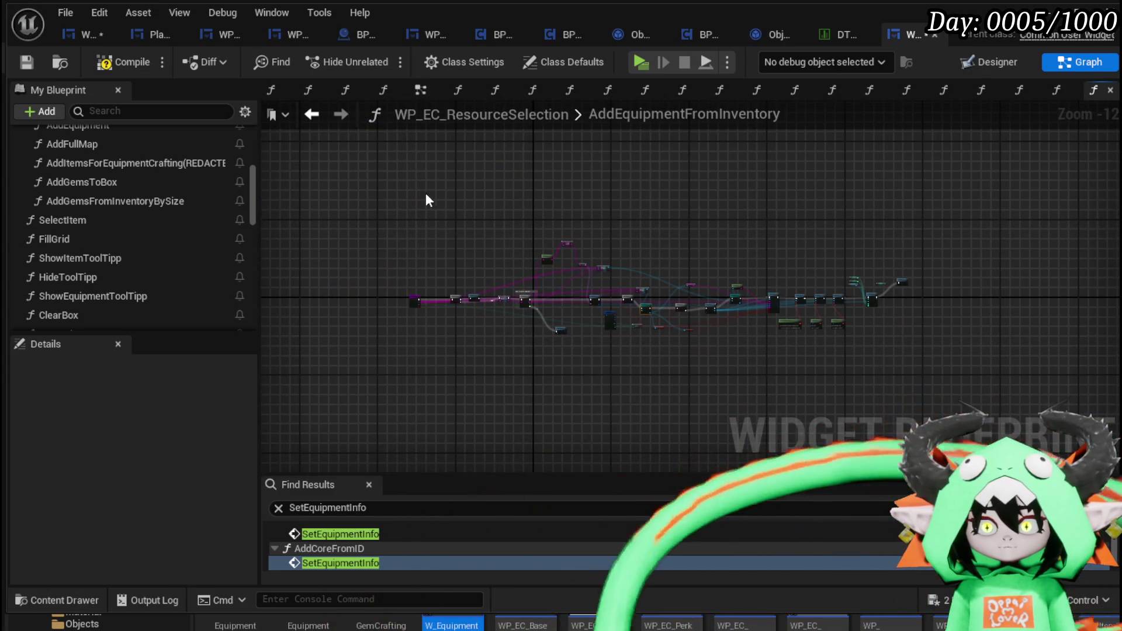
pyautogui.moveTo(451, 187); pyautogui.dragTo(954, 397)
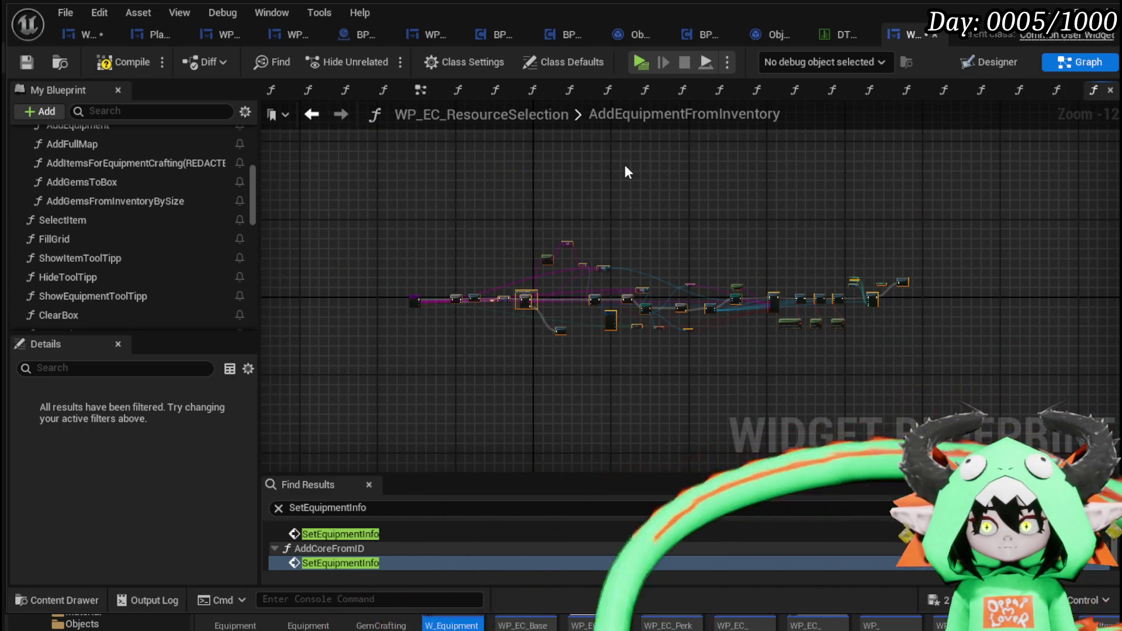
pyautogui.hotkey('ctrl', 'c')
# Paste the copied nodes, position Clear Box, and connect its output to the KEYS node
pyautogui.hotkey('ctrl', 'v')
pyautogui.moveTo(624, 180)
pyautogui.mouseDown()
pyautogui.moveTo(560, 187)
pyautogui.moveTo(631, 198)
pyautogui.moveTo(639, 217)
pyautogui.moveTo(613, 214)
pyautogui.mouseUp()
pyautogui.scroll(8, 439, 293)
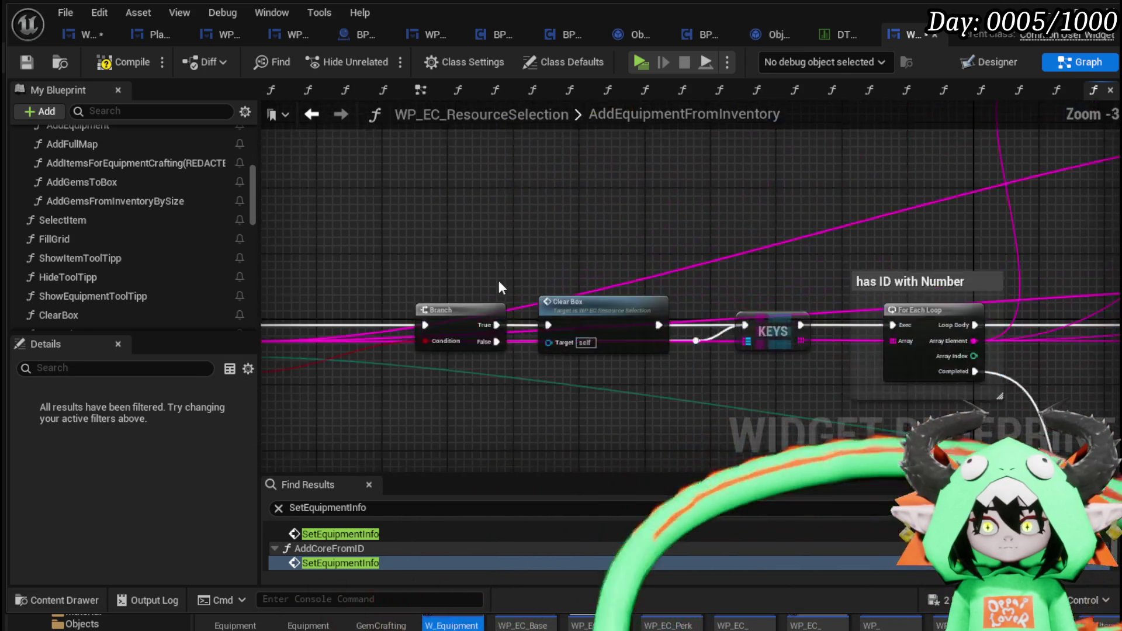
pyautogui.scroll(-2, 517, 246)
pyautogui.scroll(3, 531, 268)
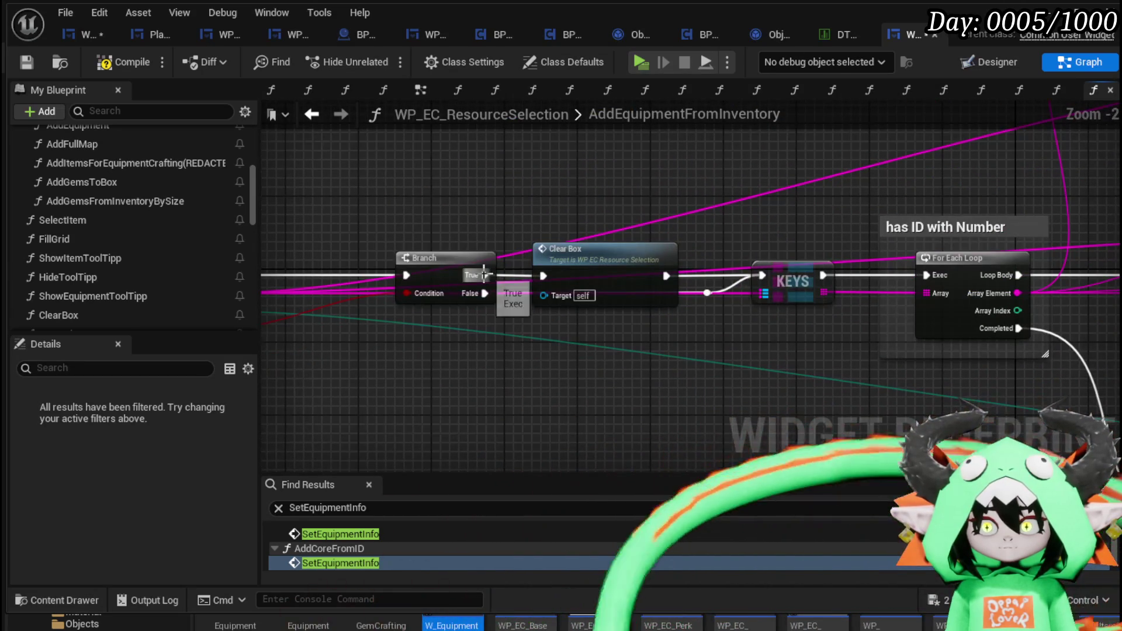
pyautogui.moveTo(574, 259)
pyautogui.mouseDown()
pyautogui.moveTo(585, 211)
pyautogui.moveTo(585, 246)
pyautogui.mouseUp()
pyautogui.moveTo(468, 228); pyautogui.dragTo(621, 228)
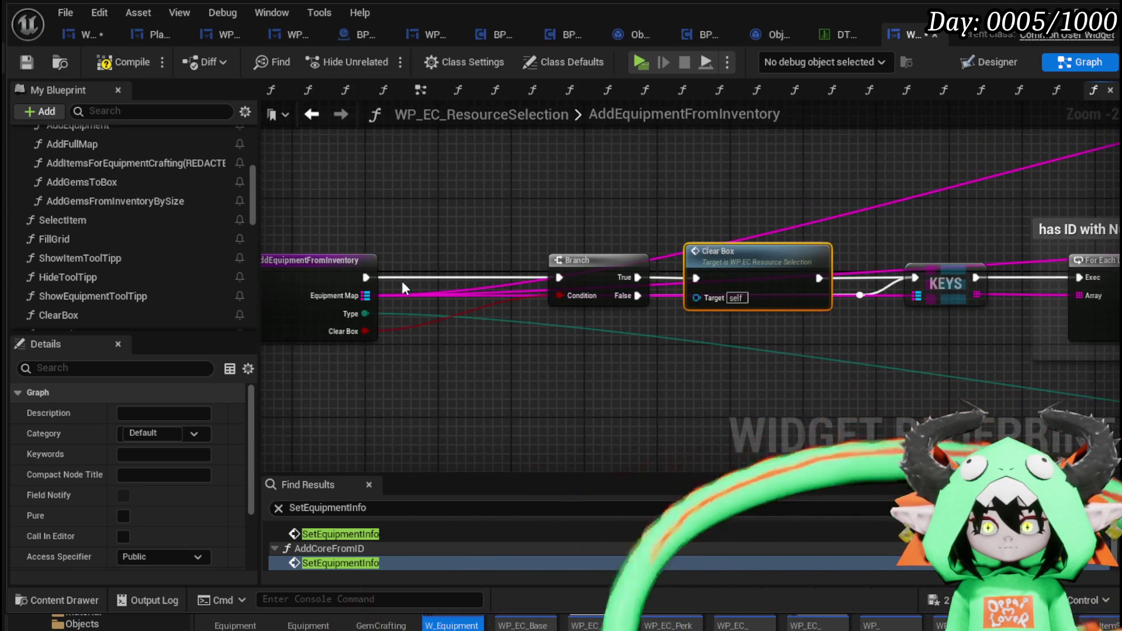
pyautogui.moveTo(820, 278); pyautogui.dragTo(913, 275)
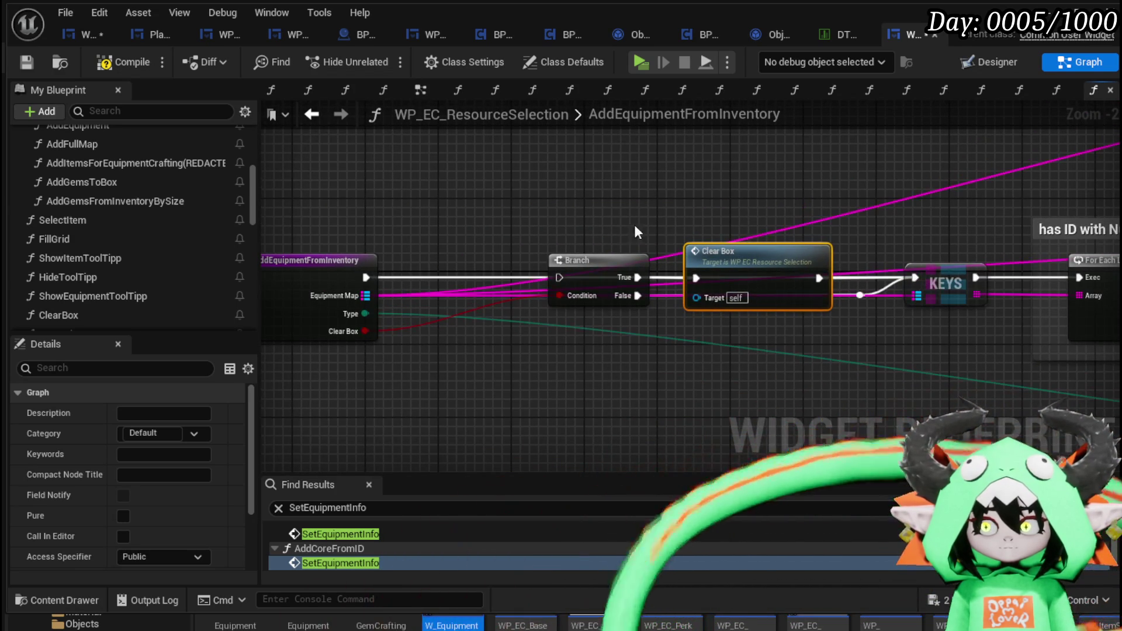
pyautogui.moveTo(633, 224); pyautogui.dragTo(749, 330)
pyautogui.moveTo(717, 277); pyautogui.dragTo(698, 185)
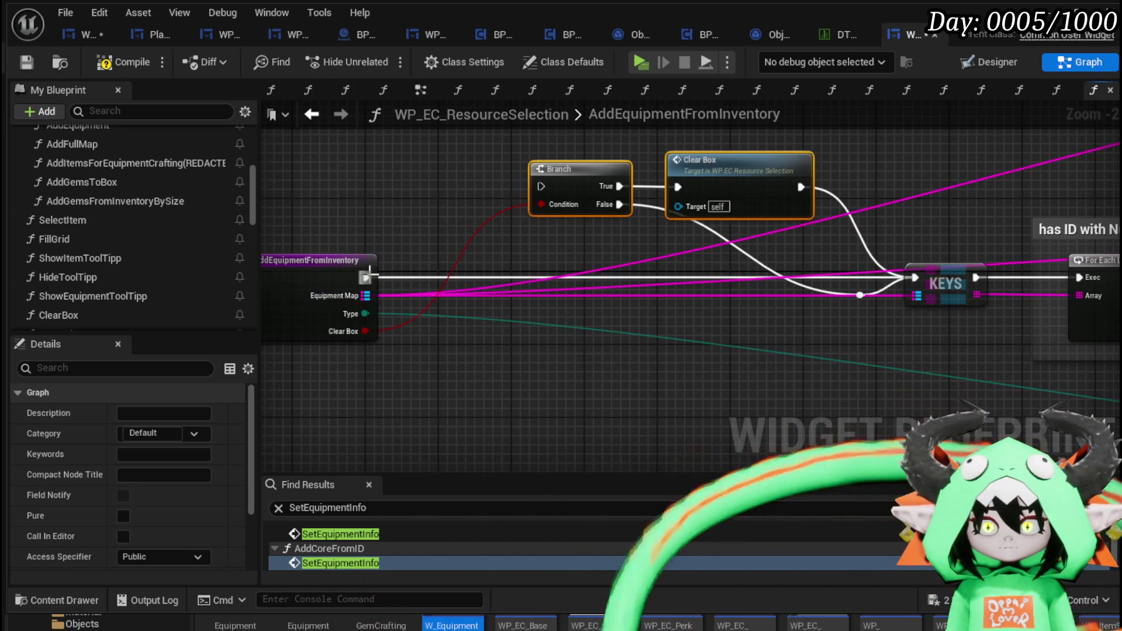
# Add a Sequence after the function entry with Then 0 to the Branch and Then 1 to KEYS
pyautogui.moveTo(366, 277); pyautogui.dragTo(461, 303)
pyautogui.write('Sequ')
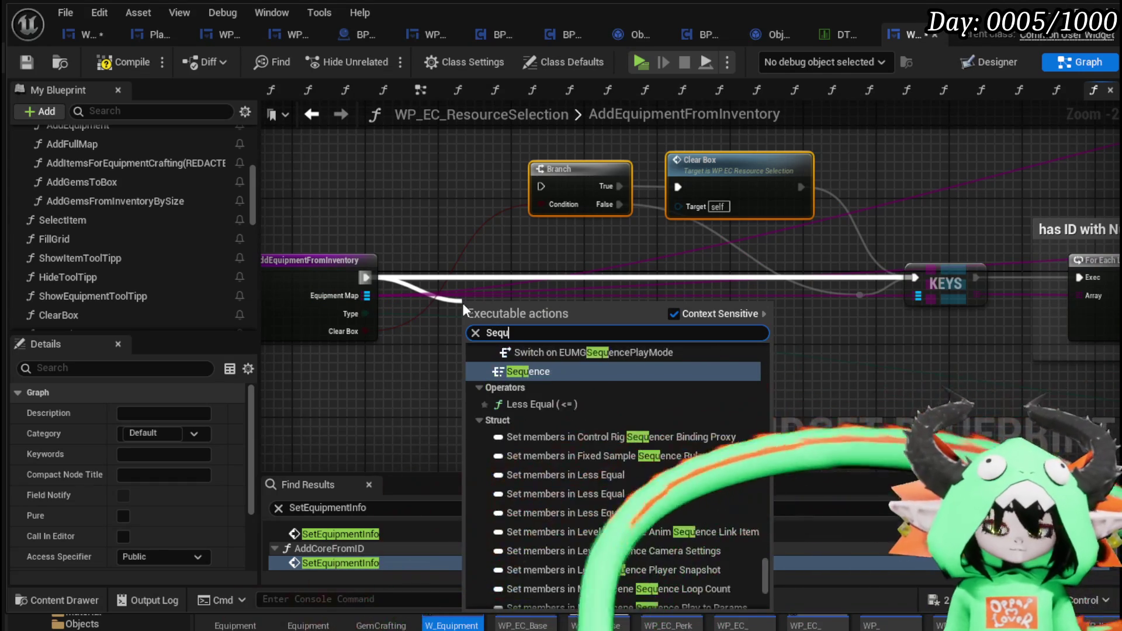
pyautogui.write('ence')
pyautogui.press('Return')
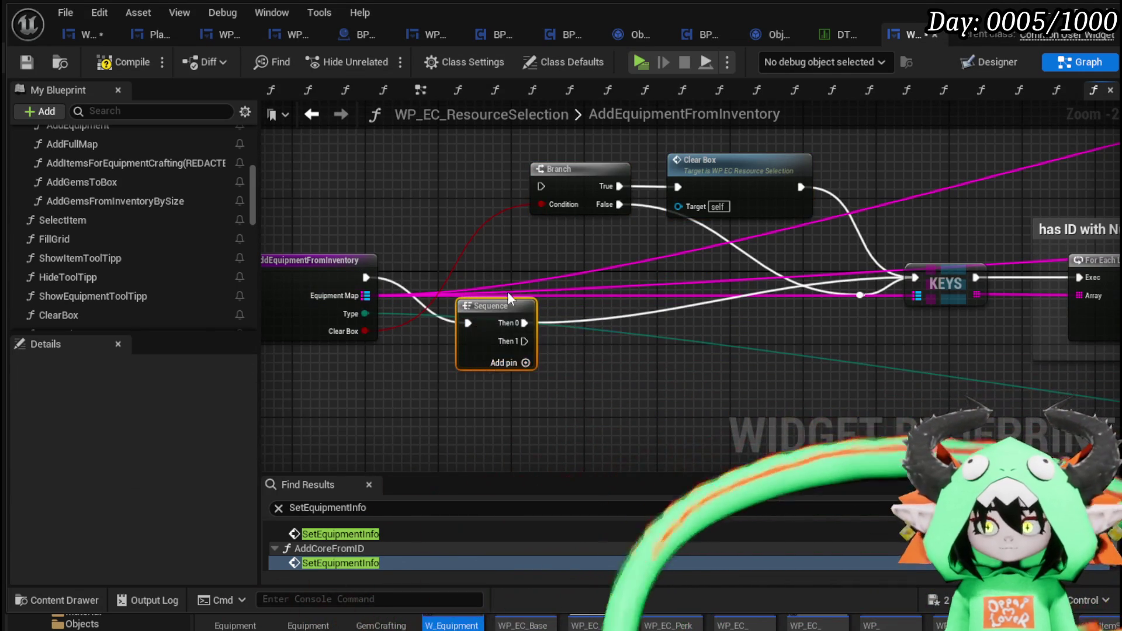
pyautogui.moveTo(508, 295)
pyautogui.mouseDown()
pyautogui.moveTo(472, 232)
pyautogui.moveTo(469, 259)
pyautogui.moveTo(923, 275)
pyautogui.moveTo(914, 277)
pyautogui.mouseUp()
pyautogui.moveTo(488, 277)
pyautogui.mouseDown()
pyautogui.moveTo(505, 218)
pyautogui.moveTo(540, 186)
pyautogui.mouseUp()
pyautogui.scroll(-1, 450, 342)
pyautogui.moveTo(450, 342)
pyautogui.mouseDown()
pyautogui.moveTo(732, 310)
pyautogui.moveTo(687, 250)
pyautogui.moveTo(684, 156)
pyautogui.moveTo(658, 313)
pyautogui.mouseUp()
pyautogui.scroll(-2, 690, 319)
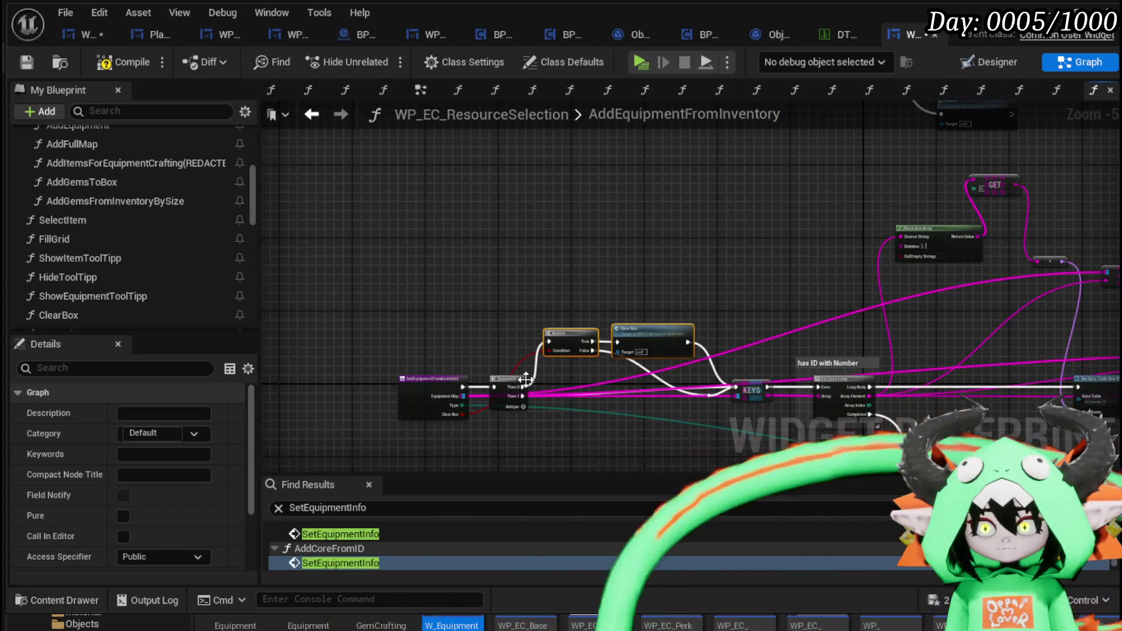
pyautogui.scroll(3, 535, 336)
pyautogui.moveTo(525, 379)
pyautogui.mouseDown()
pyautogui.moveTo(561, 175)
pyautogui.moveTo(520, 26)
pyautogui.moveTo(548, 367)
pyautogui.moveTo(584, 378)
pyautogui.moveTo(570, 380)
pyautogui.mouseUp()
pyautogui.scroll(-4, 560, 424)
pyautogui.scroll(3, 502, 206)
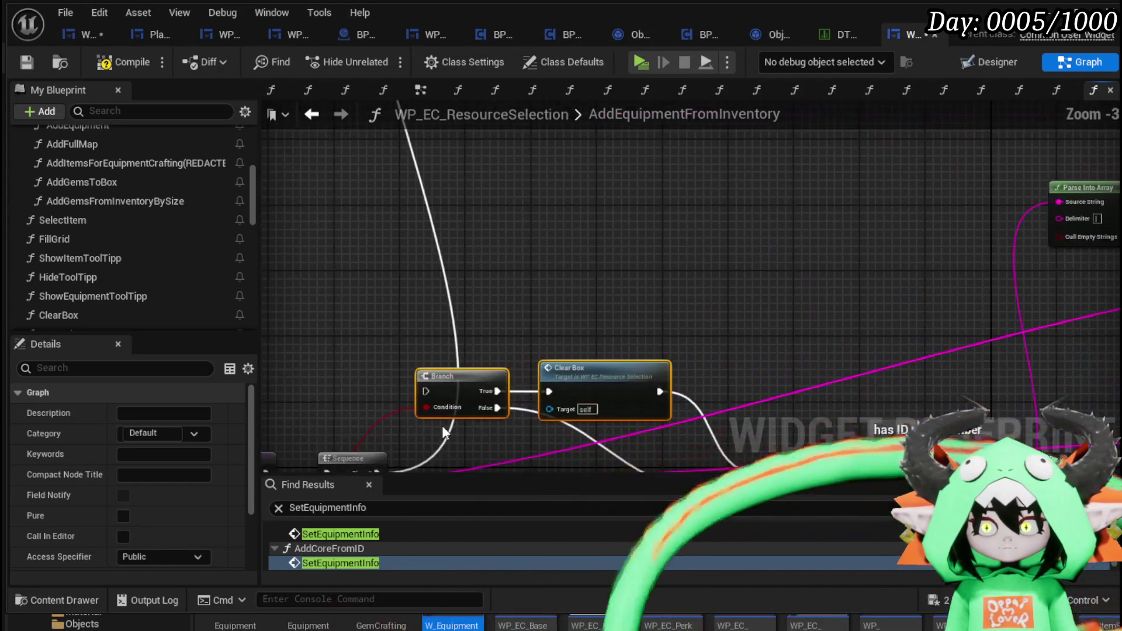
# Connect the boolean to the Branch Condition and delete the leftover Branch and Clear Box nodes
pyautogui.moveTo(427, 405)
pyautogui.mouseDown()
pyautogui.moveTo(429, 255)
pyautogui.moveTo(442, 292)
pyautogui.moveTo(434, 258)
pyautogui.mouseUp()
pyautogui.scroll(-2, 514, 296)
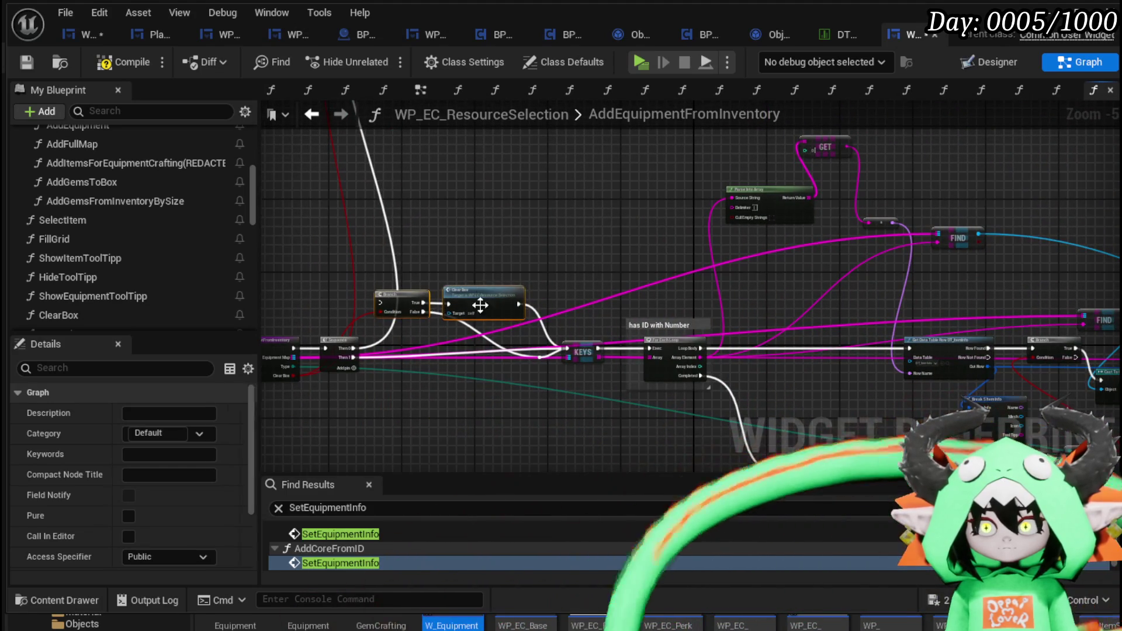
pyautogui.press('Delete')
pyautogui.scroll(3, 419, 355)
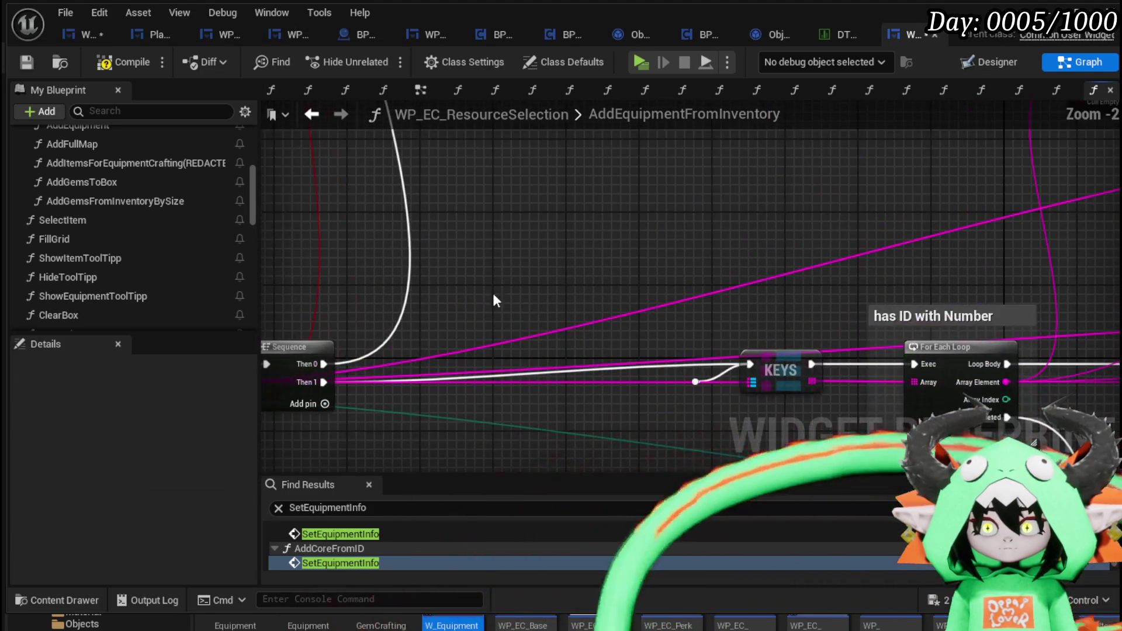
pyautogui.scroll(-2, 651, 234)
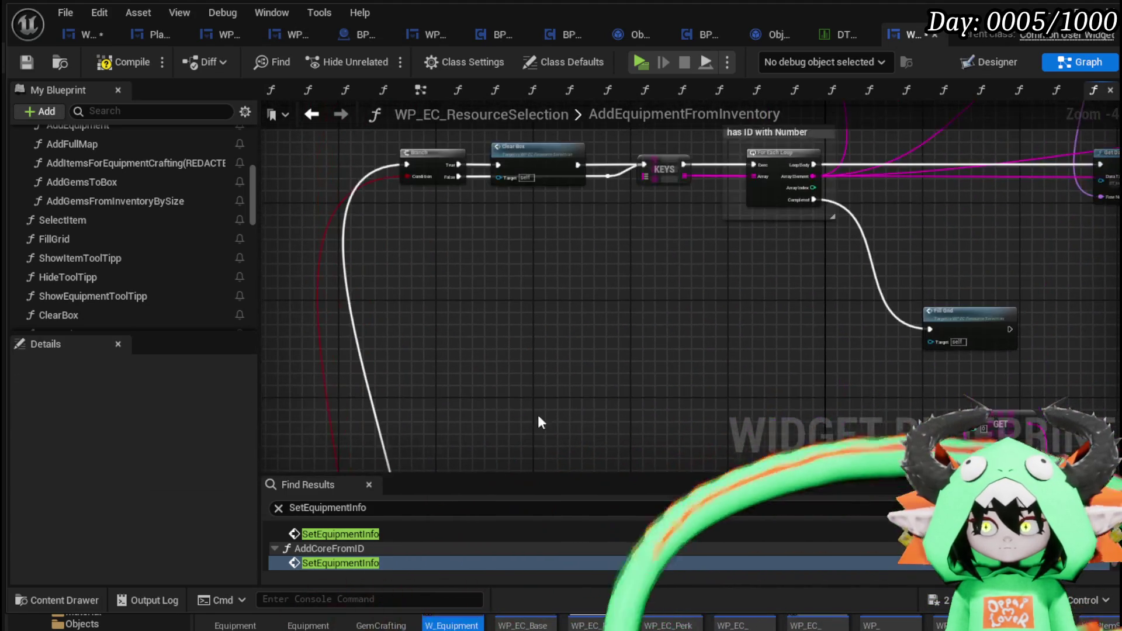
pyautogui.scroll(2, 560, 300)
# Add a map FIND node on a wire pulled from the Equipment Map and KEYS input
pyautogui.scroll(-4, 523, 329)
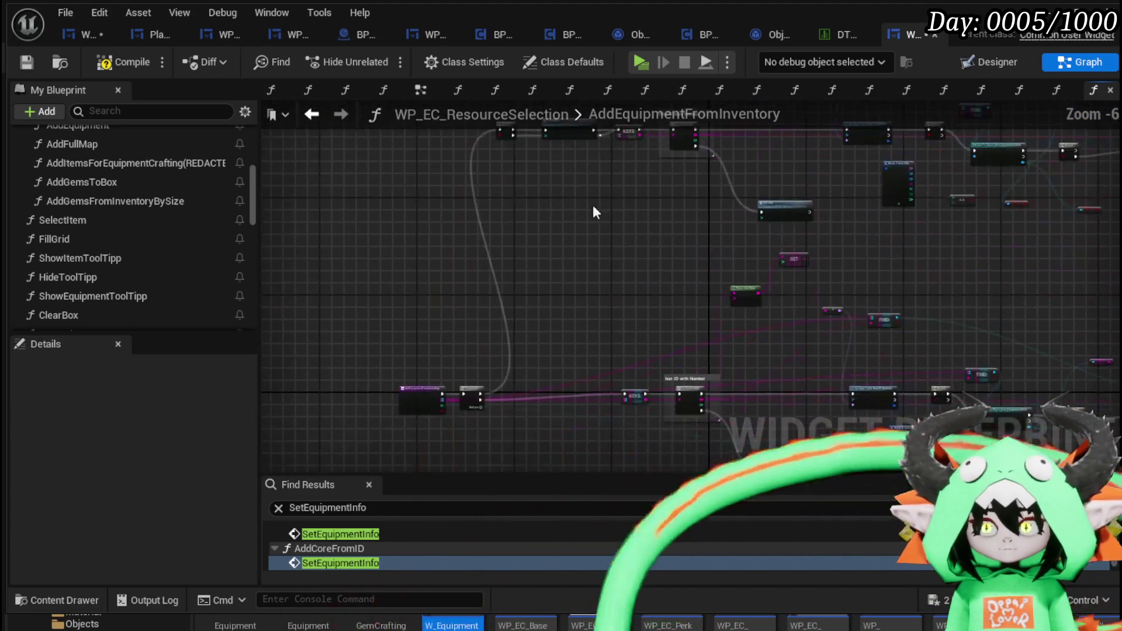
pyautogui.scroll(4, 431, 384)
pyautogui.moveTo(406, 380)
pyautogui.mouseDown()
pyautogui.moveTo(696, 217)
pyautogui.moveTo(751, 138)
pyautogui.moveTo(643, 117)
pyautogui.moveTo(642, 185)
pyautogui.moveTo(483, 171)
pyautogui.mouseUp()
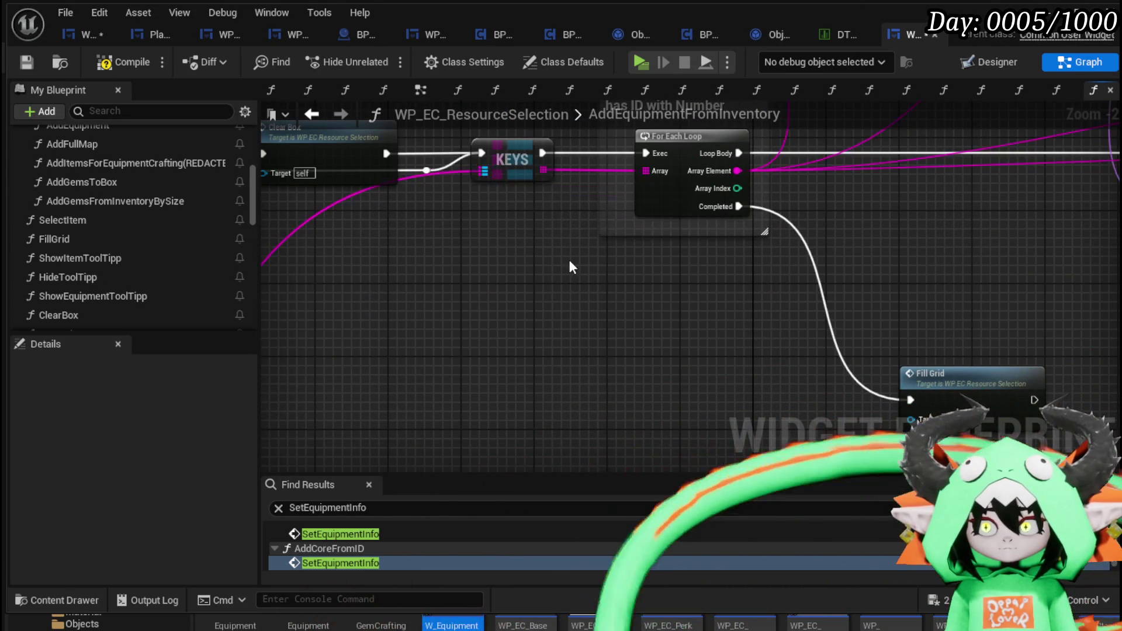
pyautogui.scroll(-2, 529, 296)
pyautogui.moveTo(529, 295); pyautogui.dragTo(326, 431)
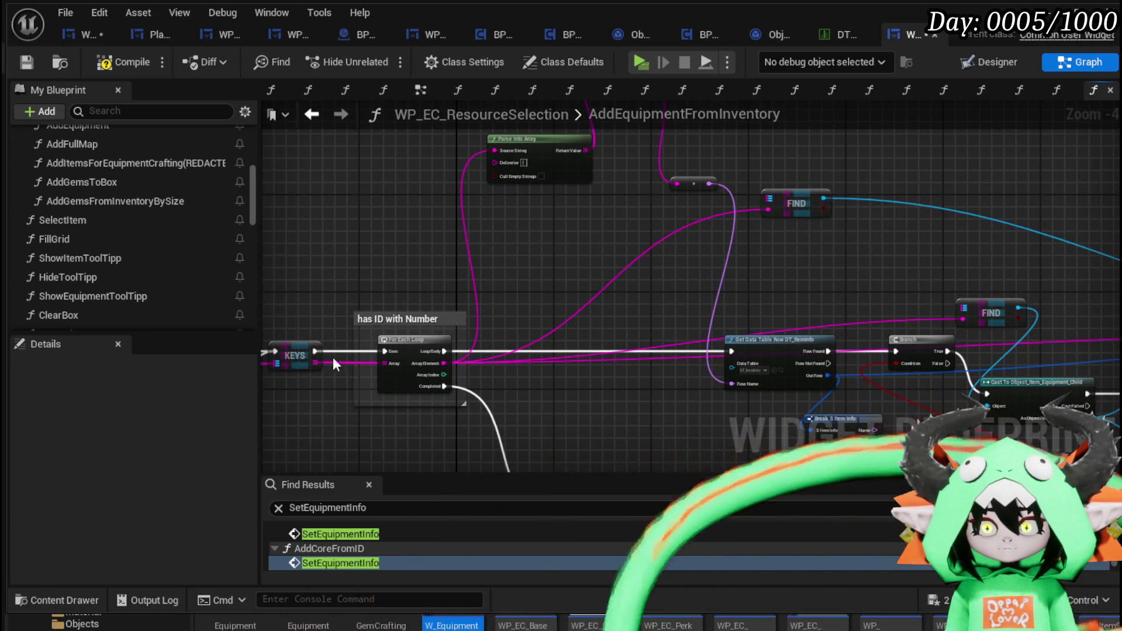
pyautogui.moveTo(278, 363)
pyautogui.mouseDown()
pyautogui.moveTo(390, 390)
pyautogui.moveTo(789, 165)
pyautogui.mouseUp()
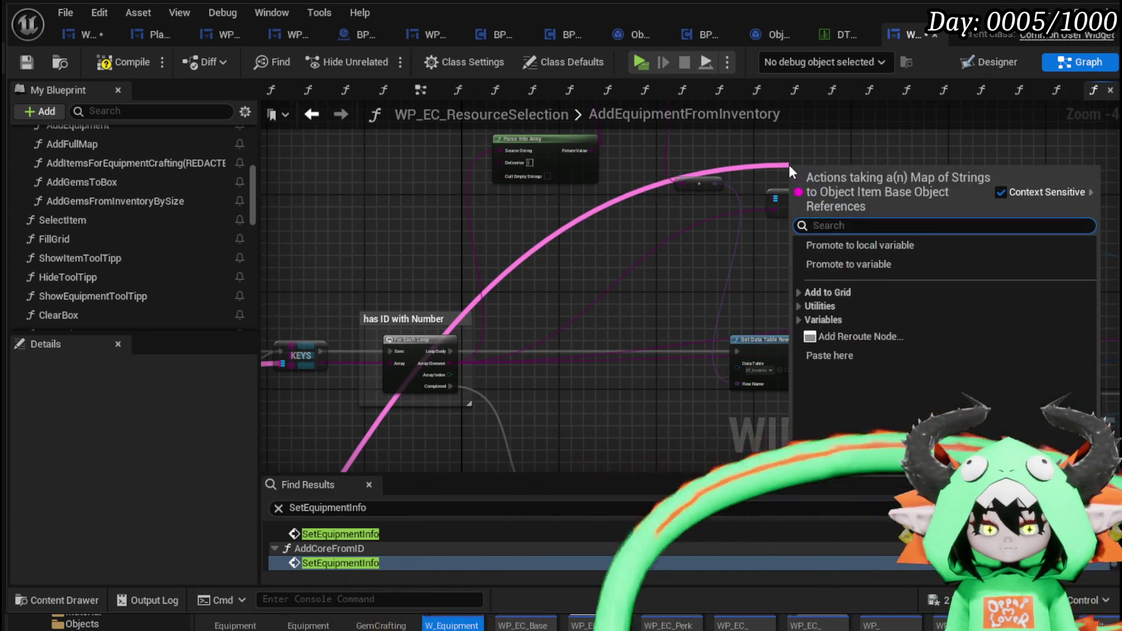
pyautogui.write('find')
pyautogui.press('Return')
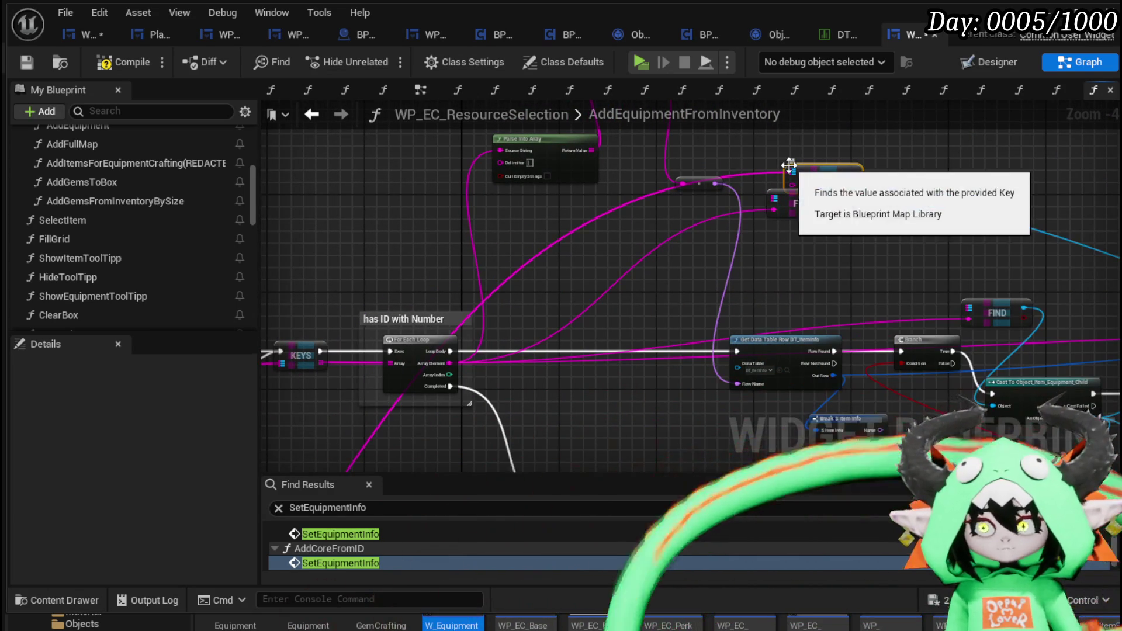
# Move both FIND nodes down, wire the upper FIND's output, and delete the redundant lower FIND
pyautogui.scroll(3, 748, 286)
pyautogui.keyDown('ctrl'); pyautogui.click(559, 315); pyautogui.keyUp('ctrl')
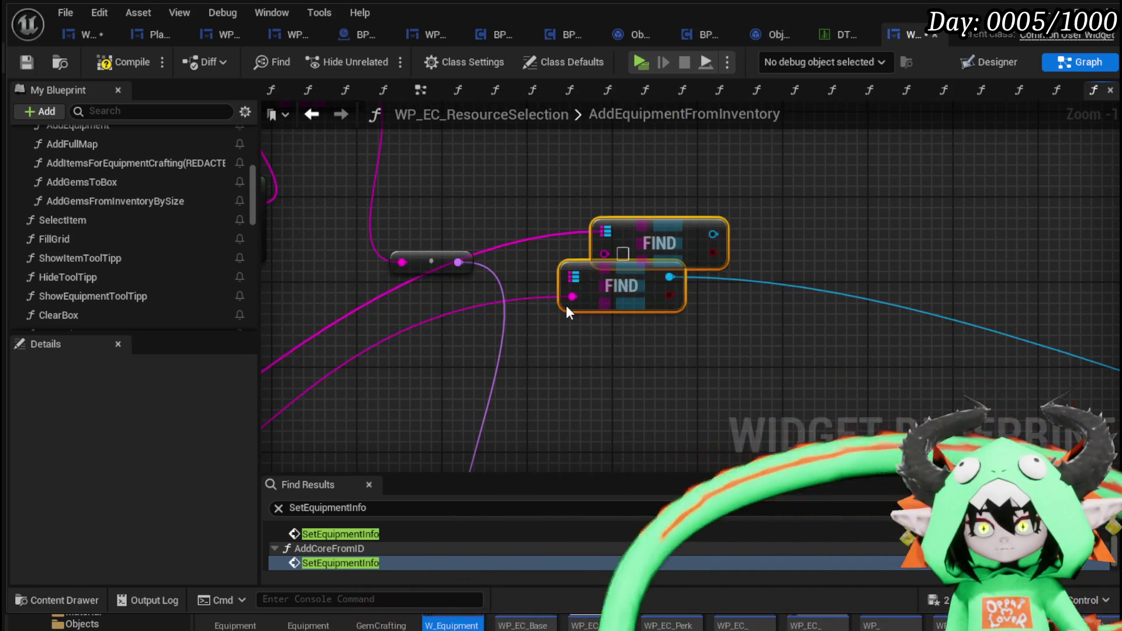
pyautogui.moveTo(571, 303)
pyautogui.mouseDown()
pyautogui.moveTo(571, 378)
pyautogui.moveTo(608, 368)
pyautogui.moveTo(604, 328)
pyautogui.moveTo(633, 300)
pyautogui.mouseUp()
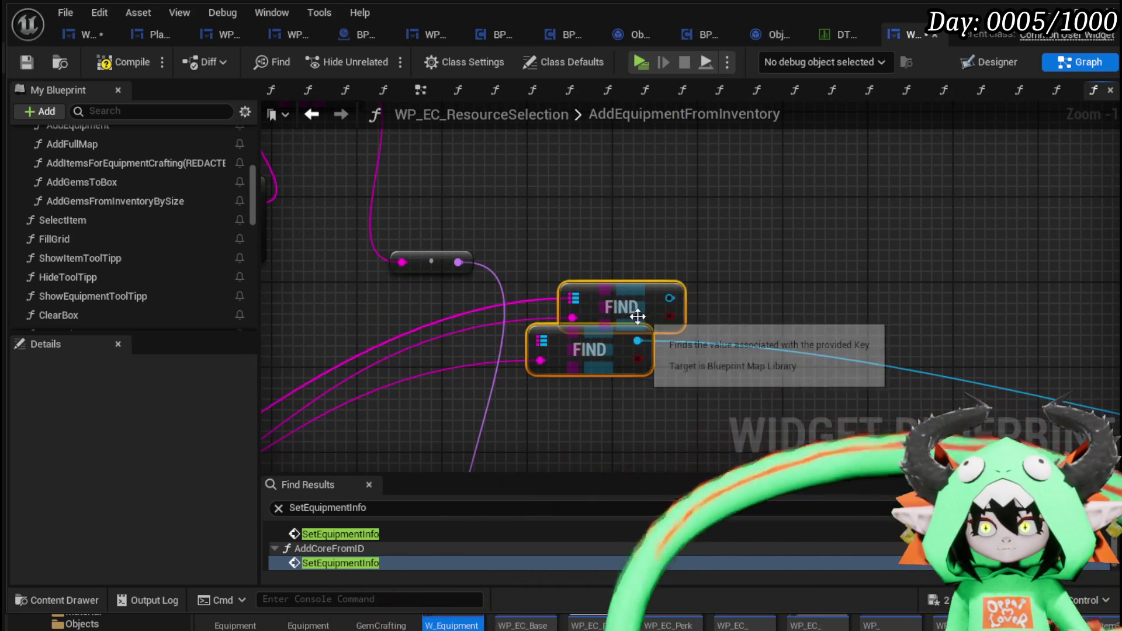
pyautogui.moveTo(638, 341); pyautogui.dragTo(673, 300)
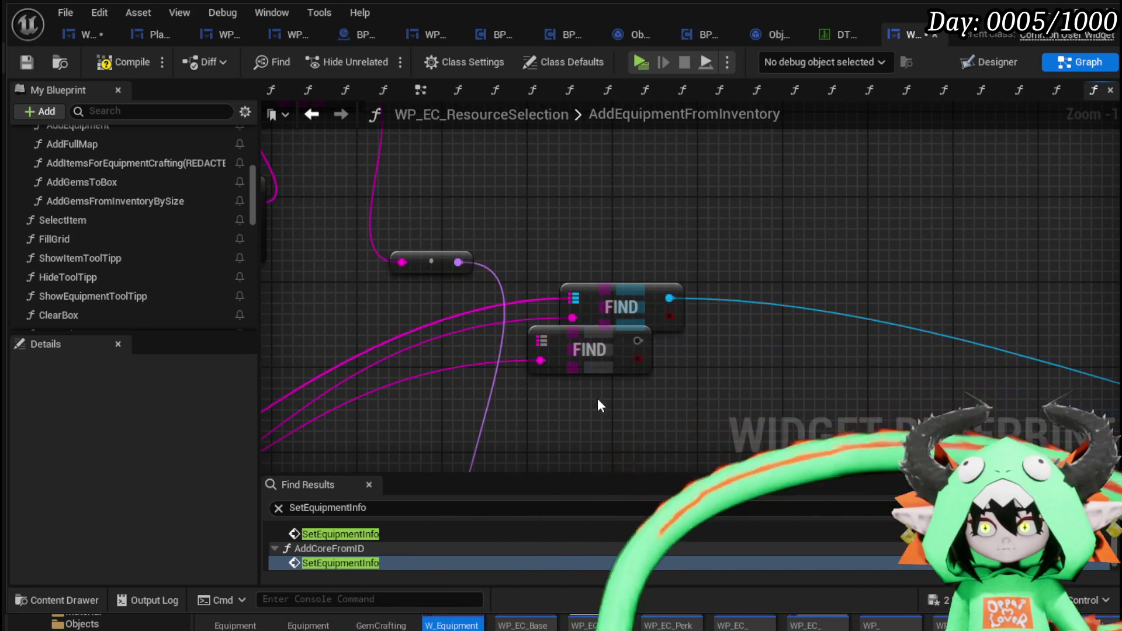
pyautogui.click(613, 358)
pyautogui.press('Delete')
# Delete the Fill Grid node near the GET and Parse Into Array nodes
pyautogui.scroll(-3, 611, 409)
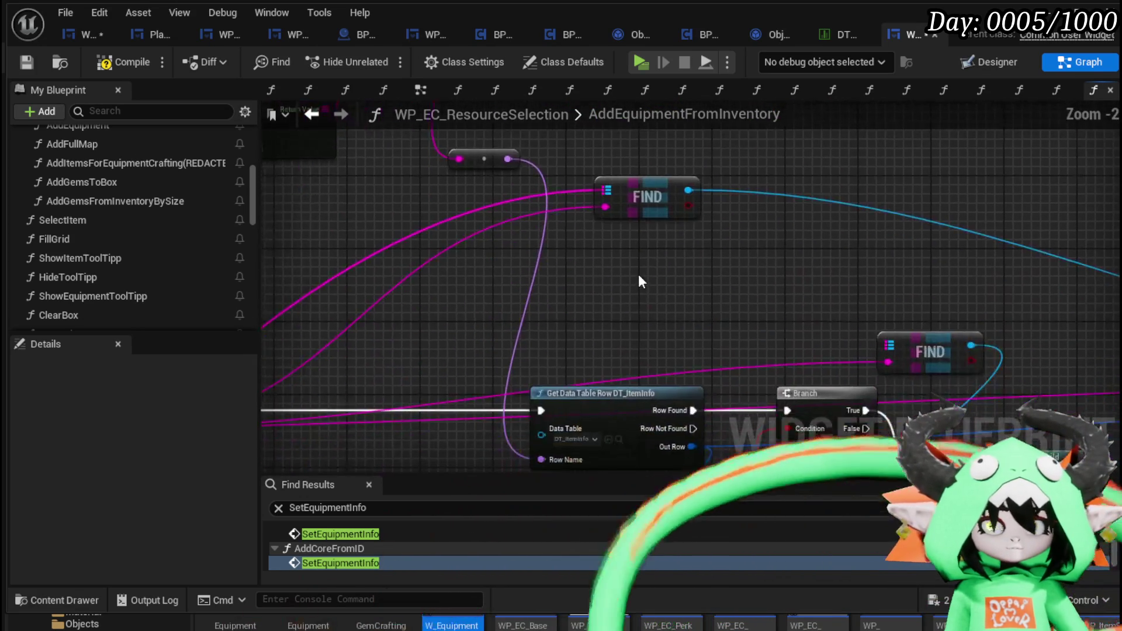
pyautogui.rightClick(638, 289)
pyautogui.press('Escape')
pyautogui.moveTo(604, 299)
pyautogui.mouseDown()
pyautogui.moveTo(724, 311)
pyautogui.moveTo(511, 206)
pyautogui.moveTo(522, 384)
pyautogui.moveTo(514, 245)
pyautogui.moveTo(597, 360)
pyautogui.moveTo(584, 327)
pyautogui.moveTo(601, 301)
pyautogui.moveTo(700, 302)
pyautogui.mouseUp()
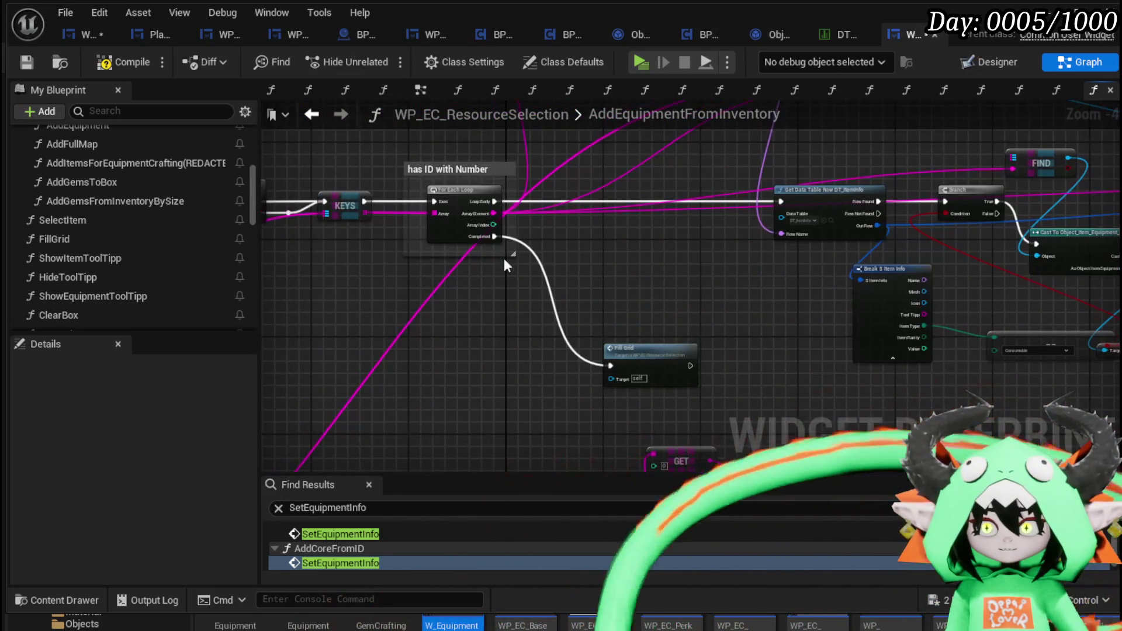
pyautogui.click(672, 374)
pyautogui.press('Delete')
# Shift the entry and Sequence nodes left beside the FIND, KEYS and loop nodes
pyautogui.moveTo(745, 343)
pyautogui.mouseDown()
pyautogui.moveTo(381, 321)
pyautogui.moveTo(806, 328)
pyautogui.moveTo(349, 335)
pyautogui.moveTo(380, 350)
pyautogui.moveTo(619, 330)
pyautogui.moveTo(457, 343)
pyautogui.mouseUp()
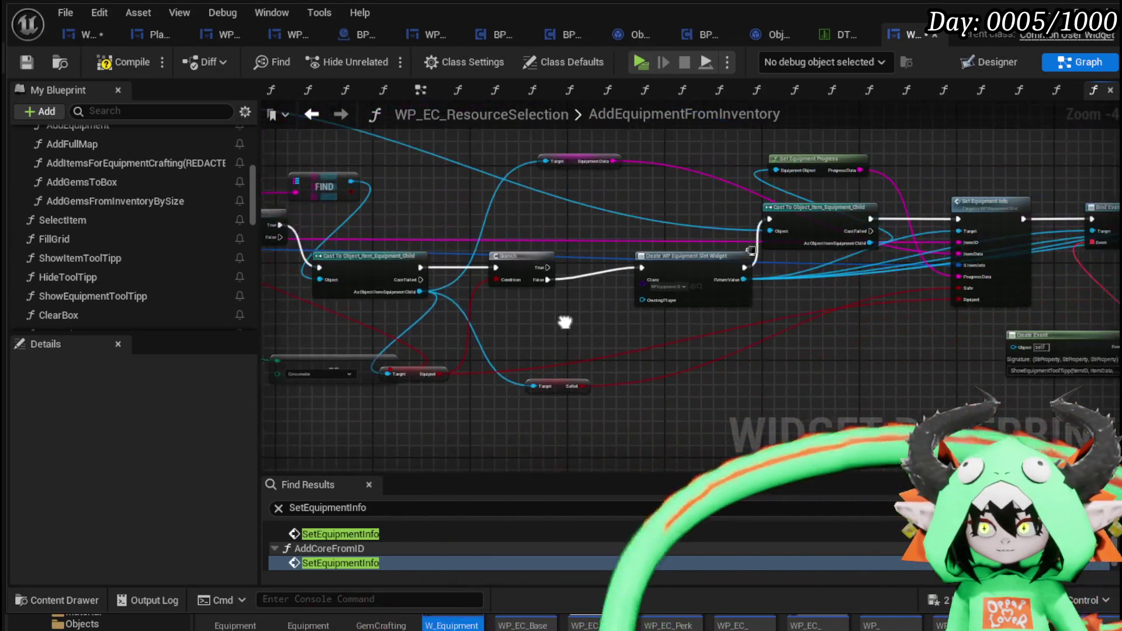
pyautogui.scroll(3, 542, 311)
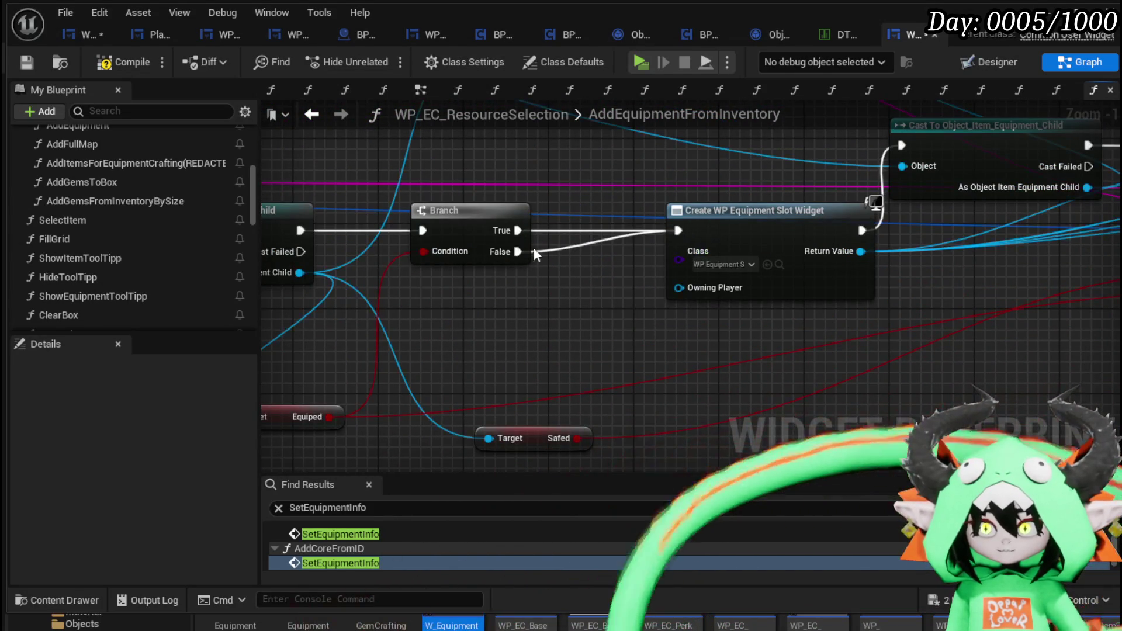
pyautogui.scroll(-2, 457, 314)
pyautogui.scroll(-1, 931, 372)
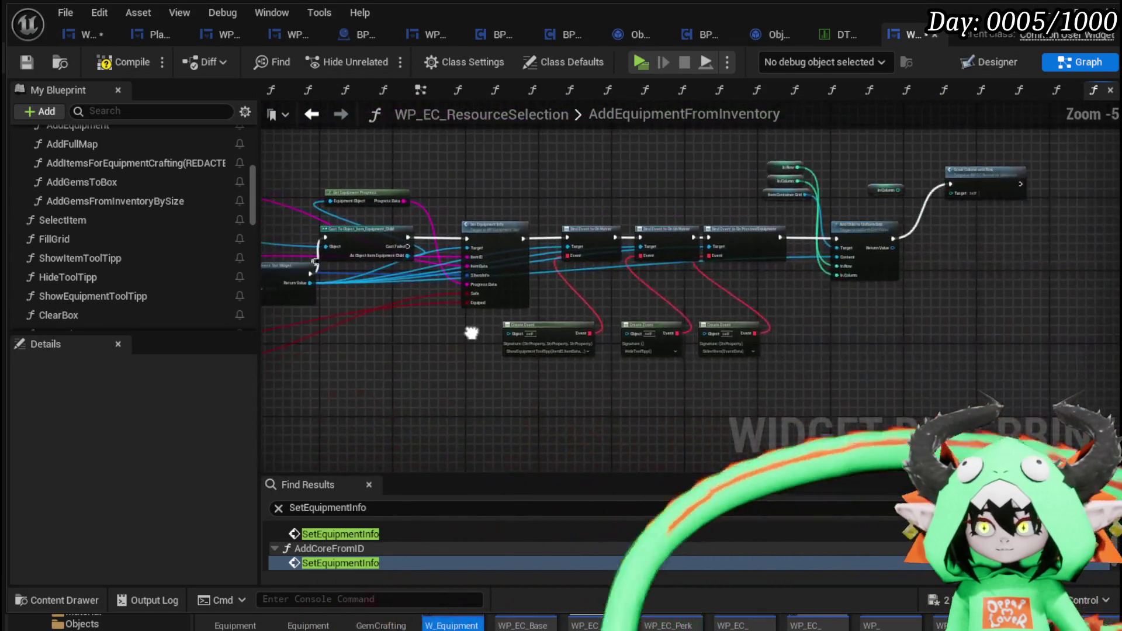
pyautogui.moveTo(469, 328)
pyautogui.mouseDown()
pyautogui.moveTo(809, 258)
pyautogui.moveTo(471, 393)
pyautogui.moveTo(837, 245)
pyautogui.mouseUp()
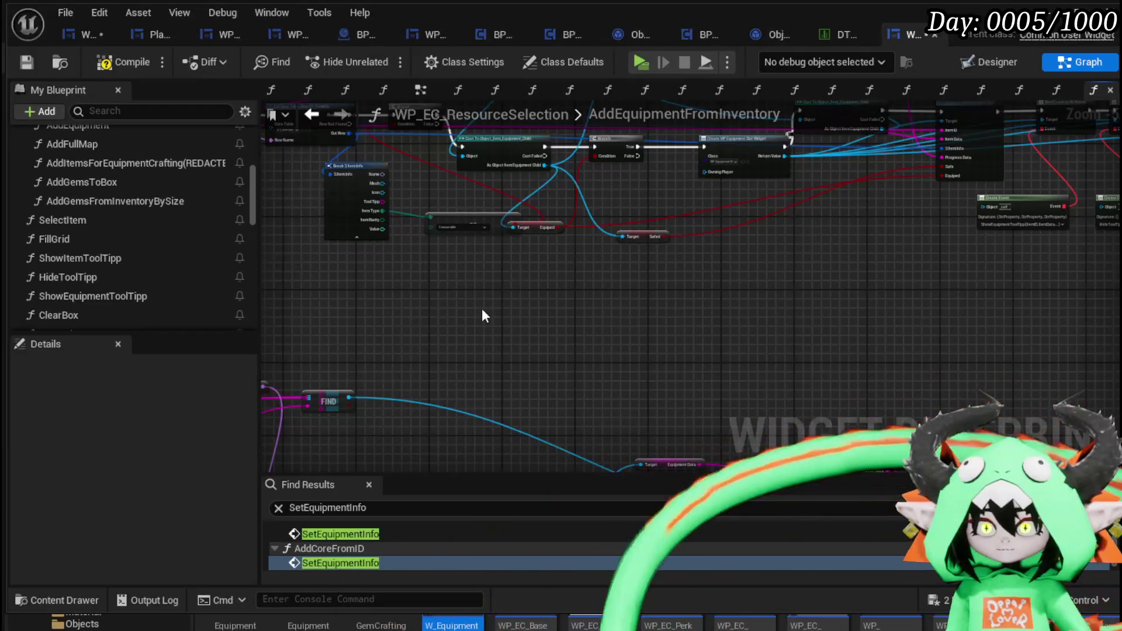
pyautogui.moveTo(481, 307)
pyautogui.mouseDown()
pyautogui.moveTo(690, 350)
pyautogui.moveTo(500, 270)
pyautogui.moveTo(552, 259)
pyautogui.mouseUp()
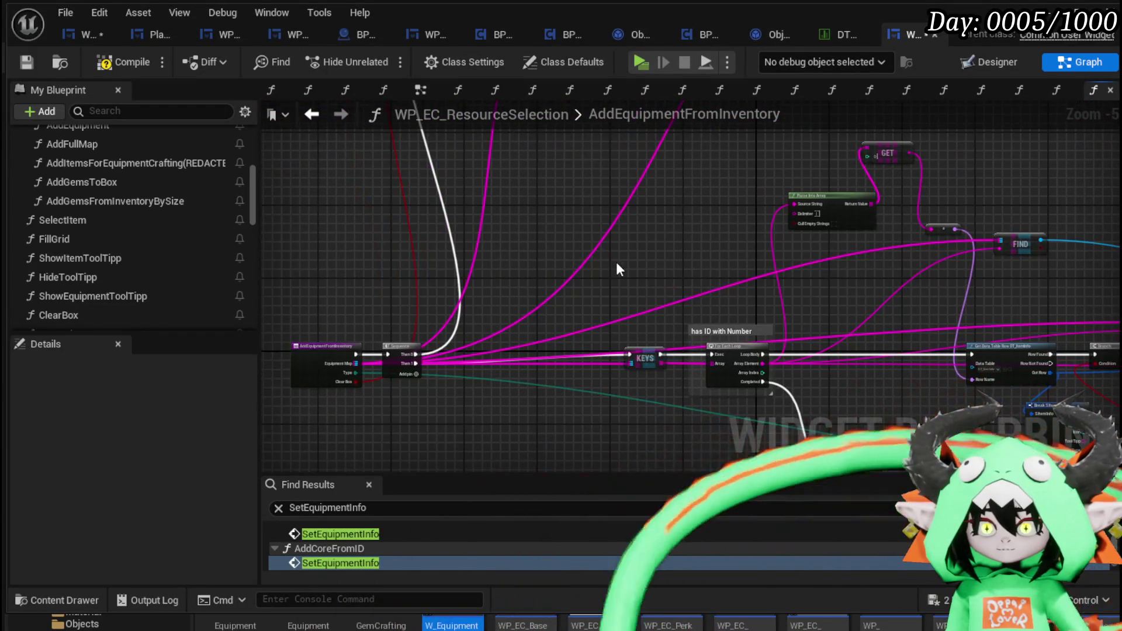
pyautogui.scroll(3, 499, 279)
pyautogui.moveTo(598, 297)
pyautogui.mouseDown()
pyautogui.moveTo(476, 262)
pyautogui.moveTo(422, 293)
pyautogui.moveTo(570, 346)
pyautogui.moveTo(524, 346)
pyautogui.mouseUp()
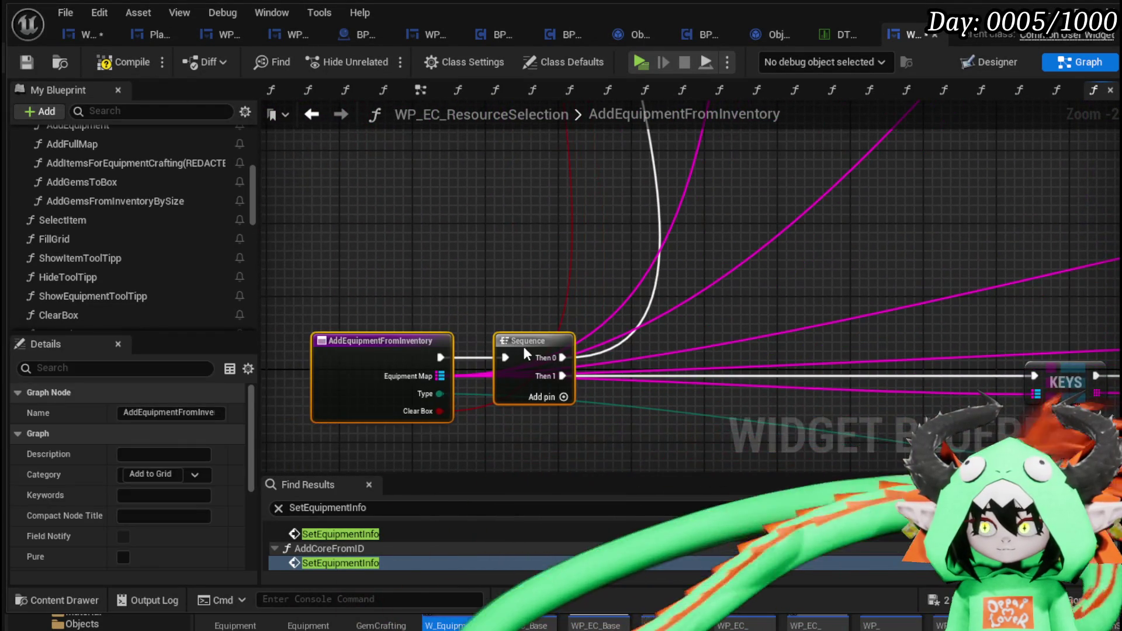
pyautogui.click(812, 250)
# Replace the erroring FIND with a copy of the working one, wired from Equipment Map into the Cast node
pyautogui.click(22, 62)
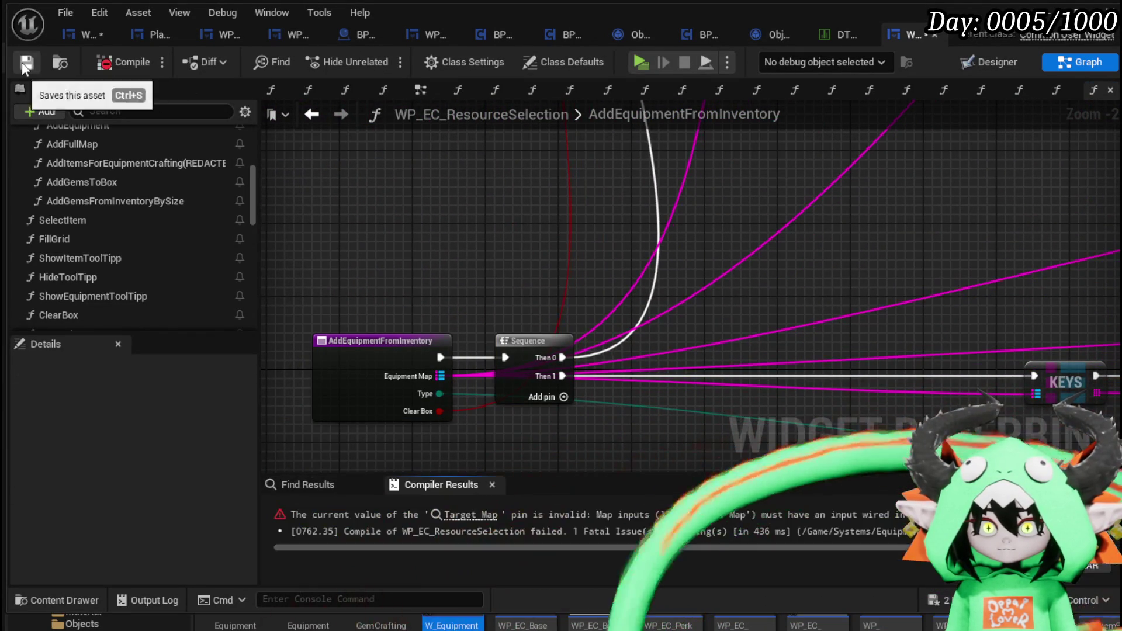
pyautogui.click(472, 526)
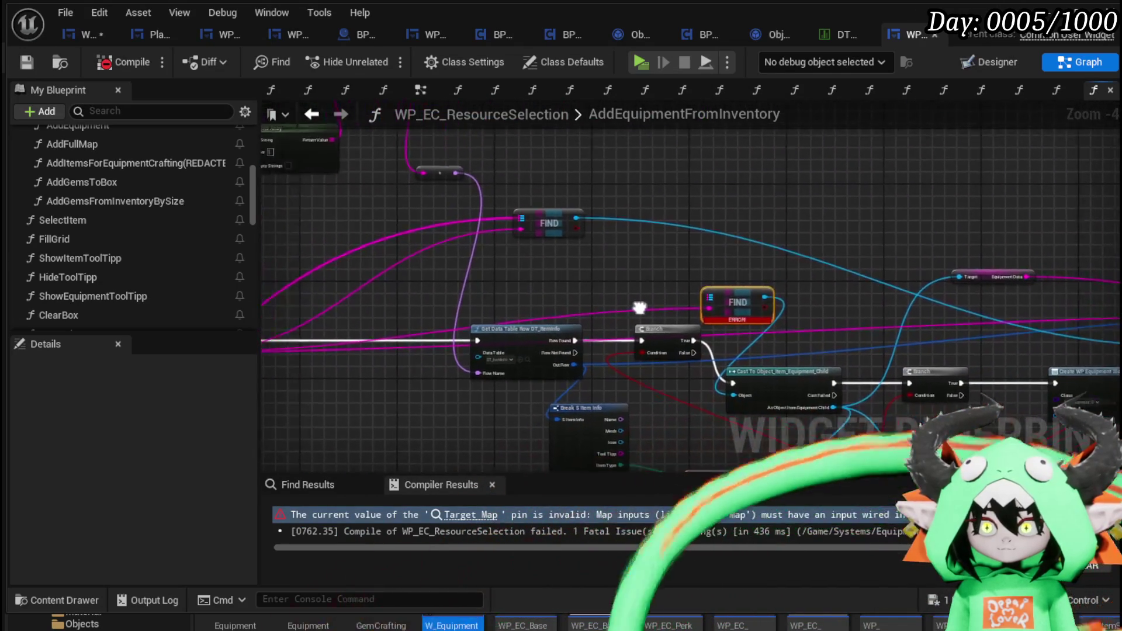
pyautogui.moveTo(490, 169); pyautogui.dragTo(491, 170)
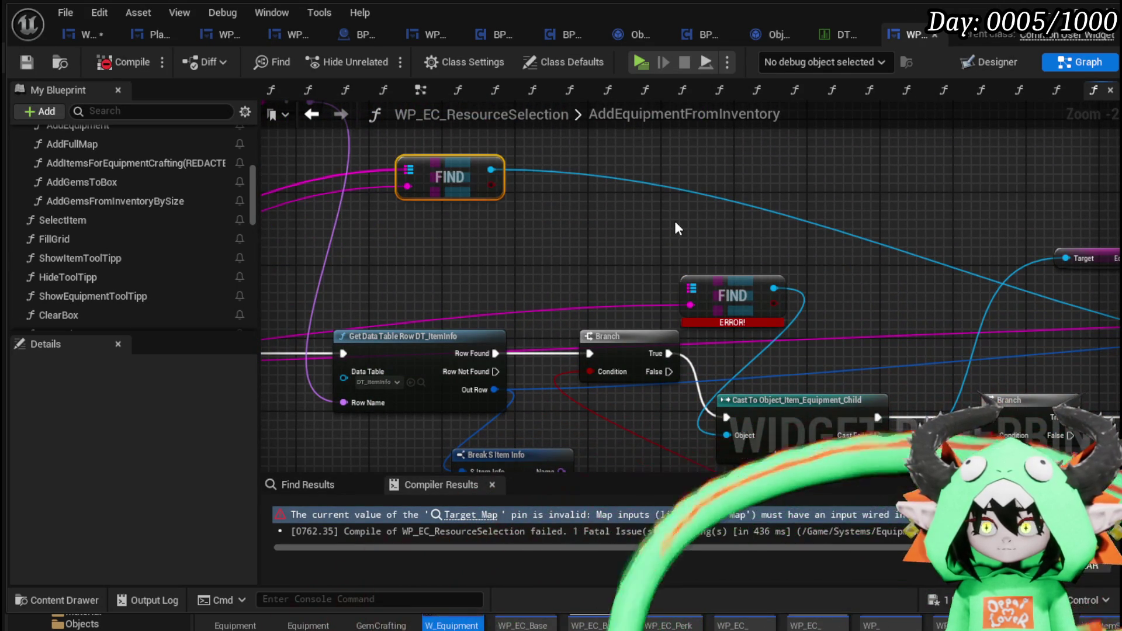
pyautogui.hotkey('ctrl', 'v')
pyautogui.moveTo(415, 174); pyautogui.dragTo(691, 233)
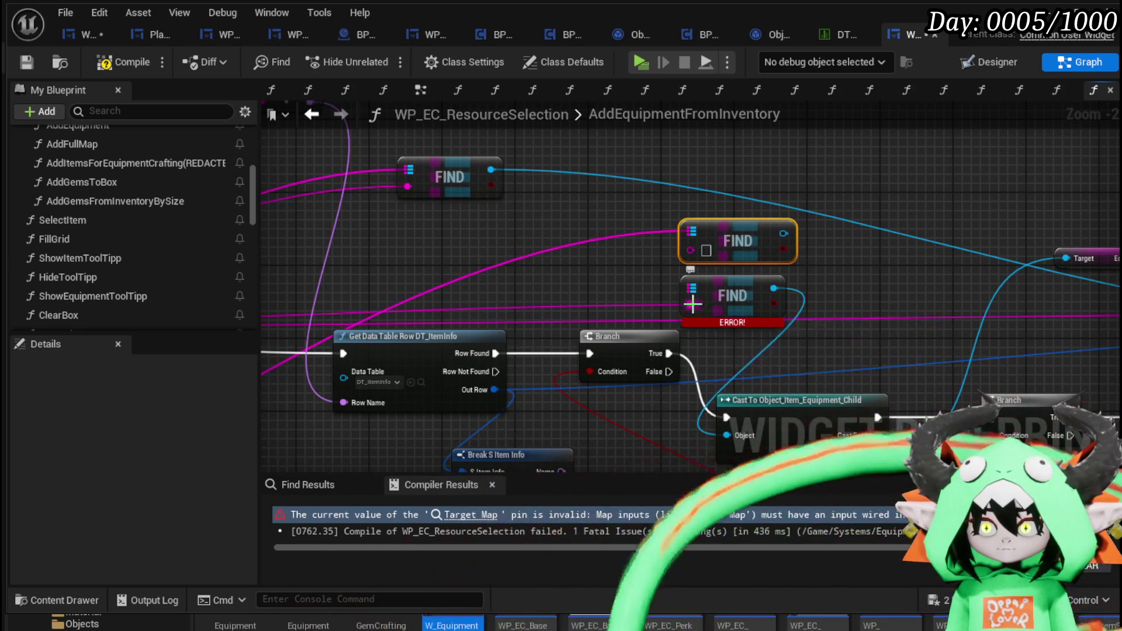
pyautogui.moveTo(772, 289)
pyautogui.mouseDown()
pyautogui.moveTo(785, 257)
pyautogui.moveTo(777, 233)
pyautogui.mouseUp()
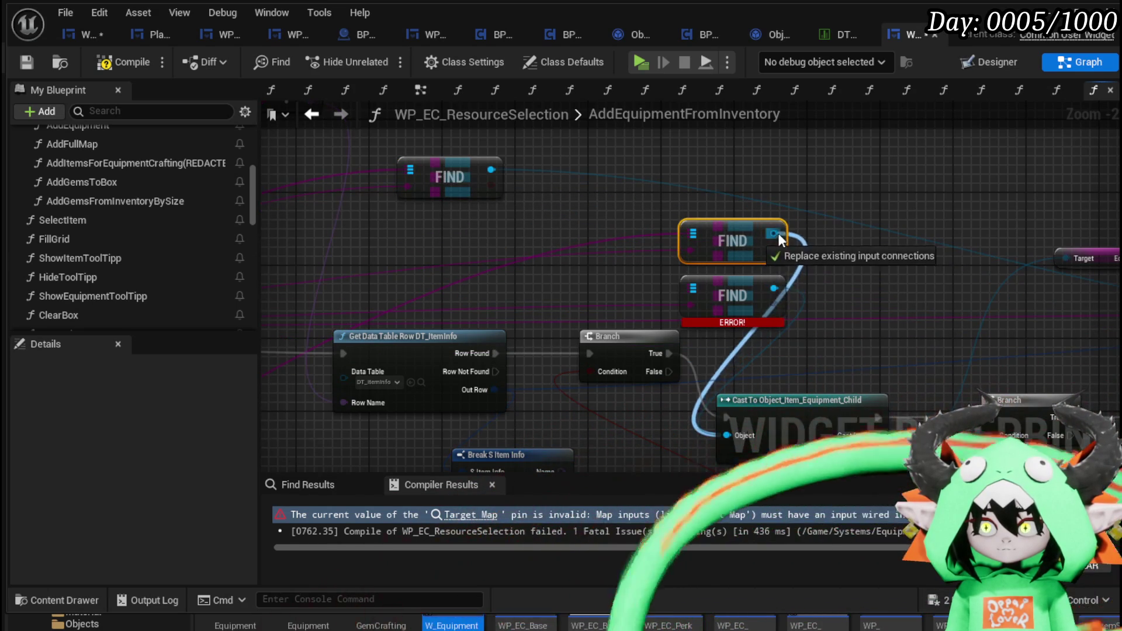
pyautogui.click(780, 295)
pyautogui.press('Delete')
# Move the item-type enum node up and left near Cast and Branch, then save WP_EC_ResourceSelection
pyautogui.scroll(-2, 892, 302)
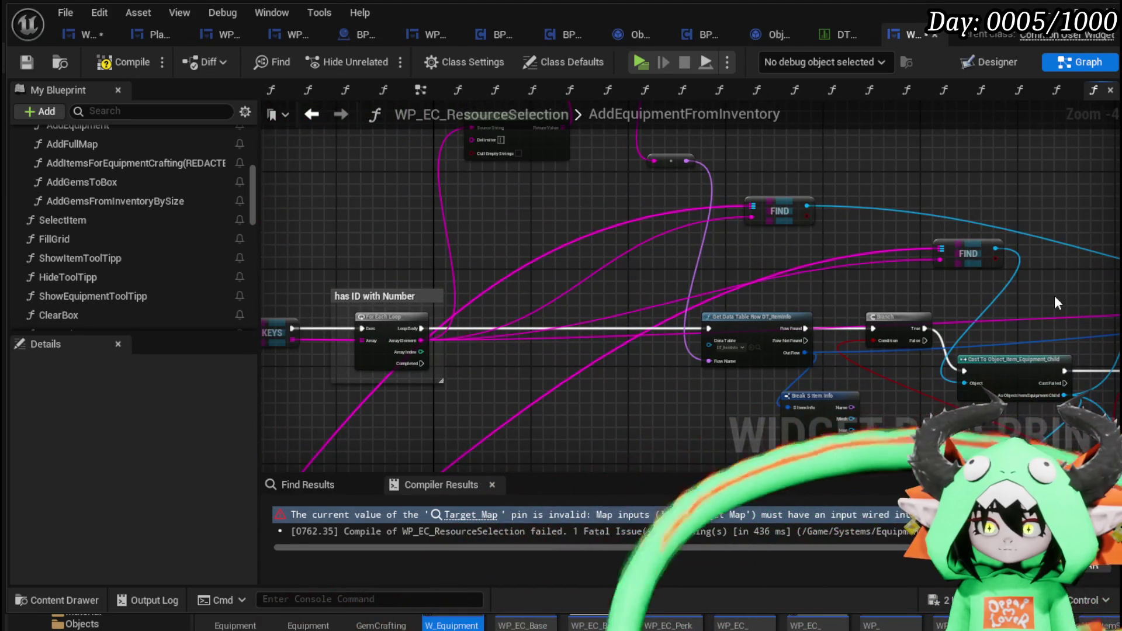
pyautogui.moveTo(1049, 296)
pyautogui.mouseDown()
pyautogui.moveTo(570, 239)
pyautogui.moveTo(805, 235)
pyautogui.moveTo(782, 251)
pyautogui.moveTo(334, 286)
pyautogui.moveTo(504, 274)
pyautogui.moveTo(636, 210)
pyautogui.mouseUp()
pyautogui.scroll(2, 564, 337)
pyautogui.moveTo(554, 375)
pyautogui.mouseDown()
pyautogui.moveTo(535, 335)
pyautogui.moveTo(492, 339)
pyautogui.mouseUp()
pyautogui.scroll(-2, 489, 332)
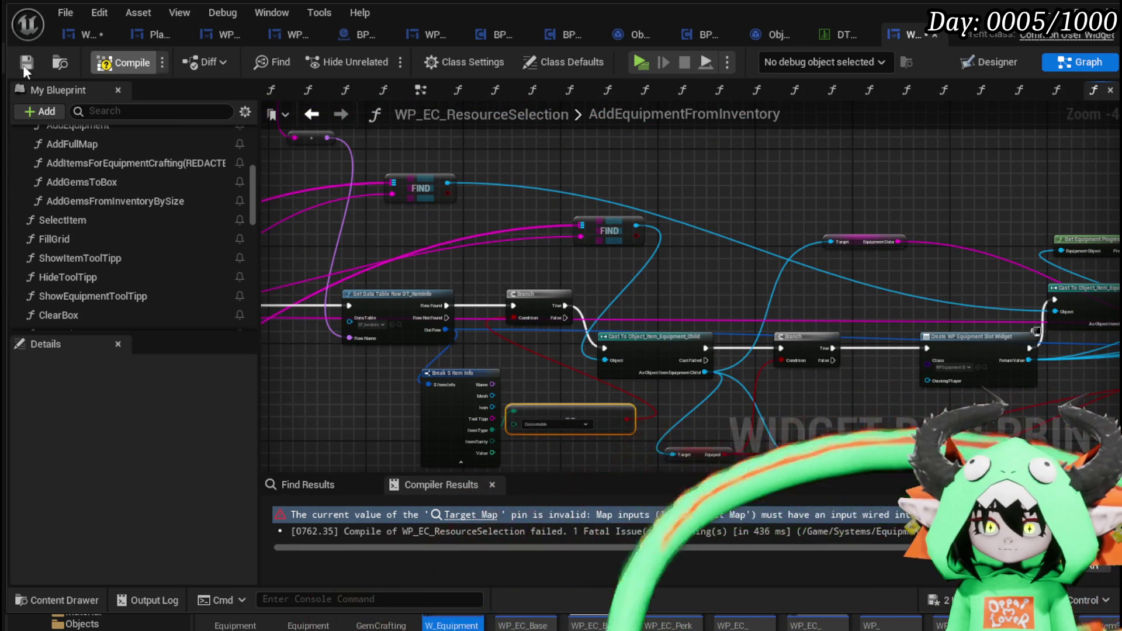
pyautogui.click(25, 62)
pyautogui.scroll(-3, 594, 321)
pyautogui.moveTo(498, 440); pyautogui.dragTo(601, 270)
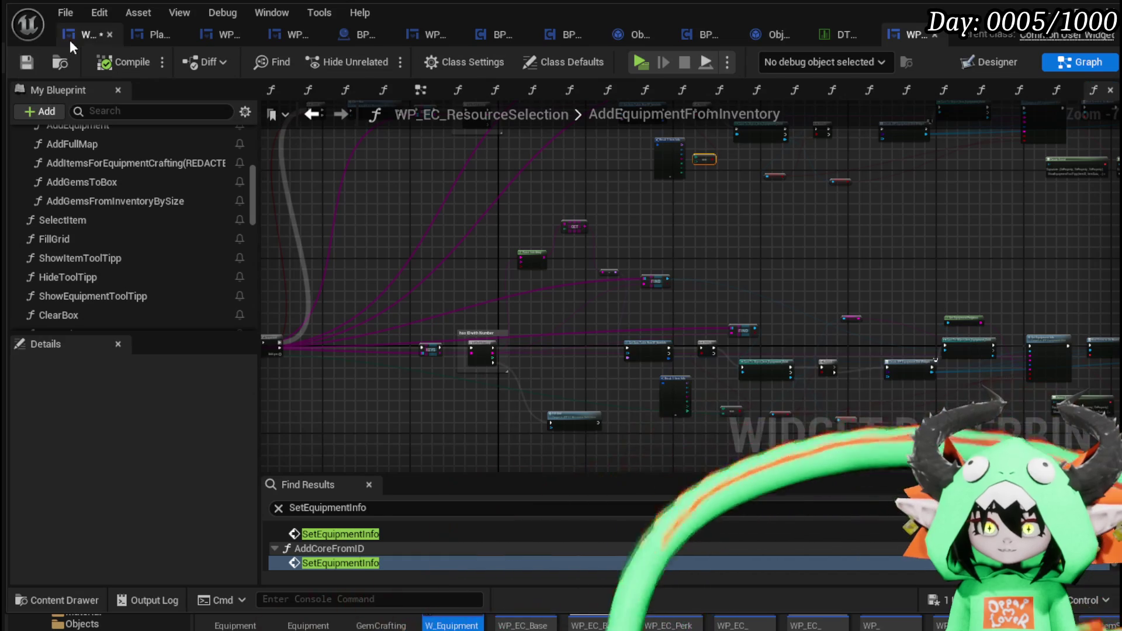
# In W_EquipmentUpgrade, run Add Equipment from Inventory on each loop iteration with Clear Box ticked, then compile
pyautogui.click(73, 36)
pyautogui.click(18, 64)
pyautogui.moveTo(381, 317); pyautogui.dragTo(520, 321)
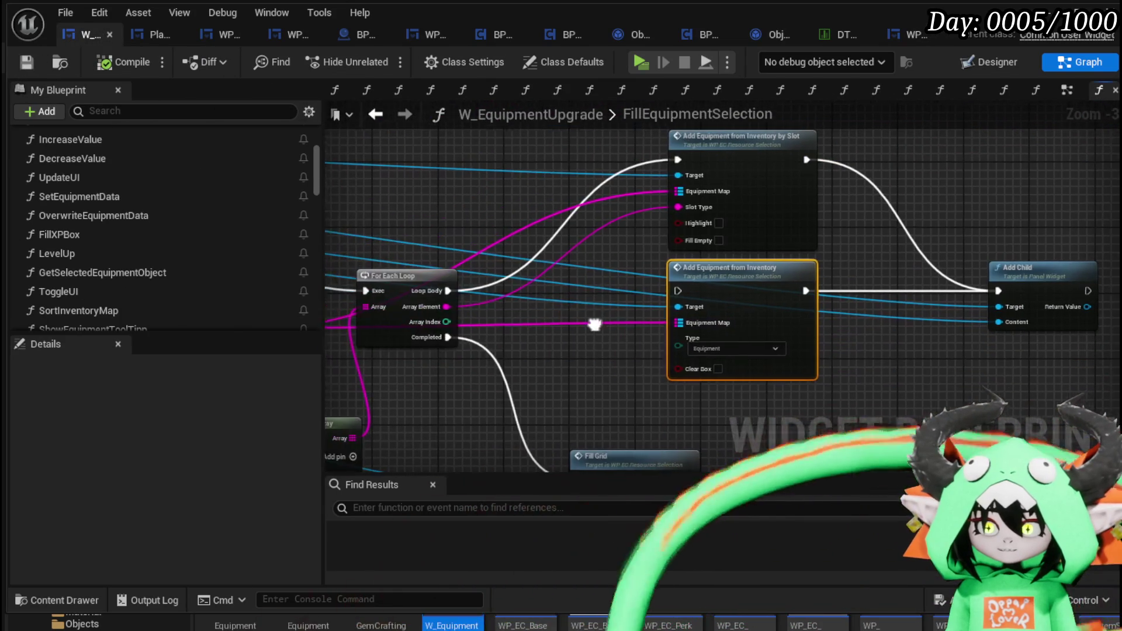
pyautogui.moveTo(443, 292)
pyautogui.mouseDown()
pyautogui.moveTo(678, 302)
pyautogui.moveTo(681, 290)
pyautogui.mouseUp()
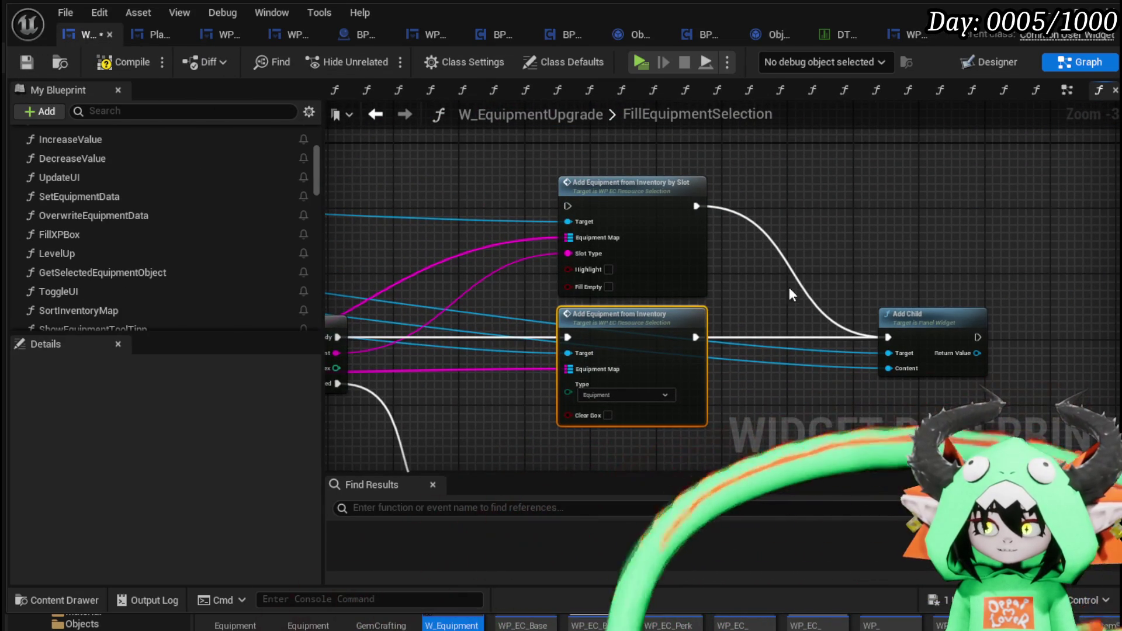
pyautogui.click(640, 445)
pyautogui.click(608, 414)
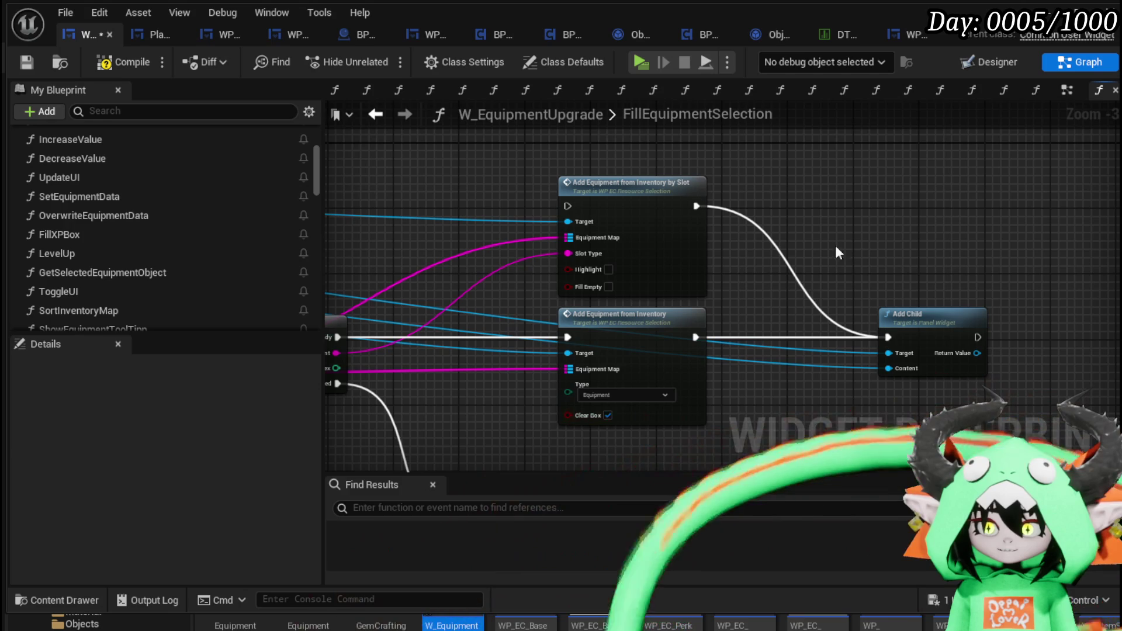
pyautogui.click(123, 62)
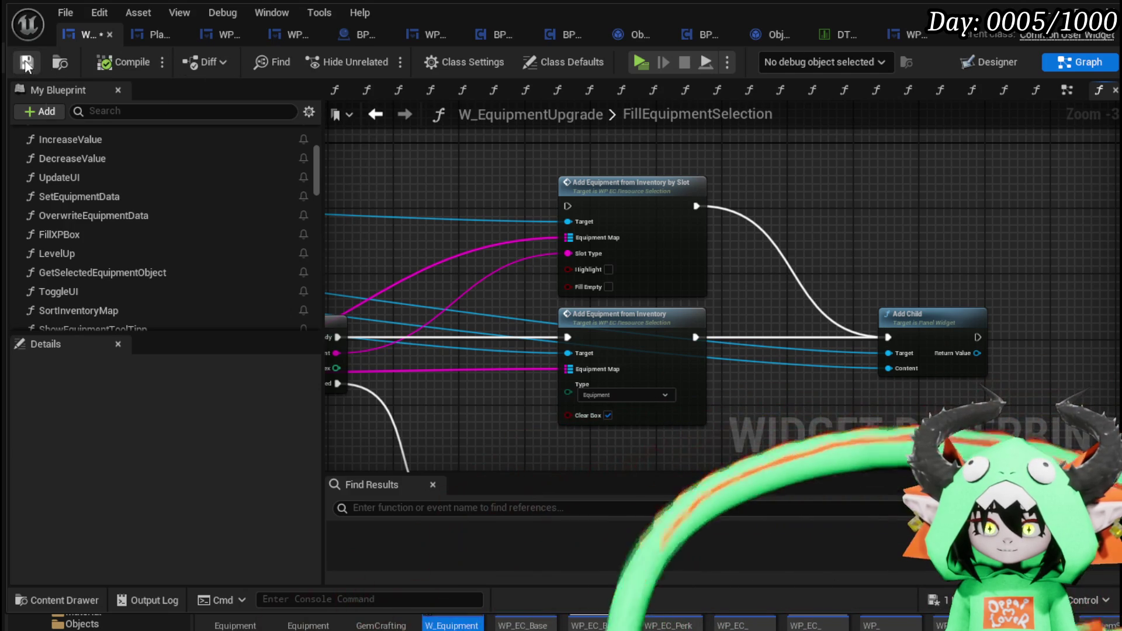
# Wire the Bind Event execution output onward, then compile and save W_EquipmentUpgrade
pyautogui.scroll(-1, 627, 156)
pyautogui.moveTo(851, 261)
pyautogui.mouseDown()
pyautogui.moveTo(793, 192)
pyautogui.moveTo(628, 193)
pyautogui.moveTo(676, 307)
pyautogui.moveTo(525, 260)
pyautogui.moveTo(622, 202)
pyautogui.mouseUp()
pyautogui.moveTo(441, 194); pyautogui.dragTo(695, 313)
pyautogui.moveTo(838, 377); pyautogui.dragTo(826, 372)
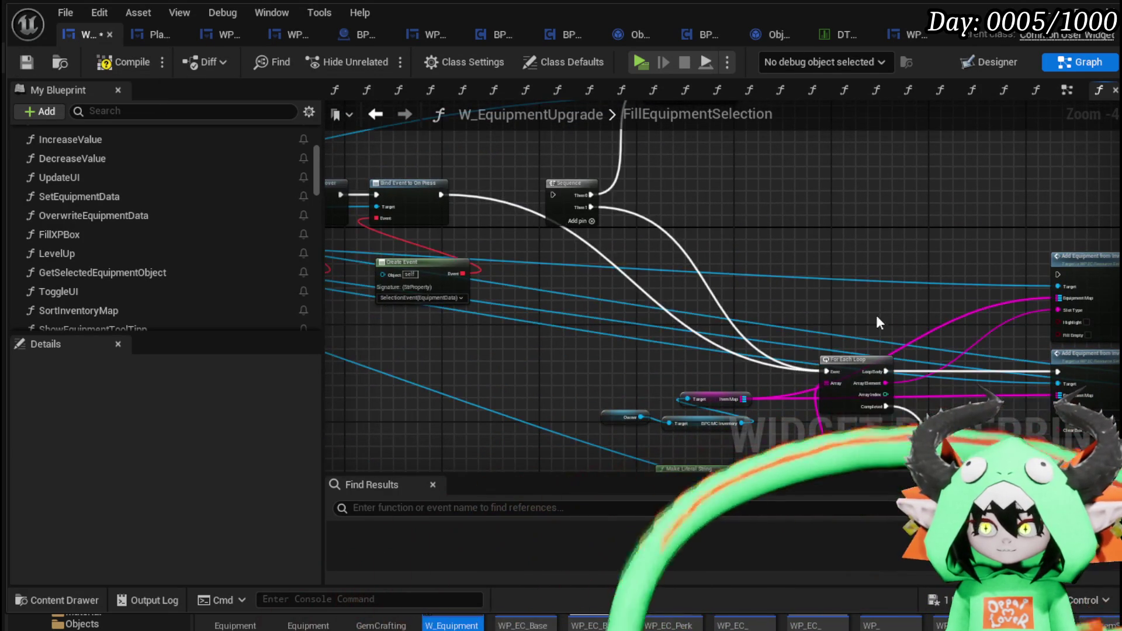
pyautogui.moveTo(875, 314); pyautogui.dragTo(617, 209)
pyautogui.click(117, 62)
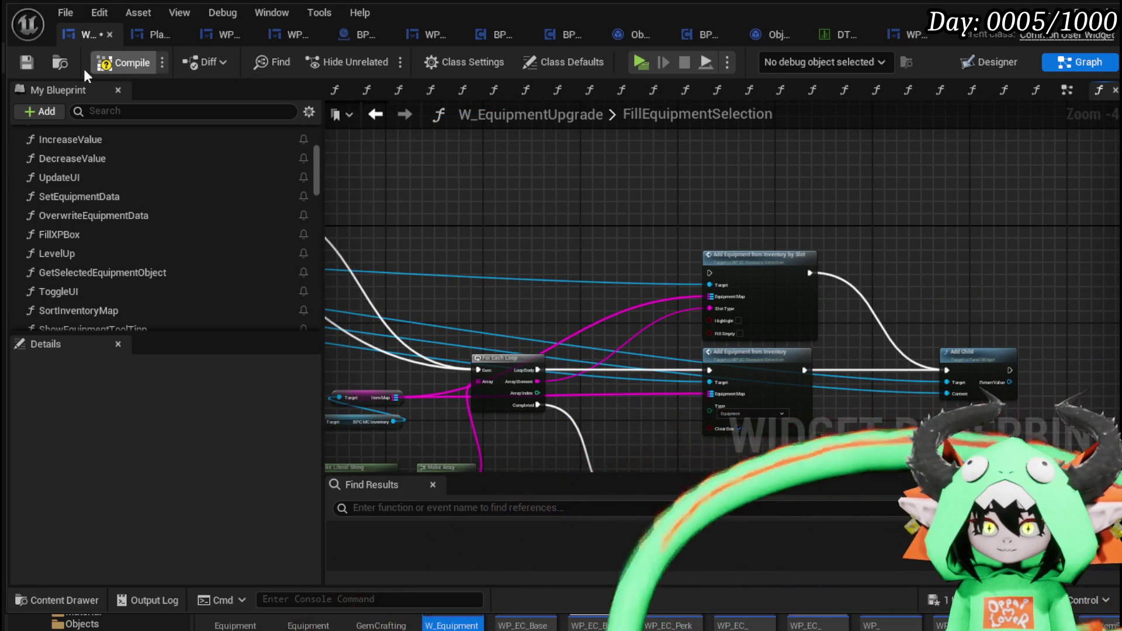
pyautogui.click(24, 62)
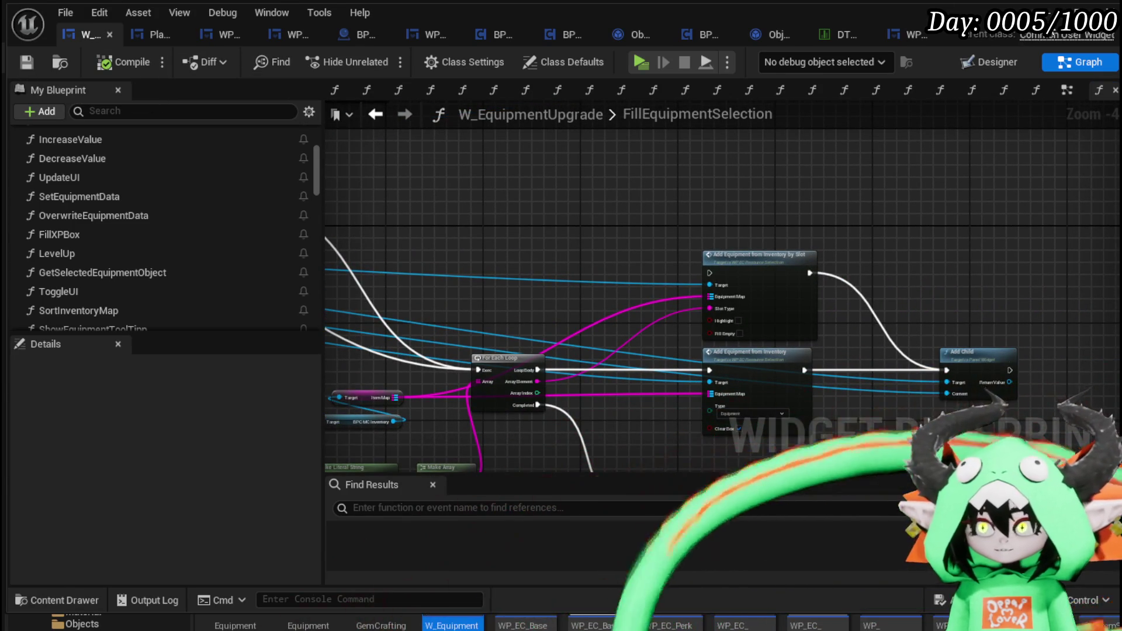
# Launch a standalone play-test and open the Upgrade panel in game
pyautogui.hotkey('alt', 'Tab')
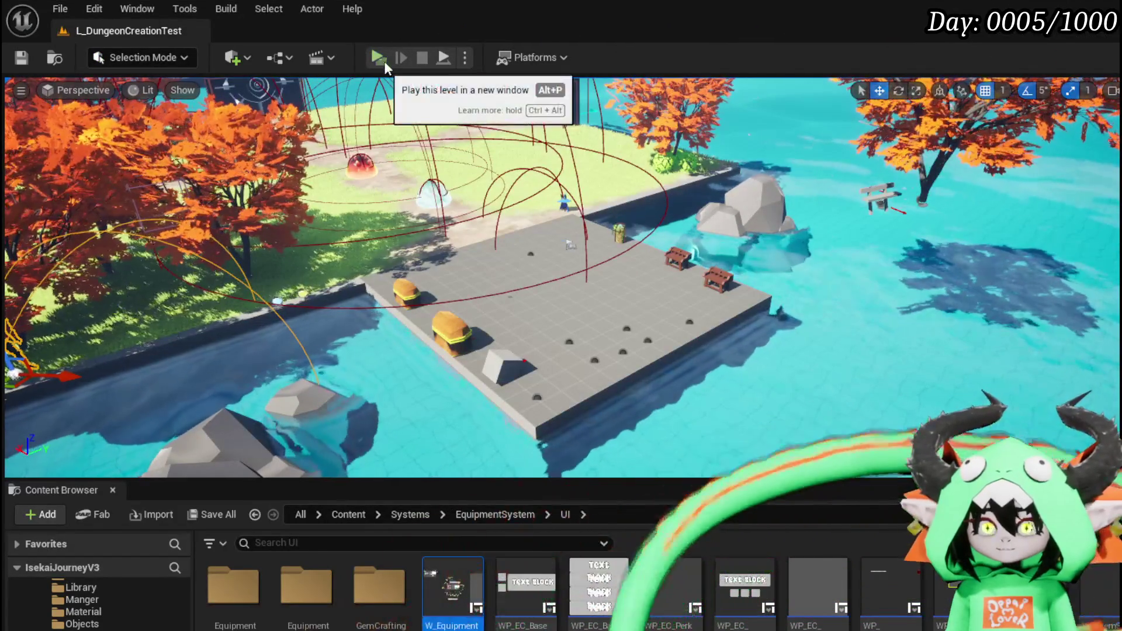
pyautogui.click(384, 61)
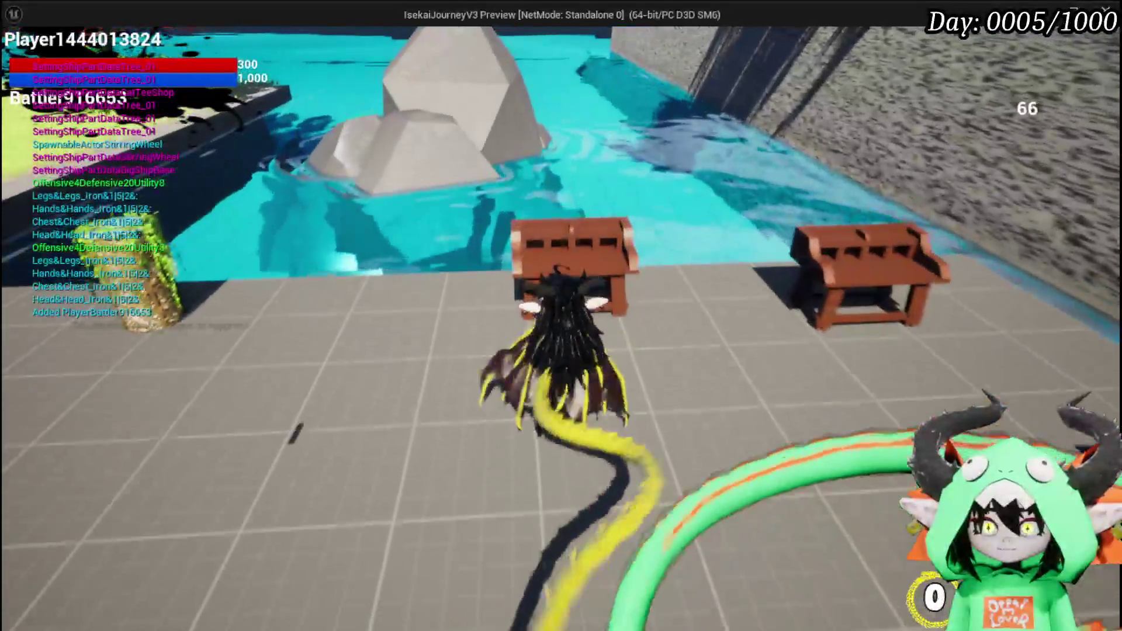
pyautogui.click(294, 42)
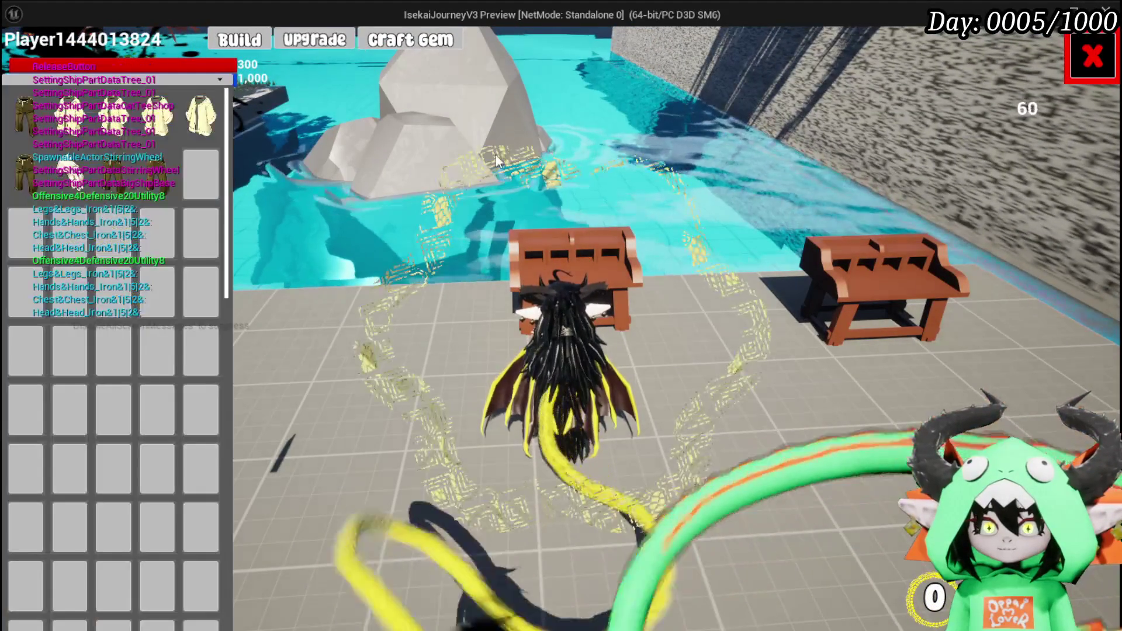
# Back in AddEquipmentFromInventory, make the Item Type comparison check Equipment and save WP_EC_ResourceSelection
pyautogui.hotkey('alt', 'Tab')
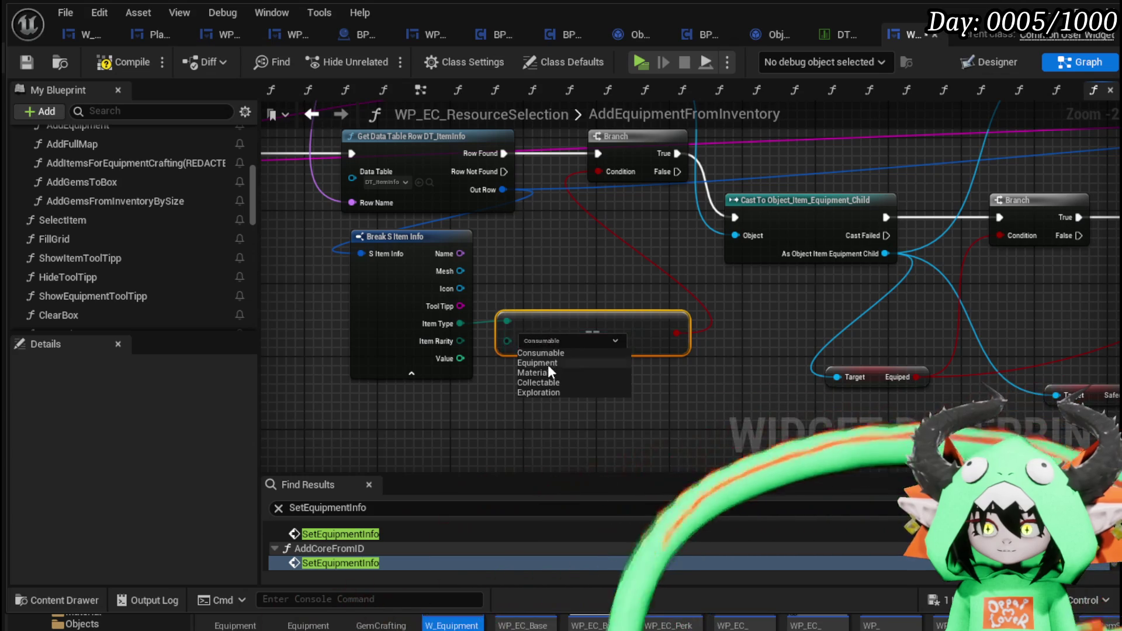
pyautogui.scroll(2, 647, 261)
pyautogui.scroll(-3, 537, 318)
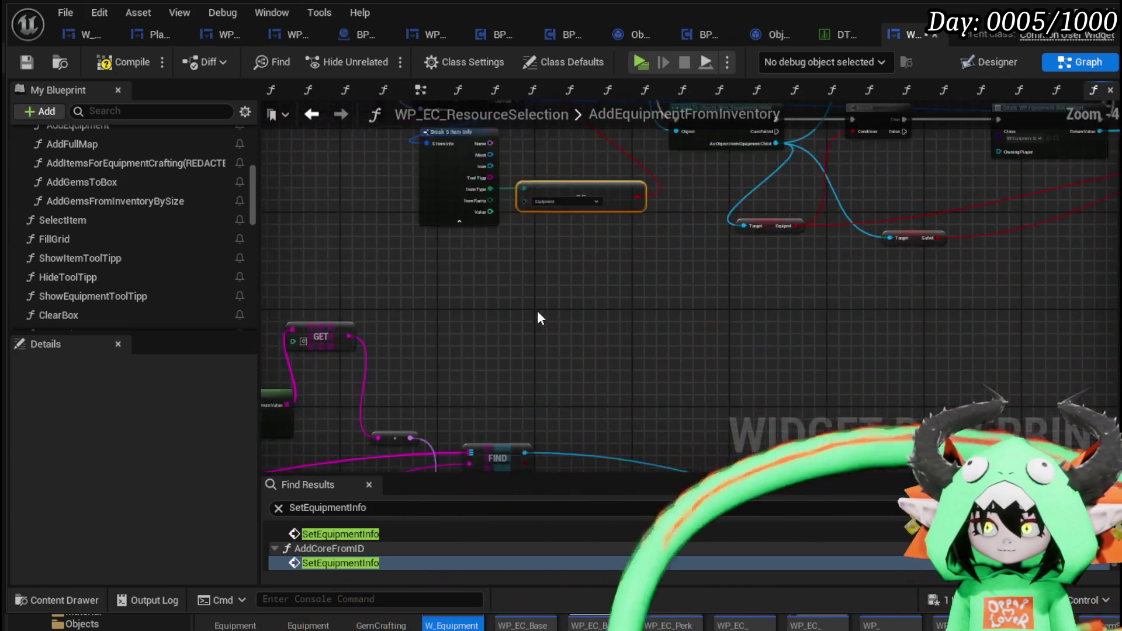
pyautogui.scroll(3, 679, 319)
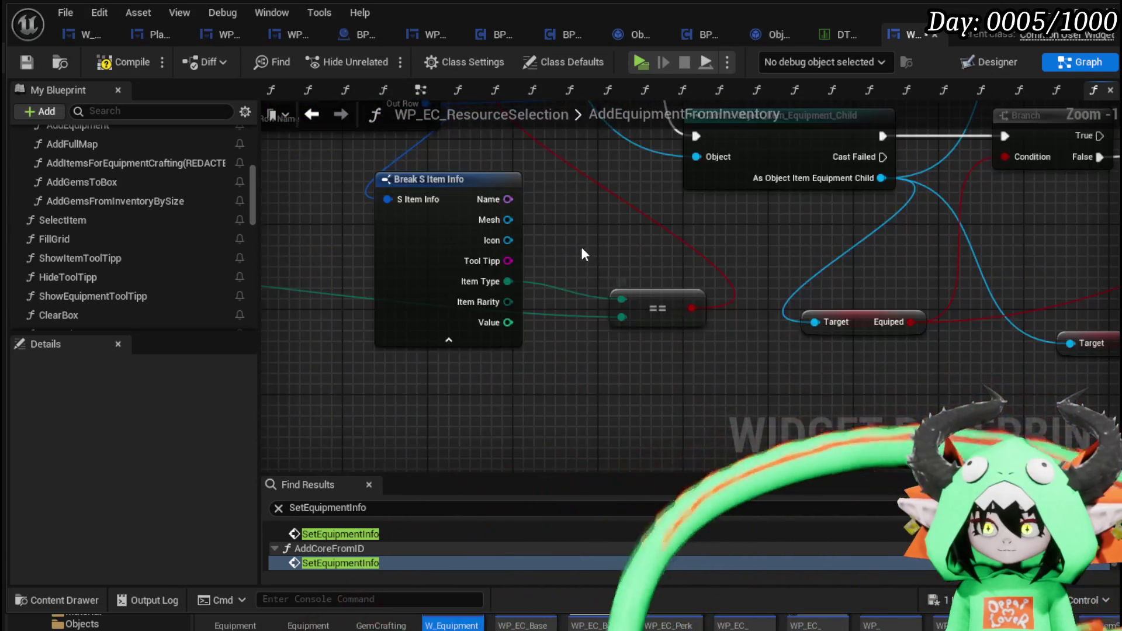
pyautogui.scroll(-4, 579, 242)
pyautogui.scroll(3, 573, 341)
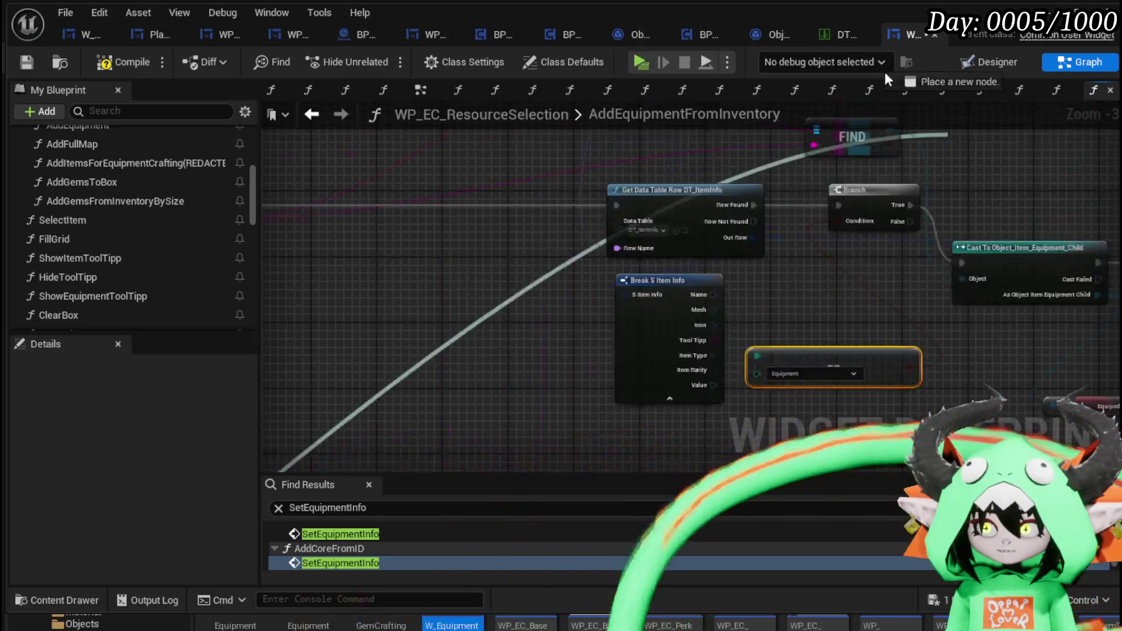
pyautogui.scroll(-1, 527, 349)
pyautogui.moveTo(527, 349); pyautogui.dragTo(623, 334)
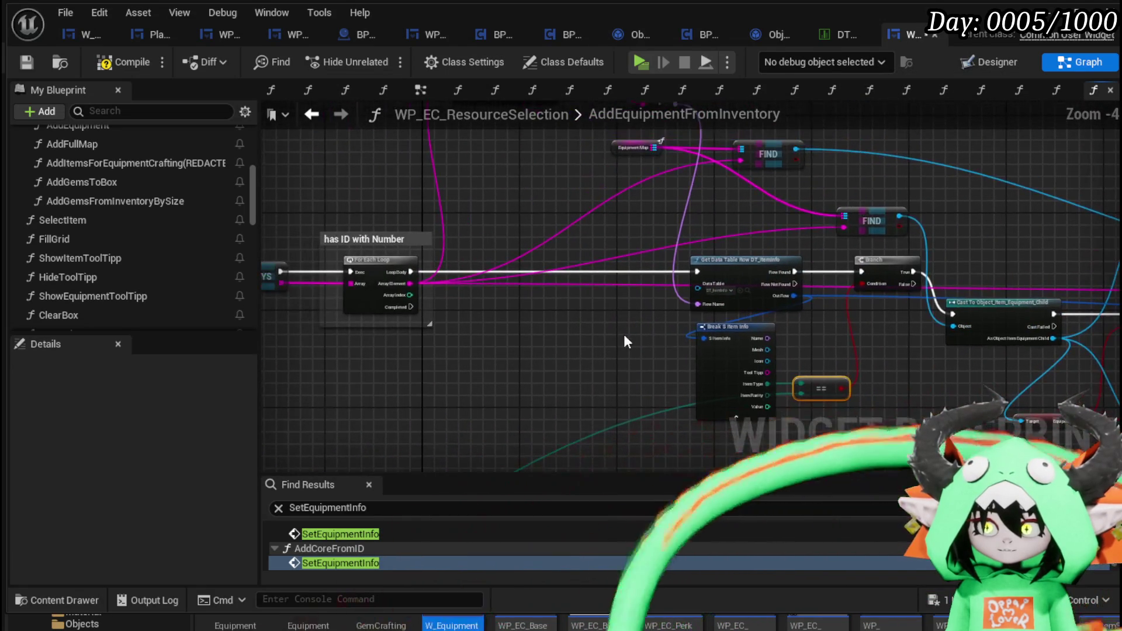
pyautogui.click(27, 63)
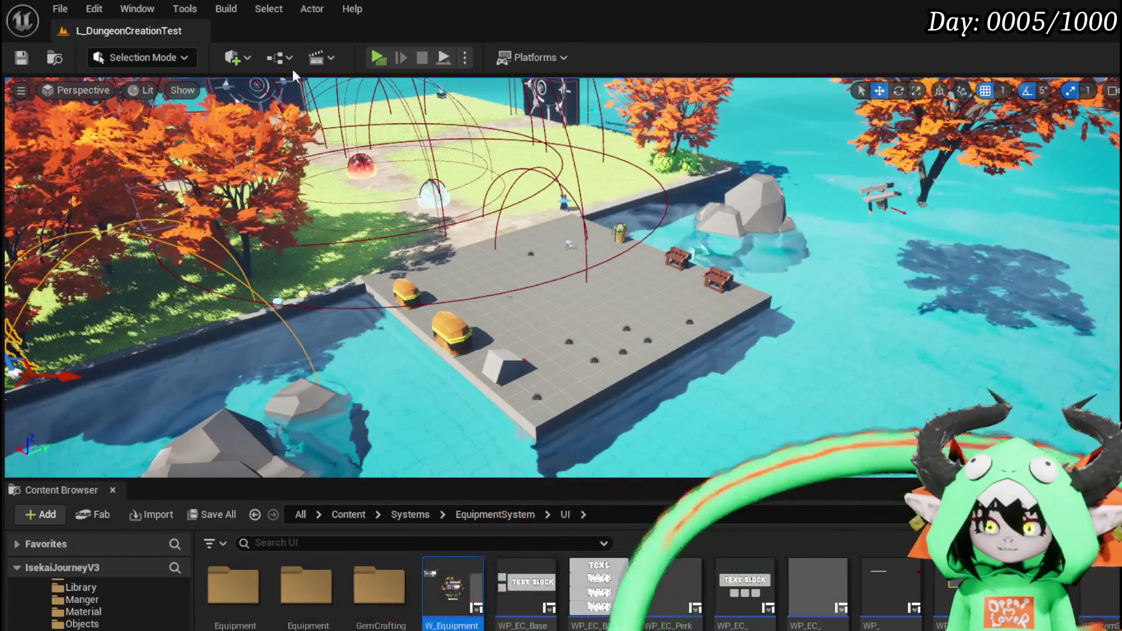
pyautogui.click(378, 57)
pyautogui.press('w')
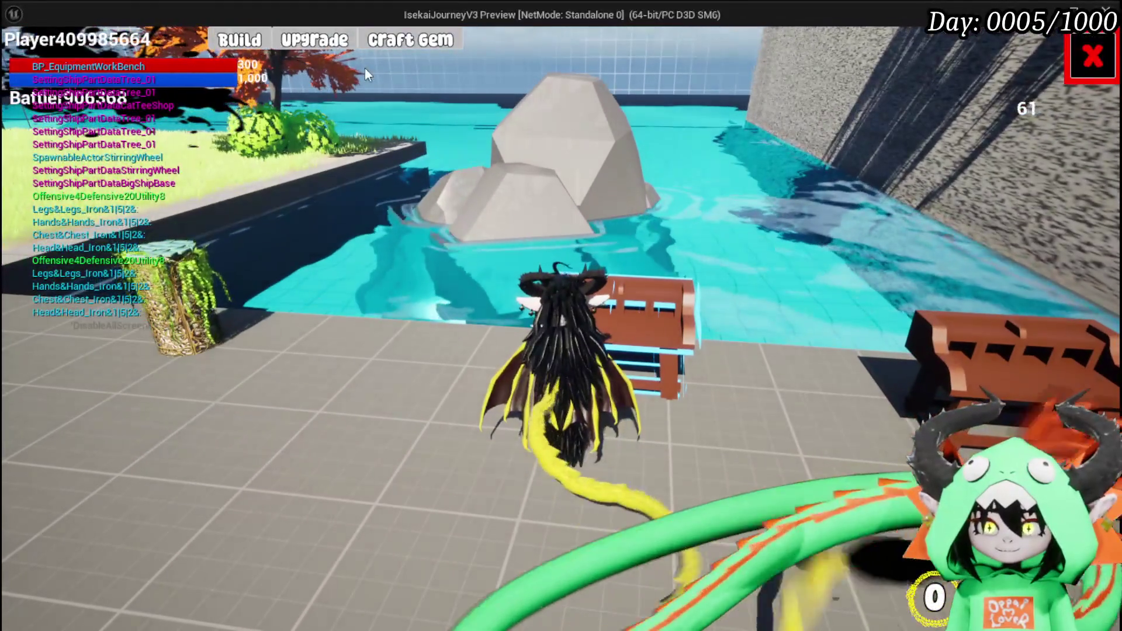
pyautogui.click(314, 46)
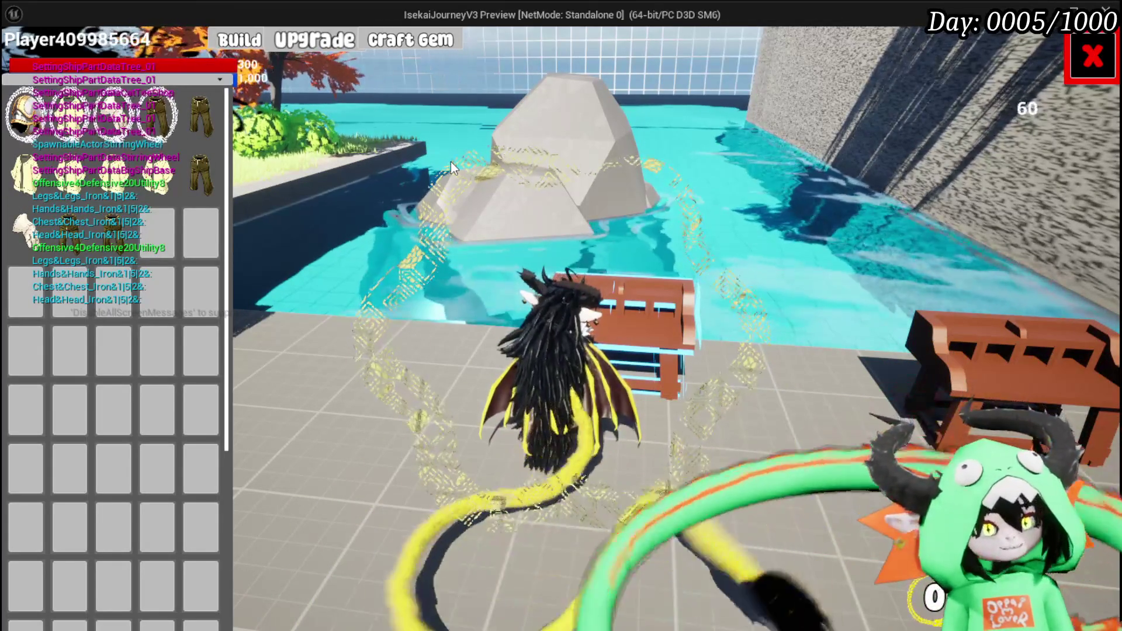
pyautogui.press('Escape')
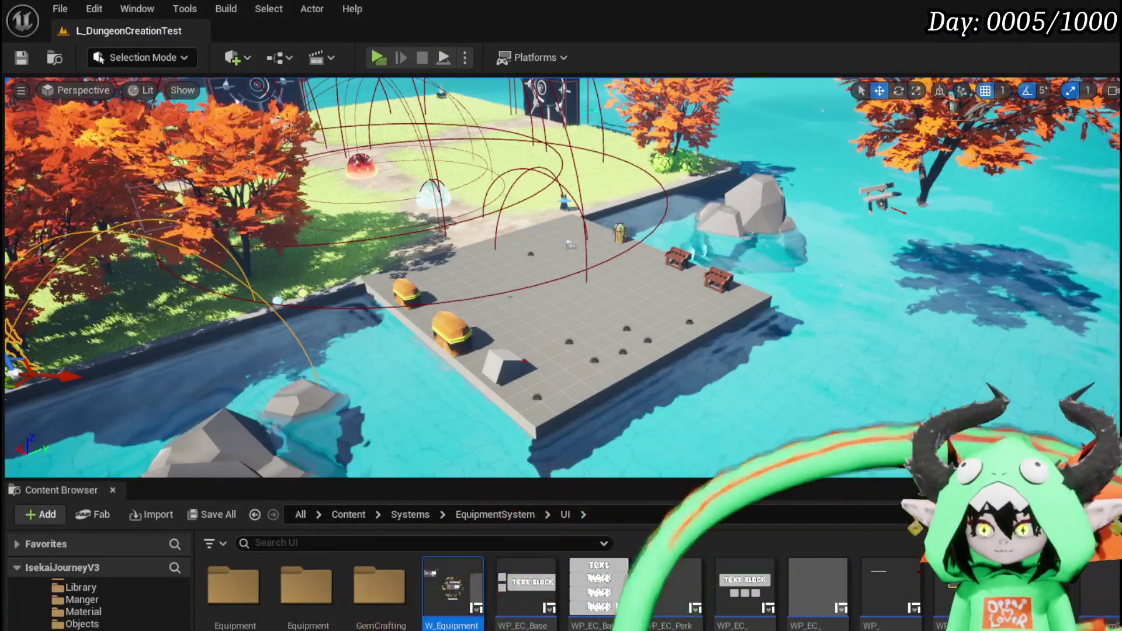
# Browse the SetEquipmentInfo find results and My Blueprint function list, saving WP_EC_ResourceSelection along the way
pyautogui.scroll(-3, 654, 318)
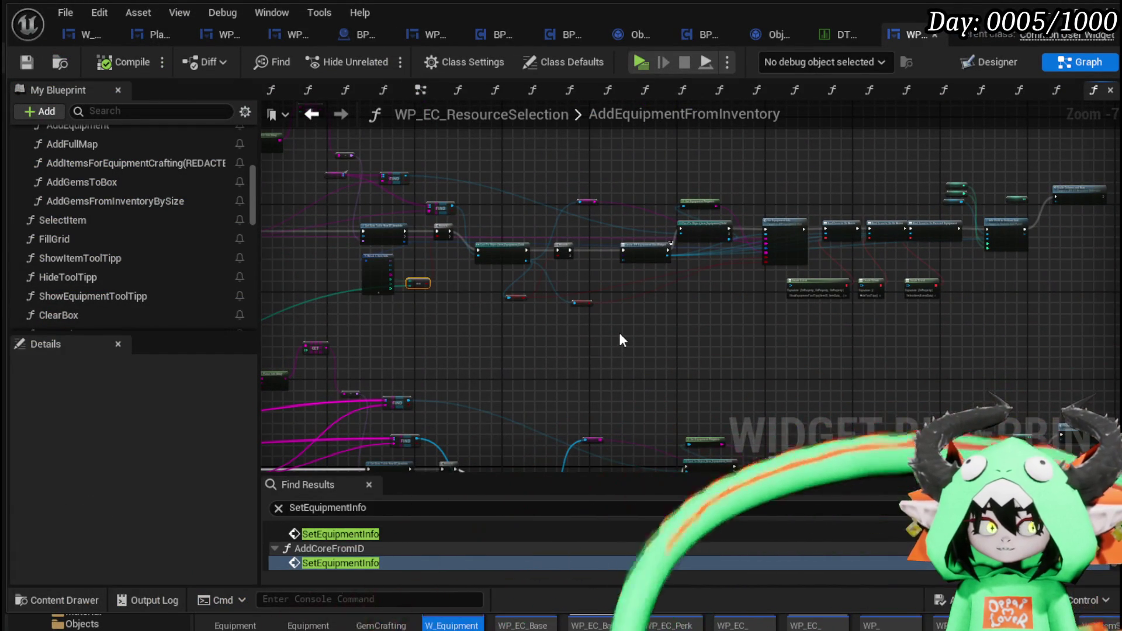
pyautogui.scroll(-3, 68, 209)
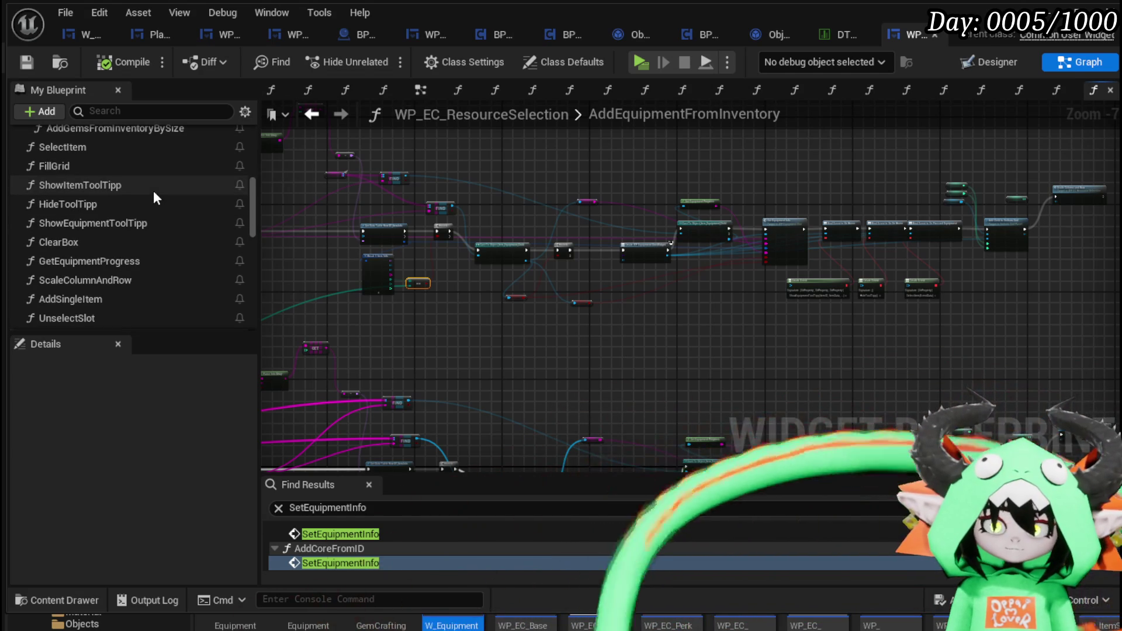
pyautogui.scroll(-1, 154, 191)
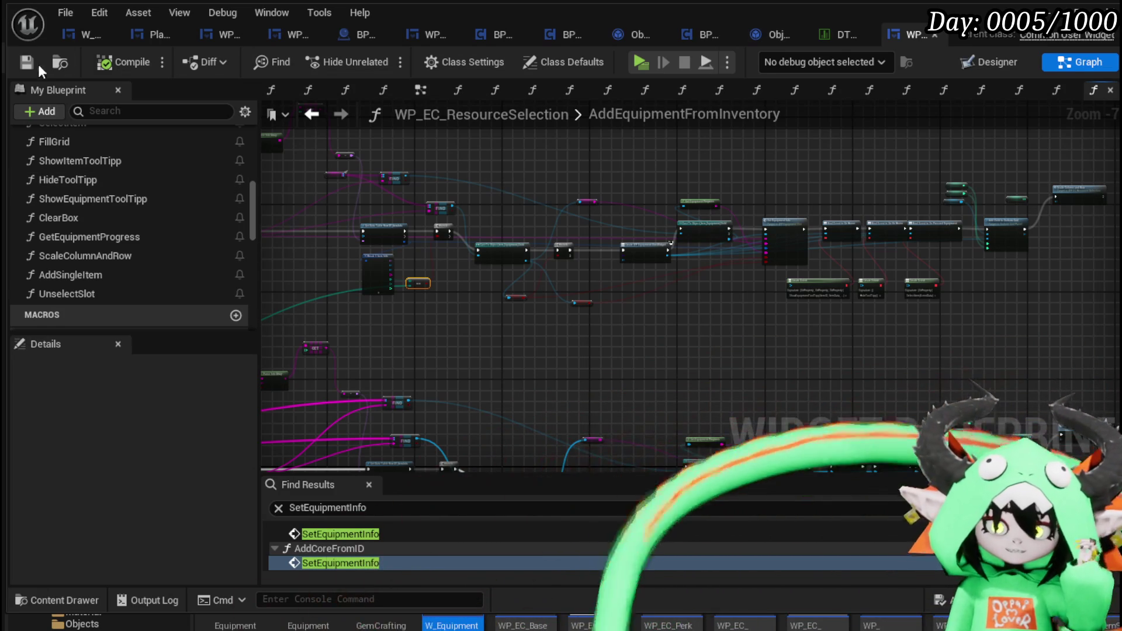
pyautogui.click(34, 66)
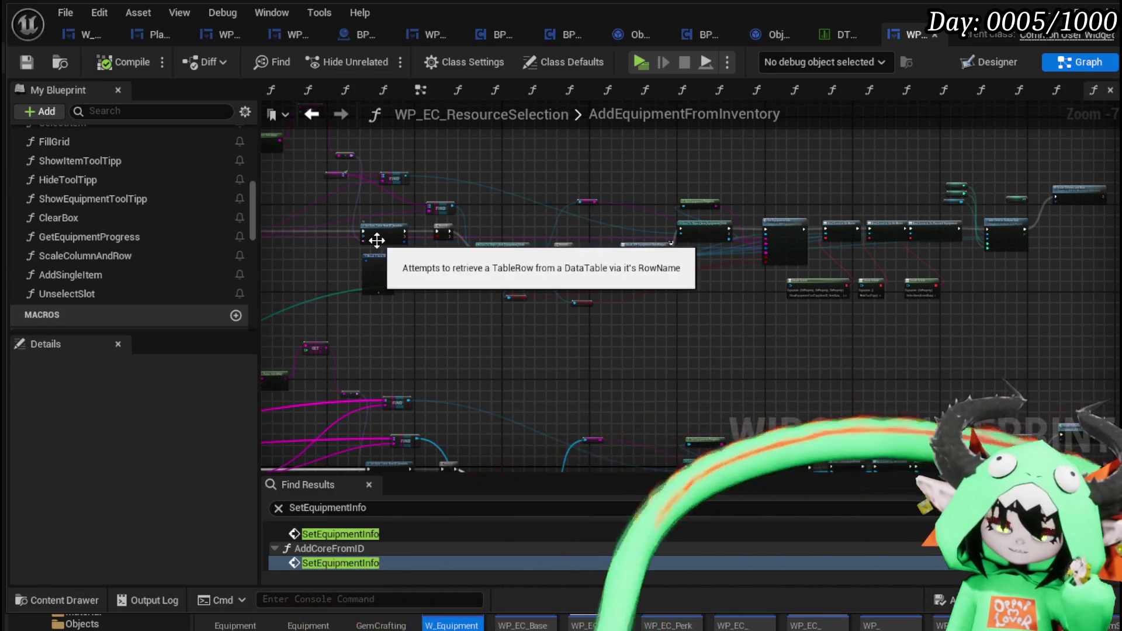
pyautogui.scroll(2, 396, 198)
pyautogui.scroll(3, 176, 220)
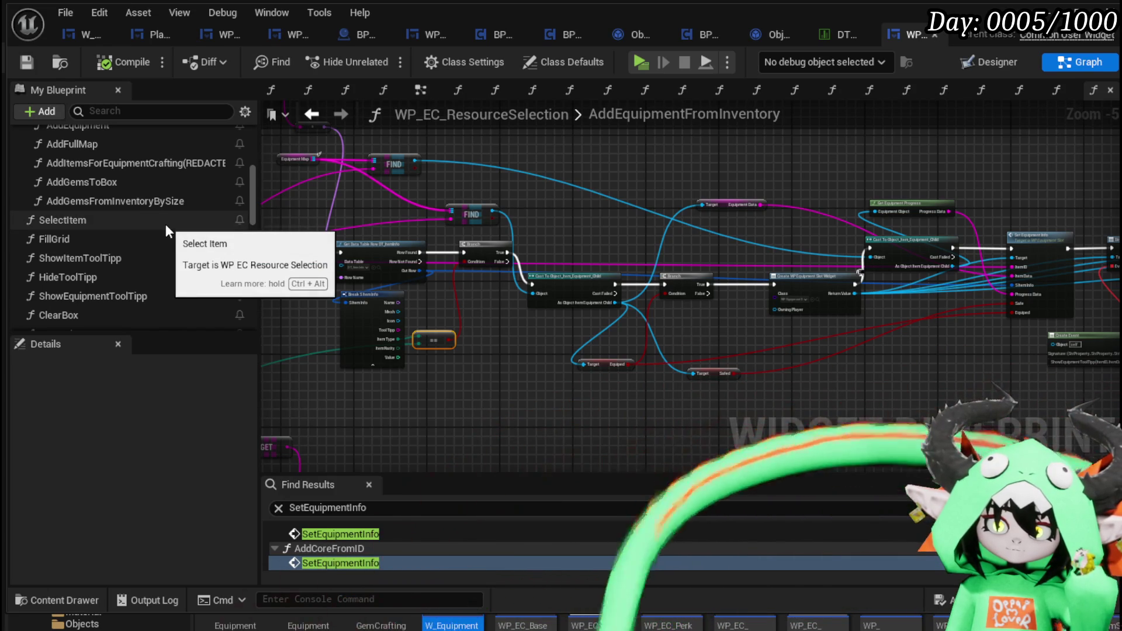
pyautogui.scroll(-3, 175, 222)
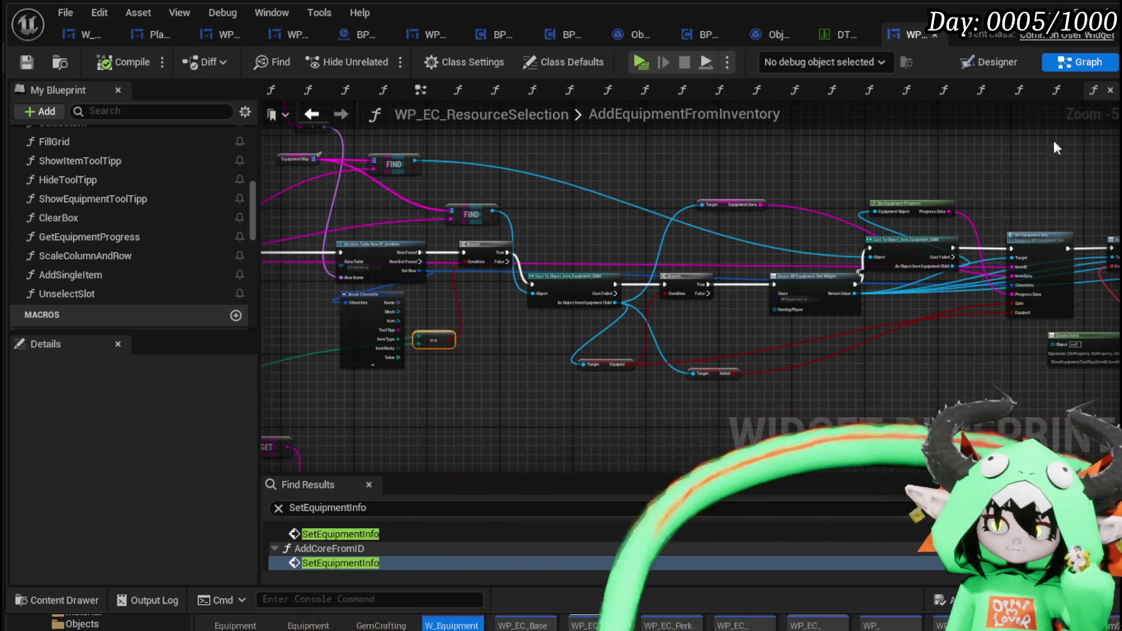
# Open W_EquipmentUpgrade's OverwriteEquipmentData graph and locate its Append and Print String nodes
pyautogui.click(86, 31)
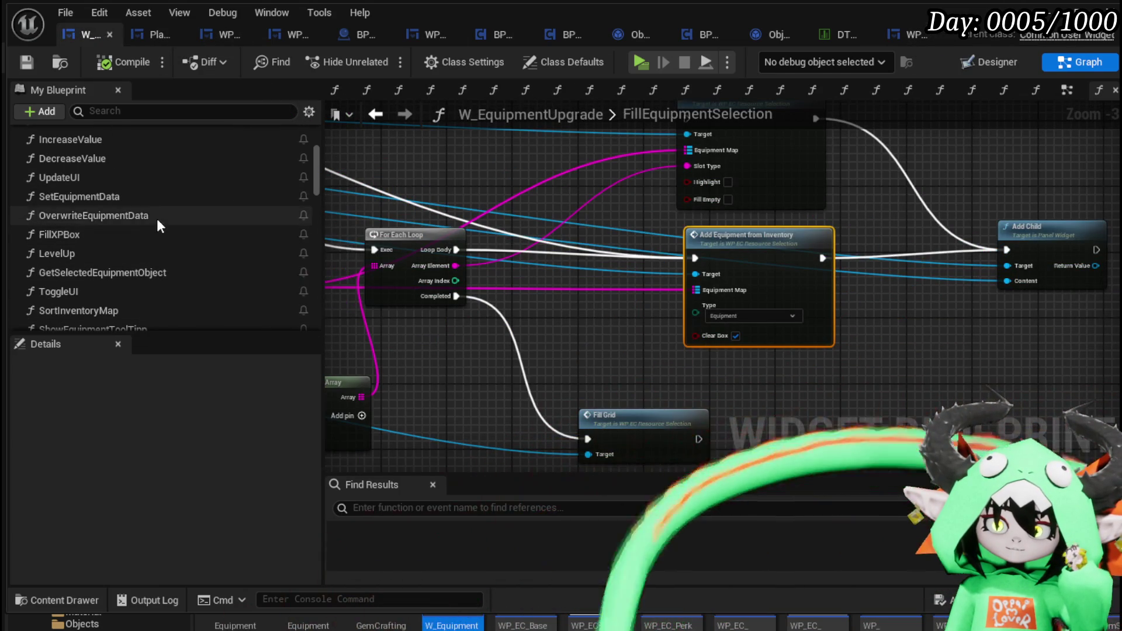
pyautogui.doubleClick(157, 216)
pyautogui.moveTo(763, 291)
pyautogui.mouseDown()
pyautogui.moveTo(439, 274)
pyautogui.moveTo(501, 251)
pyautogui.mouseUp()
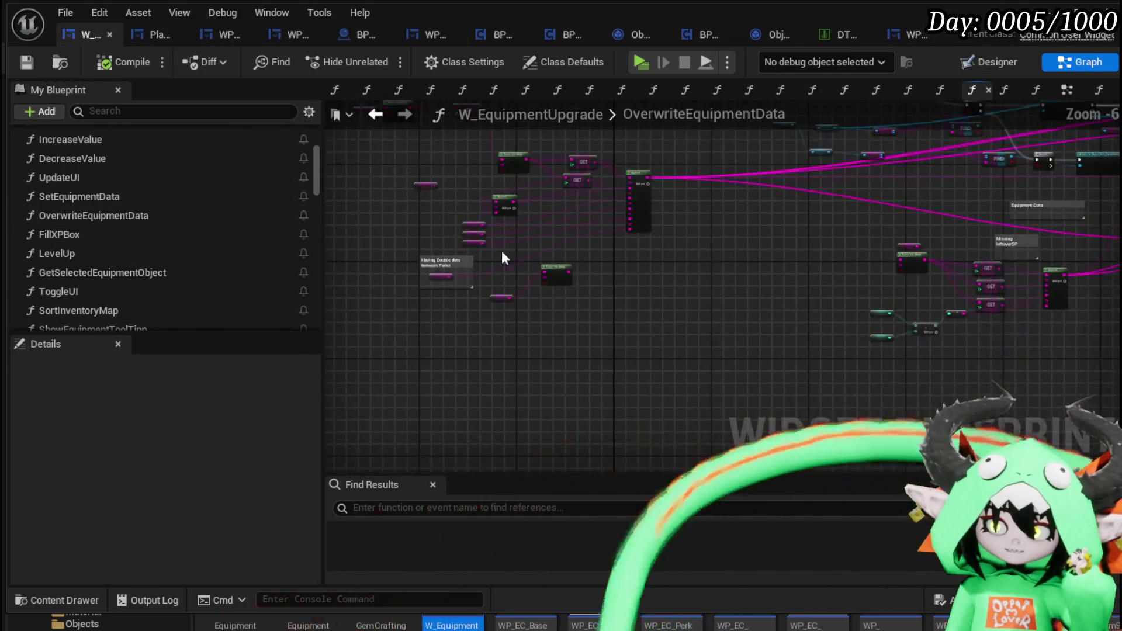
pyautogui.scroll(1, 513, 342)
pyautogui.moveTo(513, 343); pyautogui.dragTo(557, 391)
pyautogui.scroll(-1, 810, 362)
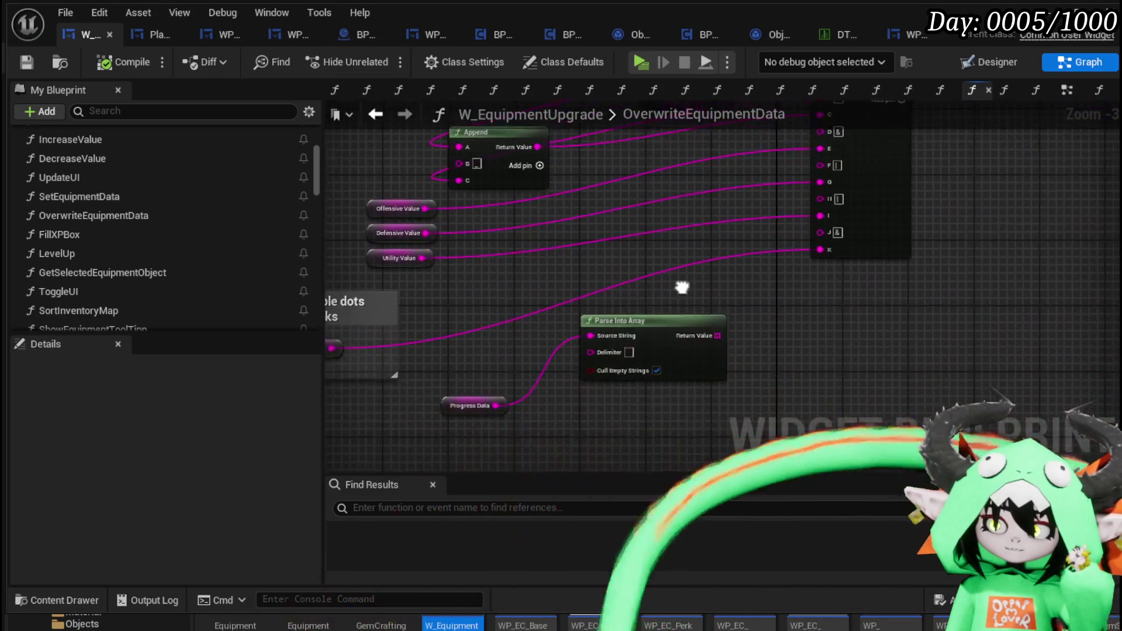
pyautogui.moveTo(810, 361)
pyautogui.mouseDown()
pyautogui.moveTo(713, 358)
pyautogui.moveTo(758, 440)
pyautogui.moveTo(682, 314)
pyautogui.moveTo(623, 295)
pyautogui.moveTo(644, 248)
pyautogui.moveTo(526, 200)
pyautogui.moveTo(416, 201)
pyautogui.moveTo(480, 244)
pyautogui.mouseUp()
pyautogui.scroll(2, 643, 247)
pyautogui.scroll(-2, 606, 263)
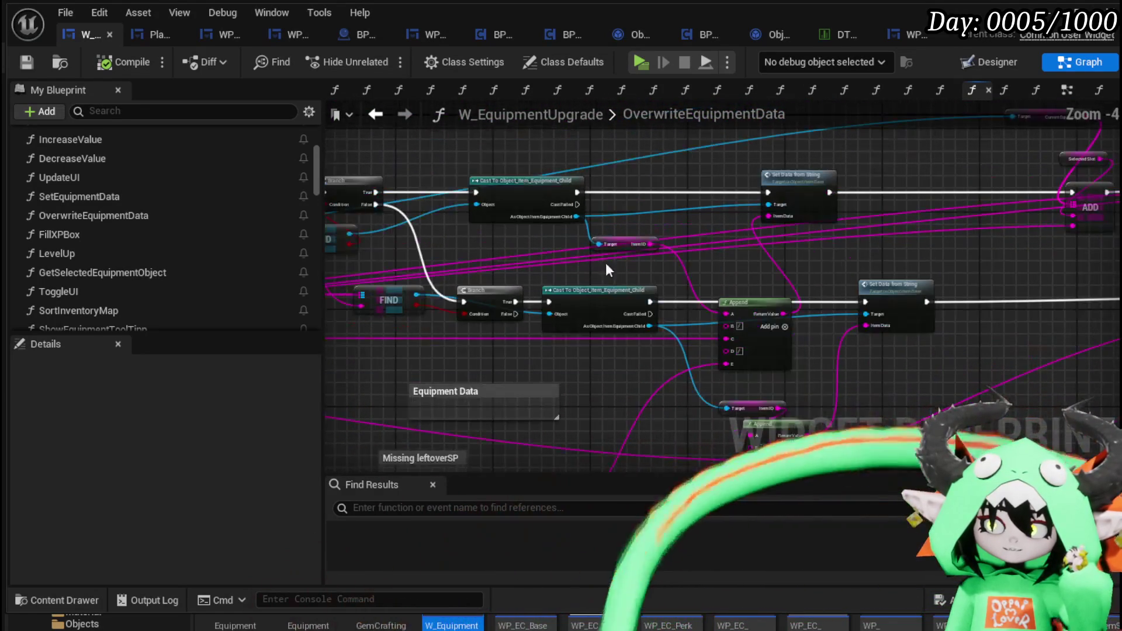
pyautogui.moveTo(777, 251); pyautogui.dragTo(573, 236)
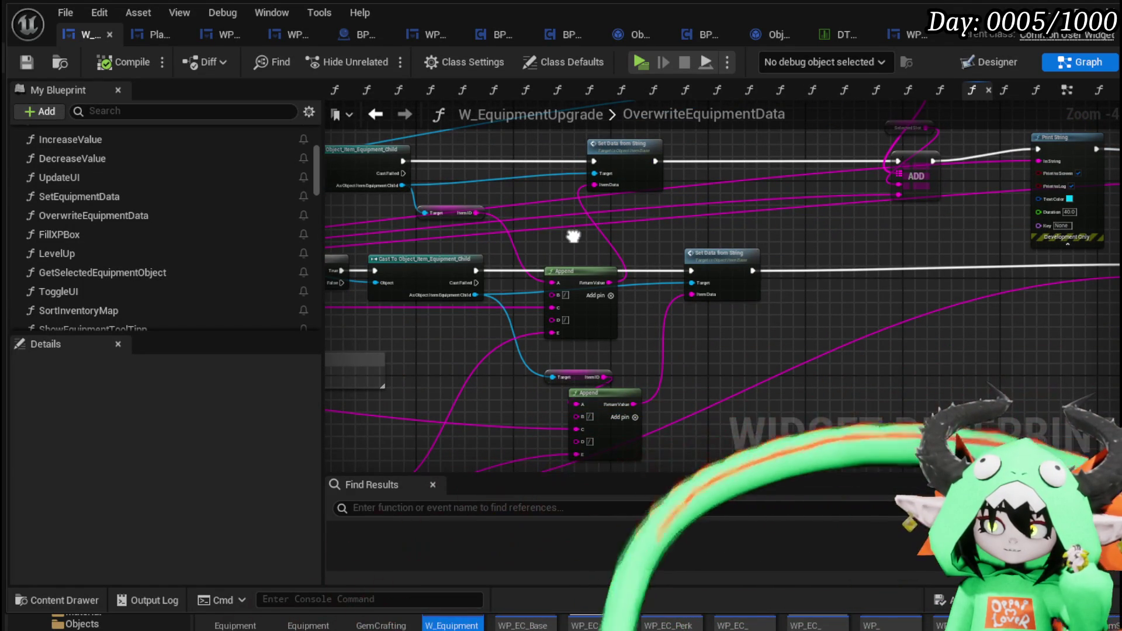
pyautogui.moveTo(574, 236); pyautogui.dragTo(573, 184)
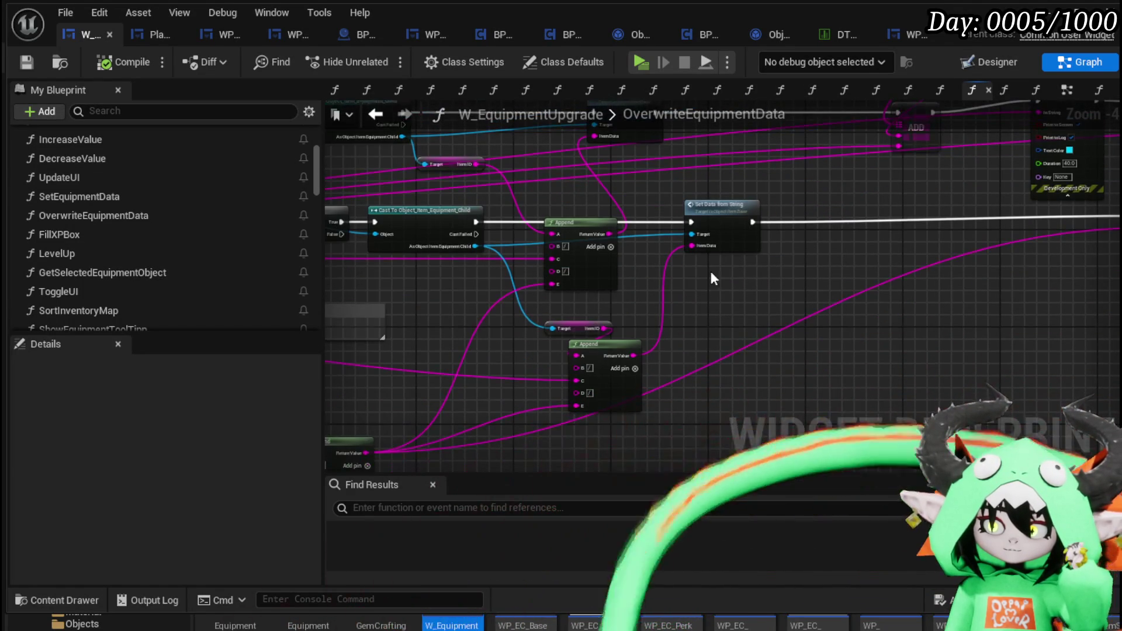
pyautogui.scroll(2, 611, 325)
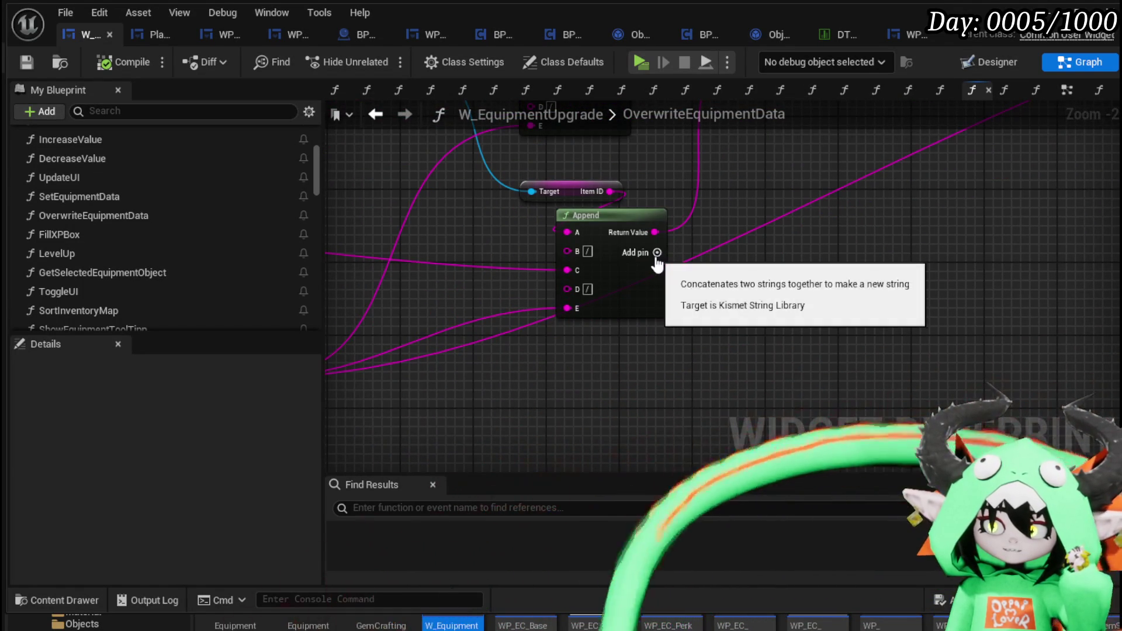
# Add F and G input pins to the lower Append node
pyautogui.click(657, 253)
pyautogui.click(658, 255)
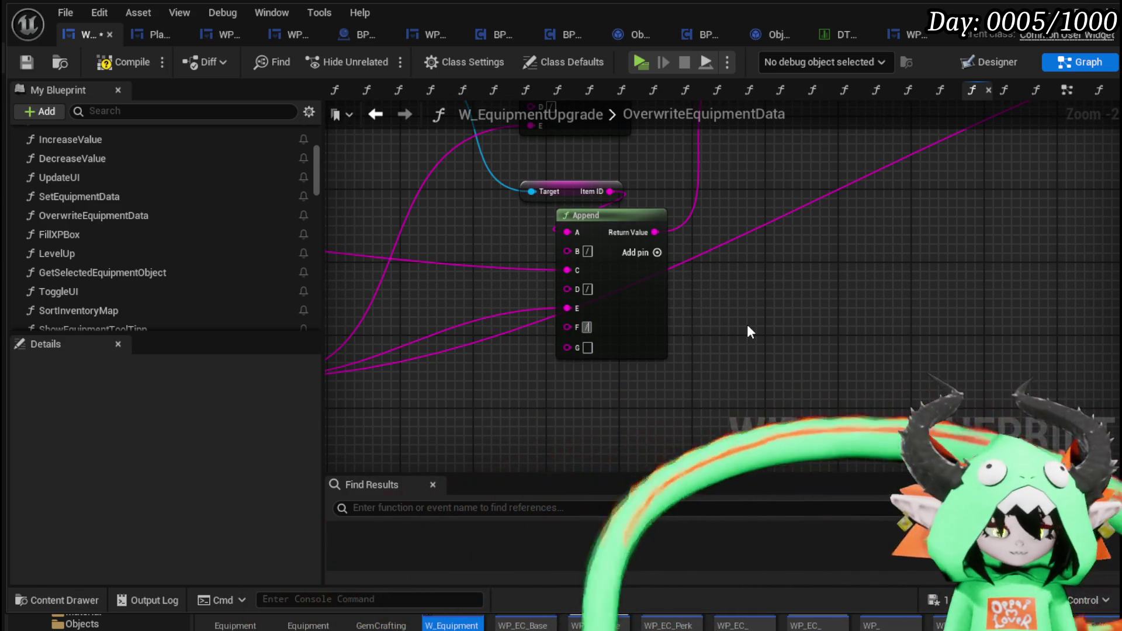
pyautogui.scroll(-3, 441, 267)
pyautogui.scroll(2, 610, 299)
# Wire a Get Equiped from the equipment cast into Append, and add an F pin to the upper Append
pyautogui.moveTo(598, 158); pyautogui.dragTo(532, 229)
pyautogui.write('get')
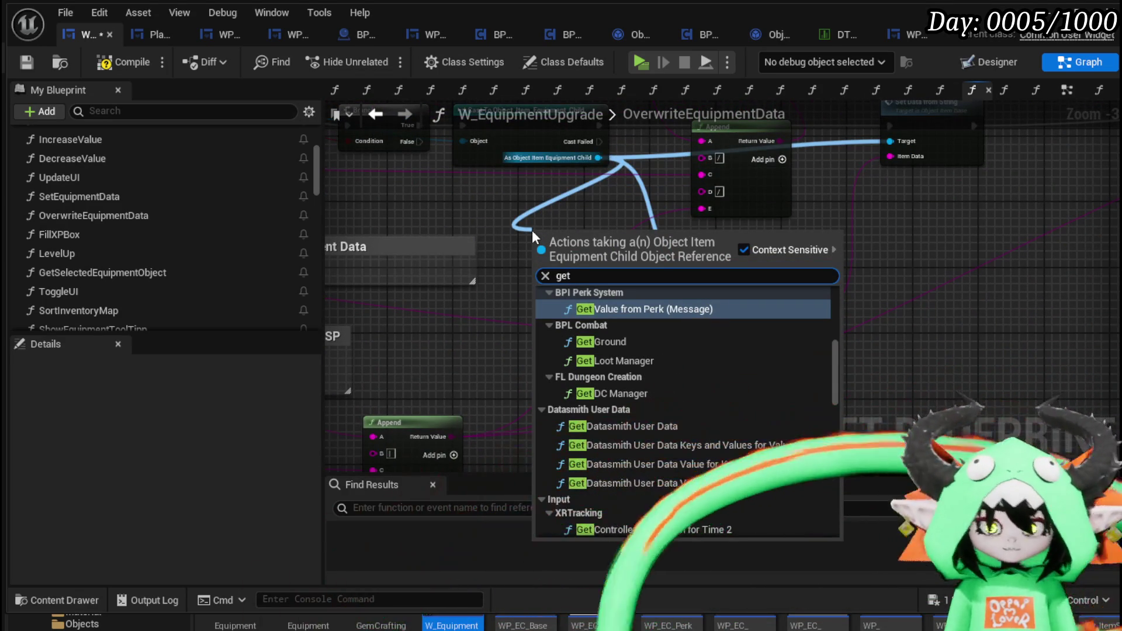
pyautogui.write(' Equ')
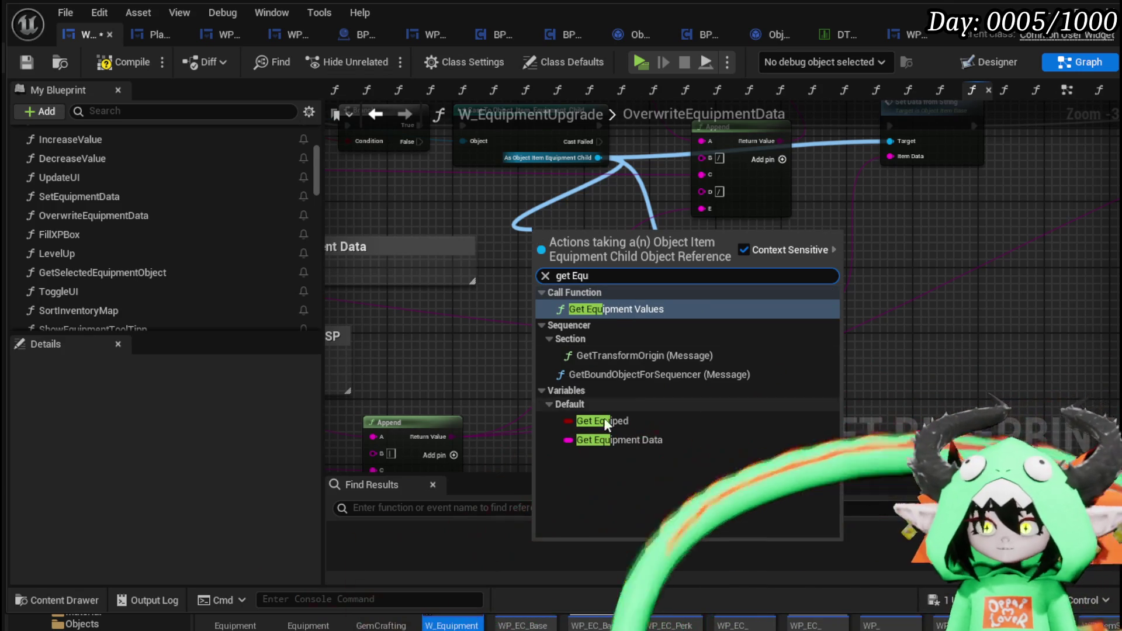
pyautogui.click(602, 420)
pyautogui.moveTo(612, 236)
pyautogui.mouseDown()
pyautogui.moveTo(725, 412)
pyautogui.moveTo(734, 407)
pyautogui.mouseUp()
pyautogui.scroll(-2, 746, 195)
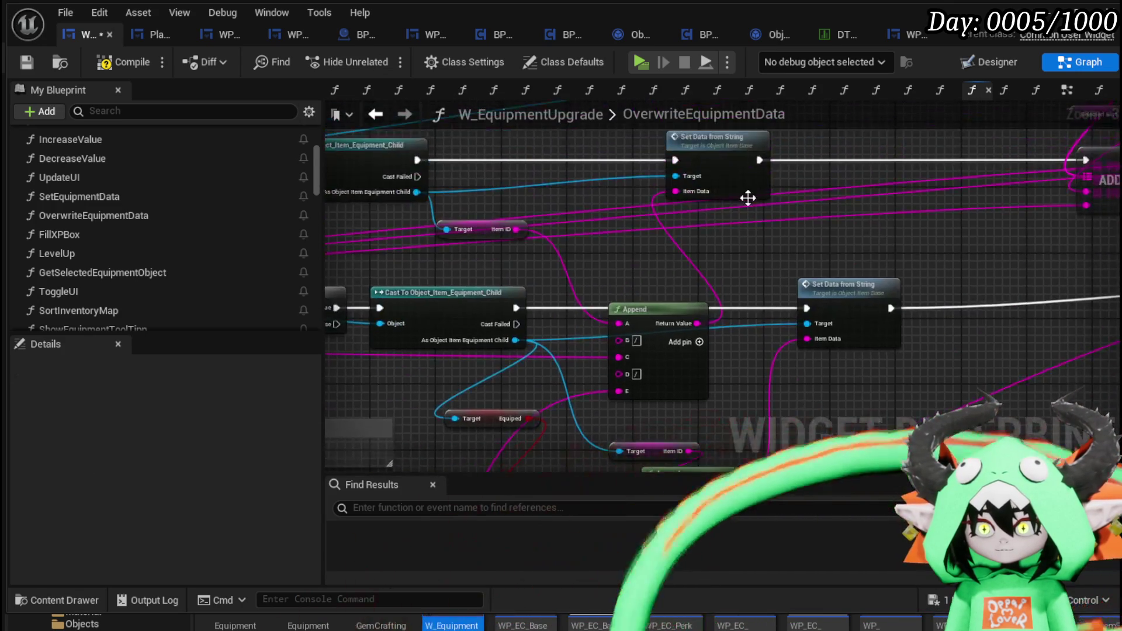
pyautogui.scroll(2, 702, 281)
pyautogui.moveTo(701, 281)
pyautogui.mouseDown()
pyautogui.moveTo(713, 262)
pyautogui.moveTo(717, 292)
pyautogui.moveTo(581, 313)
pyautogui.moveTo(601, 192)
pyautogui.moveTo(664, 213)
pyautogui.mouseUp()
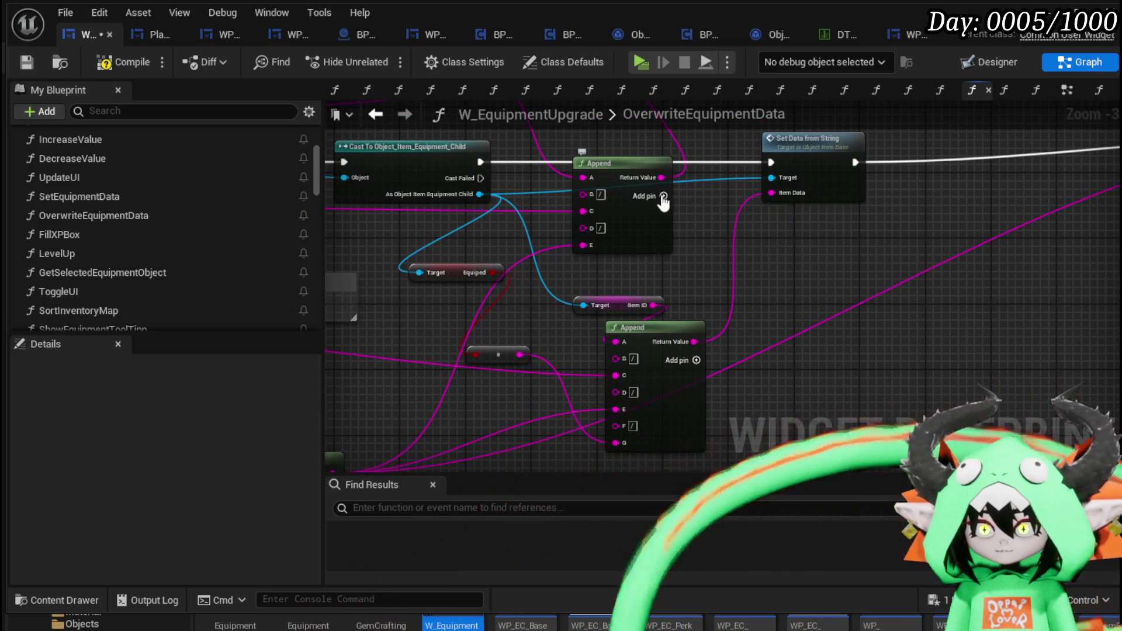
pyautogui.click(653, 201)
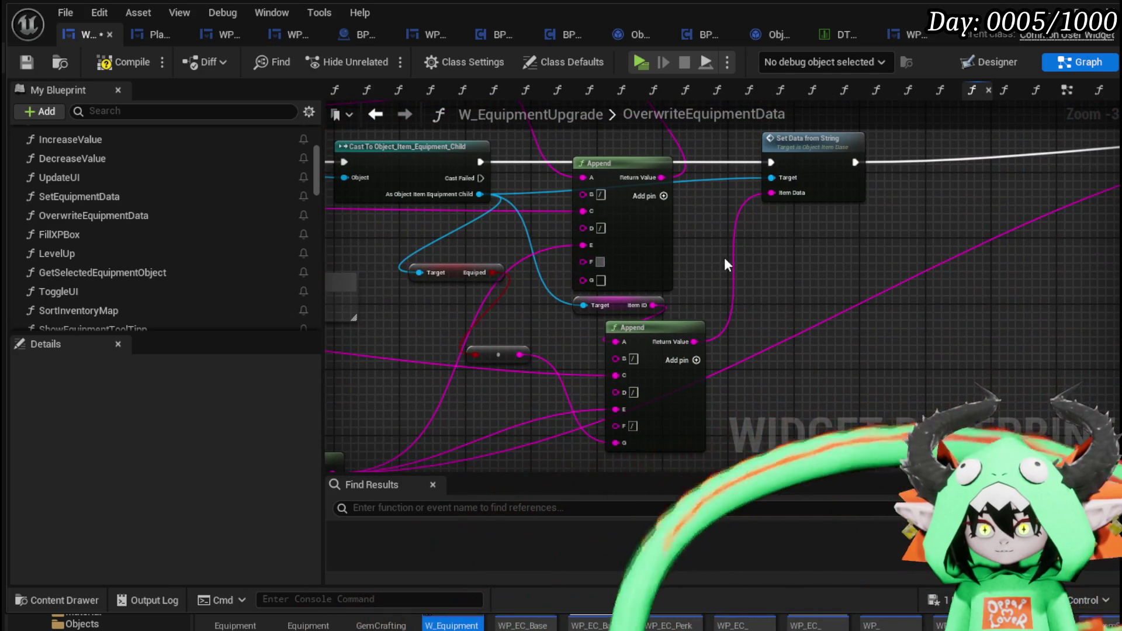
pyautogui.write('/')
# Add a second Equiped getter on the upper chain and reroute the execution wire into the lower Branch
pyautogui.moveTo(719, 242)
pyautogui.mouseDown()
pyautogui.moveTo(506, 169)
pyautogui.moveTo(499, 229)
pyautogui.mouseUp()
pyautogui.write('get Equip')
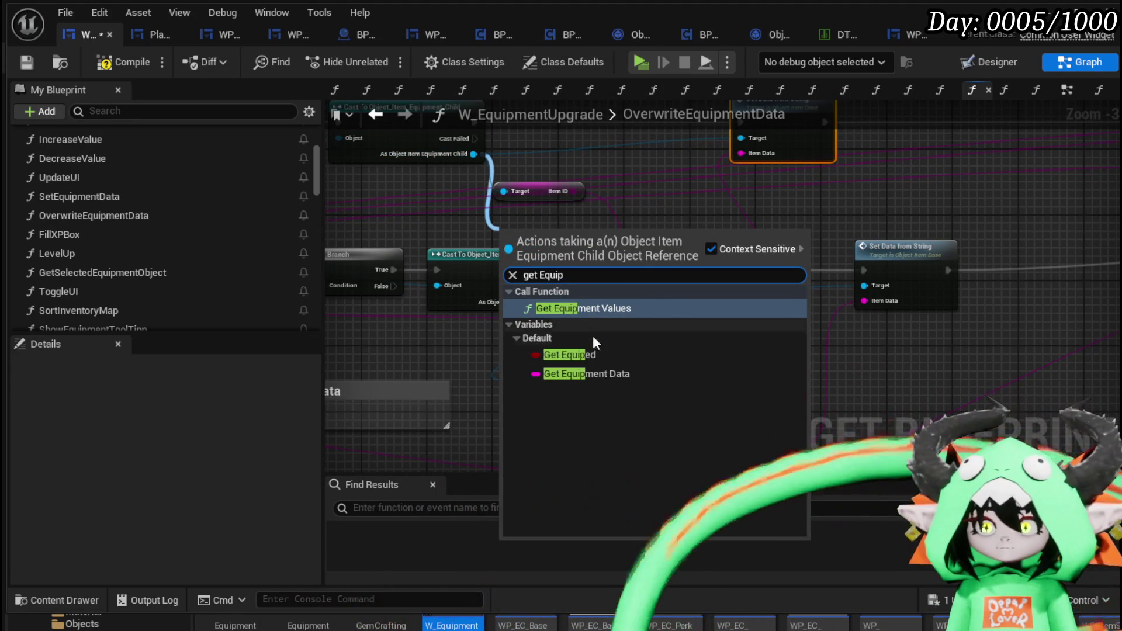
pyautogui.click(570, 355)
pyautogui.scroll(4, 795, 273)
pyautogui.moveTo(795, 273)
pyautogui.mouseDown()
pyautogui.moveTo(923, 289)
pyautogui.moveTo(967, 339)
pyautogui.moveTo(1120, 299)
pyautogui.mouseUp()
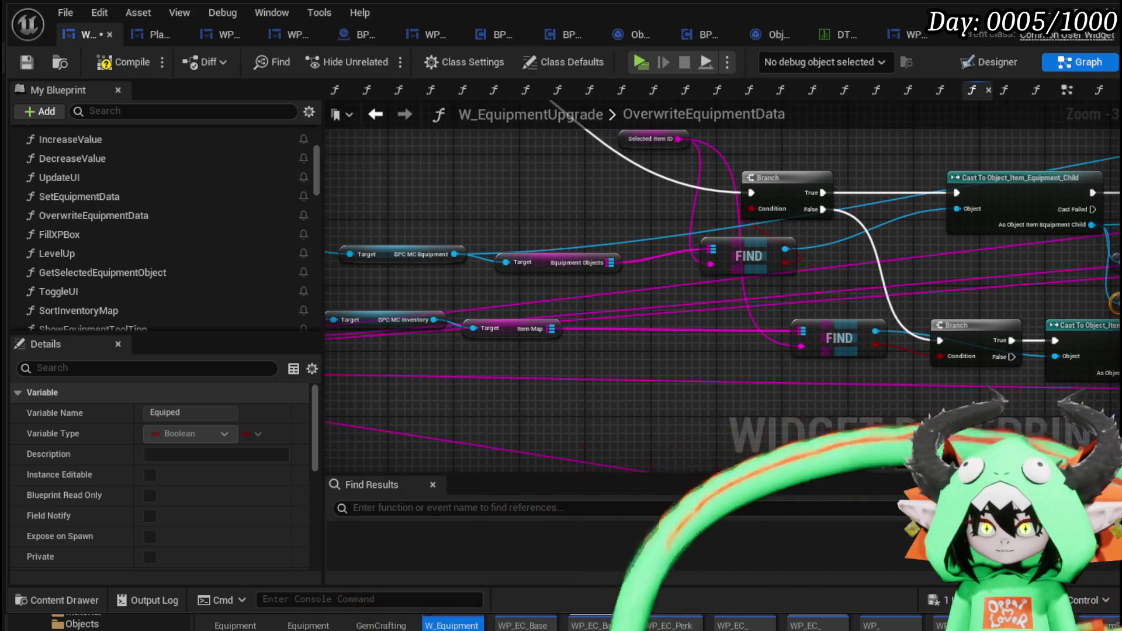
pyautogui.moveTo(845, 254); pyautogui.dragTo(585, 263)
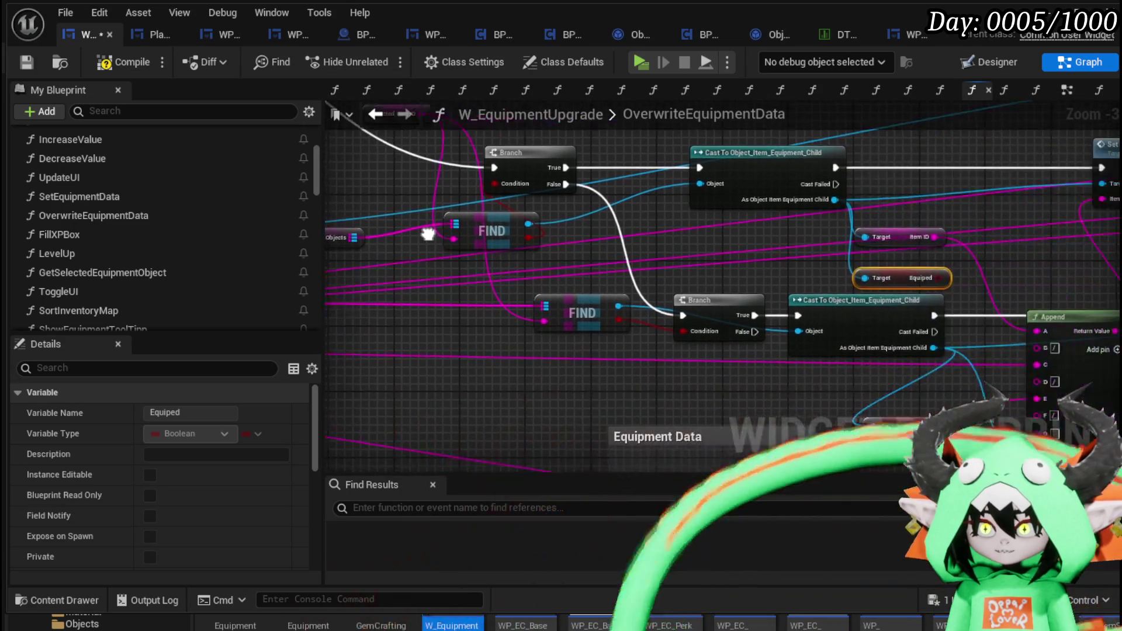
pyautogui.moveTo(491, 202)
pyautogui.mouseDown()
pyautogui.moveTo(699, 346)
pyautogui.moveTo(678, 348)
pyautogui.mouseUp()
pyautogui.moveTo(1043, 324); pyautogui.dragTo(687, 299)
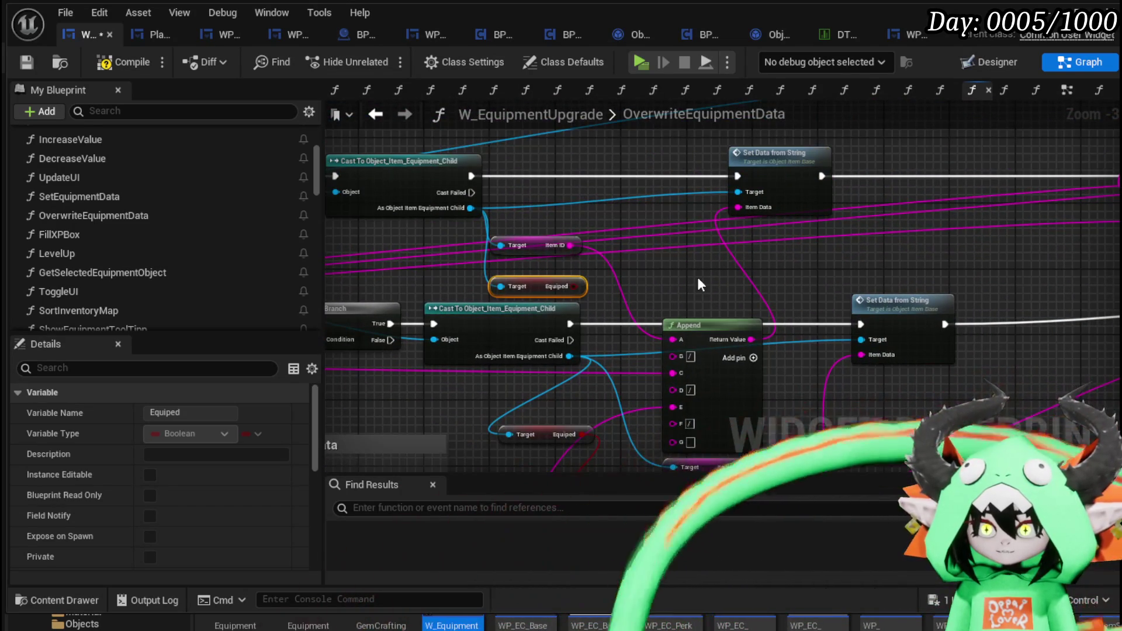
# Reposition the Equiped getter node down-left near the ADD and Print String nodes
pyautogui.moveTo(751, 339)
pyautogui.mouseDown()
pyautogui.moveTo(660, 148)
pyautogui.moveTo(560, 233)
pyautogui.moveTo(612, 328)
pyautogui.moveTo(523, 181)
pyautogui.mouseUp()
pyautogui.press('Escape')
pyautogui.moveTo(492, 259)
pyautogui.mouseDown()
pyautogui.moveTo(497, 126)
pyautogui.moveTo(583, 136)
pyautogui.moveTo(700, 58)
pyautogui.mouseUp()
pyautogui.moveTo(496, 159); pyautogui.dragTo(492, 204)
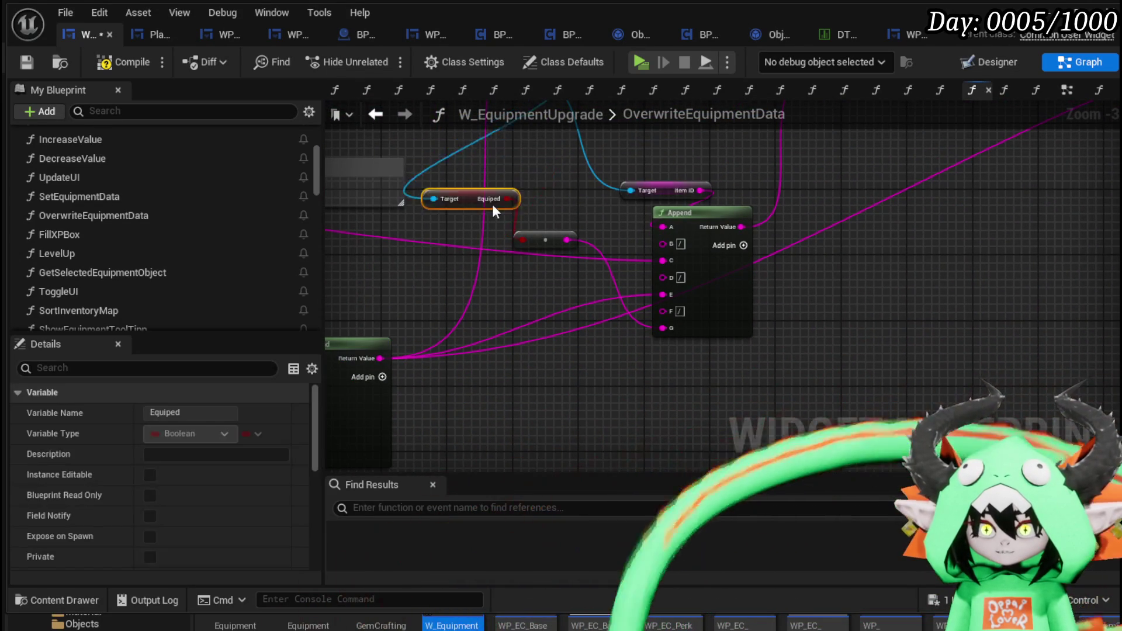
pyautogui.moveTo(568, 175)
pyautogui.mouseDown()
pyautogui.moveTo(591, 246)
pyautogui.moveTo(542, 342)
pyautogui.moveTo(770, 298)
pyautogui.moveTo(405, 353)
pyautogui.mouseUp()
pyautogui.scroll(-1, 391, 292)
pyautogui.moveTo(391, 293); pyautogui.dragTo(875, 293)
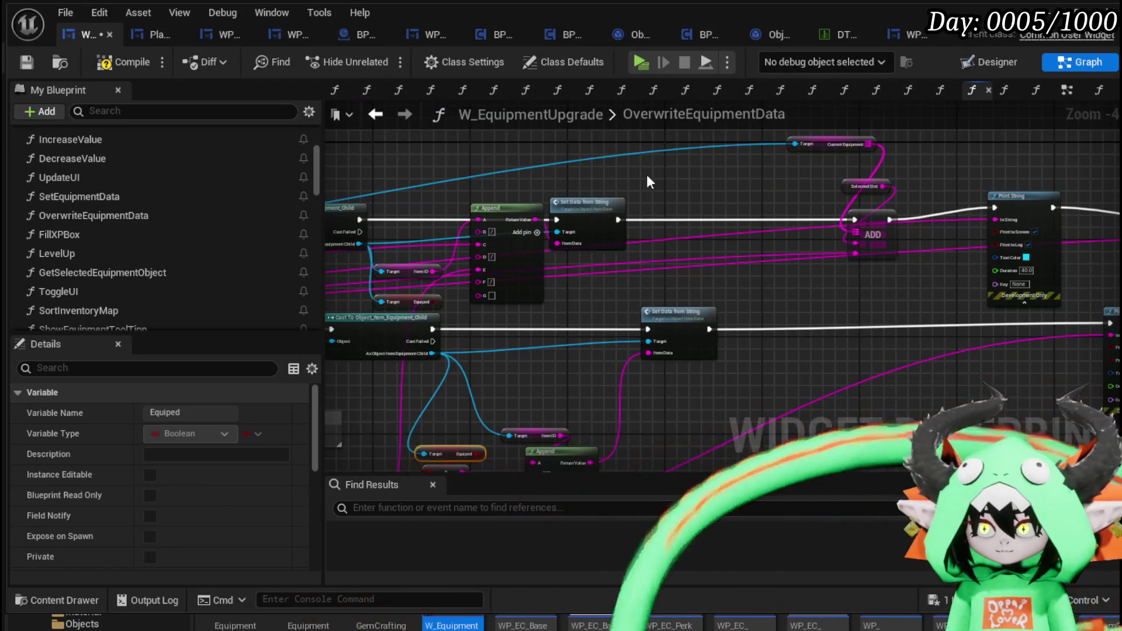
# Select the Branch node and box-select the nodes around the ADD node
pyautogui.scroll(-2, 735, 255)
pyautogui.moveTo(637, 191)
pyautogui.mouseDown()
pyautogui.moveTo(487, 241)
pyautogui.moveTo(415, 220)
pyautogui.moveTo(506, 200)
pyautogui.mouseUp()
pyautogui.scroll(2, 415, 219)
pyautogui.click(517, 299)
pyautogui.moveTo(637, 251); pyautogui.dragTo(524, 247)
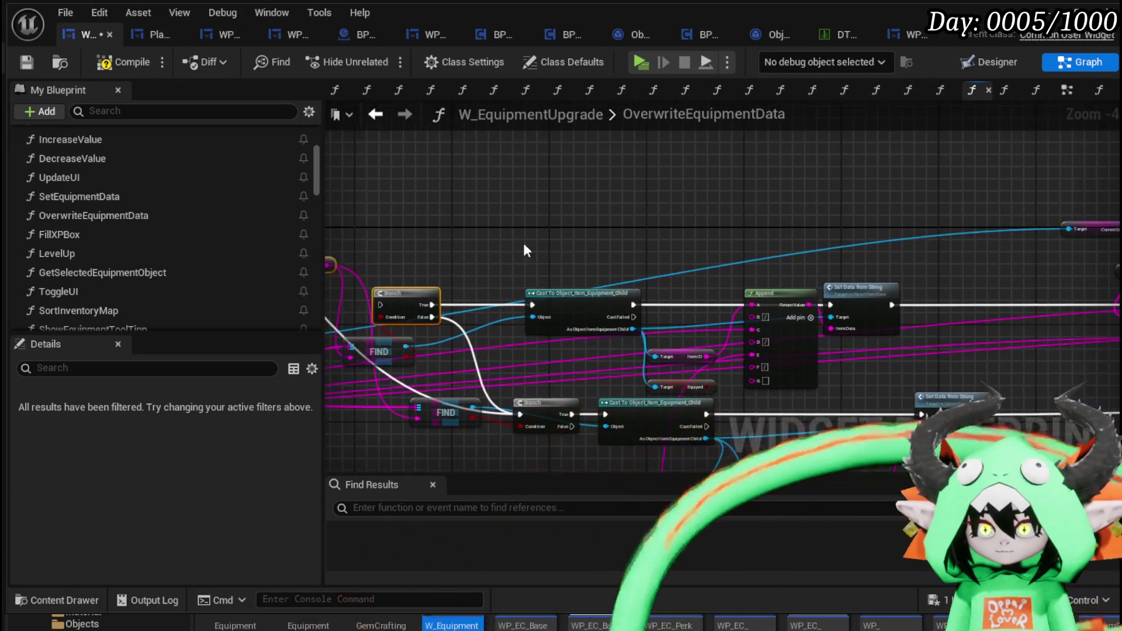
pyautogui.moveTo(635, 230); pyautogui.dragTo(548, 217)
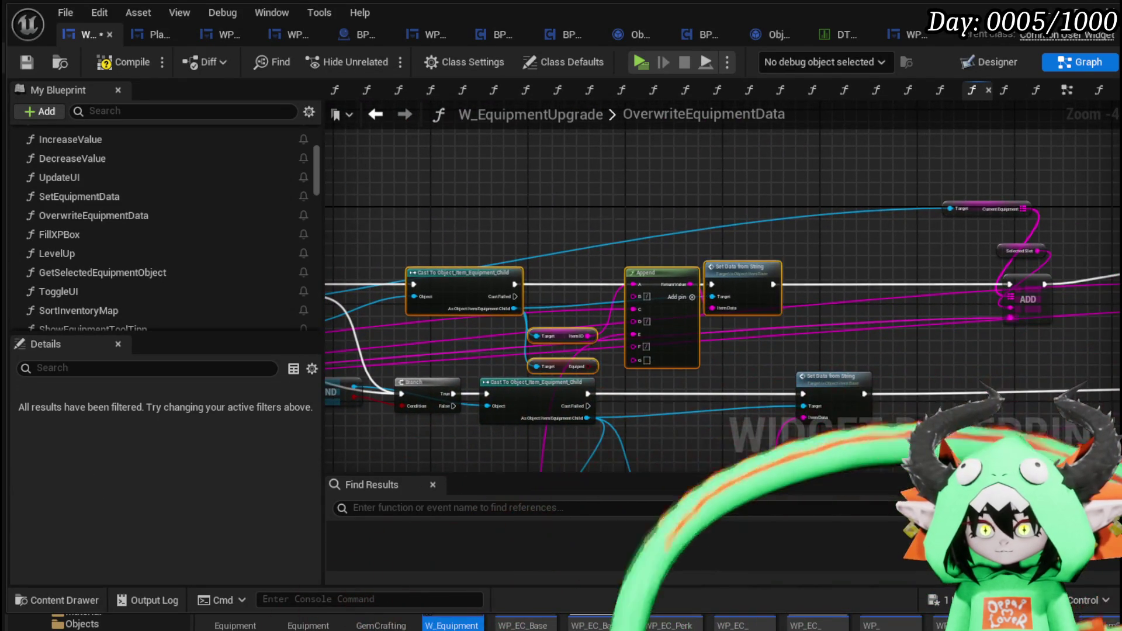
pyautogui.moveTo(861, 165)
pyautogui.mouseDown()
pyautogui.moveTo(656, 184)
pyautogui.moveTo(964, 363)
pyautogui.mouseUp()
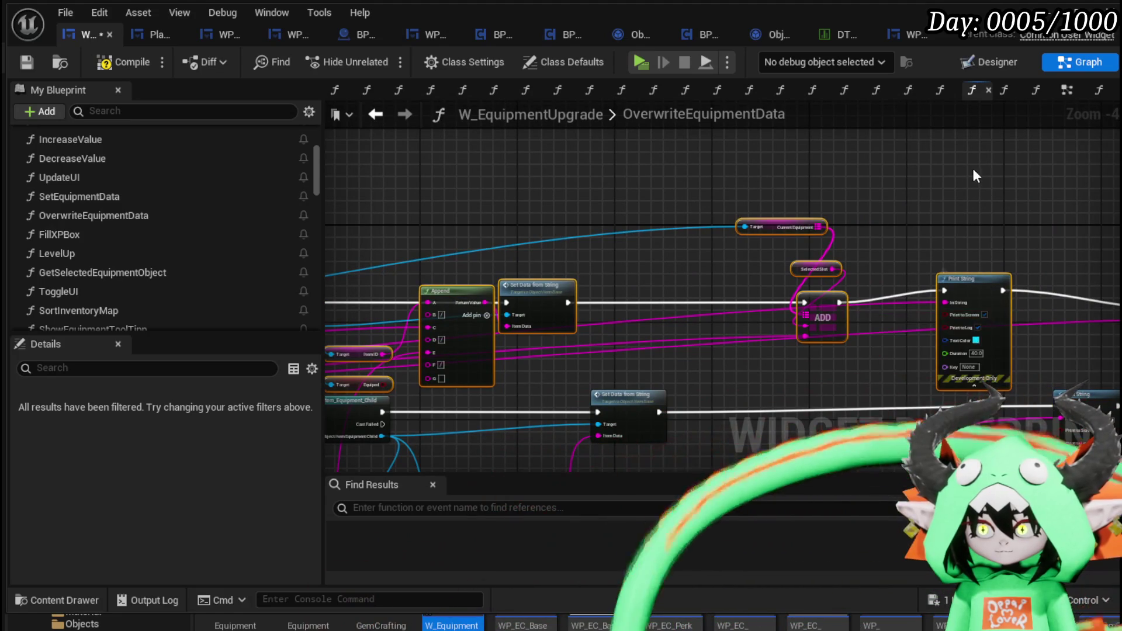
# Move the lower FIND node up and box-select the equipment component and objects getters
pyautogui.moveTo(970, 294); pyautogui.dragTo(961, 143)
pyautogui.moveTo(806, 195); pyautogui.dragTo(997, 243)
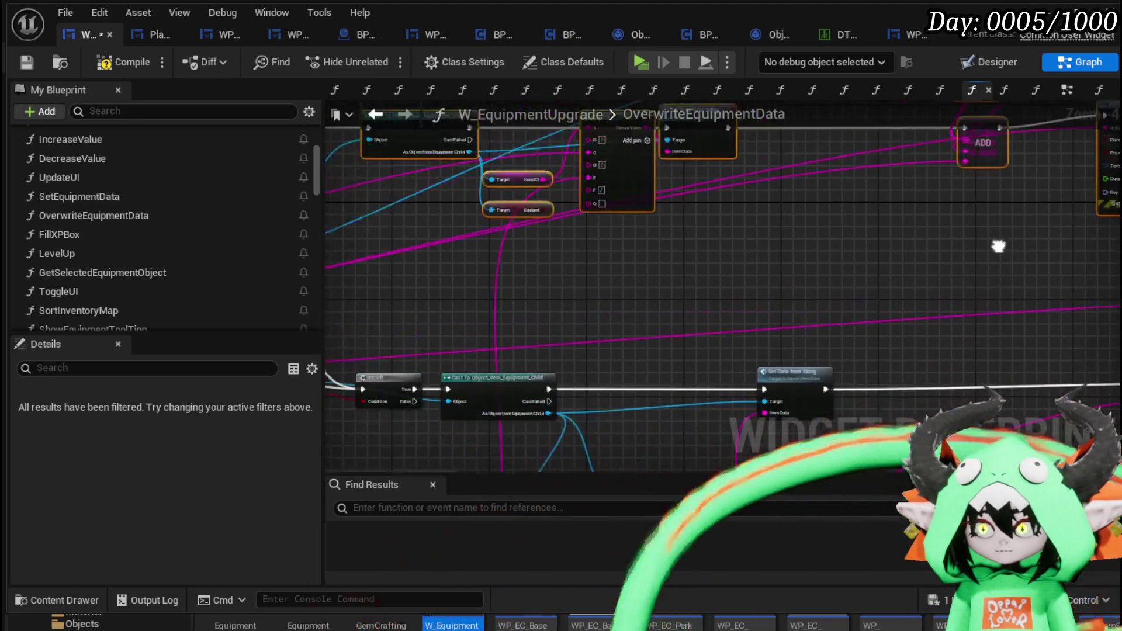
pyautogui.moveTo(884, 267); pyautogui.dragTo(988, 272)
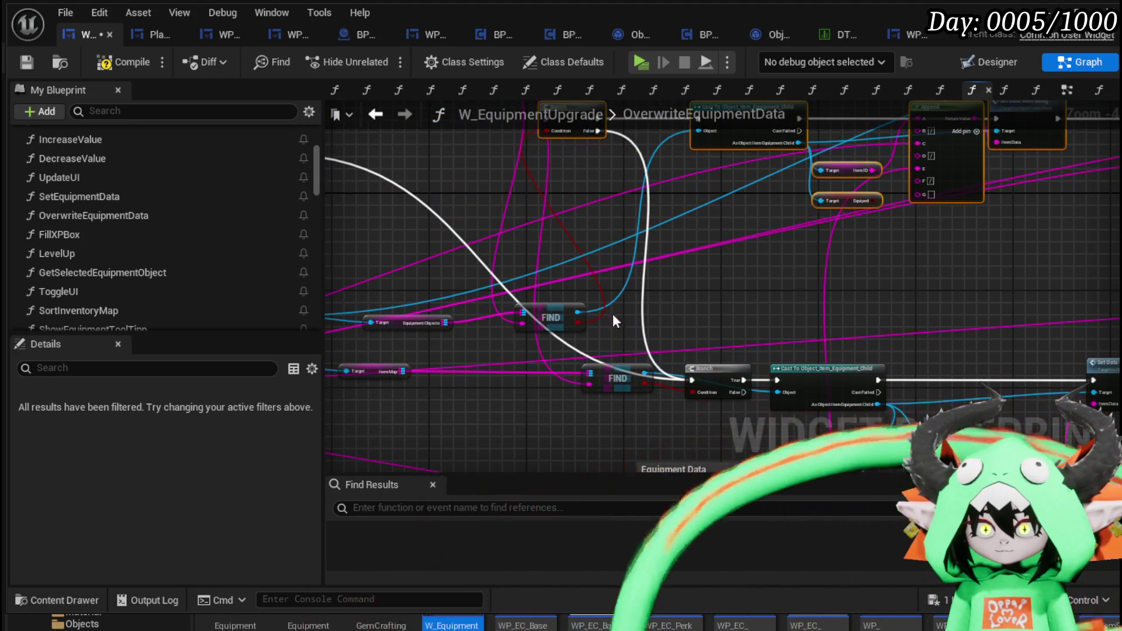
pyautogui.moveTo(552, 312); pyautogui.dragTo(570, 165)
pyautogui.moveTo(444, 286)
pyautogui.mouseDown()
pyautogui.moveTo(481, 280)
pyautogui.moveTo(676, 321)
pyautogui.mouseUp()
pyautogui.moveTo(537, 314); pyautogui.dragTo(625, 361)
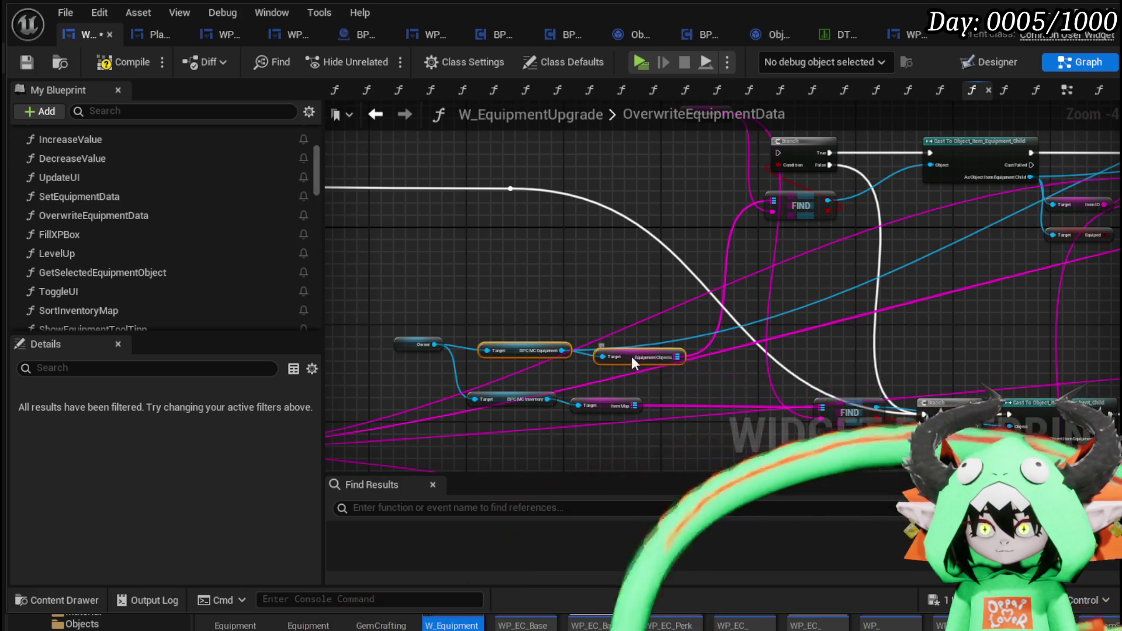
pyautogui.scroll(-1, 489, 185)
pyautogui.moveTo(805, 288); pyautogui.dragTo(461, 169)
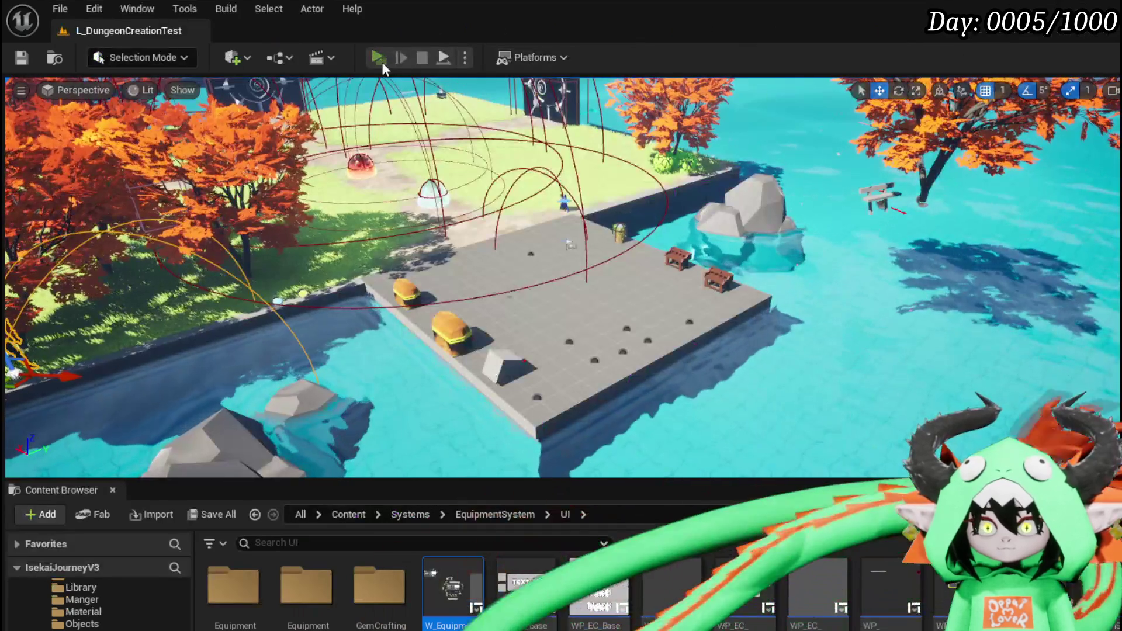
# Start a play-test, walk to the workbench, and pick Iron_Legs in the equipment upgrade section
pyautogui.click(381, 61)
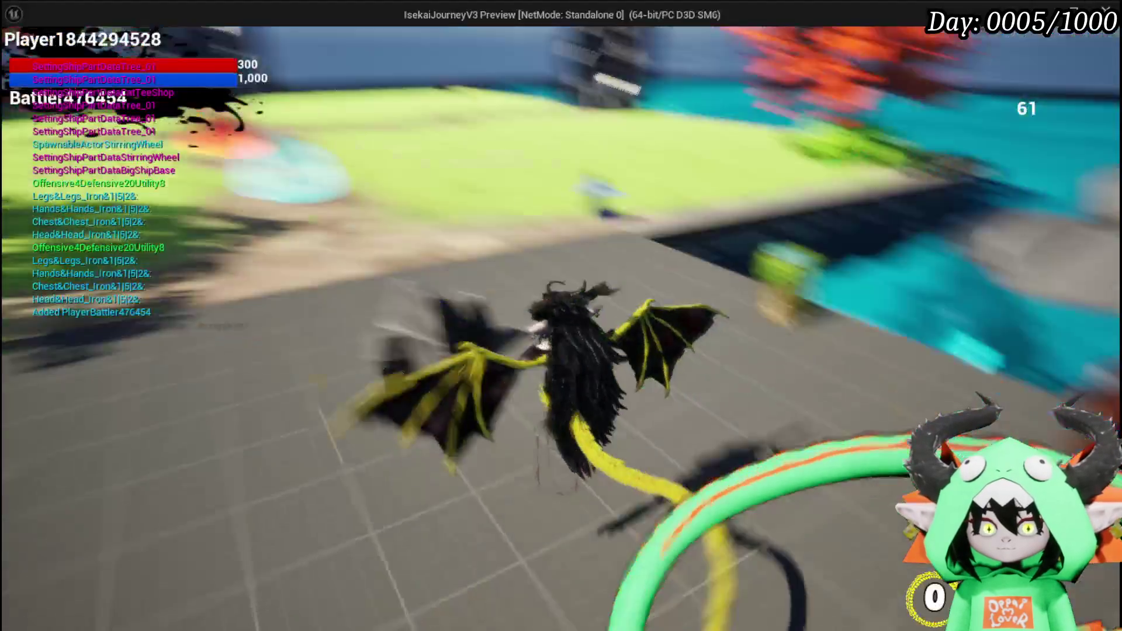
pyautogui.press('w')
pyautogui.press('e')
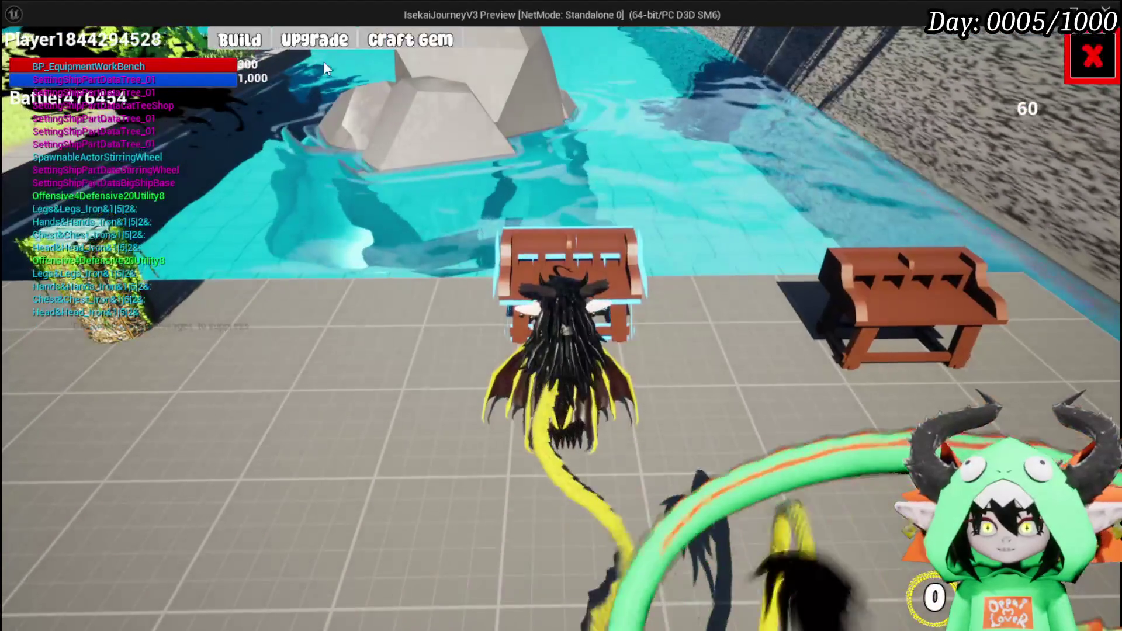
pyautogui.click(321, 45)
pyautogui.click(151, 116)
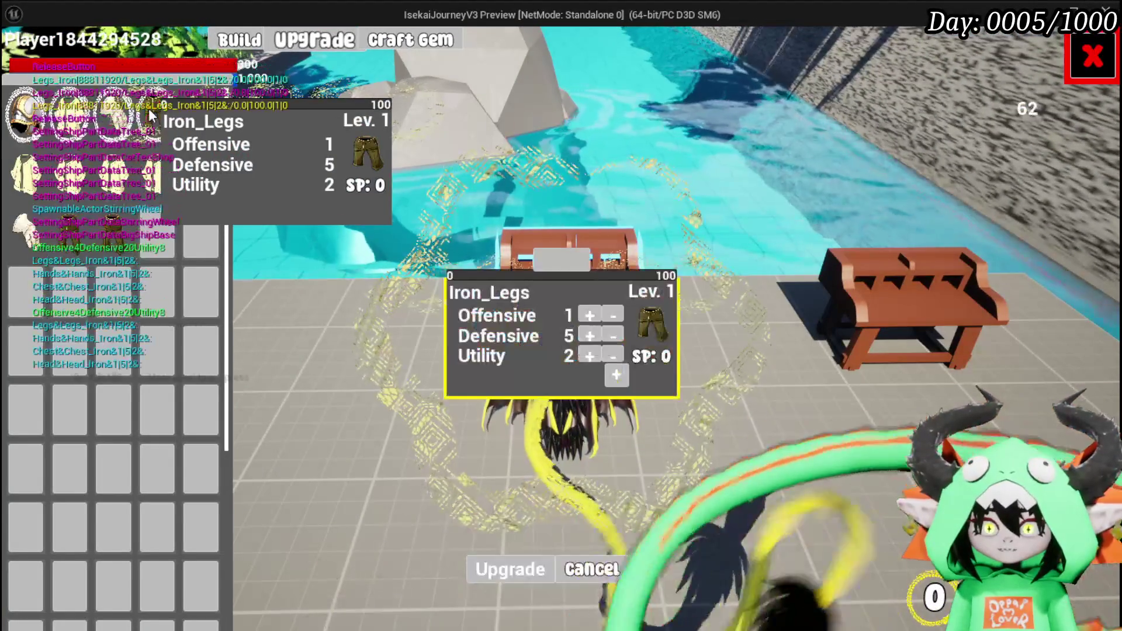
# Enter and confirm 400 Essence for the Iron_Legs upgrade
pyautogui.click(616, 374)
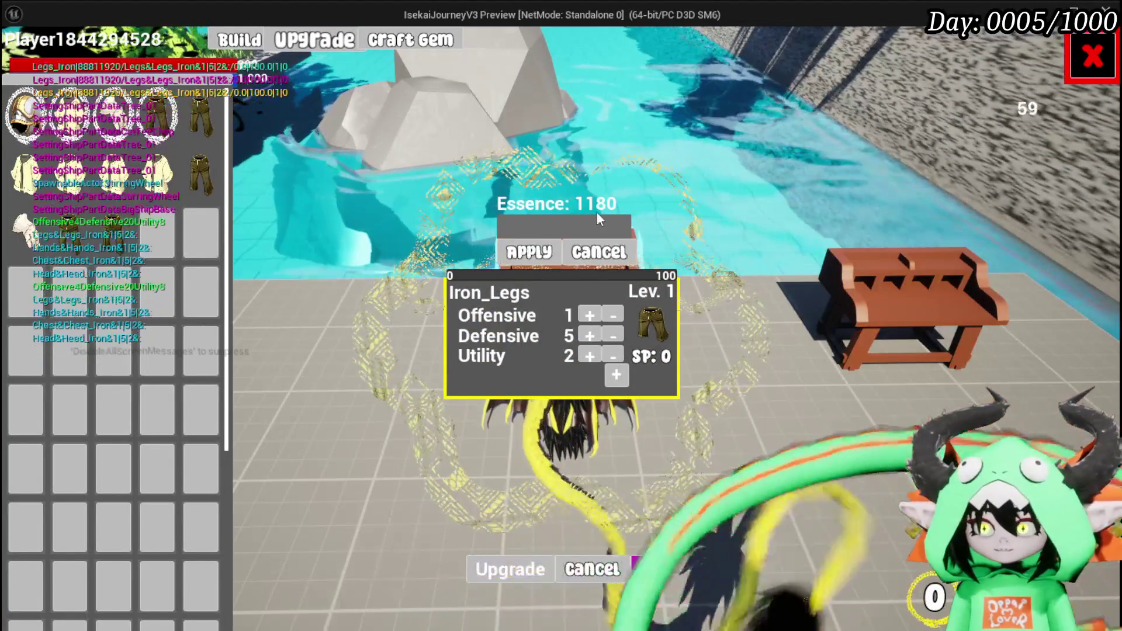
pyautogui.click(598, 218)
pyautogui.write('400')
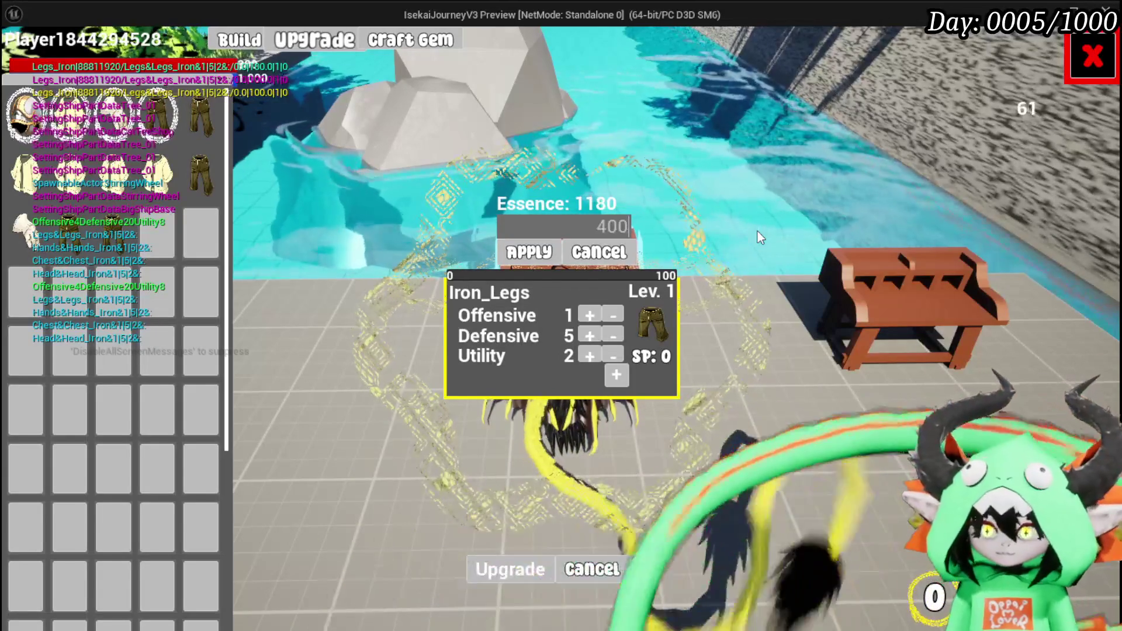
pyautogui.press('Return')
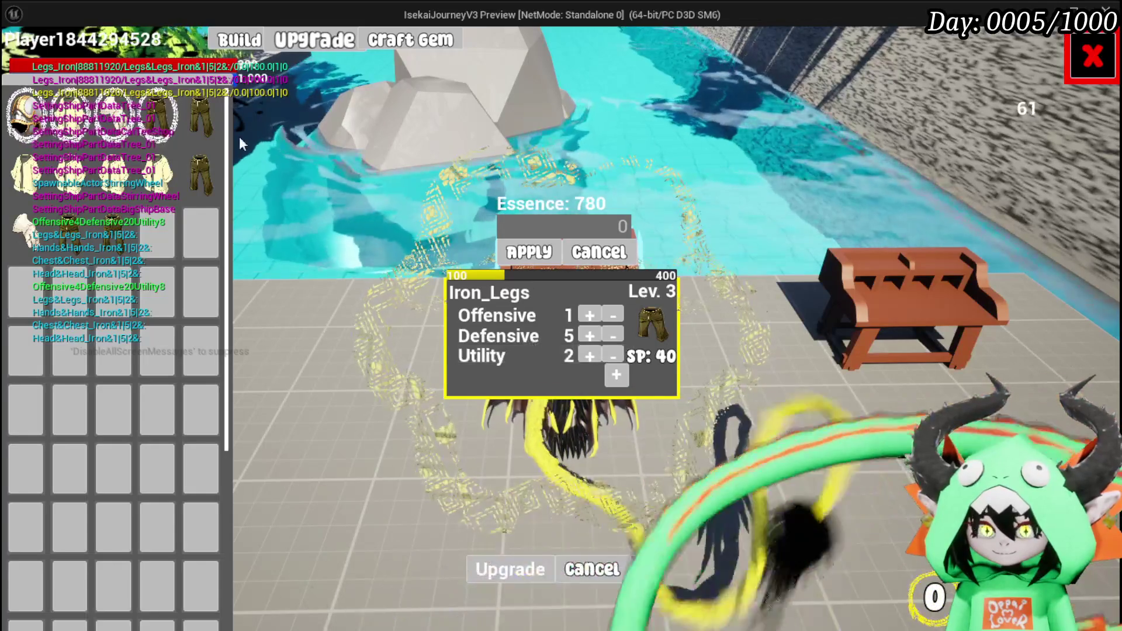
# Confirm the Iron_Legs upgrade, then end the play-test session
pyautogui.moveTo(154, 130)
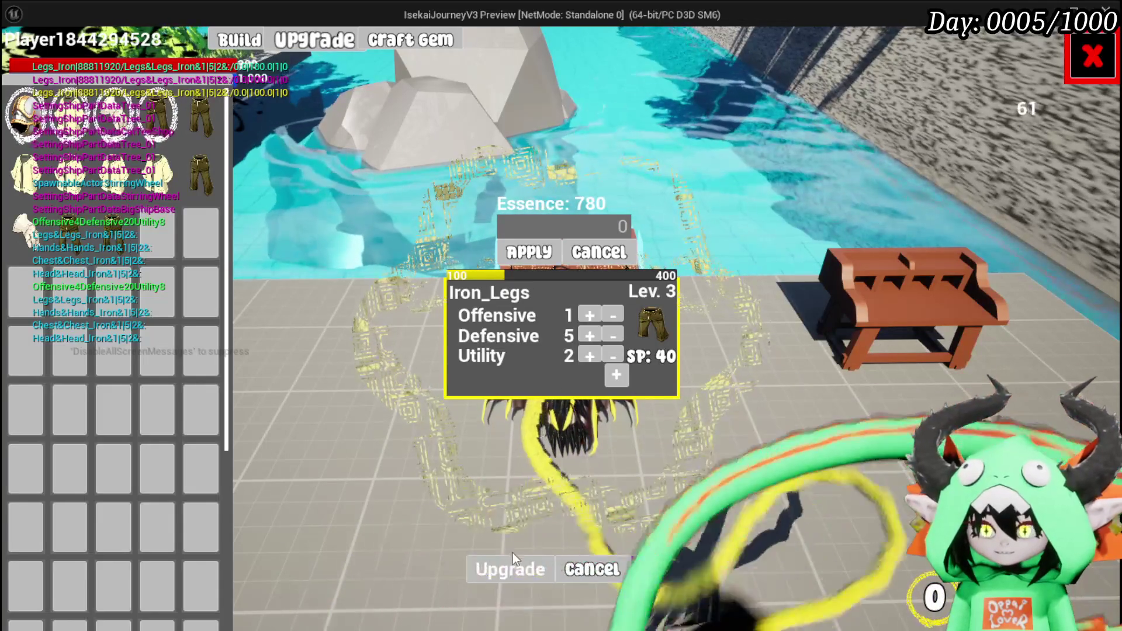
pyautogui.click(513, 555)
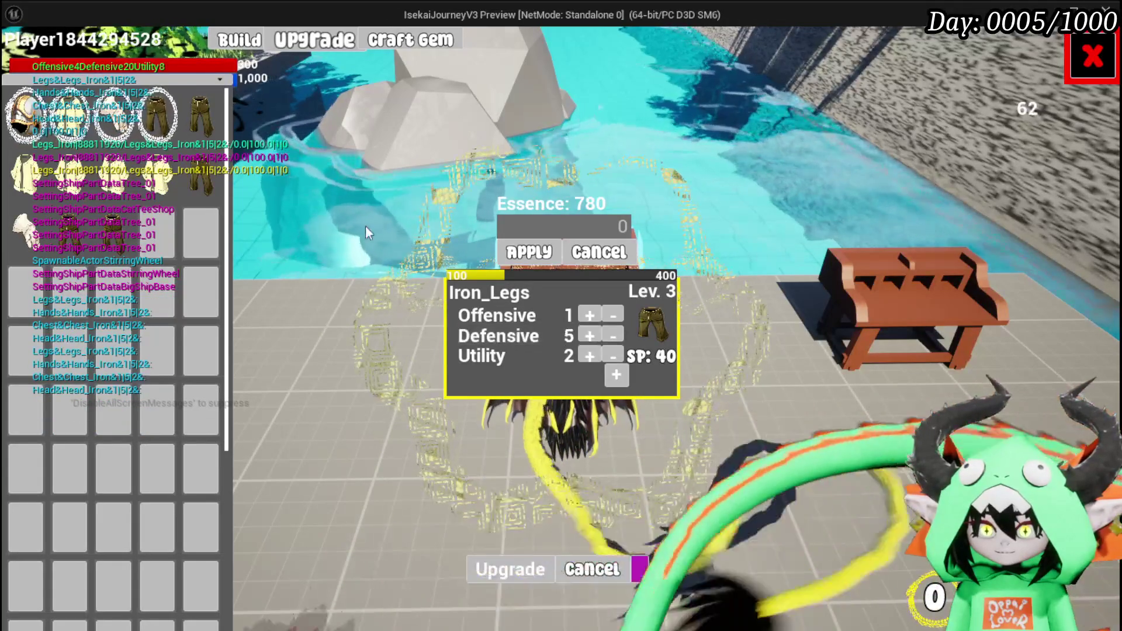
pyautogui.moveTo(196, 140)
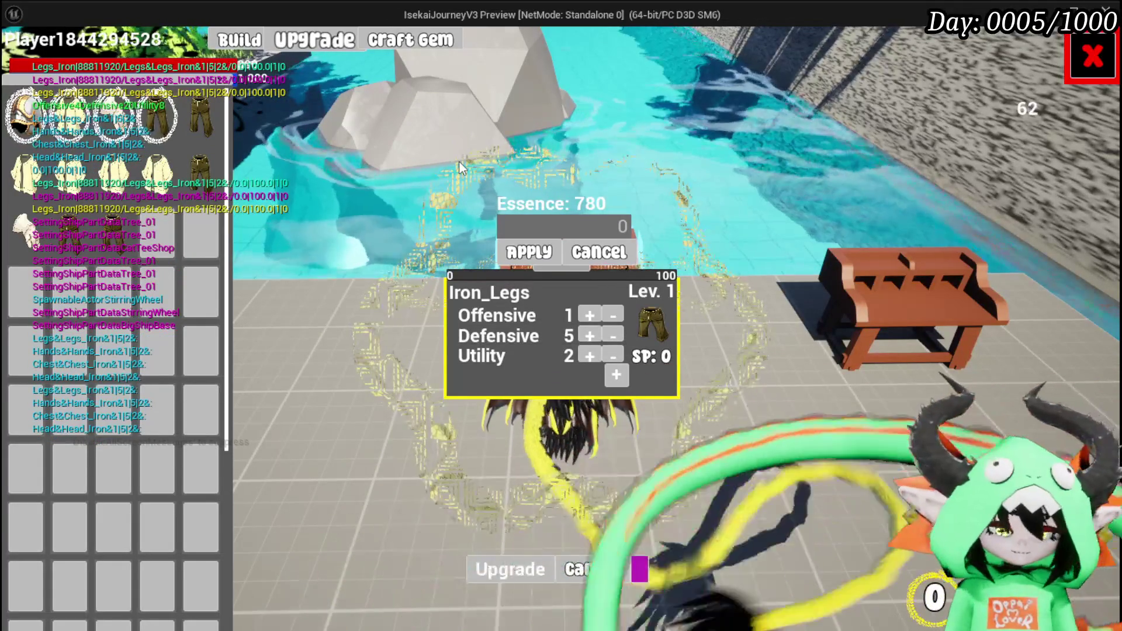
pyautogui.press('Escape')
# Save all assets, review W_EquipmentUpgrade's OverwriteEquipmentData graph, then switch to the Designer layout
pyautogui.hotkey('ctrl', 's')
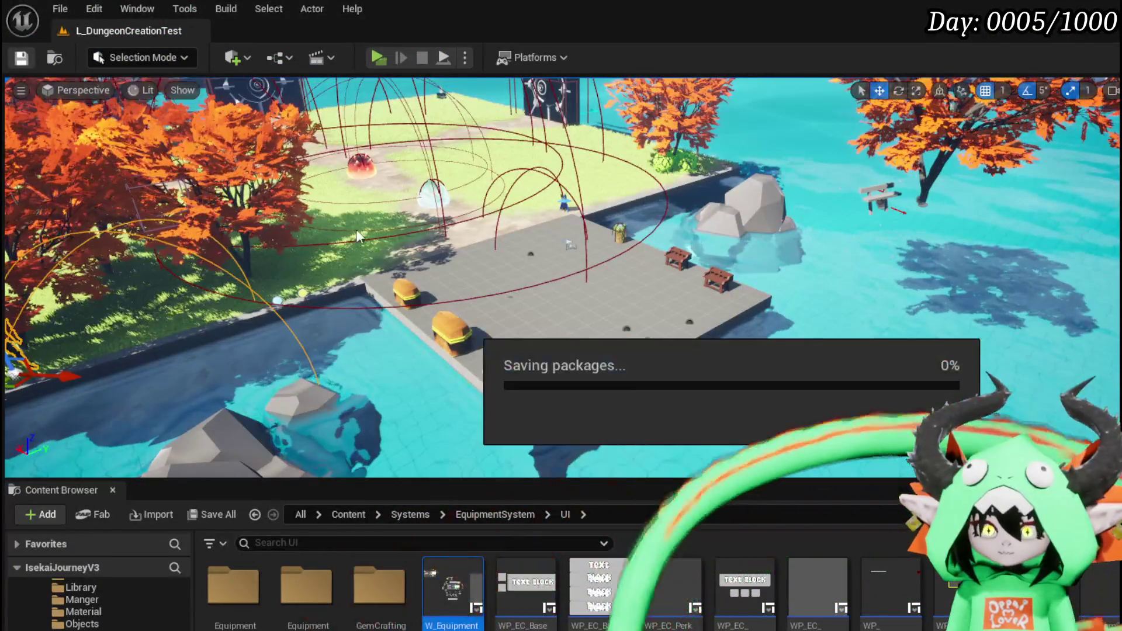
pyautogui.hotkey('alt', 'Tab')
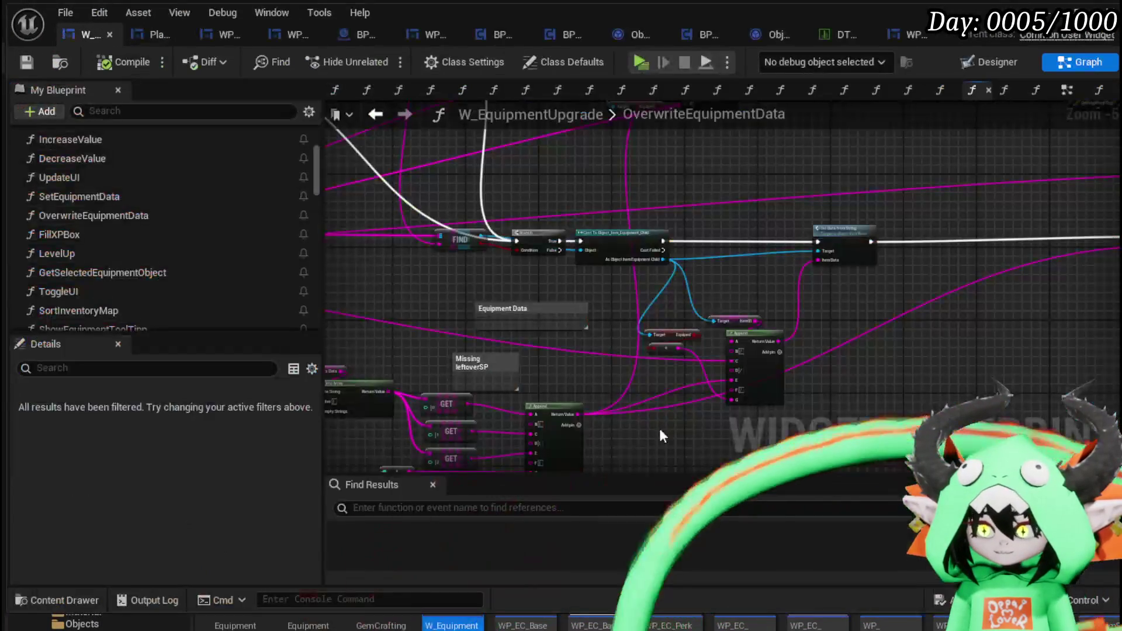
pyautogui.doubleClick(155, 216)
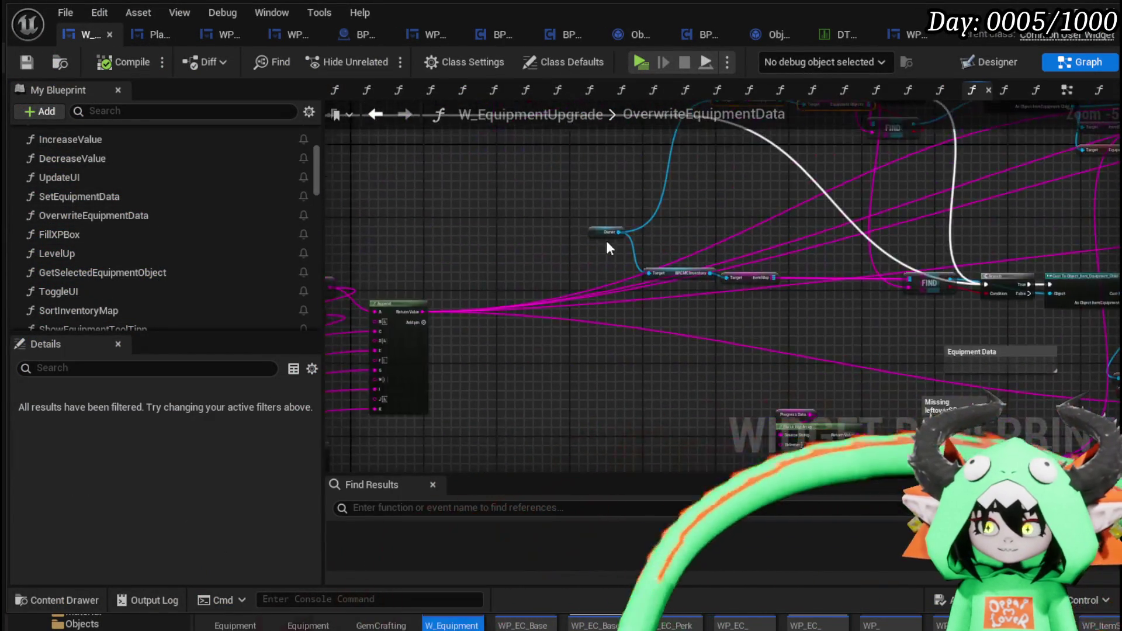
pyautogui.doubleClick(155, 216)
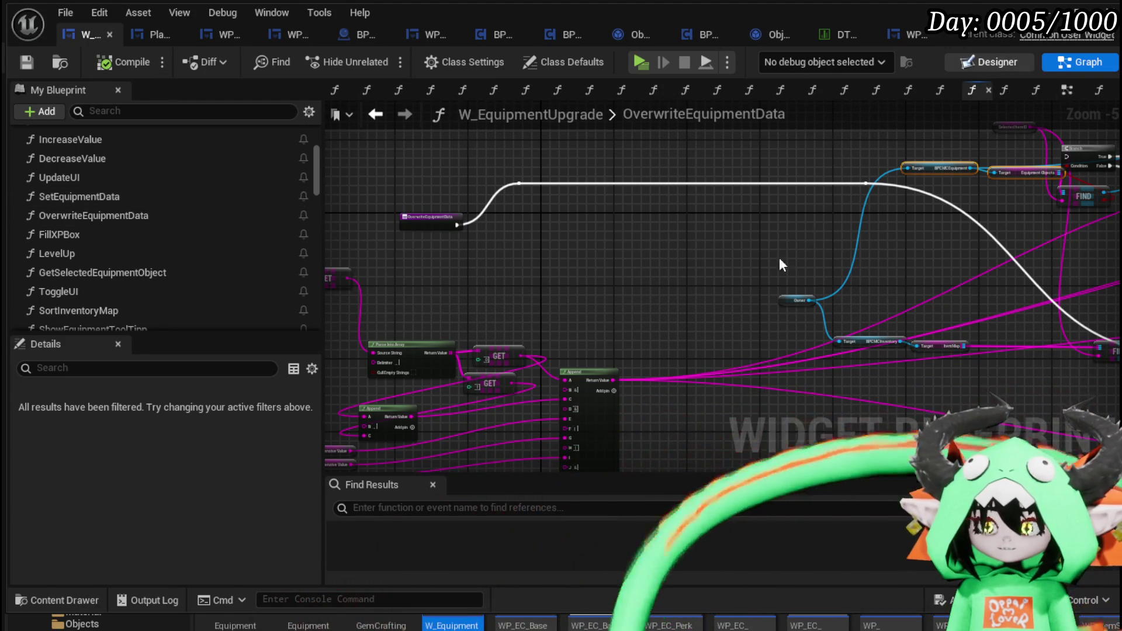
pyautogui.click(997, 62)
pyautogui.scroll(4, 350, 309)
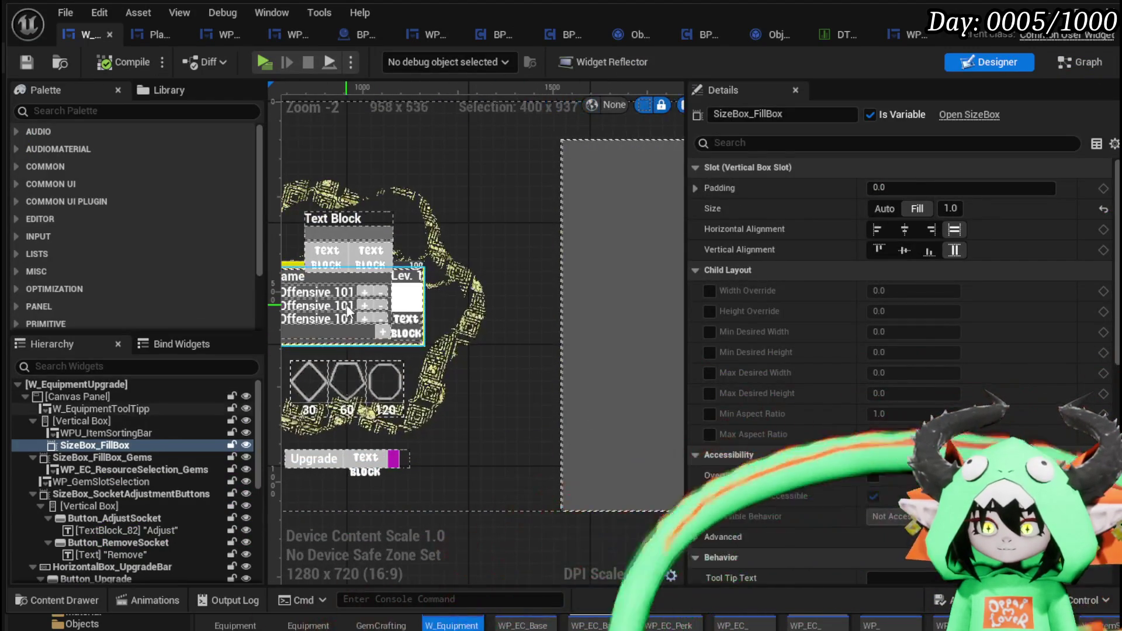
# Select W_EquipmentToolTipp in the Hierarchy, look through its Details, and return to the Graph view
pyautogui.click(348, 311)
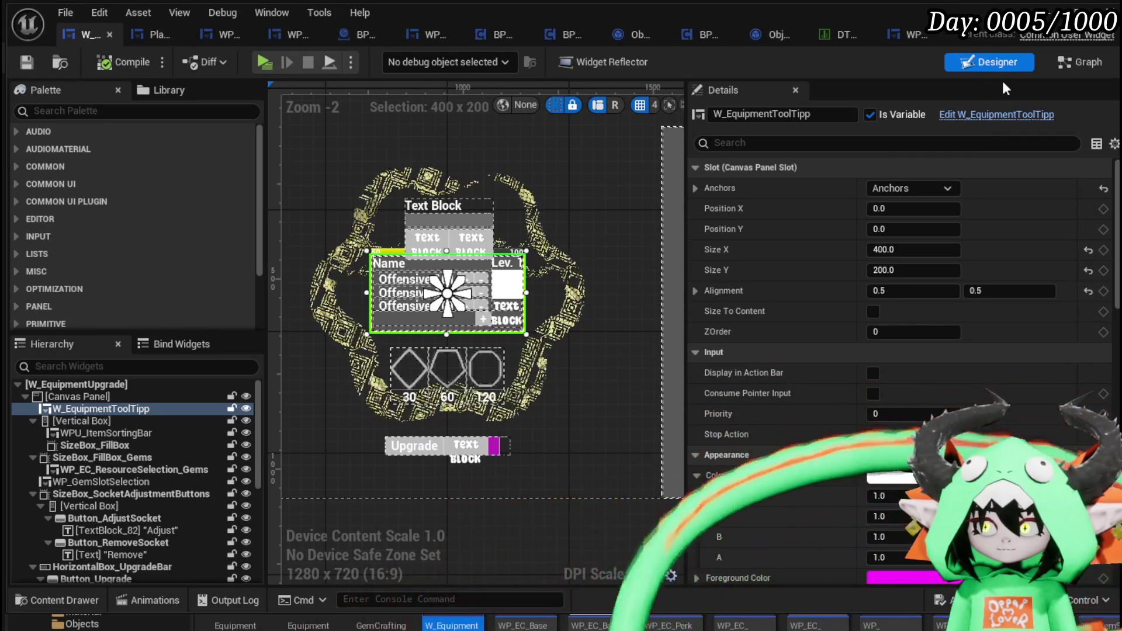
pyautogui.scroll(-10, 883, 480)
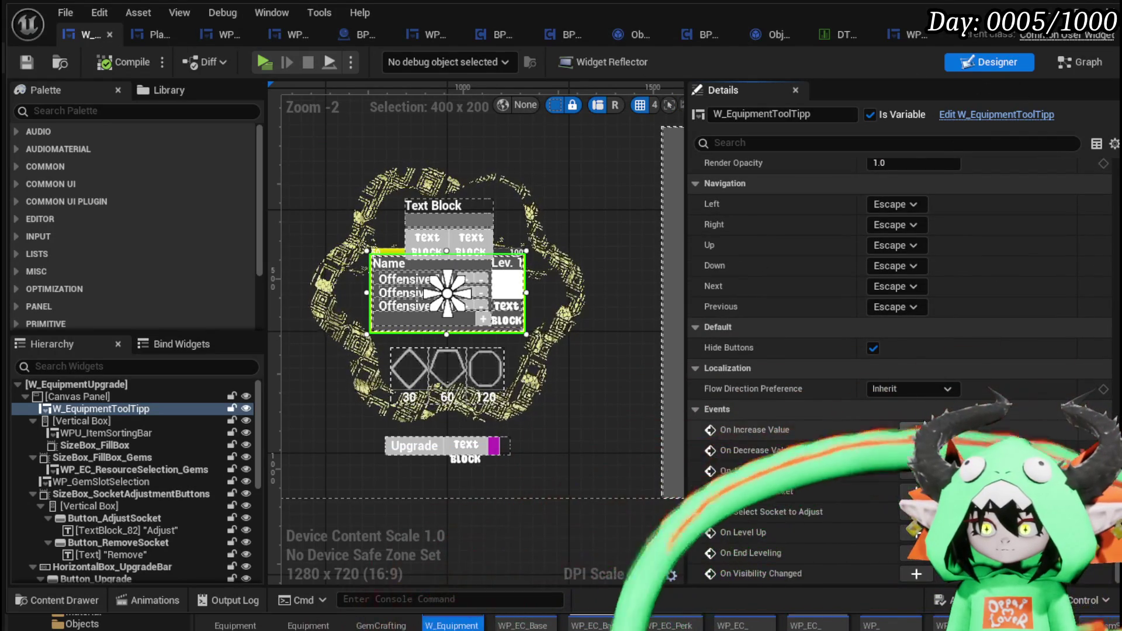
pyautogui.click(1064, 63)
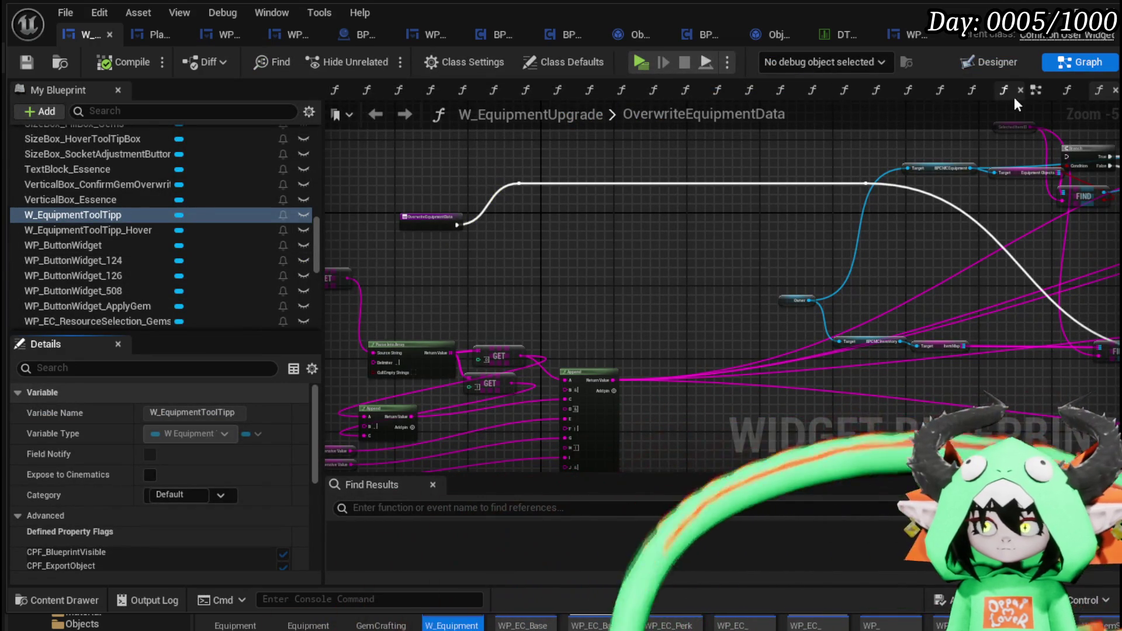
# Show the EventGraph zoomed on the UpdateItemAfterLeveling event and its Set Progress nodes
pyautogui.click(1033, 90)
pyautogui.scroll(-3, 599, 264)
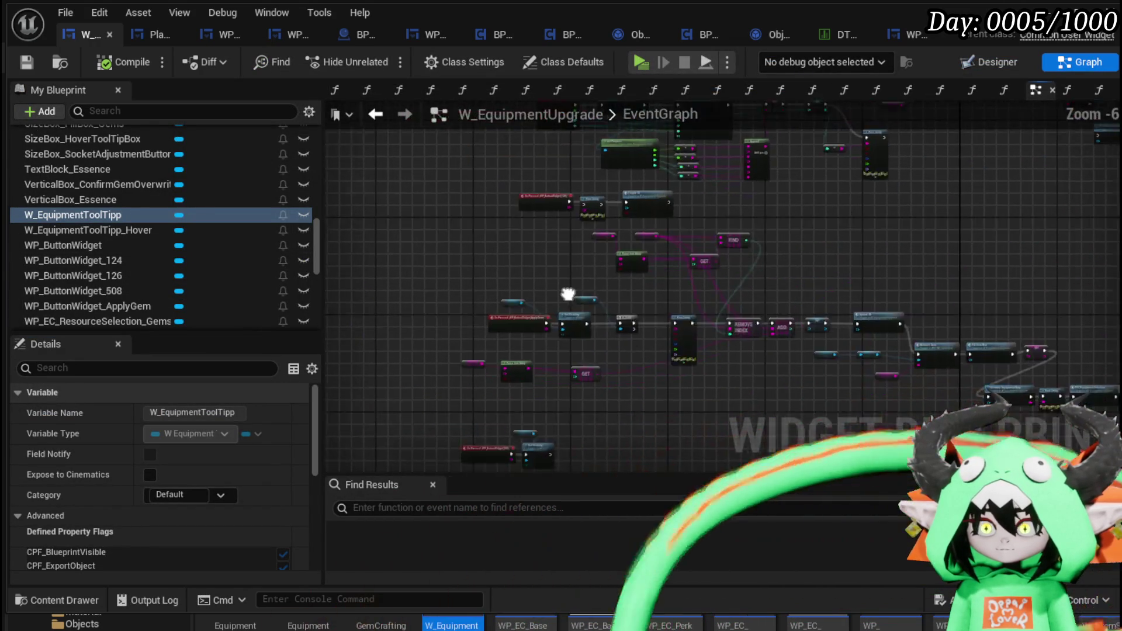
pyautogui.scroll(3, 536, 308)
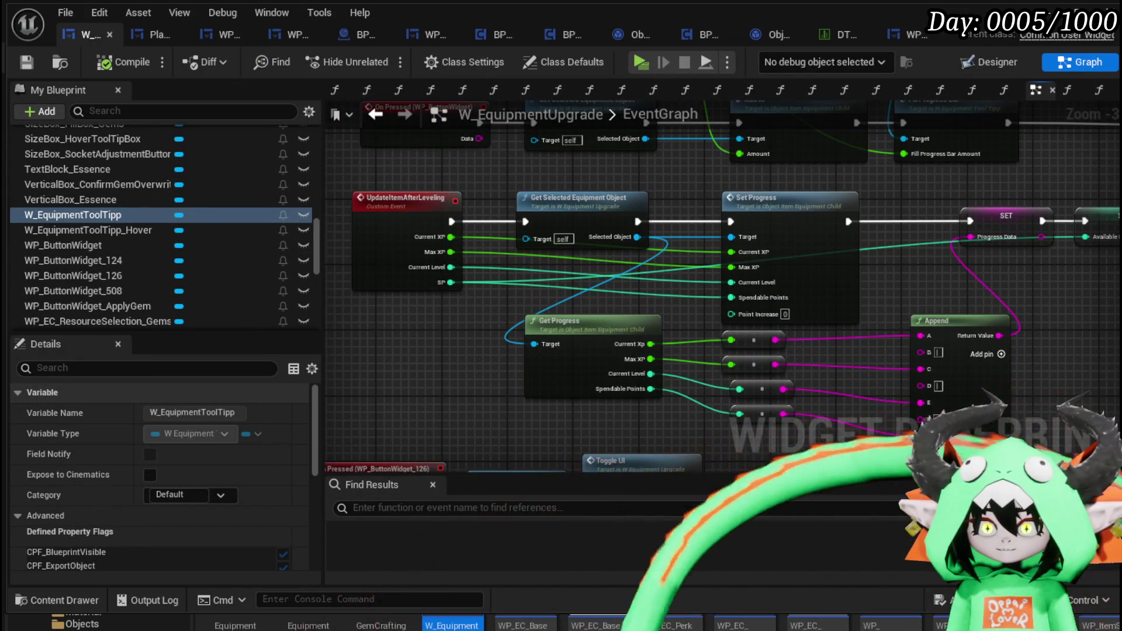
pyautogui.scroll(10, 170, 213)
pyautogui.scroll(8, 170, 209)
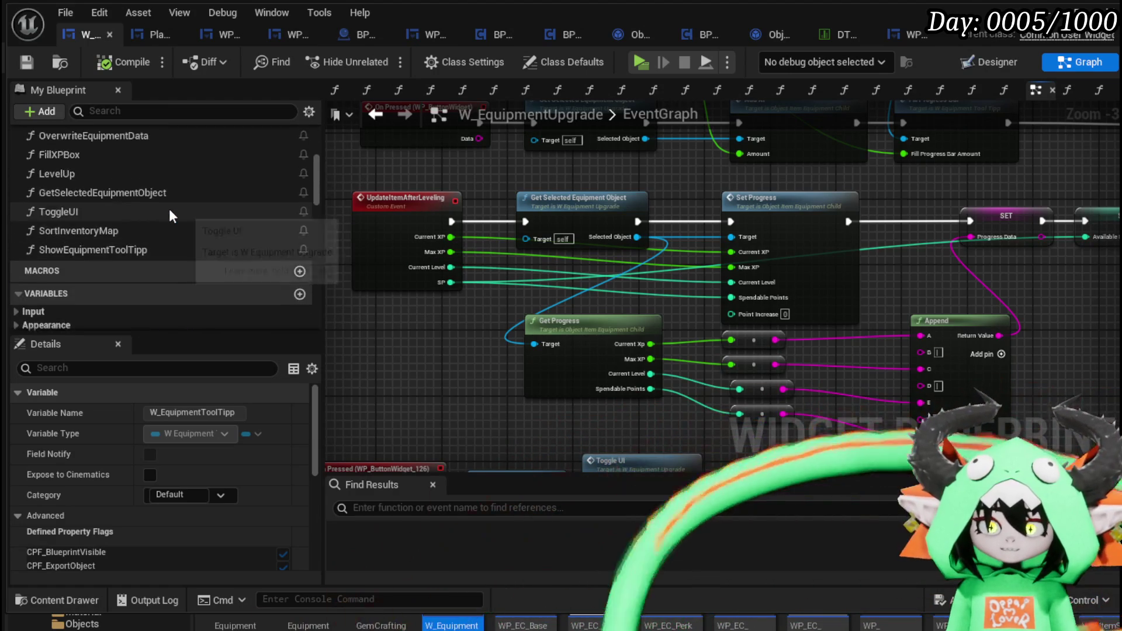
# In IncreaseValue, delete the stray unconnected comparison node, leaving the Available Points Branch check
pyautogui.doubleClick(80, 157)
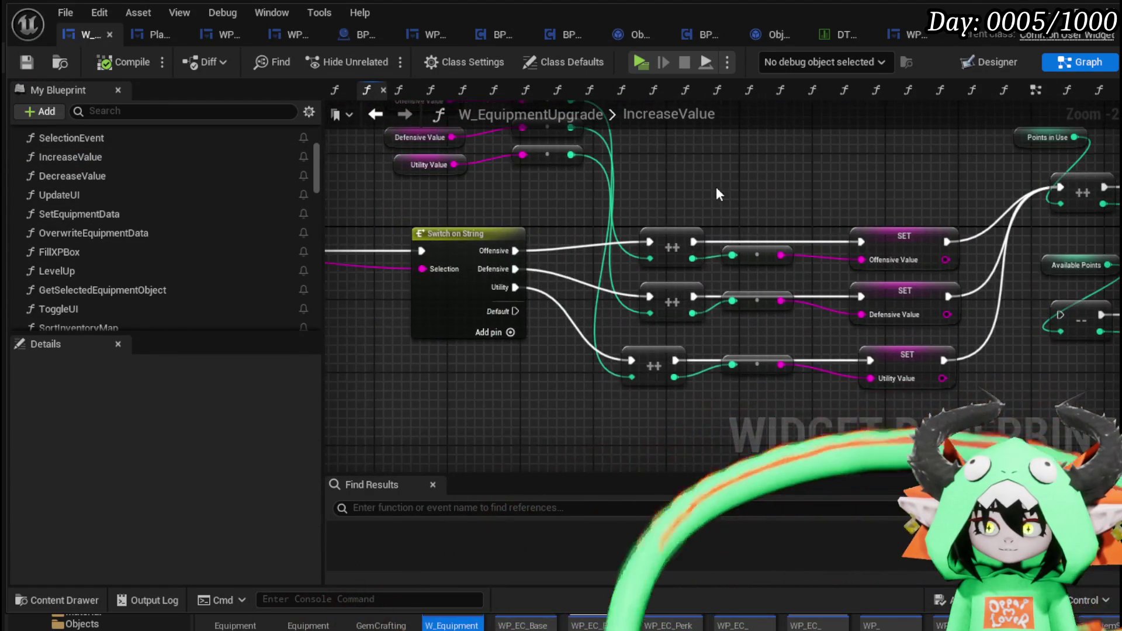
pyautogui.moveTo(717, 195)
pyautogui.mouseDown()
pyautogui.moveTo(595, 214)
pyautogui.moveTo(655, 182)
pyautogui.moveTo(772, 188)
pyautogui.moveTo(645, 157)
pyautogui.mouseUp()
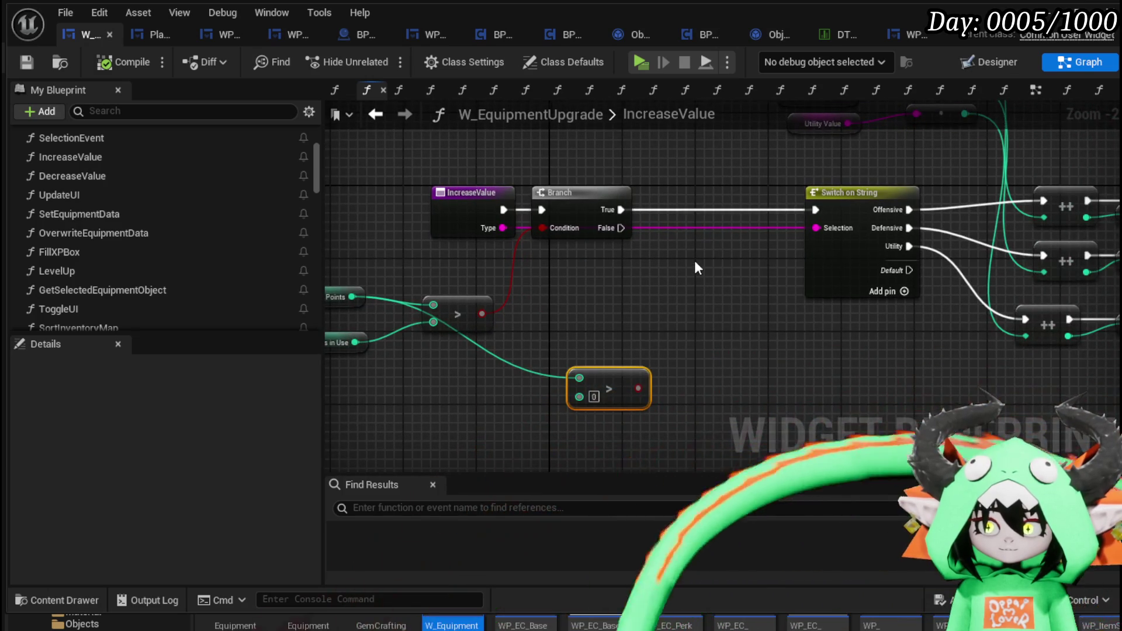
pyautogui.moveTo(695, 267)
pyautogui.mouseDown()
pyautogui.moveTo(824, 284)
pyautogui.moveTo(615, 317)
pyautogui.moveTo(444, 246)
pyautogui.moveTo(847, 208)
pyautogui.moveTo(750, 197)
pyautogui.moveTo(844, 216)
pyautogui.moveTo(471, 249)
pyautogui.moveTo(504, 181)
pyautogui.mouseUp()
pyautogui.scroll(-1, 475, 251)
pyautogui.moveTo(839, 268)
pyautogui.mouseDown()
pyautogui.moveTo(855, 248)
pyautogui.moveTo(752, 257)
pyautogui.moveTo(631, 382)
pyautogui.moveTo(755, 321)
pyautogui.mouseUp()
pyautogui.press('Delete')
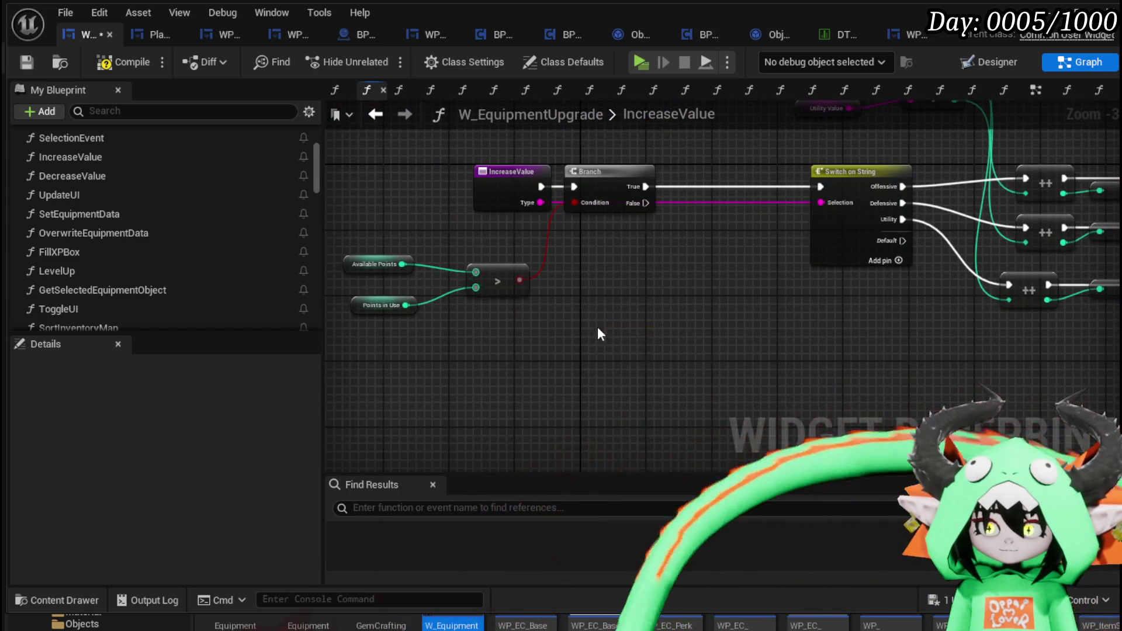
pyautogui.scroll(2, 643, 345)
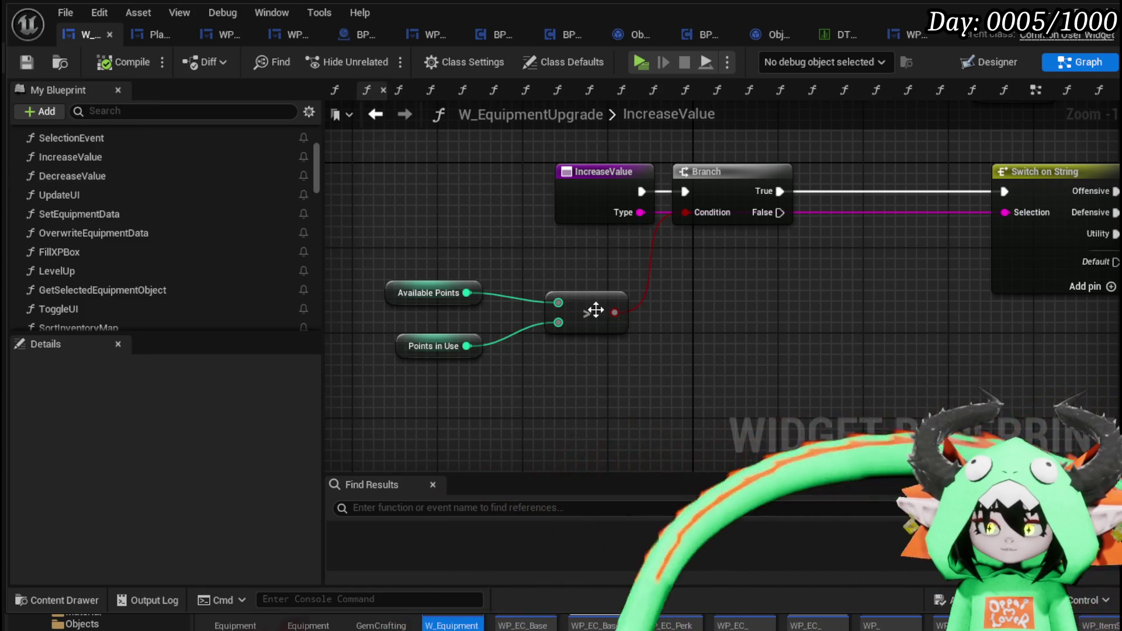
pyautogui.click(430, 294)
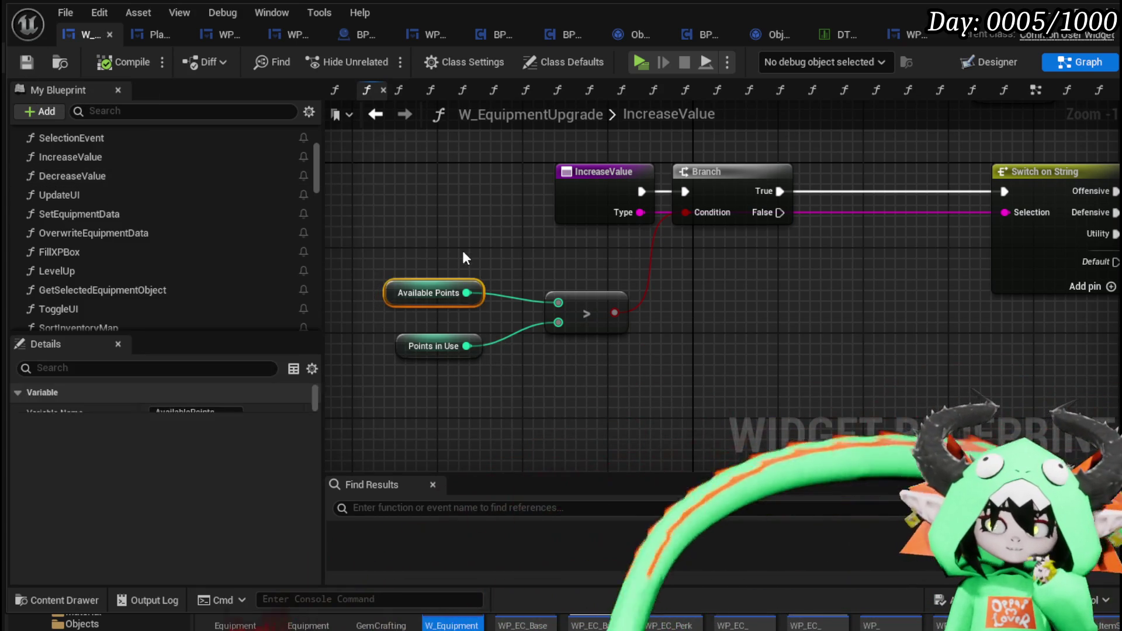
# Open the LevelUp function graph and centre its nodes in view
pyautogui.doubleClick(103, 272)
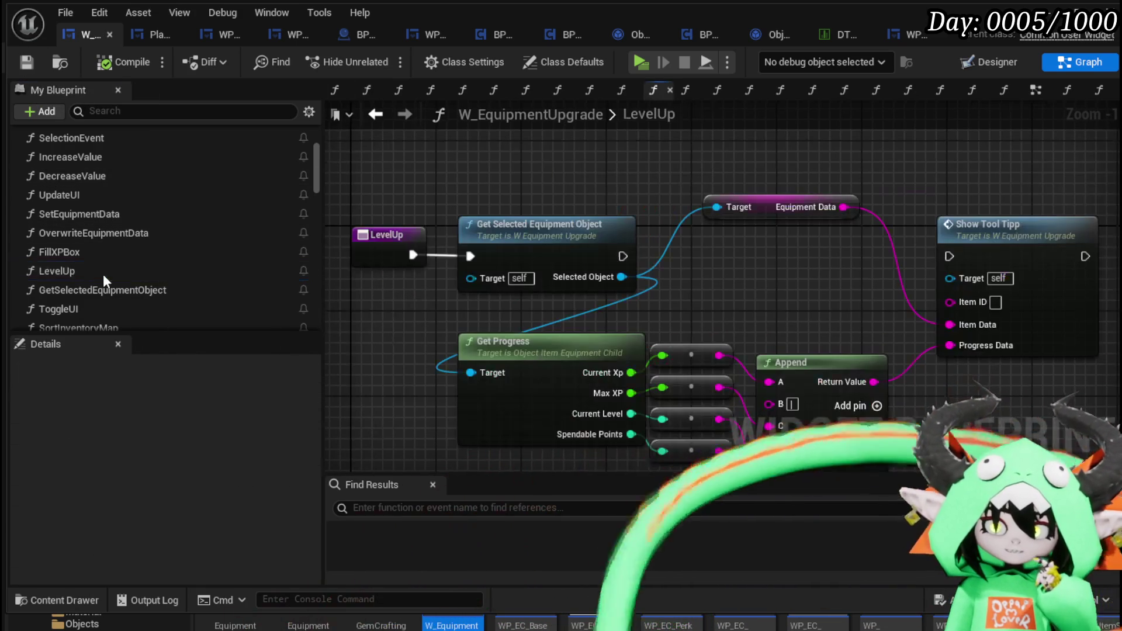
pyautogui.moveTo(800, 301)
pyautogui.mouseDown()
pyautogui.moveTo(738, 274)
pyautogui.moveTo(758, 228)
pyautogui.moveTo(819, 283)
pyautogui.mouseUp()
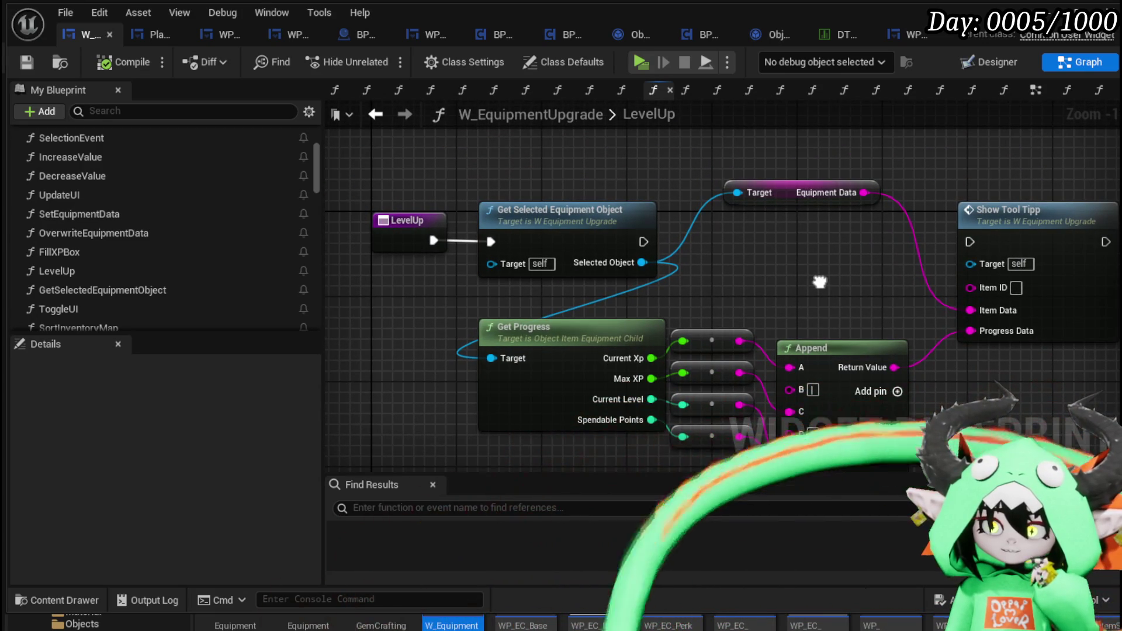
# Open GetSelectedEquipmentObject, move the Target nodes up, and route the entry into the second Branch
pyautogui.doubleClick(511, 225)
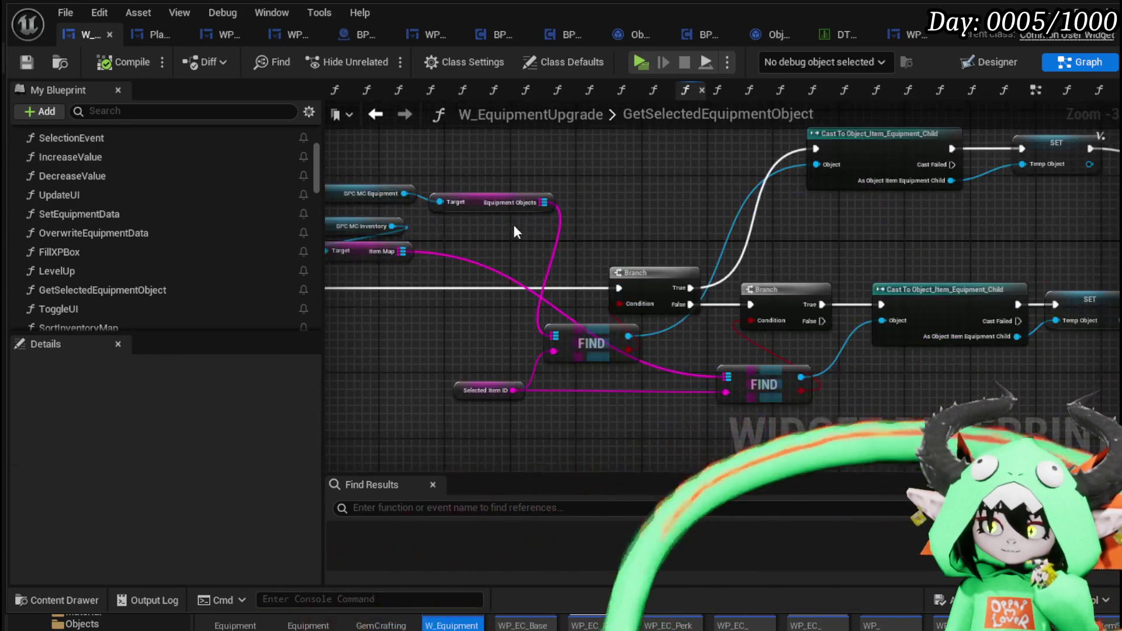
pyautogui.moveTo(513, 259); pyautogui.dragTo(679, 261)
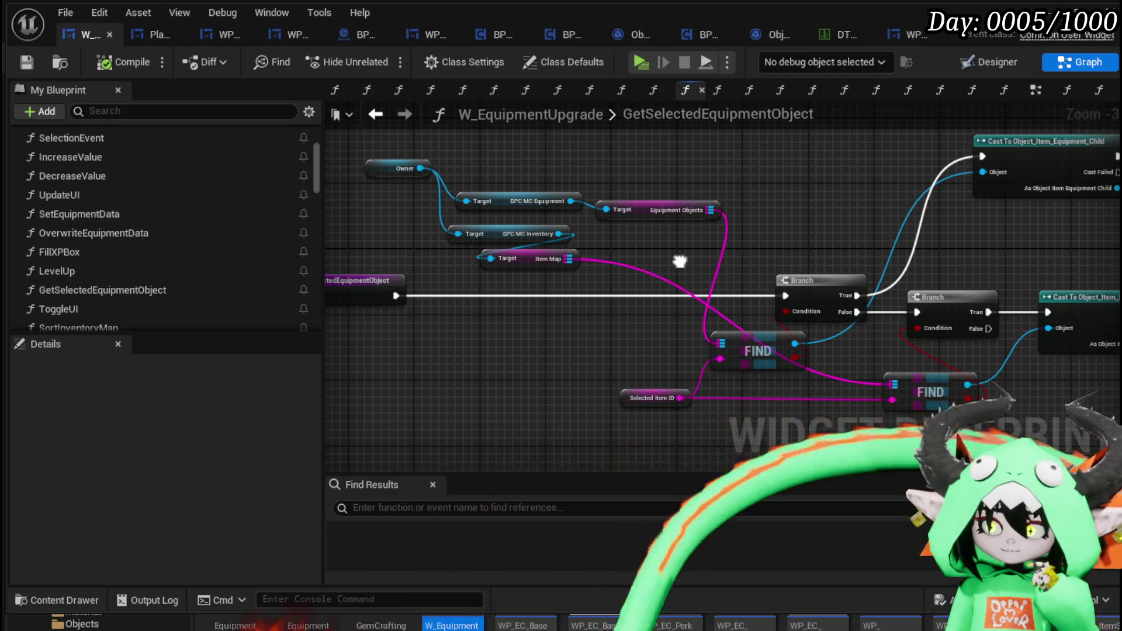
pyautogui.moveTo(680, 262); pyautogui.dragTo(676, 323)
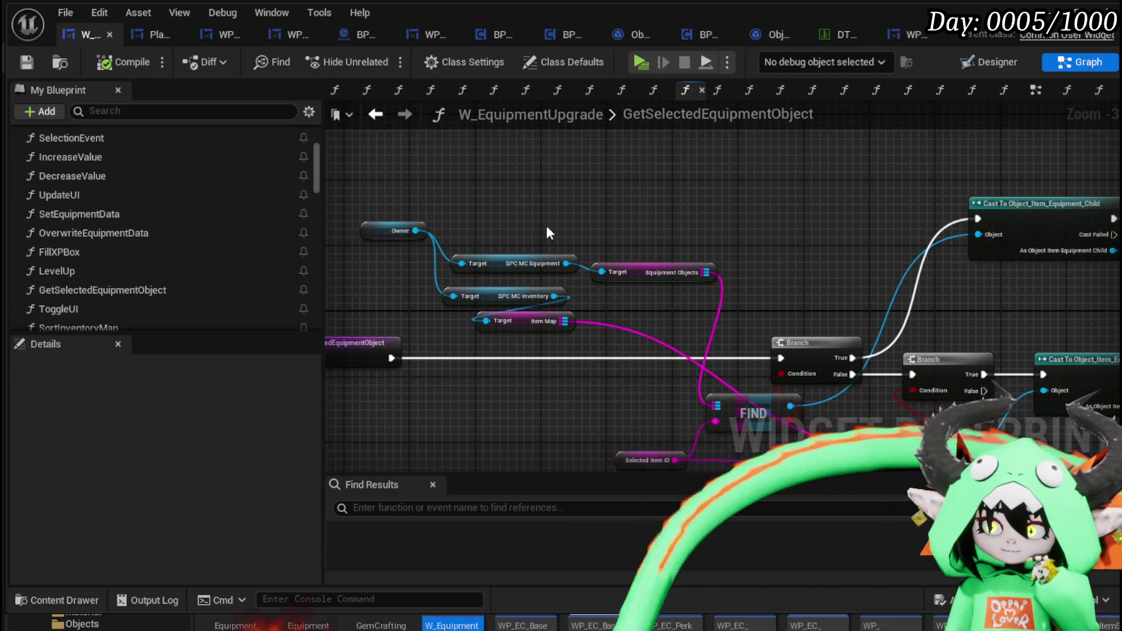
pyautogui.moveTo(550, 233)
pyautogui.mouseDown()
pyautogui.moveTo(654, 282)
pyautogui.moveTo(707, 175)
pyautogui.moveTo(349, 166)
pyautogui.mouseUp()
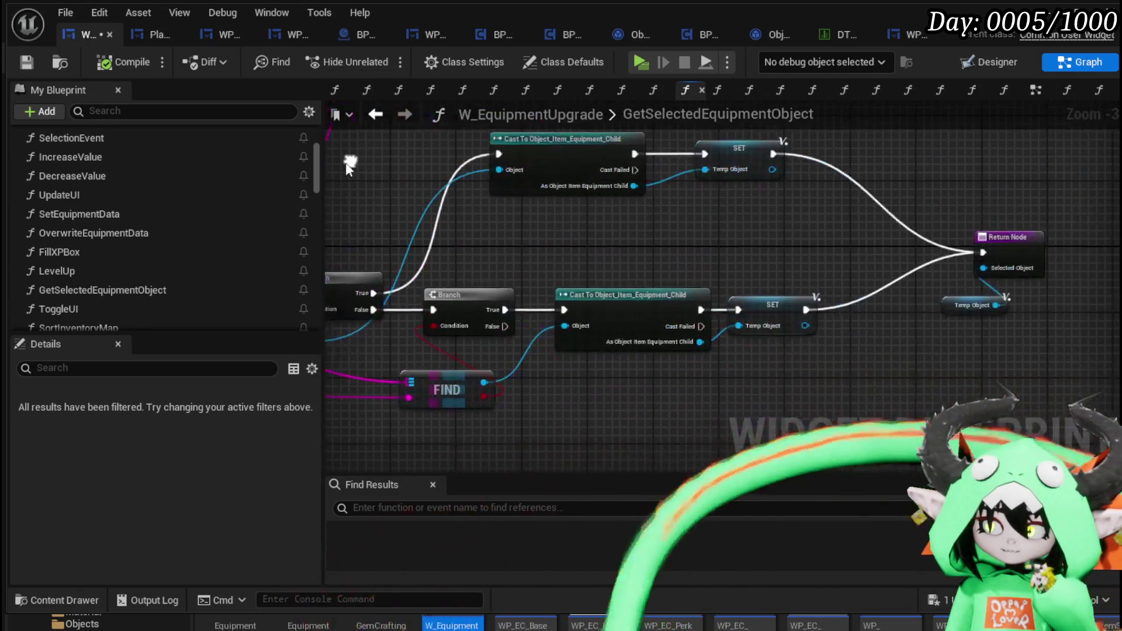
pyautogui.moveTo(747, 266)
pyautogui.mouseDown()
pyautogui.moveTo(922, 237)
pyautogui.moveTo(1031, 235)
pyautogui.moveTo(882, 245)
pyautogui.moveTo(886, 279)
pyautogui.mouseUp()
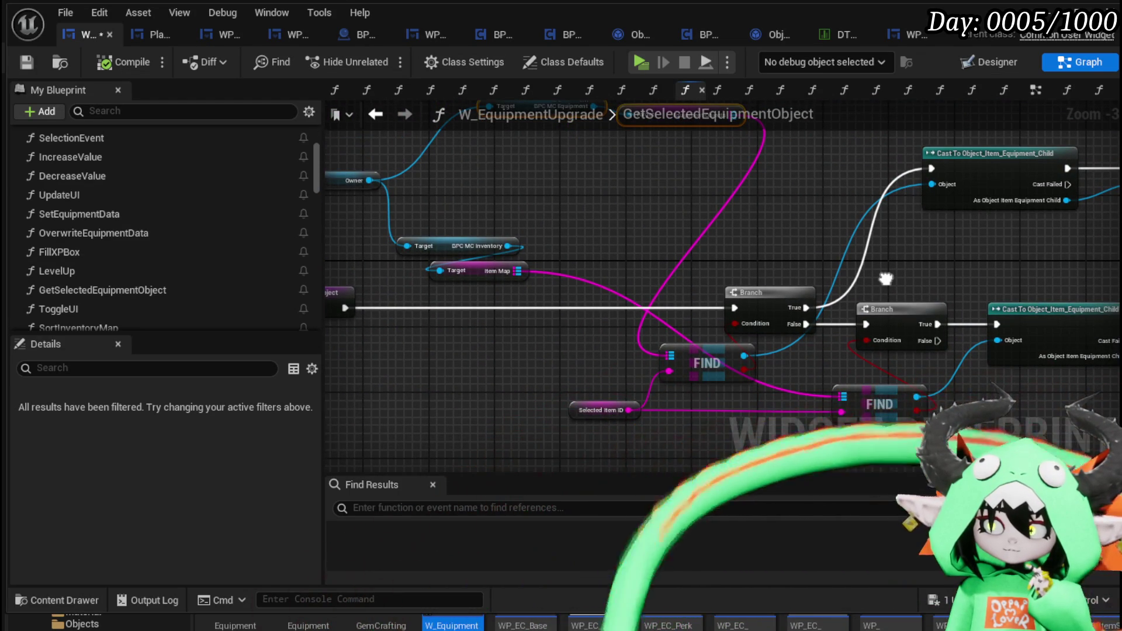
pyautogui.moveTo(885, 279)
pyautogui.mouseDown()
pyautogui.moveTo(882, 245)
pyautogui.moveTo(885, 286)
pyautogui.mouseUp()
pyautogui.moveTo(807, 312)
pyautogui.mouseDown()
pyautogui.moveTo(753, 188)
pyautogui.moveTo(776, 180)
pyautogui.moveTo(786, 192)
pyautogui.mouseUp()
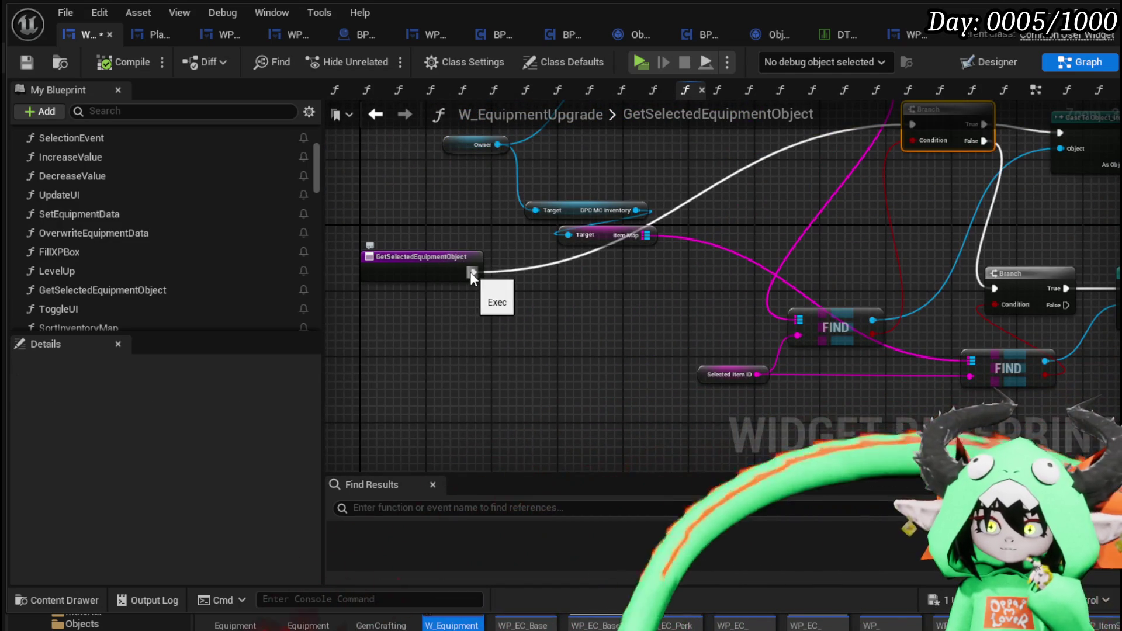
pyautogui.moveTo(473, 272); pyautogui.dragTo(992, 288)
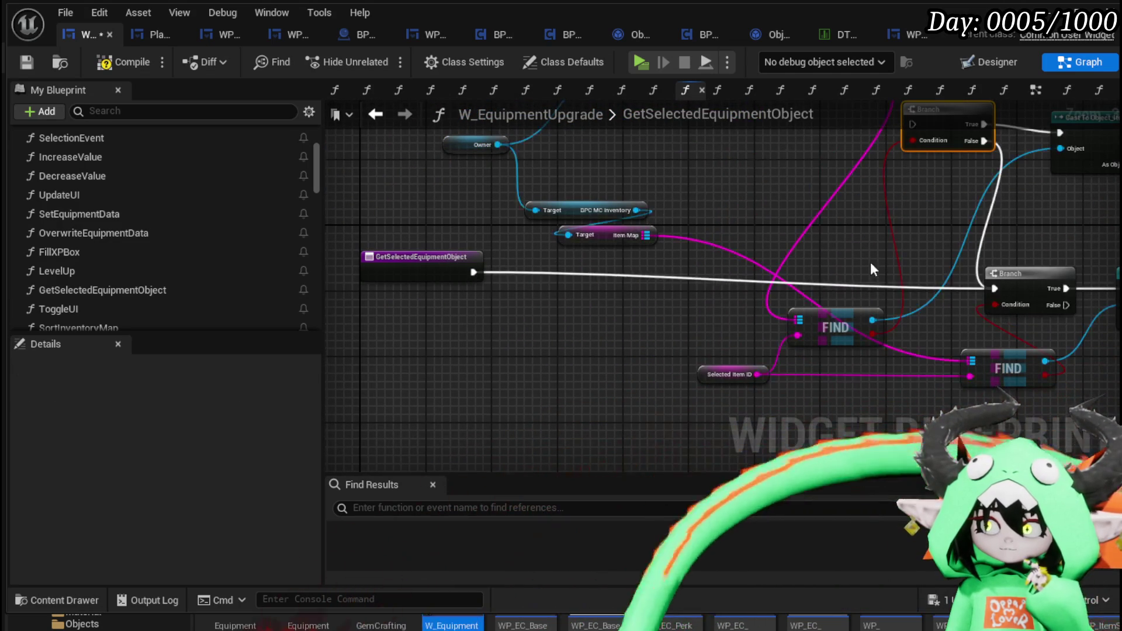
# Move the Return Node and Temp Object up slightly to tidy the layout
pyautogui.moveTo(807, 219); pyautogui.dragTo(608, 210)
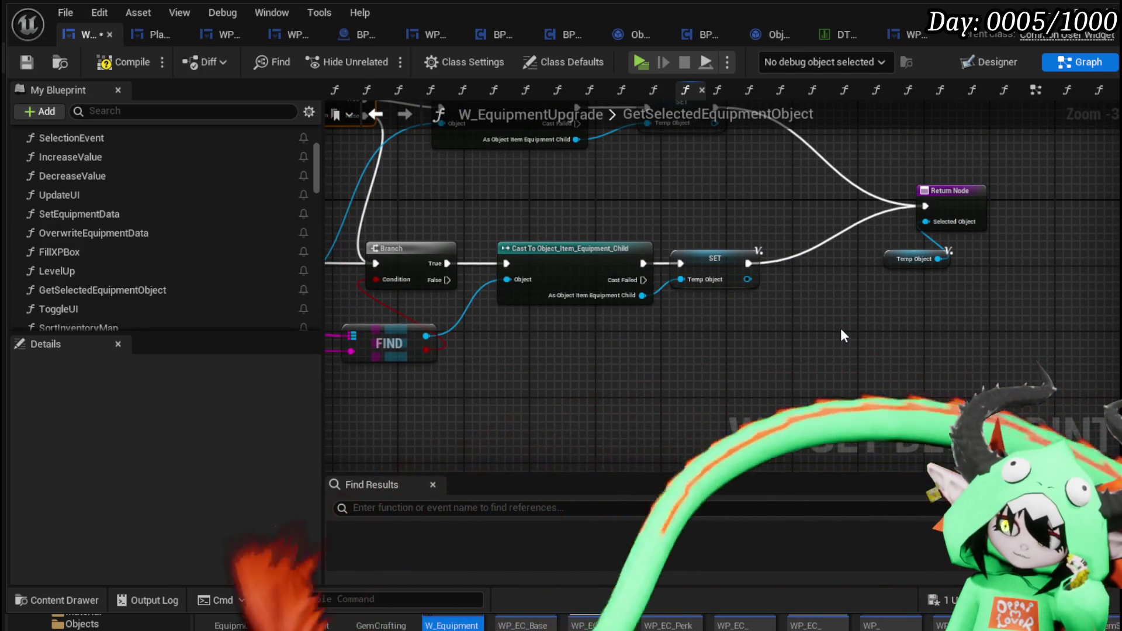
pyautogui.moveTo(841, 330); pyautogui.dragTo(938, 210)
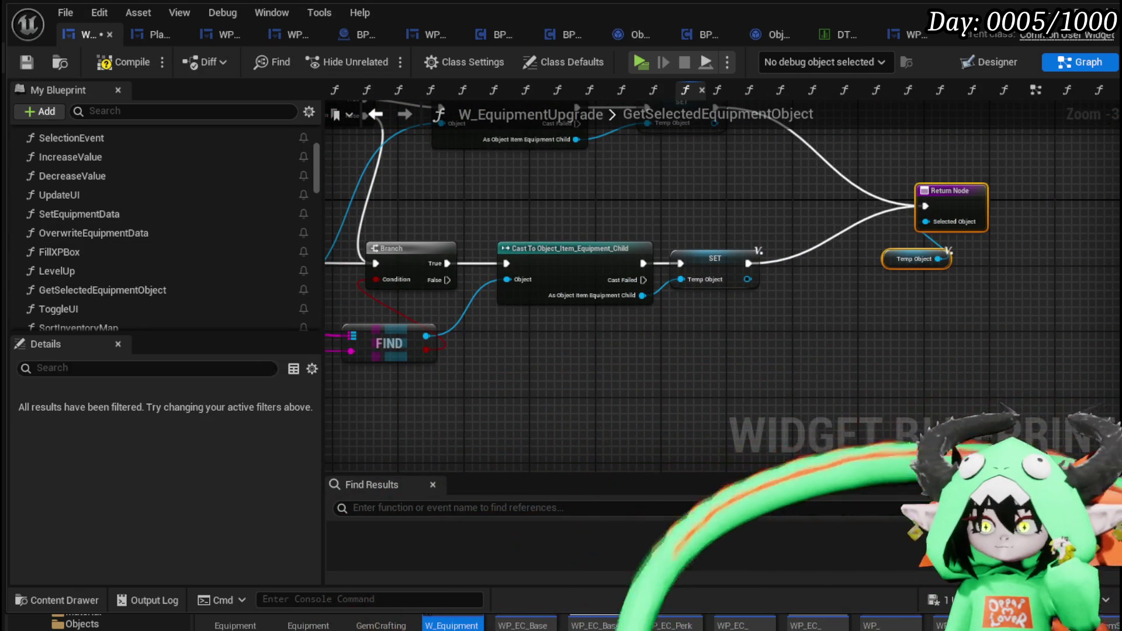
pyautogui.moveTo(827, 282)
pyautogui.mouseDown()
pyautogui.moveTo(738, 333)
pyautogui.moveTo(849, 269)
pyautogui.moveTo(811, 353)
pyautogui.mouseUp()
pyautogui.moveTo(779, 318); pyautogui.dragTo(771, 303)
pyautogui.click(527, 351)
pyautogui.moveTo(527, 351)
pyautogui.mouseDown()
pyautogui.moveTo(506, 343)
pyautogui.moveTo(668, 402)
pyautogui.moveTo(569, 392)
pyautogui.mouseUp()
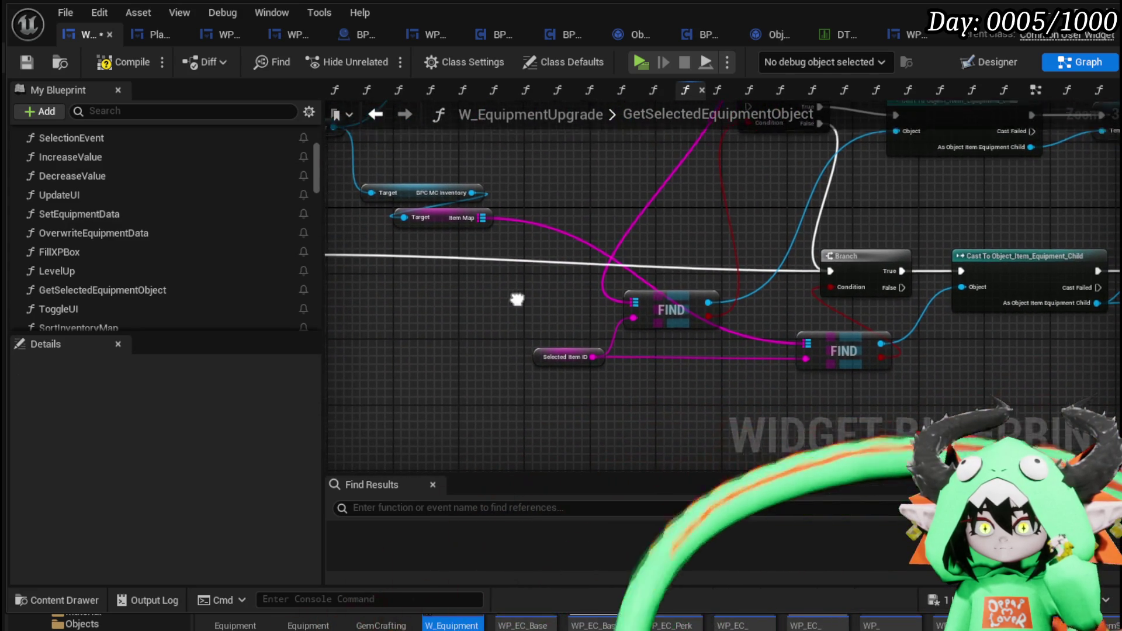
pyautogui.moveTo(515, 295)
pyautogui.mouseDown()
pyautogui.moveTo(788, 372)
pyautogui.moveTo(565, 316)
pyautogui.mouseUp()
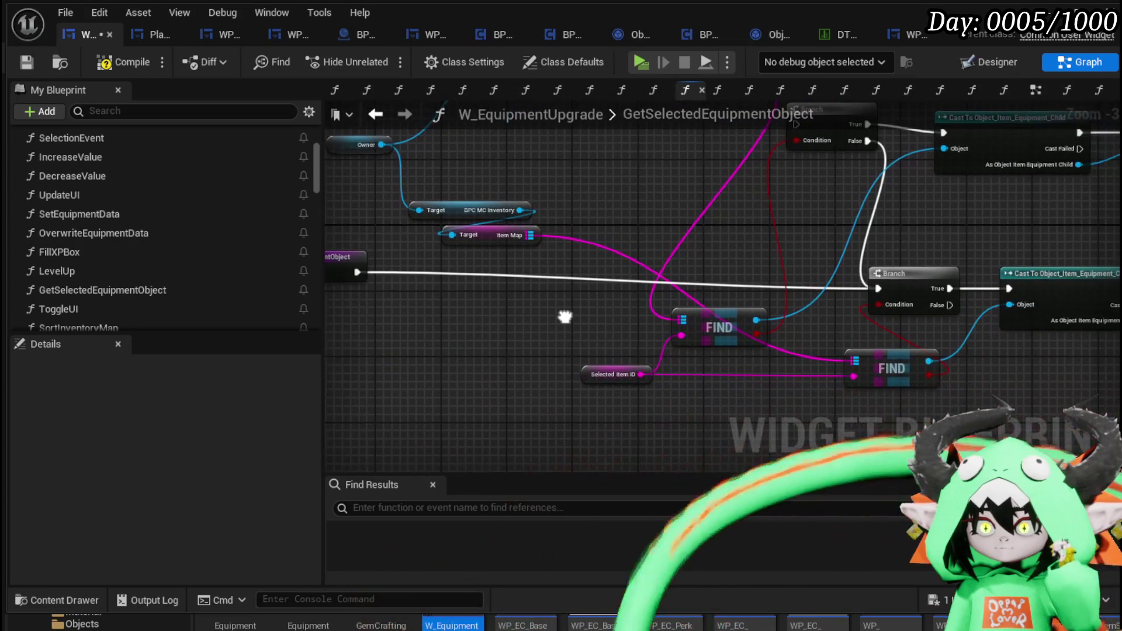
# Compile the blueprint, nudge the entry node down-right, and go back to the LevelUp graph
pyautogui.click(128, 63)
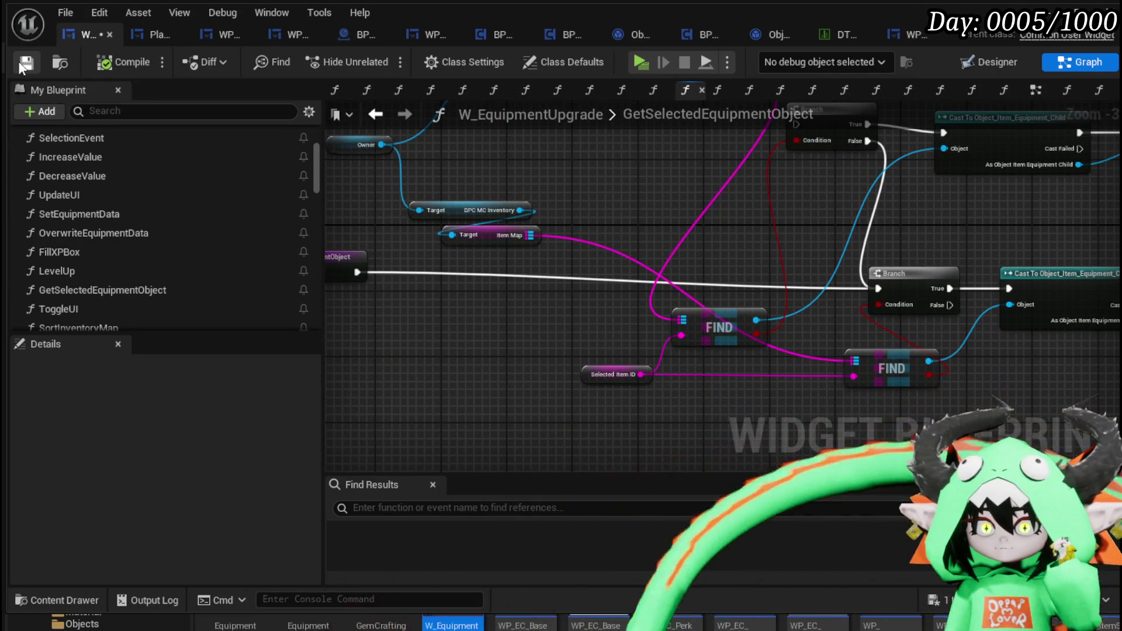
pyautogui.moveTo(407, 294); pyautogui.dragTo(552, 298)
pyautogui.moveTo(457, 278); pyautogui.dragTo(481, 287)
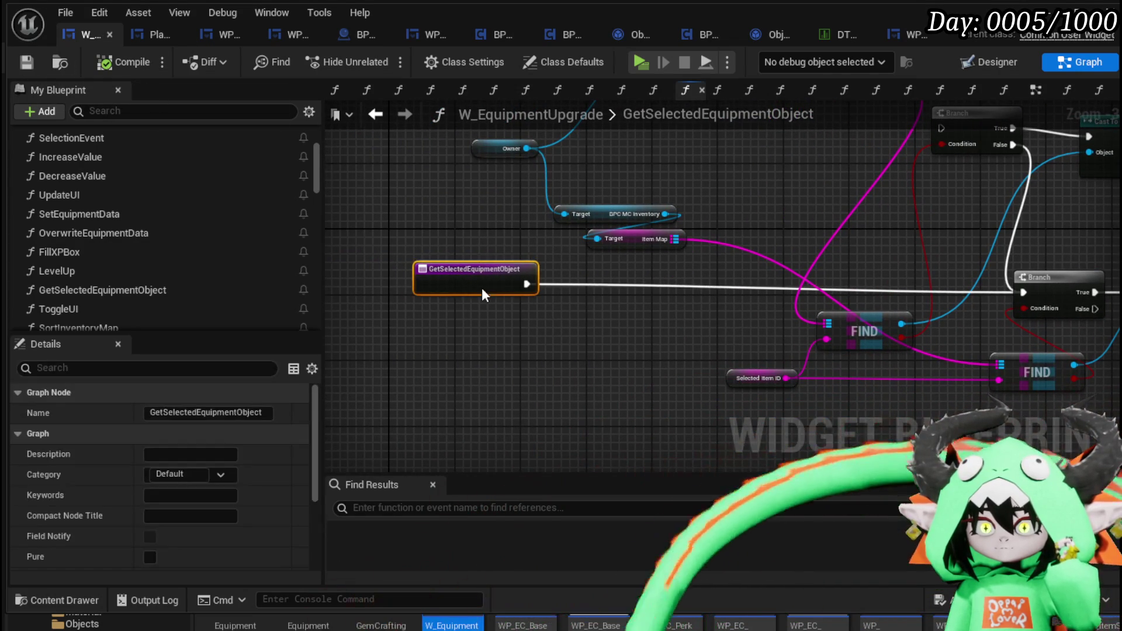
pyautogui.click(476, 244)
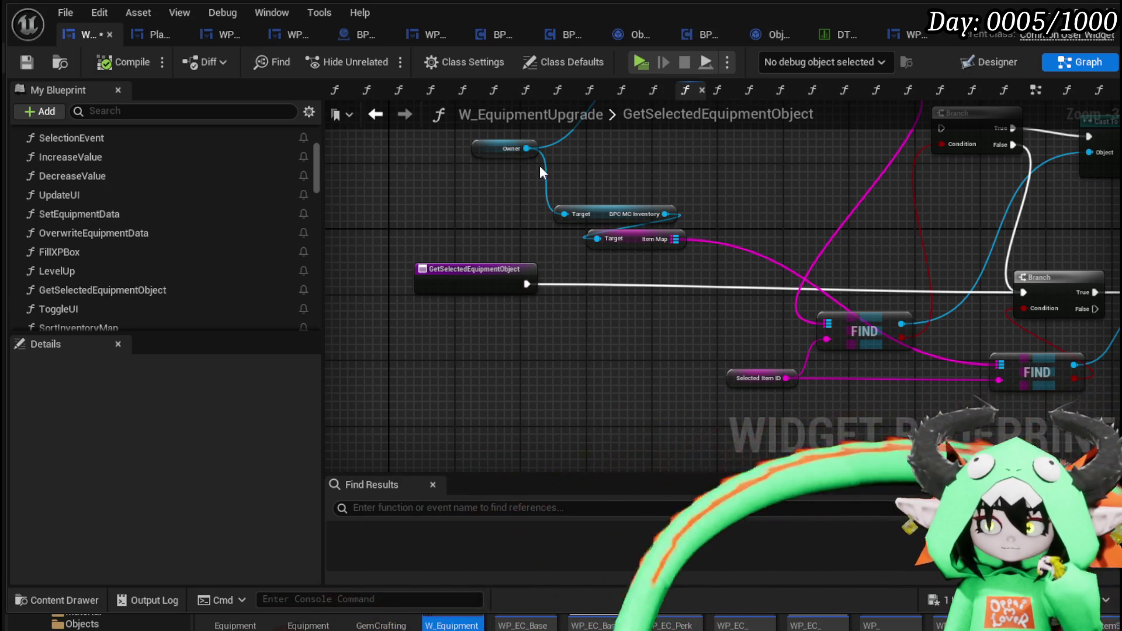
pyautogui.click(377, 115)
pyautogui.moveTo(785, 288)
pyautogui.mouseDown()
pyautogui.moveTo(669, 284)
pyautogui.moveTo(730, 224)
pyautogui.moveTo(722, 191)
pyautogui.moveTo(819, 283)
pyautogui.moveTo(870, 296)
pyautogui.moveTo(715, 284)
pyautogui.mouseUp()
# Move the Get Progress node up and left beneath Get Selected Equipment Object
pyautogui.scroll(-5, 678, 268)
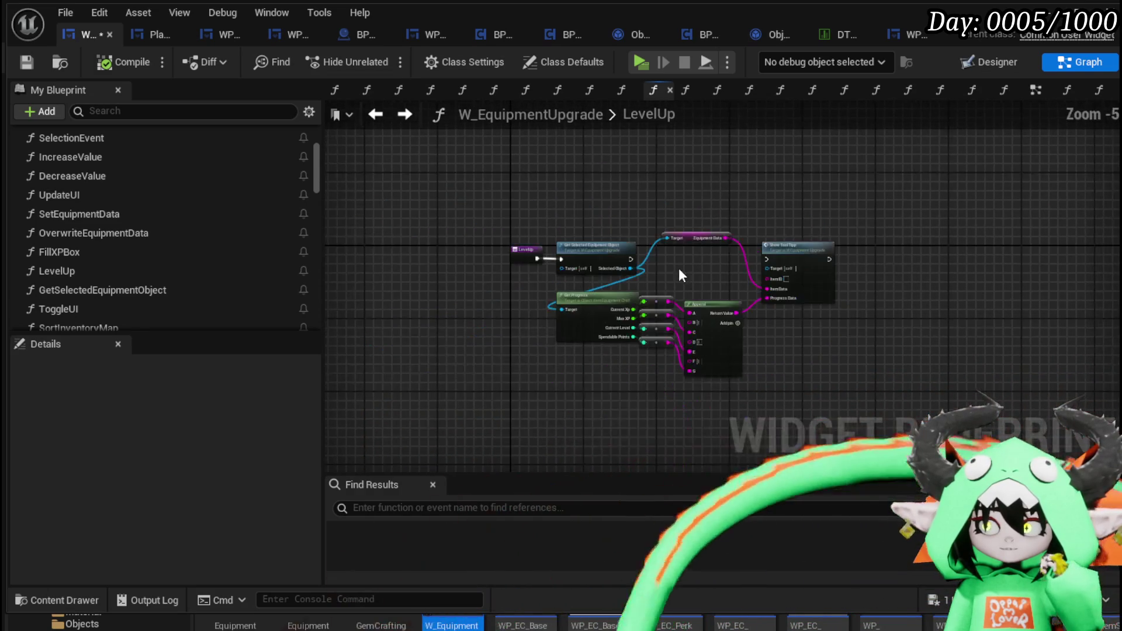
pyautogui.scroll(1, 621, 264)
pyautogui.scroll(4, 620, 263)
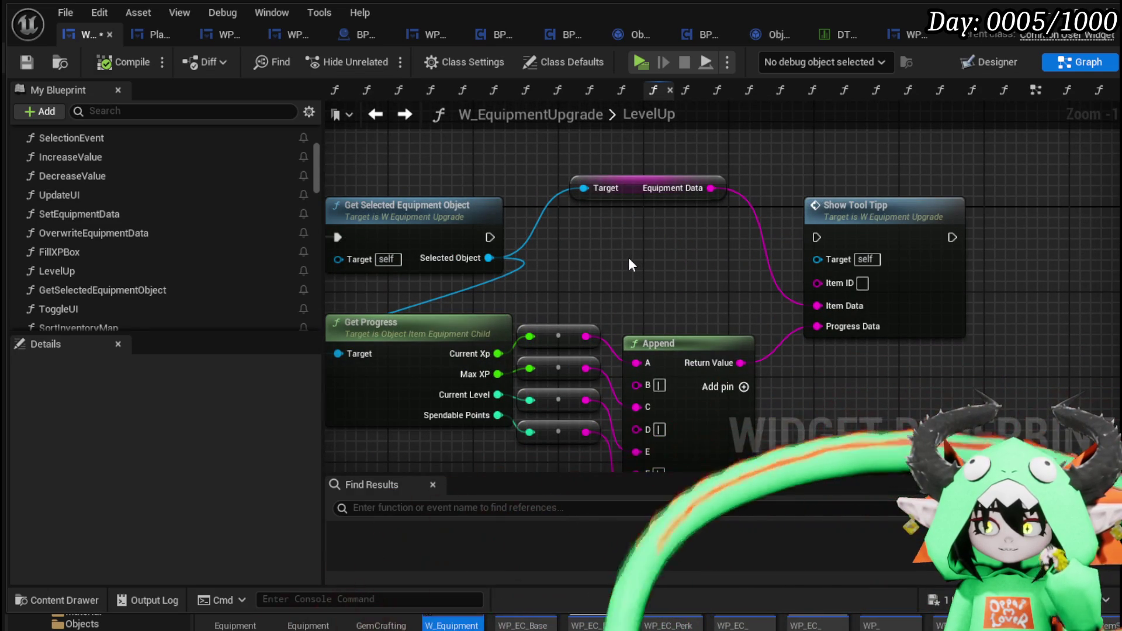
pyautogui.moveTo(629, 259); pyautogui.dragTo(757, 237)
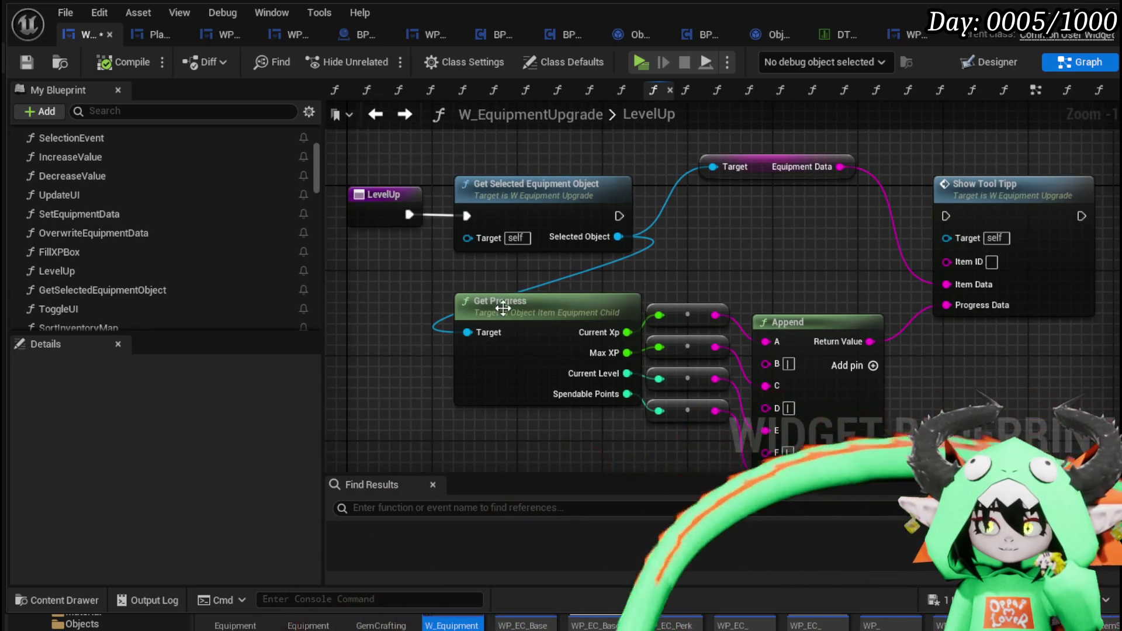
pyautogui.moveTo(526, 315); pyautogui.dragTo(468, 292)
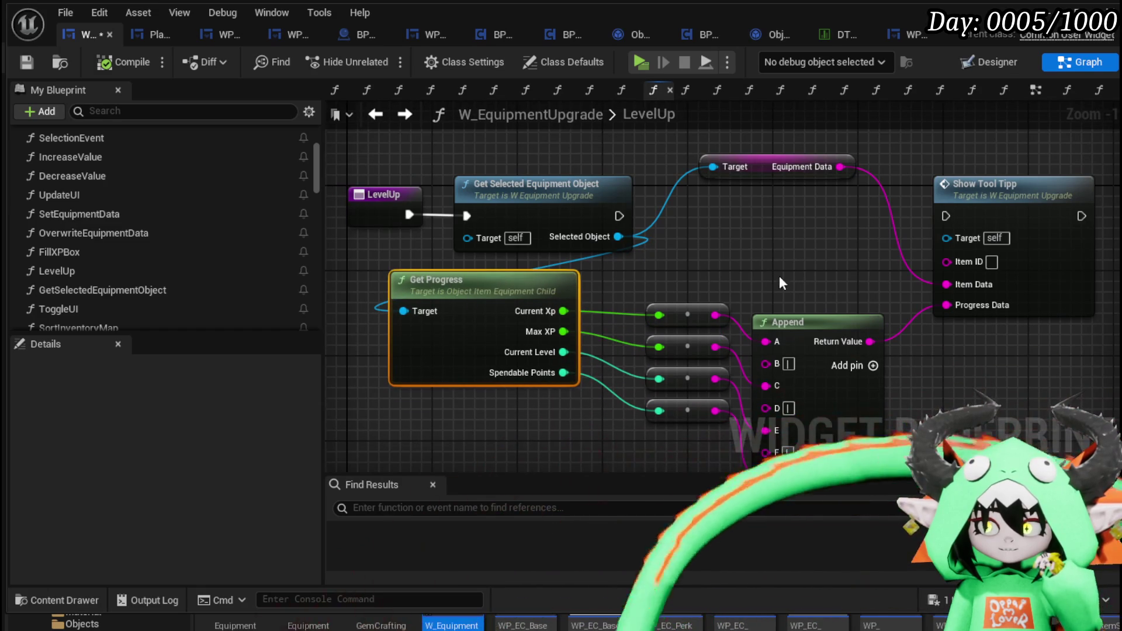
pyautogui.moveTo(777, 275)
pyautogui.mouseDown()
pyautogui.moveTo(705, 178)
pyautogui.moveTo(634, 318)
pyautogui.mouseUp()
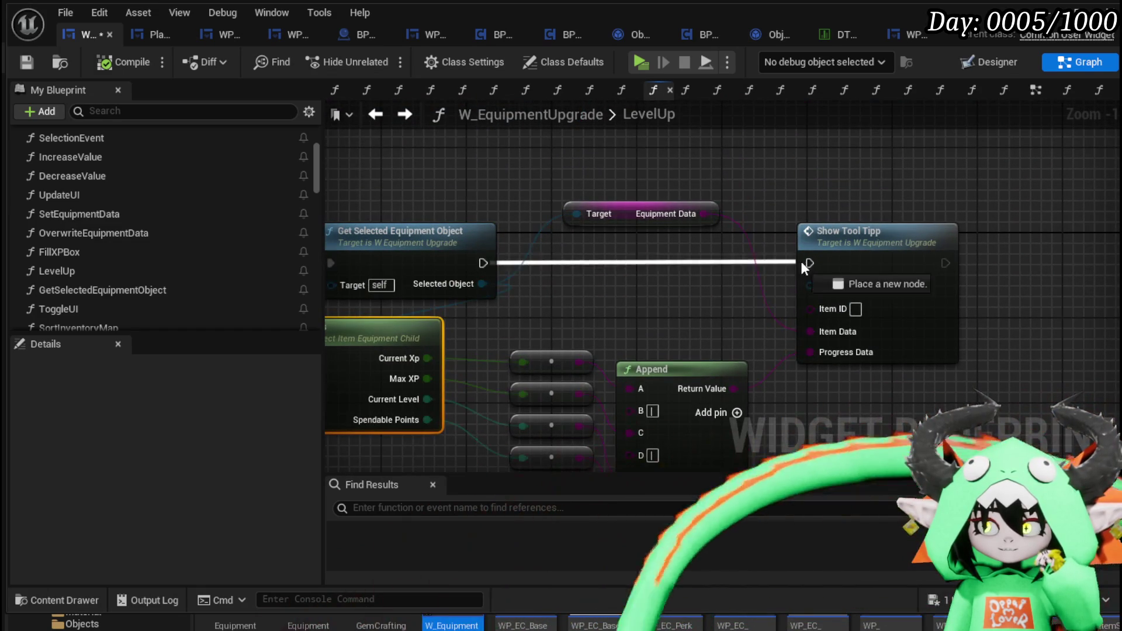
pyautogui.moveTo(722, 281); pyautogui.dragTo(687, 279)
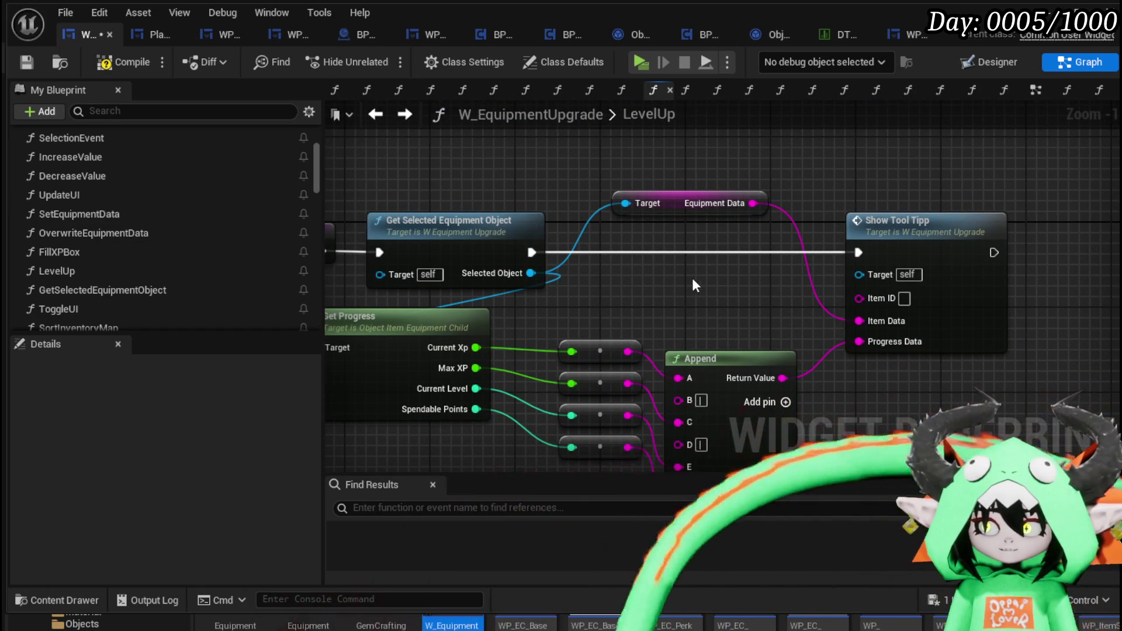
# Open ShowToolTipp from LevelUp, look over its Parse Into Array, Set Position and Set Data nodes, and save
pyautogui.doubleClick(908, 245)
pyautogui.scroll(3, 717, 272)
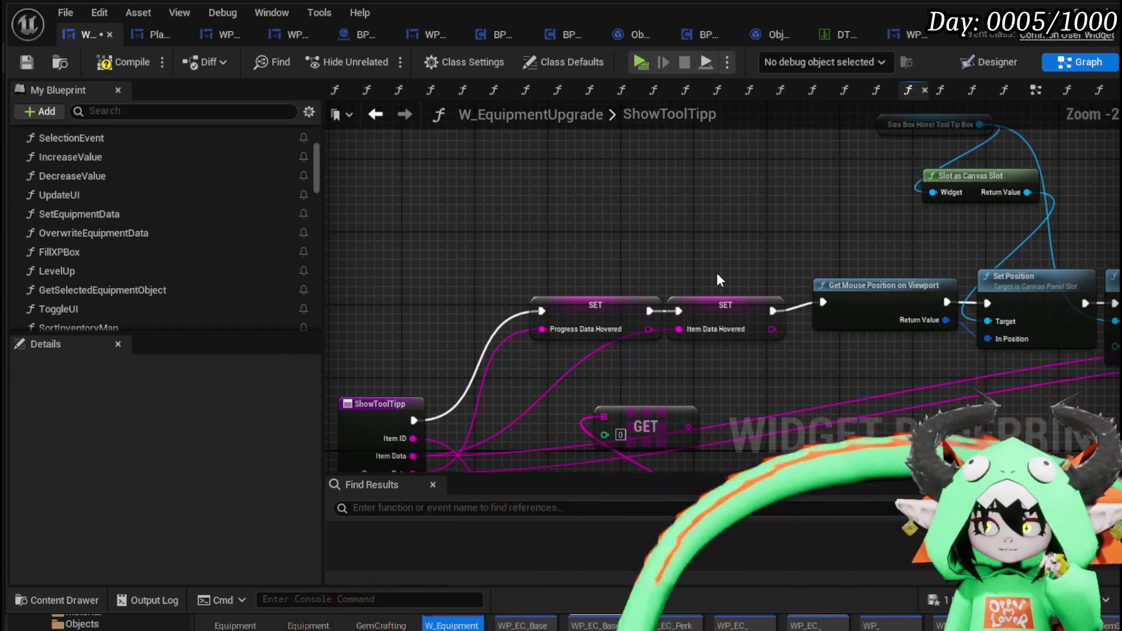
pyautogui.moveTo(716, 272)
pyautogui.mouseDown()
pyautogui.moveTo(536, 200)
pyautogui.moveTo(430, 216)
pyautogui.mouseUp()
pyautogui.moveTo(921, 158); pyautogui.dragTo(775, 171)
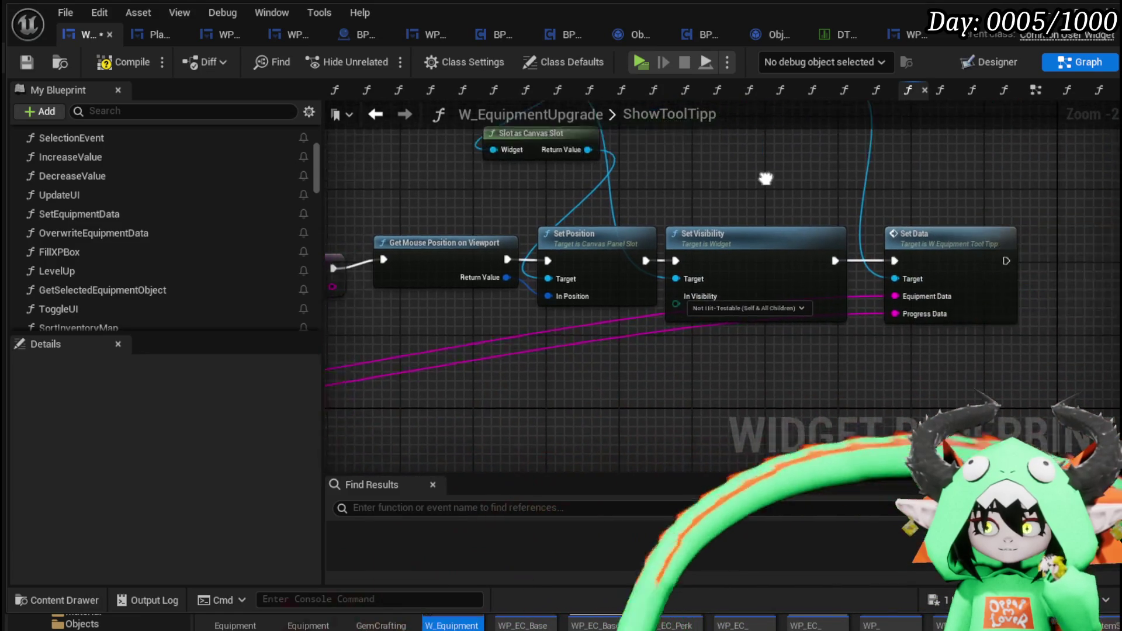
pyautogui.moveTo(350, 200)
pyautogui.mouseDown()
pyautogui.moveTo(588, 178)
pyautogui.moveTo(688, 114)
pyautogui.moveTo(668, 140)
pyautogui.moveTo(332, 234)
pyautogui.mouseUp()
pyautogui.moveTo(573, 202)
pyautogui.mouseDown()
pyautogui.moveTo(531, 340)
pyautogui.moveTo(448, 153)
pyautogui.moveTo(972, 148)
pyautogui.mouseUp()
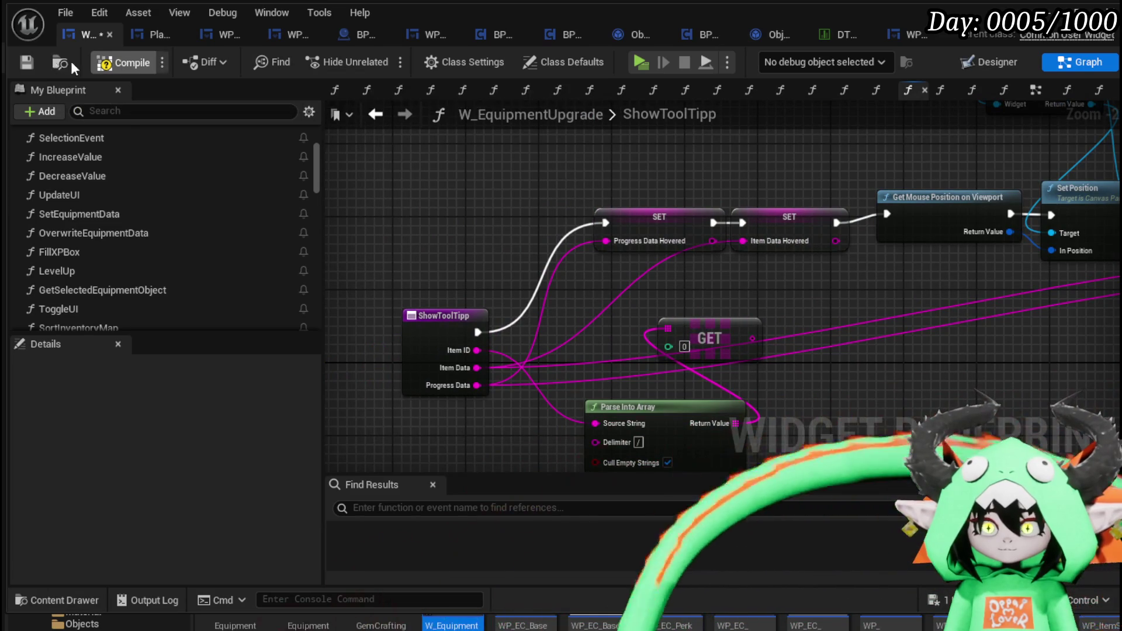
pyautogui.click(30, 61)
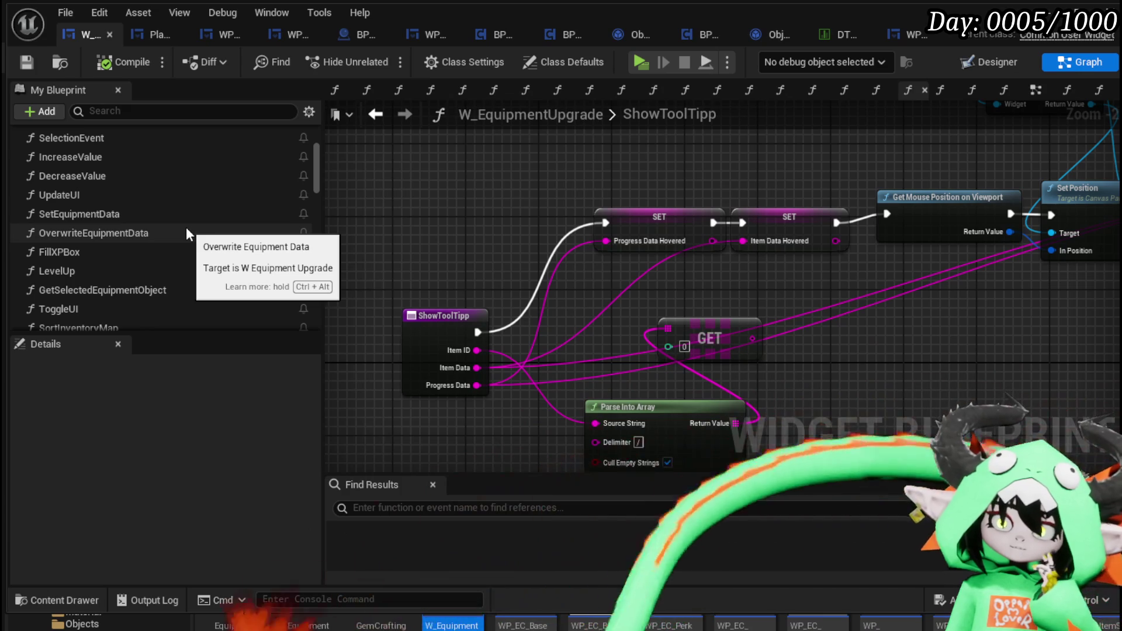
# Open SetEquipmentData and drag the middle conversion node below the overlapping ones
pyautogui.doubleClick(174, 214)
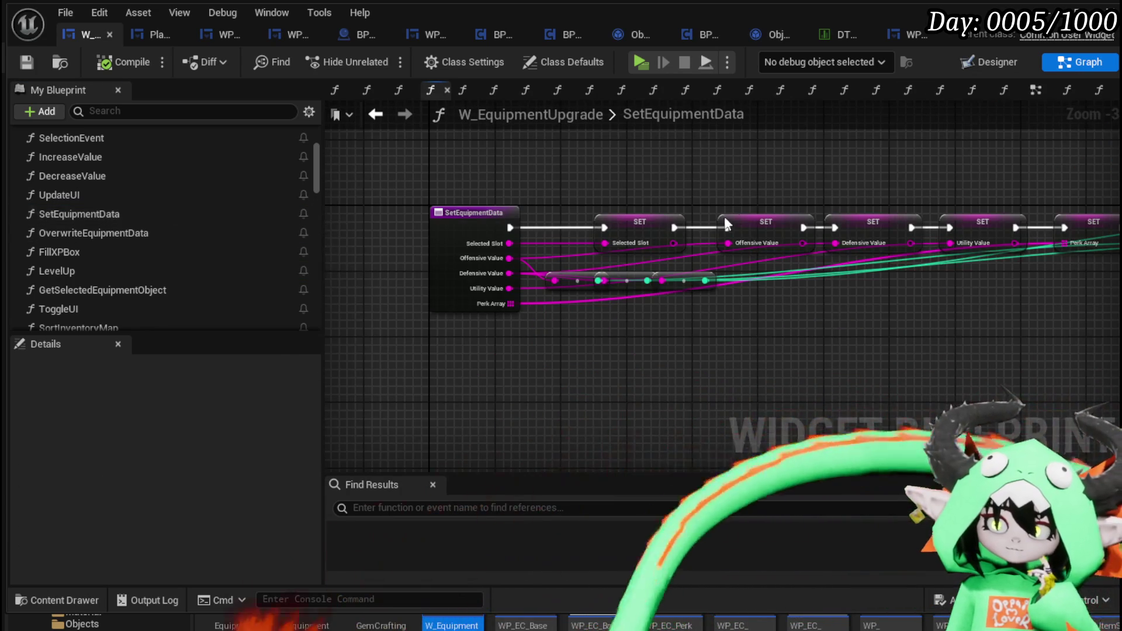
pyautogui.moveTo(724, 216)
pyautogui.mouseDown()
pyautogui.moveTo(616, 199)
pyautogui.moveTo(431, 205)
pyautogui.mouseUp()
pyautogui.scroll(3, 515, 320)
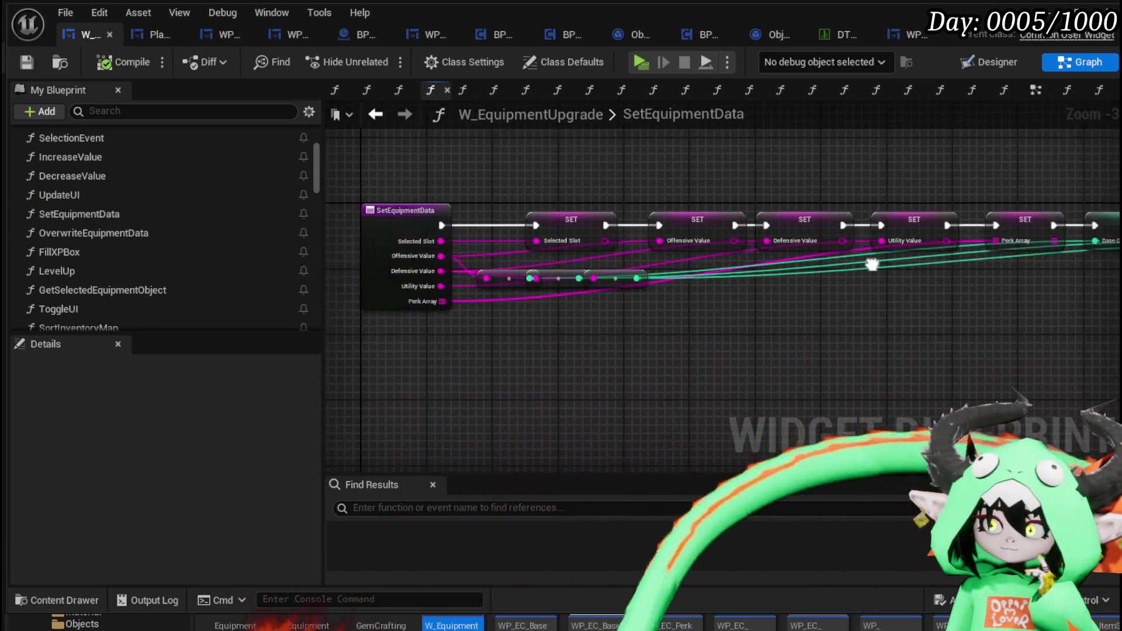
pyautogui.moveTo(548, 281); pyautogui.dragTo(537, 345)
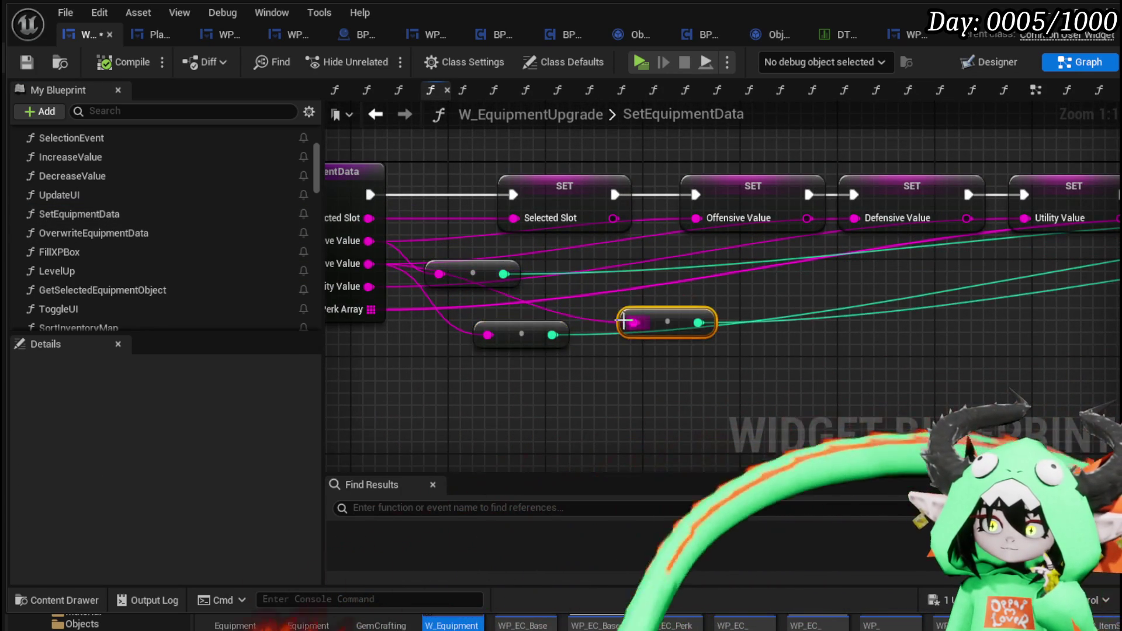
pyautogui.moveTo(812, 281)
pyautogui.mouseDown()
pyautogui.moveTo(832, 318)
pyautogui.moveTo(602, 312)
pyautogui.moveTo(821, 301)
pyautogui.mouseUp()
pyautogui.scroll(-1, 659, 294)
pyautogui.moveTo(659, 293)
pyautogui.mouseDown()
pyautogui.moveTo(1060, 277)
pyautogui.moveTo(375, 304)
pyautogui.moveTo(591, 310)
pyautogui.mouseUp()
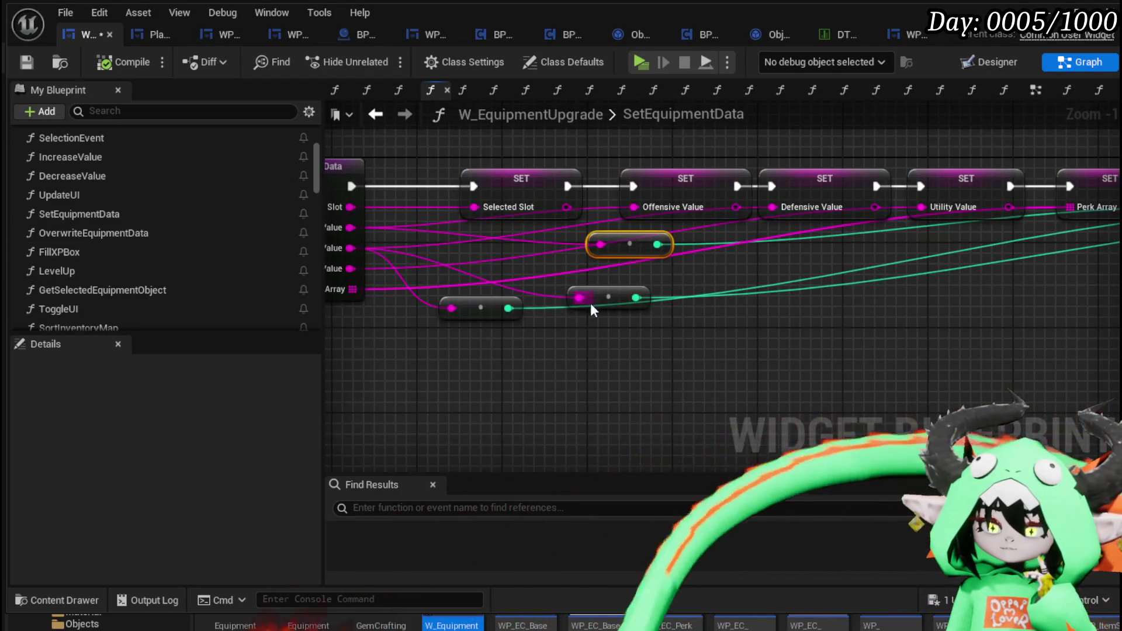
pyautogui.scroll(-10, 174, 261)
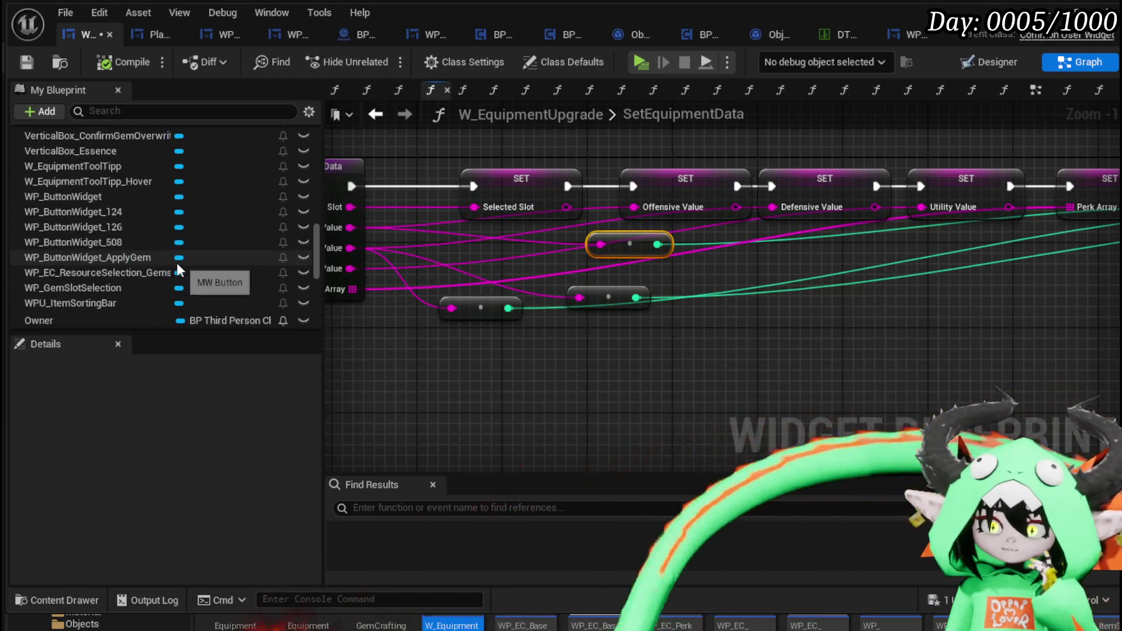
pyautogui.scroll(-10, 177, 262)
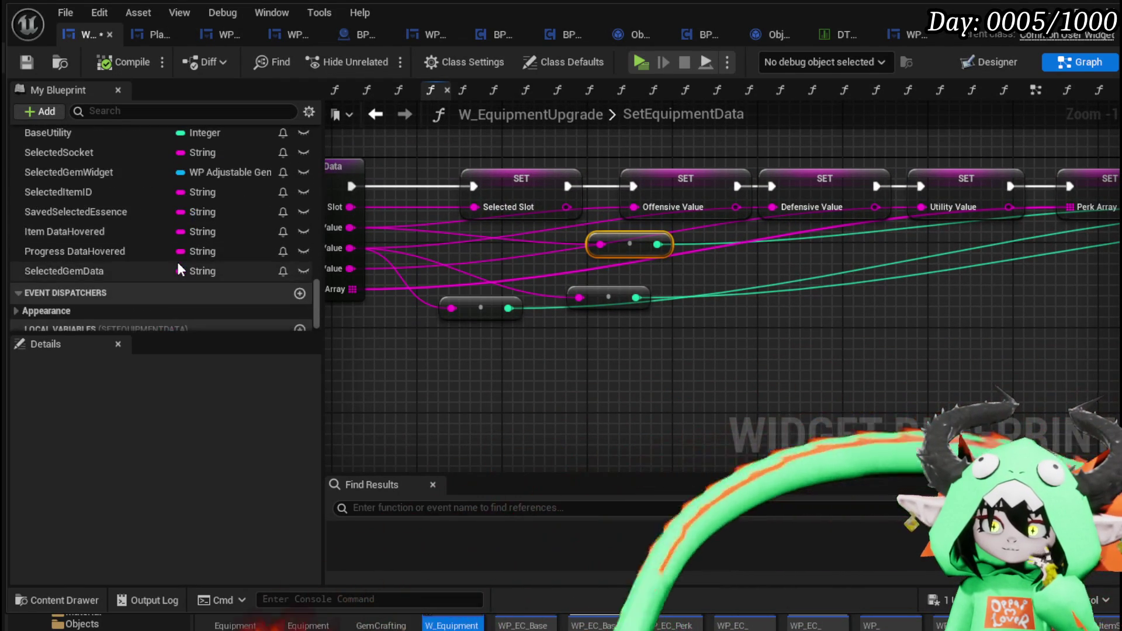
pyautogui.scroll(5, 177, 262)
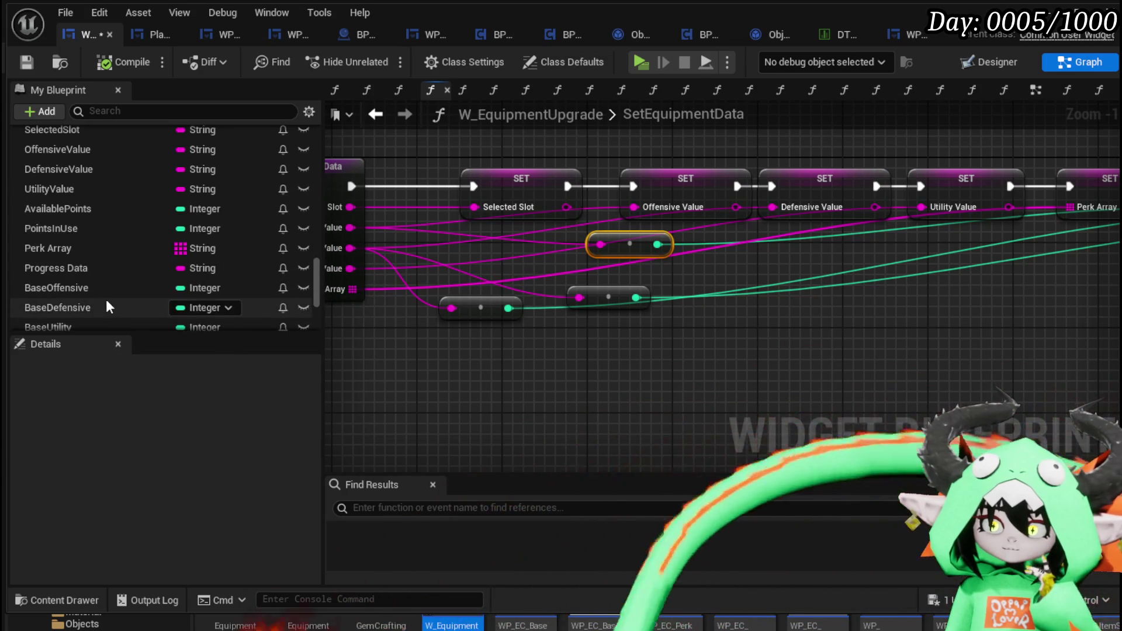
pyautogui.scroll(1, 107, 307)
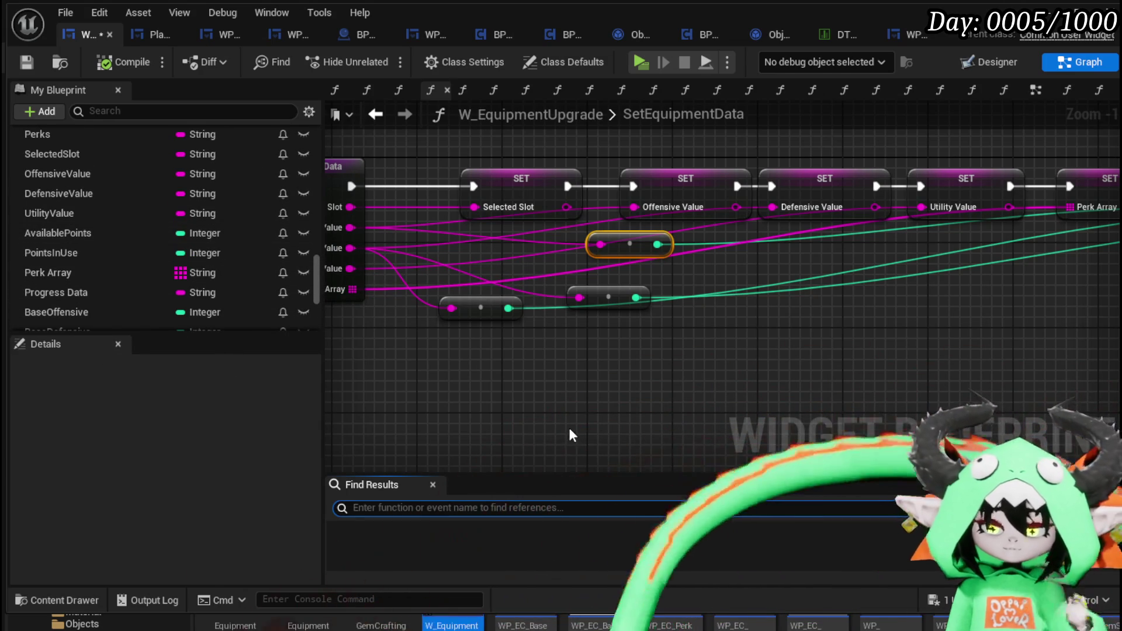
# Search Find Results for 'Set AvailablePoints' and select the EventGraph result
pyautogui.write('Set Av')
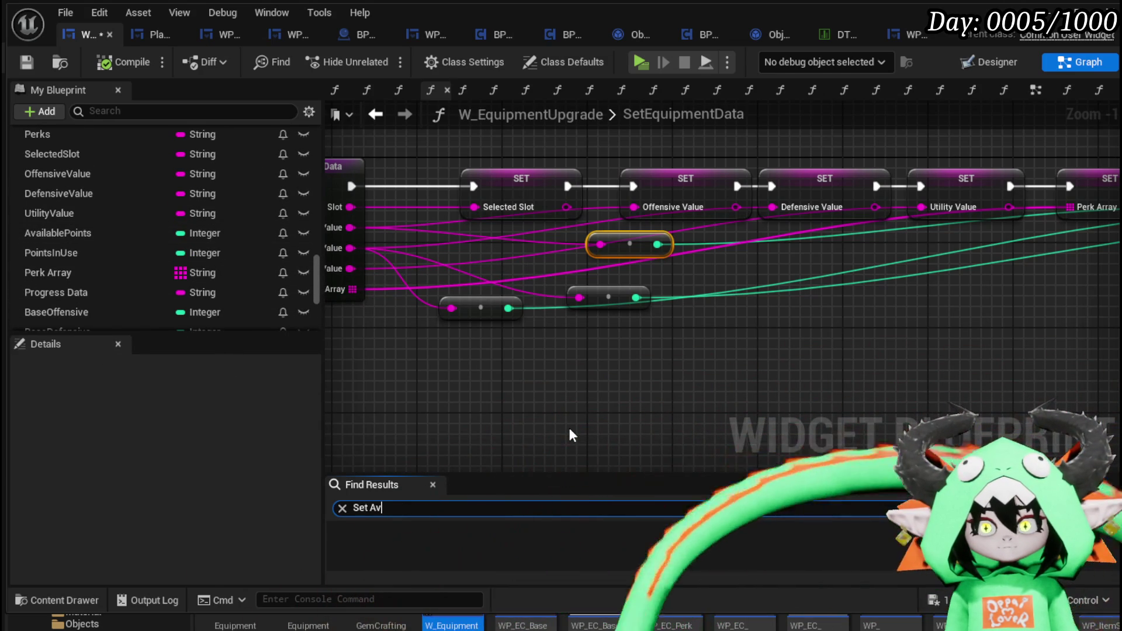
pyautogui.write('ailablePoints')
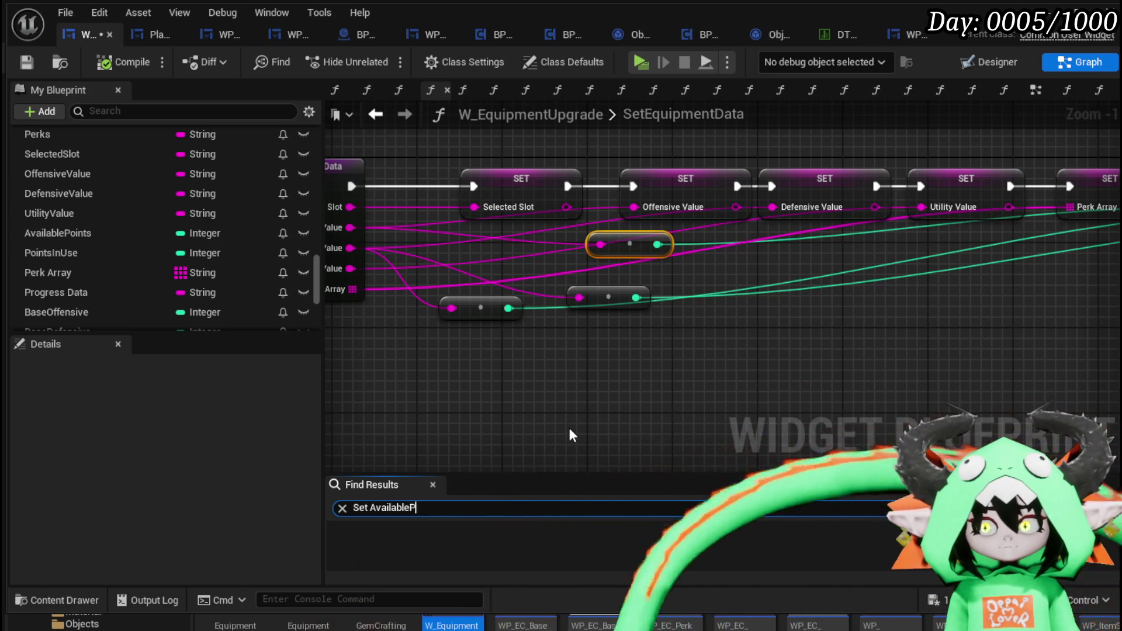
pyautogui.press('Return')
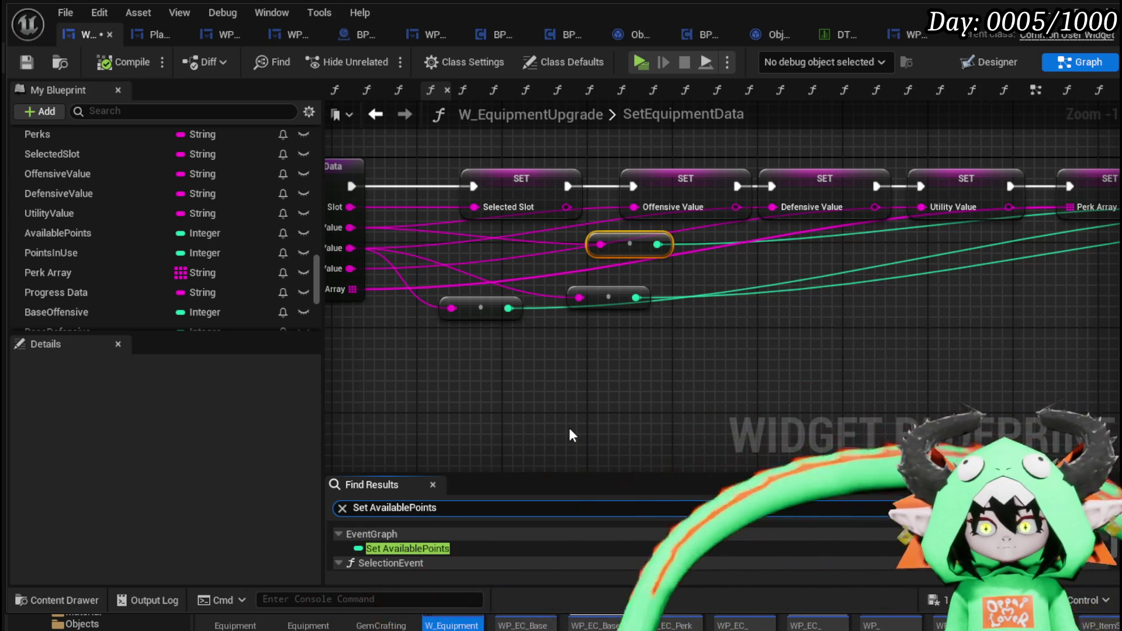
pyautogui.click(445, 547)
# Jump to the SET Available Points node and follow the chain to Print String and Toggle UI
pyautogui.doubleClick(445, 548)
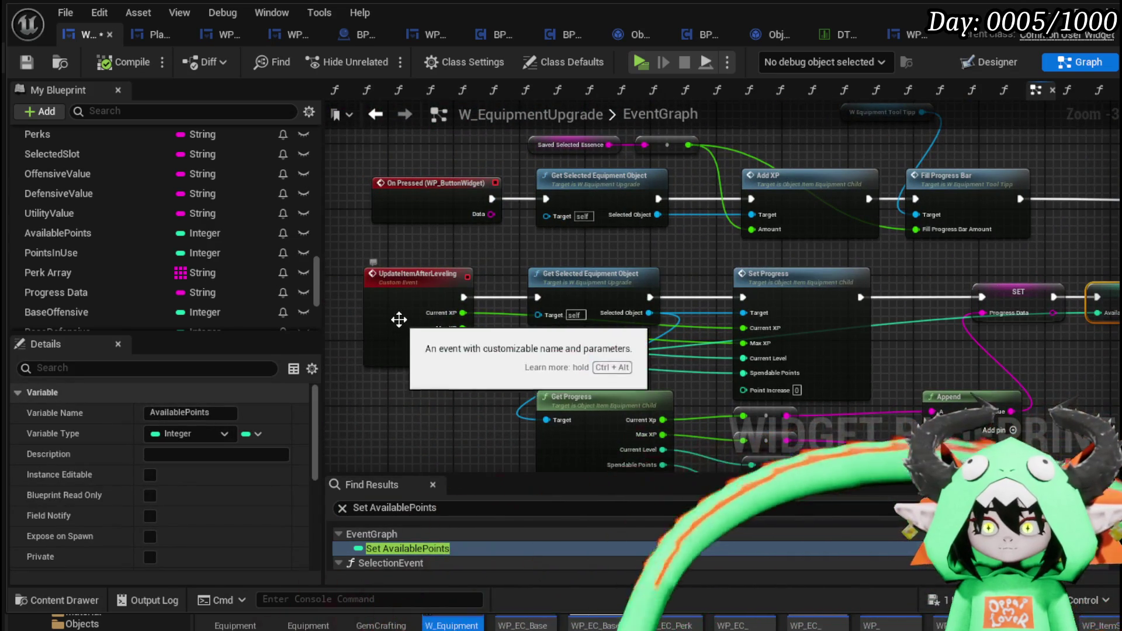
pyautogui.moveTo(544, 245)
pyautogui.mouseDown()
pyautogui.moveTo(398, 239)
pyautogui.moveTo(477, 157)
pyautogui.moveTo(602, 131)
pyautogui.mouseUp()
pyautogui.moveTo(1002, 279)
pyautogui.mouseDown()
pyautogui.moveTo(717, 277)
pyautogui.moveTo(1066, 308)
pyautogui.moveTo(551, 262)
pyautogui.moveTo(921, 297)
pyautogui.mouseUp()
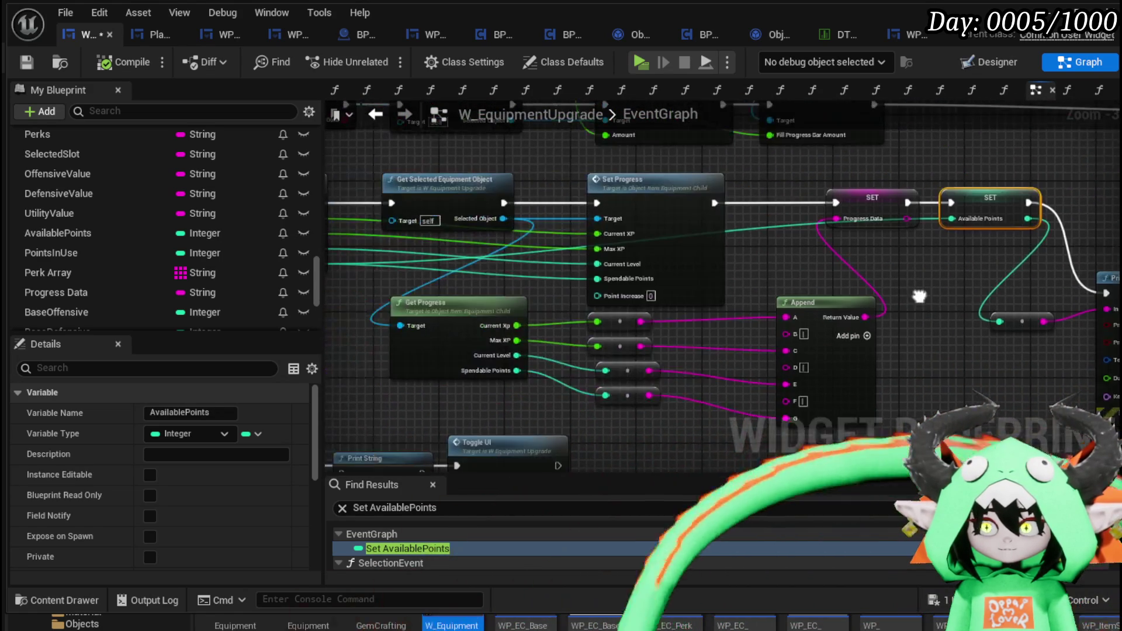
pyautogui.click(777, 265)
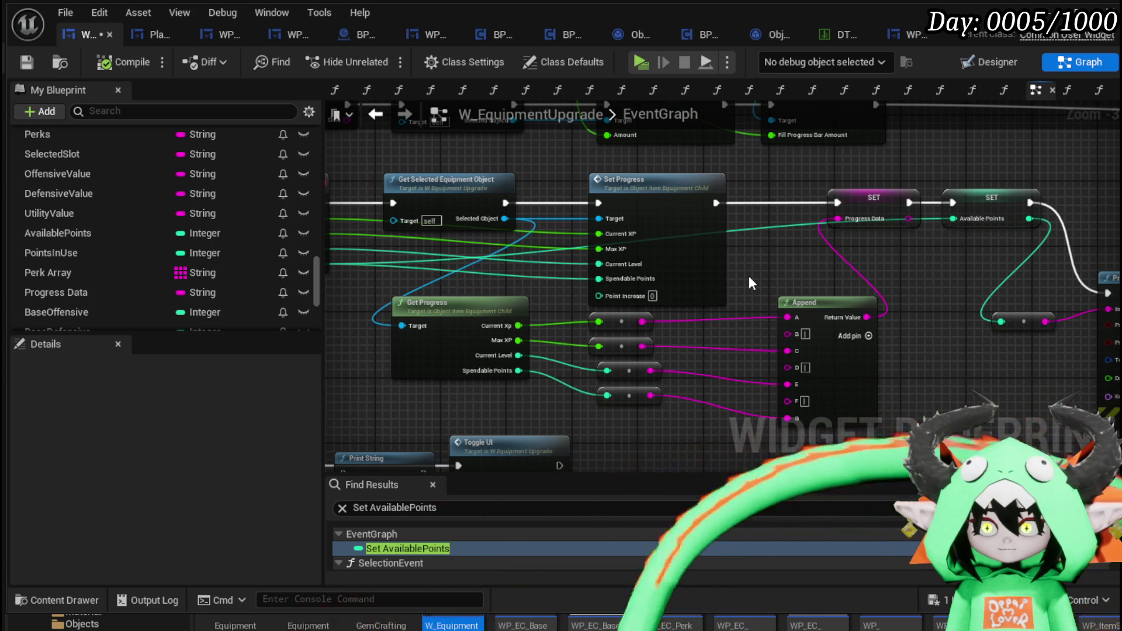
pyautogui.moveTo(499, 423); pyautogui.dragTo(520, 353)
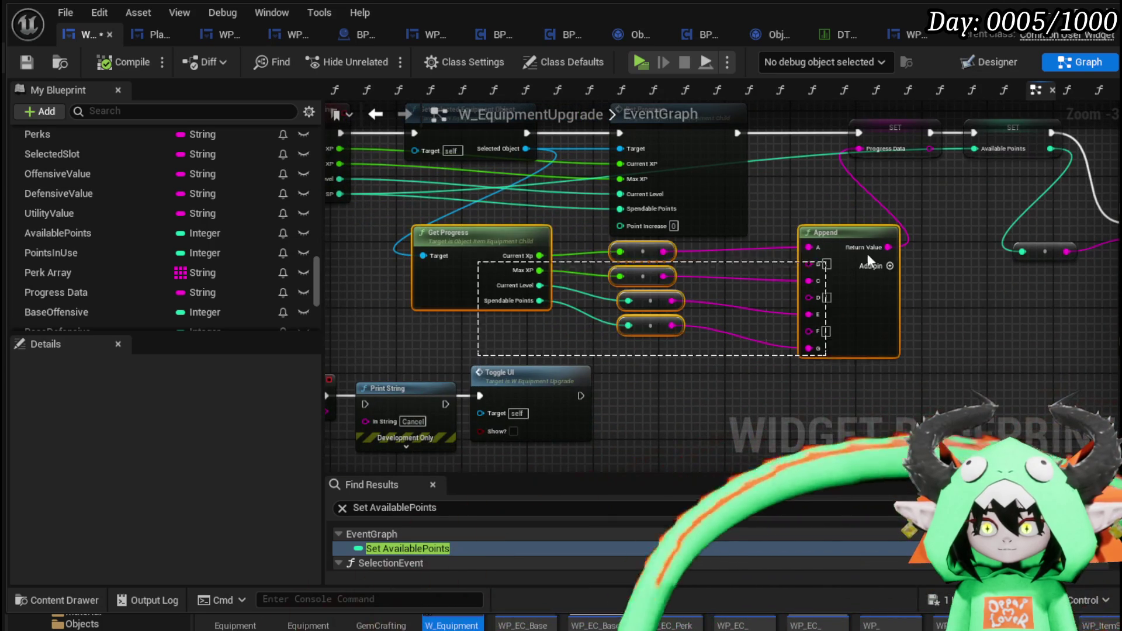
# Pan through the On Pressed, Add XP, Append, Get Essence and Decrease Essence nodes to Get Selected Equipment Object
pyautogui.moveTo(862, 240)
pyautogui.mouseDown()
pyautogui.moveTo(887, 323)
pyautogui.moveTo(965, 458)
pyautogui.mouseUp()
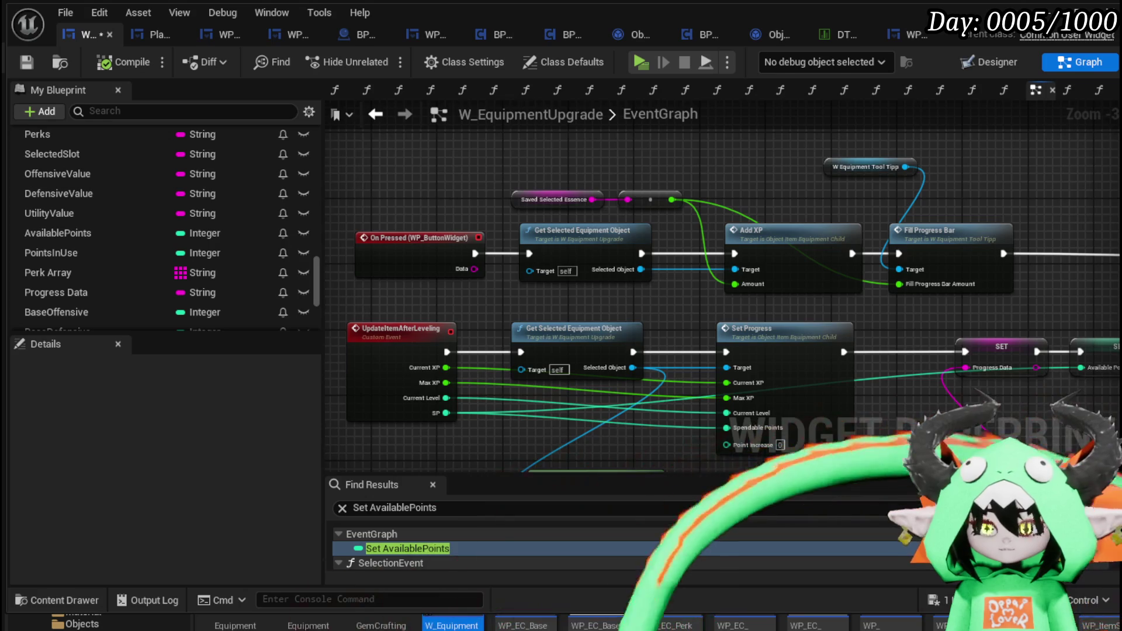
pyautogui.moveTo(893, 451); pyautogui.dragTo(359, 398)
pyautogui.moveTo(913, 308)
pyautogui.mouseDown()
pyautogui.moveTo(664, 341)
pyautogui.moveTo(601, 382)
pyautogui.moveTo(496, 383)
pyautogui.moveTo(370, 275)
pyautogui.moveTo(371, 117)
pyautogui.moveTo(351, 111)
pyautogui.moveTo(396, 148)
pyautogui.mouseUp()
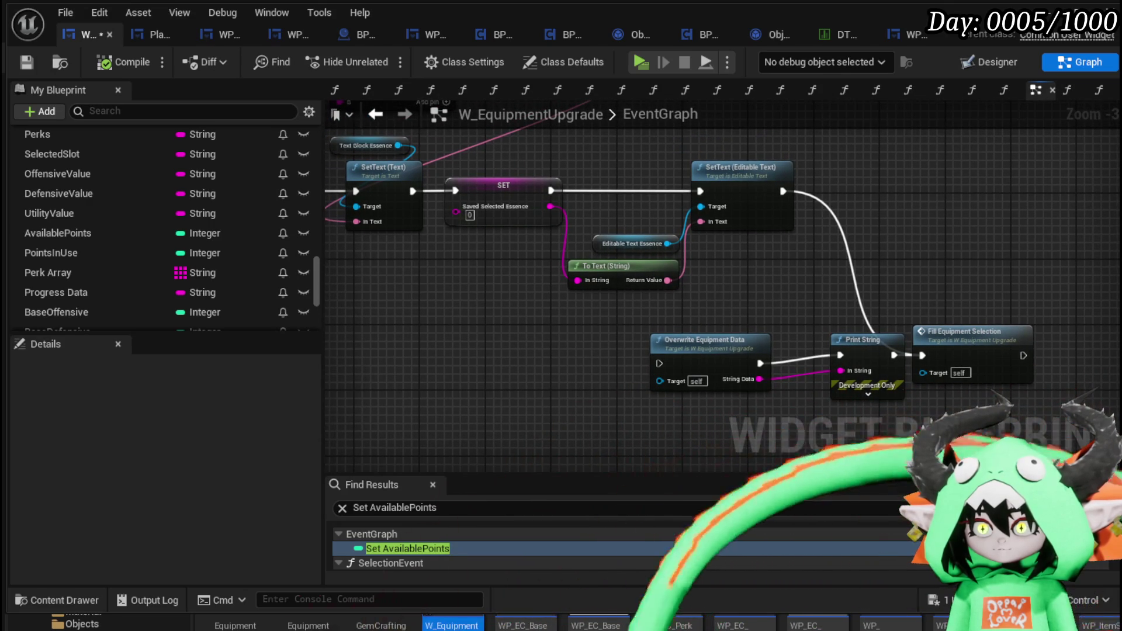
pyautogui.moveTo(351, 183)
pyautogui.mouseDown()
pyautogui.moveTo(555, 360)
pyautogui.moveTo(631, 380)
pyautogui.moveTo(812, 399)
pyautogui.moveTo(826, 413)
pyautogui.moveTo(1120, 340)
pyautogui.mouseUp()
pyautogui.moveTo(803, 284); pyautogui.dragTo(804, 294)
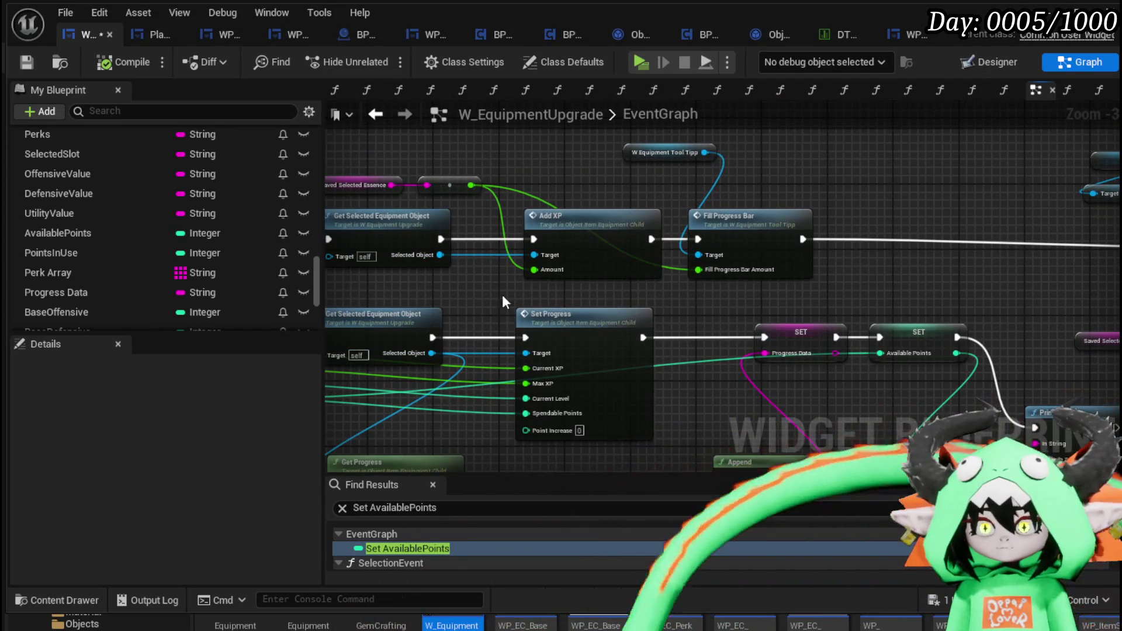
pyautogui.moveTo(502, 297)
pyautogui.mouseDown()
pyautogui.moveTo(658, 296)
pyautogui.moveTo(643, 297)
pyautogui.mouseUp()
# Look inside the GetSelectedEquipmentObject function, then navigate back to the W_EquipmentUpgrade blueprint
pyautogui.doubleClick(506, 212)
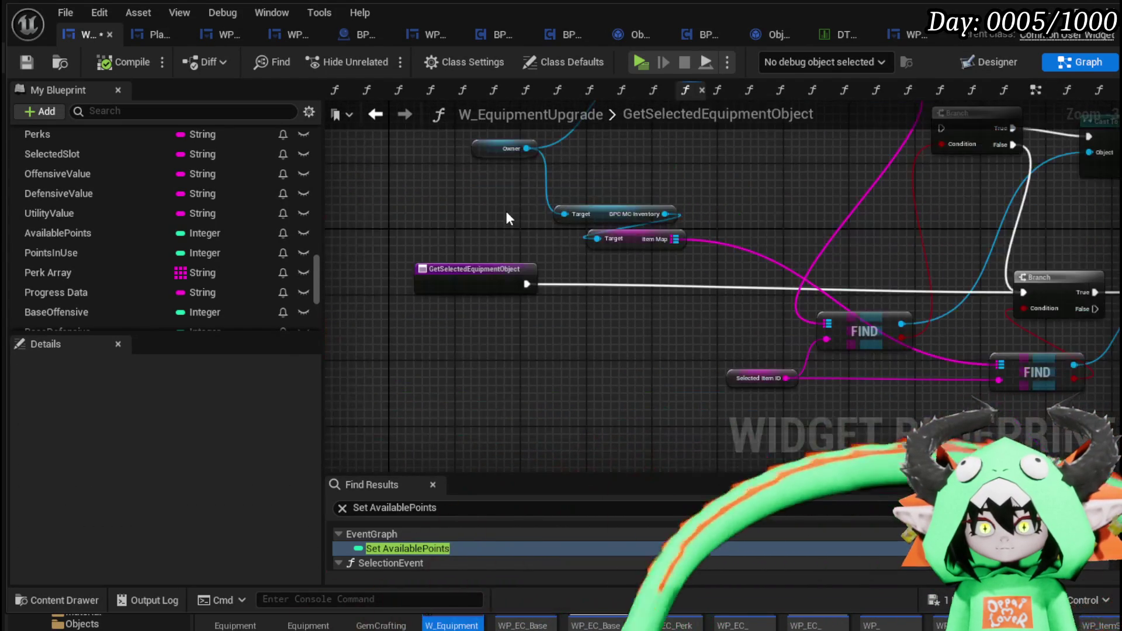
pyautogui.moveTo(566, 256); pyautogui.dragTo(368, 261)
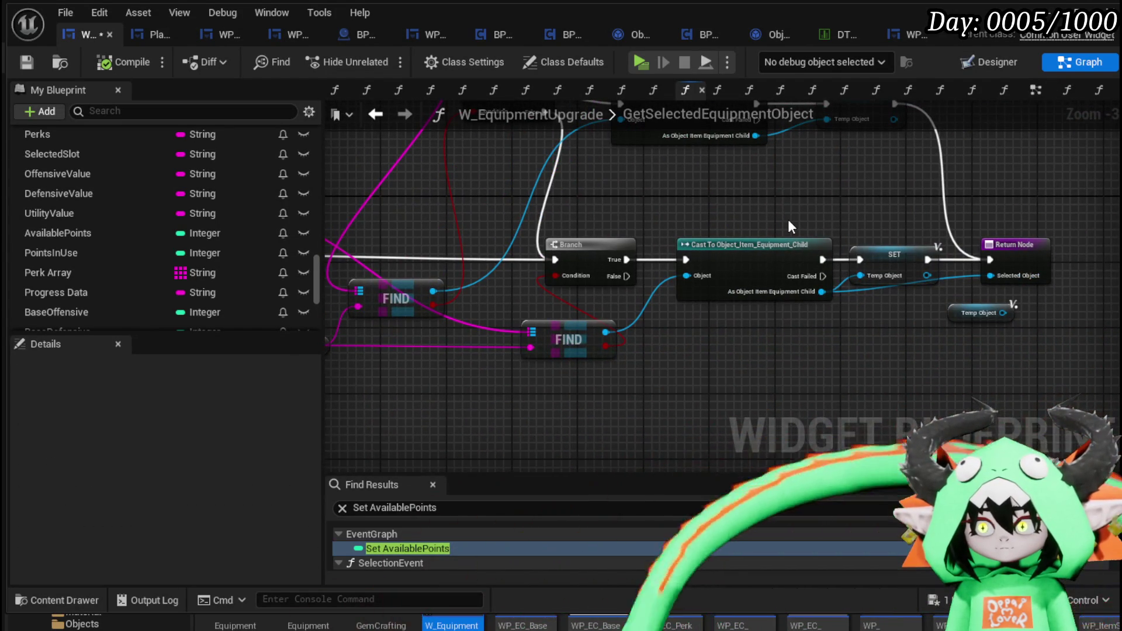
pyautogui.click(383, 115)
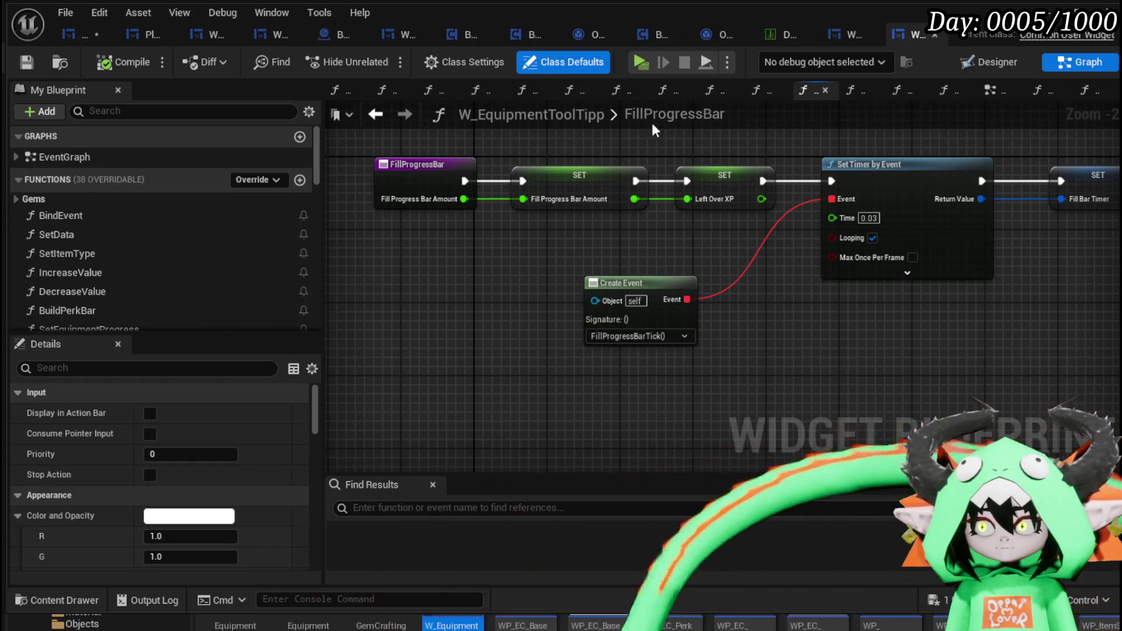
pyautogui.click(376, 115)
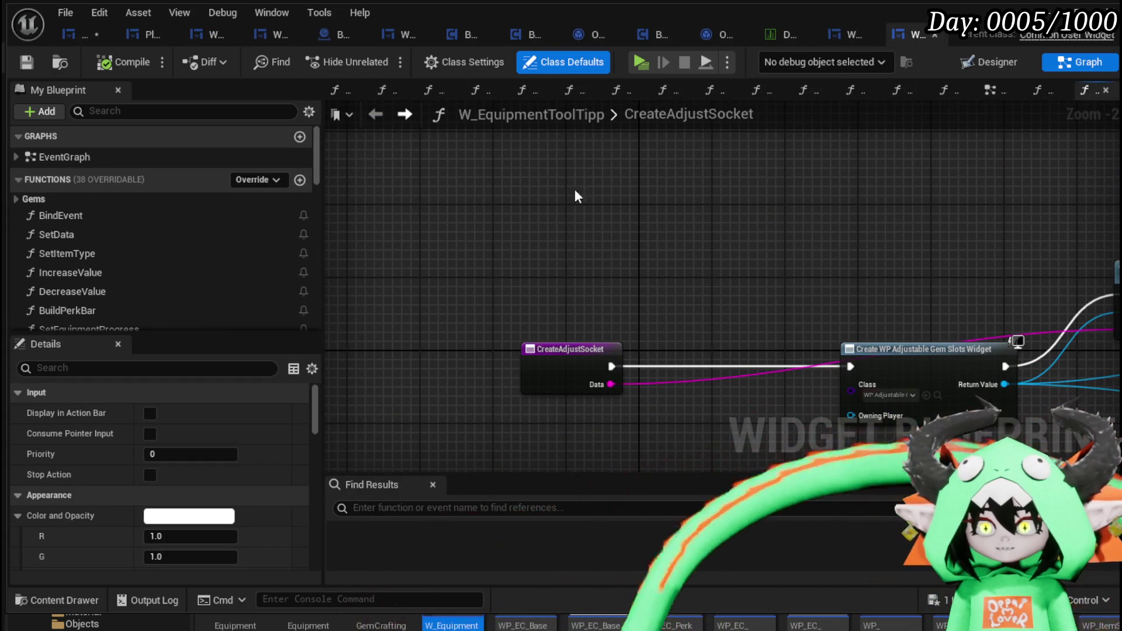
pyautogui.click(76, 38)
# Open the AddXP function from its node, then drill into the BuildProgressString function graph
pyautogui.doubleClick(748, 198)
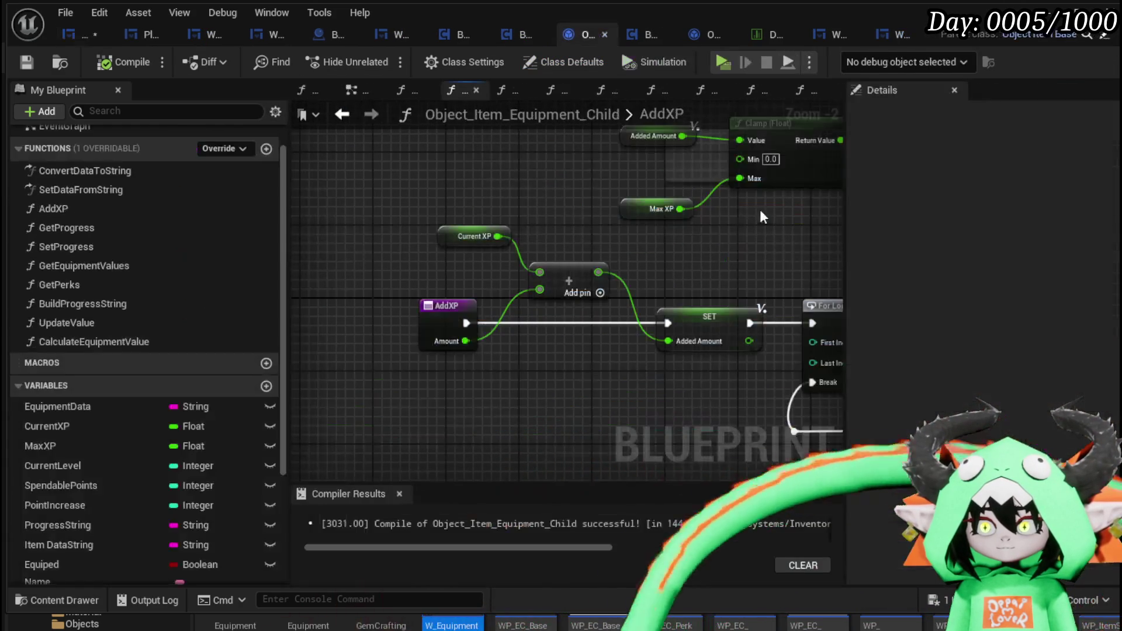
pyautogui.scroll(-2, 735, 241)
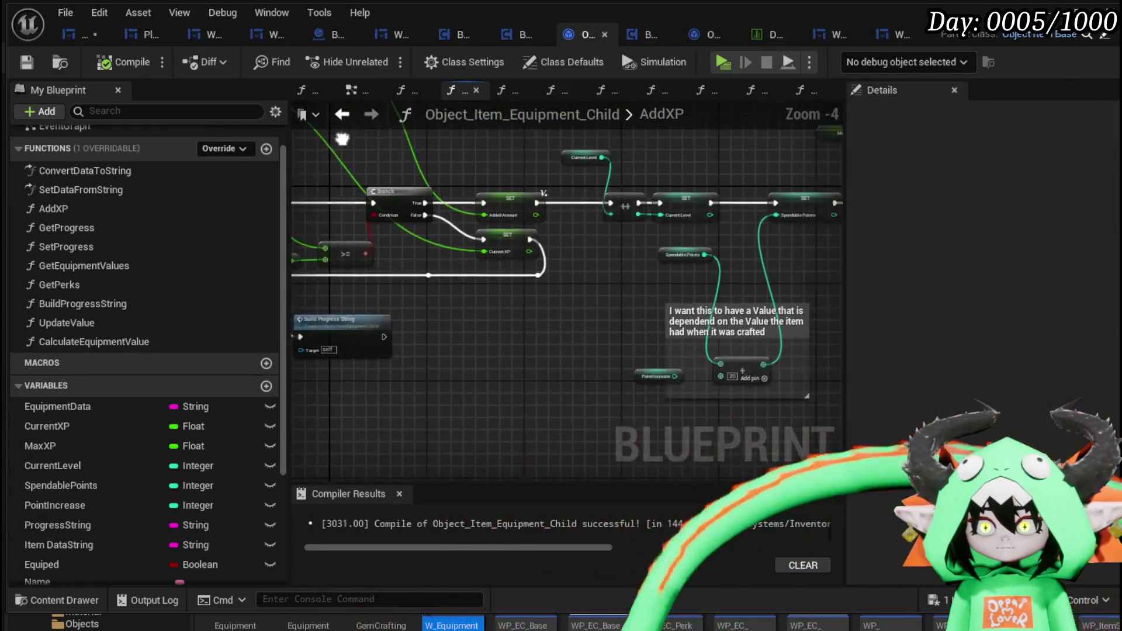
pyautogui.scroll(1, 594, 329)
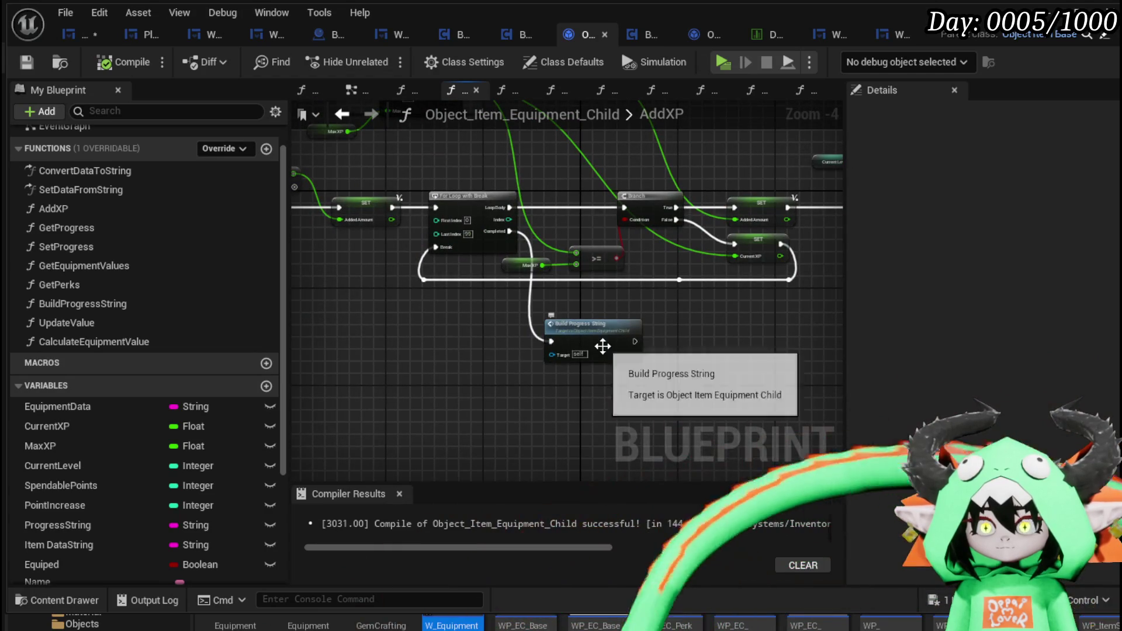
pyautogui.scroll(2, 594, 329)
pyautogui.doubleClick(594, 329)
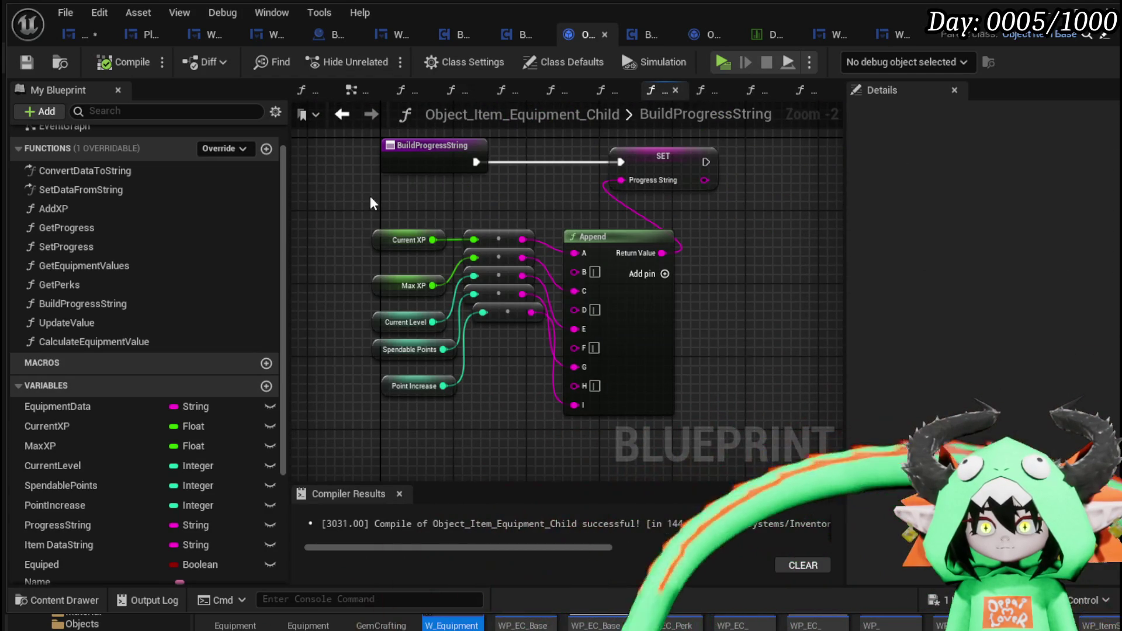
# Return to W_EquipmentUpgrade's EventGraph and pan to the UpdateItemAfterLeveling and On Pressed Add XP nodes
pyautogui.click(72, 29)
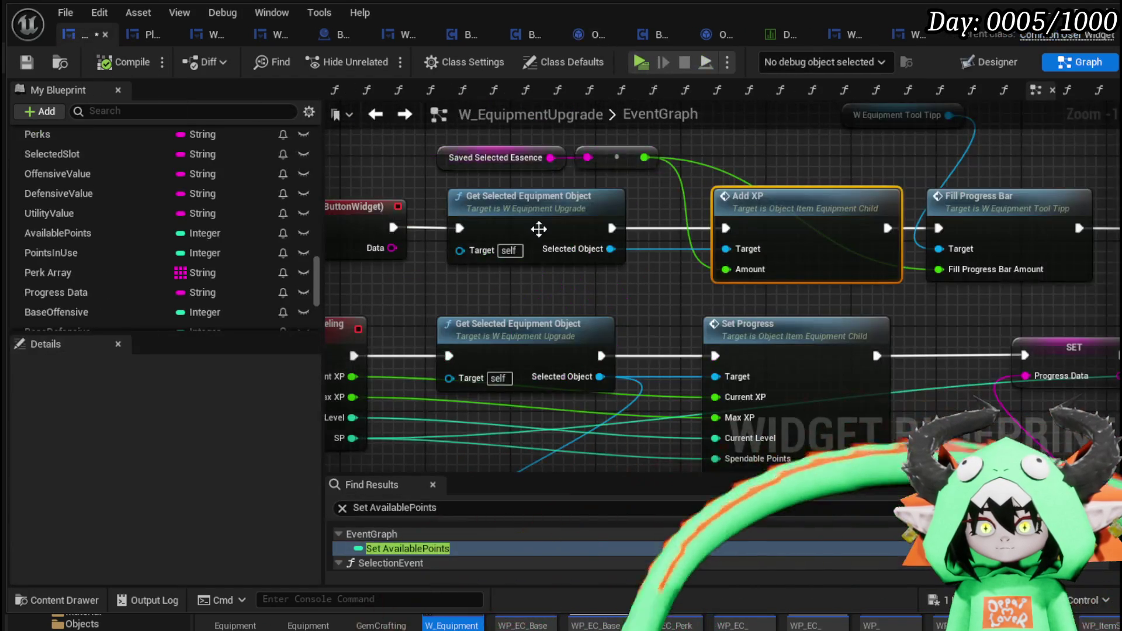
pyautogui.scroll(-2, 601, 195)
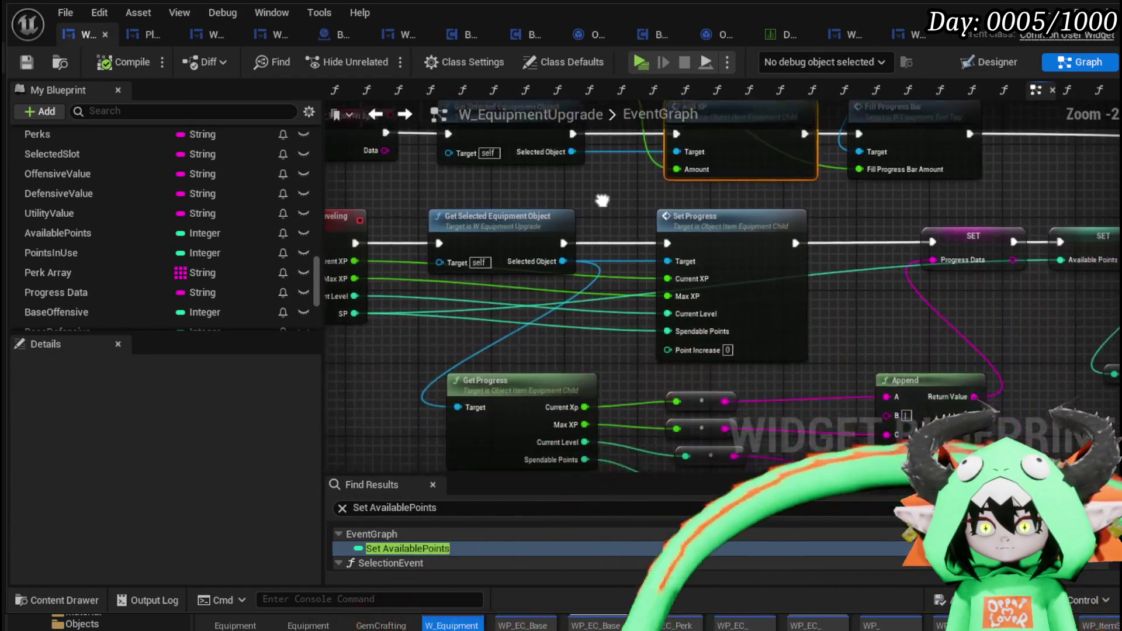
pyautogui.scroll(1, 436, 251)
pyautogui.scroll(-1, 860, 207)
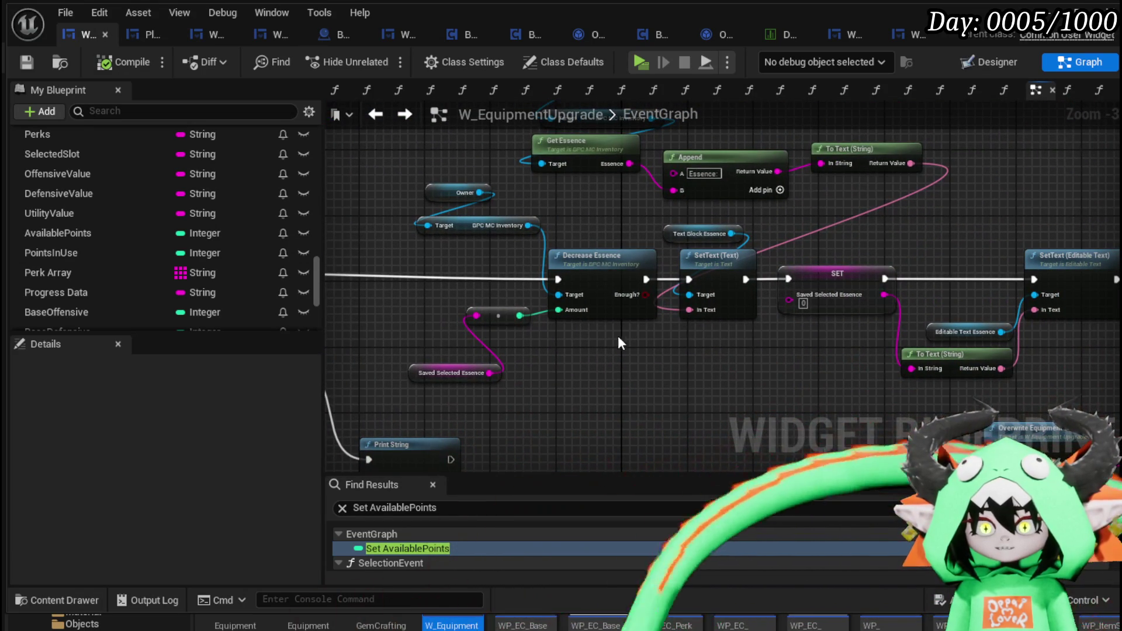
pyautogui.moveTo(700, 370)
pyautogui.mouseDown()
pyautogui.moveTo(478, 416)
pyautogui.moveTo(329, 264)
pyautogui.moveTo(596, 226)
pyautogui.moveTo(491, 315)
pyautogui.moveTo(862, 332)
pyautogui.moveTo(1001, 325)
pyautogui.mouseUp()
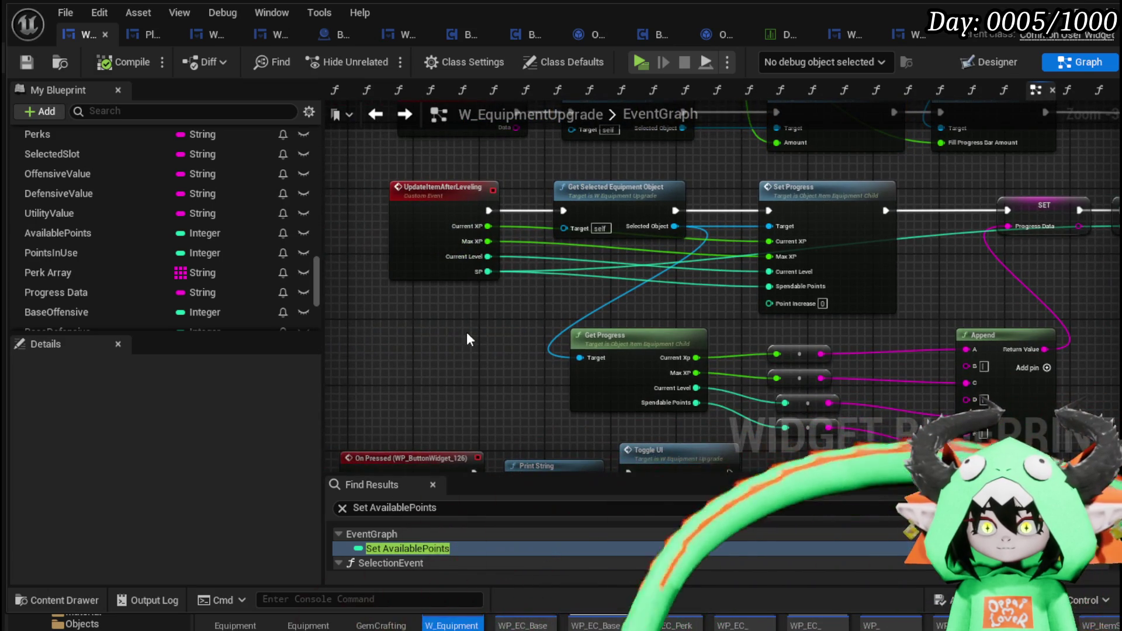
pyautogui.moveTo(467, 332)
pyautogui.mouseDown()
pyautogui.moveTo(515, 456)
pyautogui.moveTo(457, 437)
pyautogui.mouseUp()
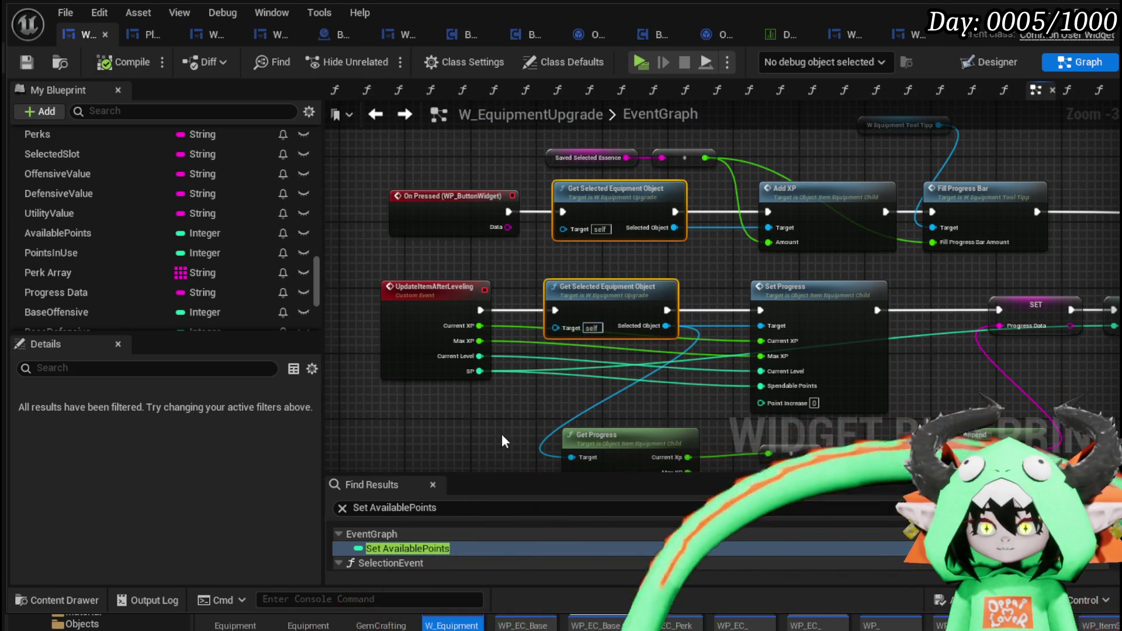
# Open GetSelectedEquipmentObject and move the Target, Branch and FIND nodes up into a tidier layout
pyautogui.doubleClick(621, 204)
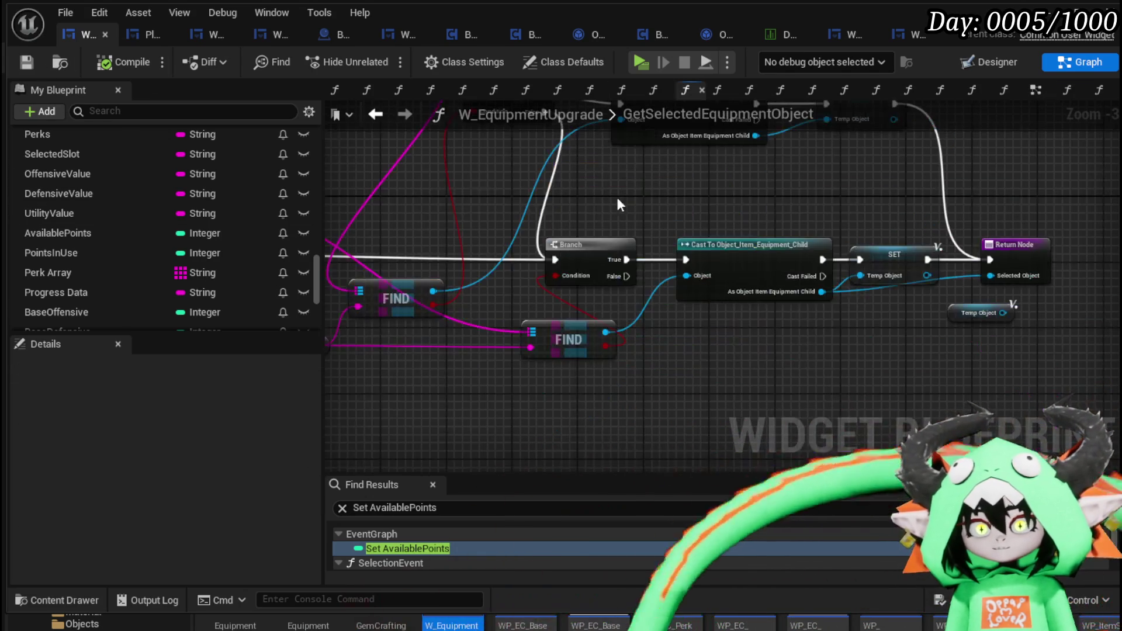
pyautogui.moveTo(520, 205)
pyautogui.mouseDown()
pyautogui.moveTo(643, 245)
pyautogui.moveTo(738, 257)
pyautogui.moveTo(620, 208)
pyautogui.mouseUp()
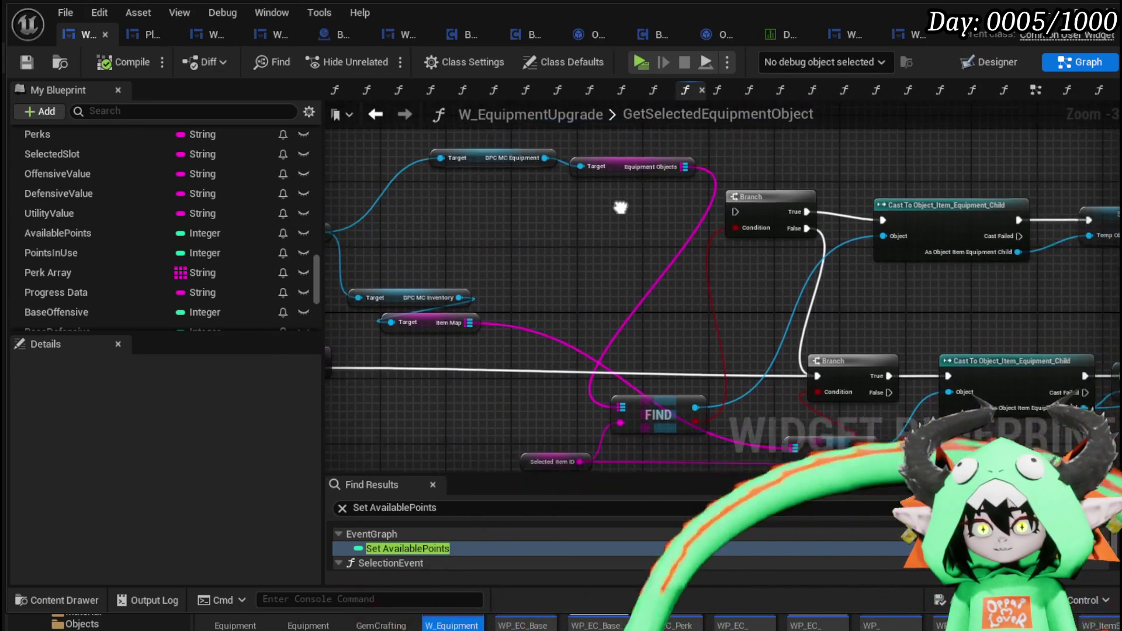
pyautogui.moveTo(537, 227); pyautogui.dragTo(766, 133)
pyautogui.moveTo(756, 193); pyautogui.dragTo(762, 170)
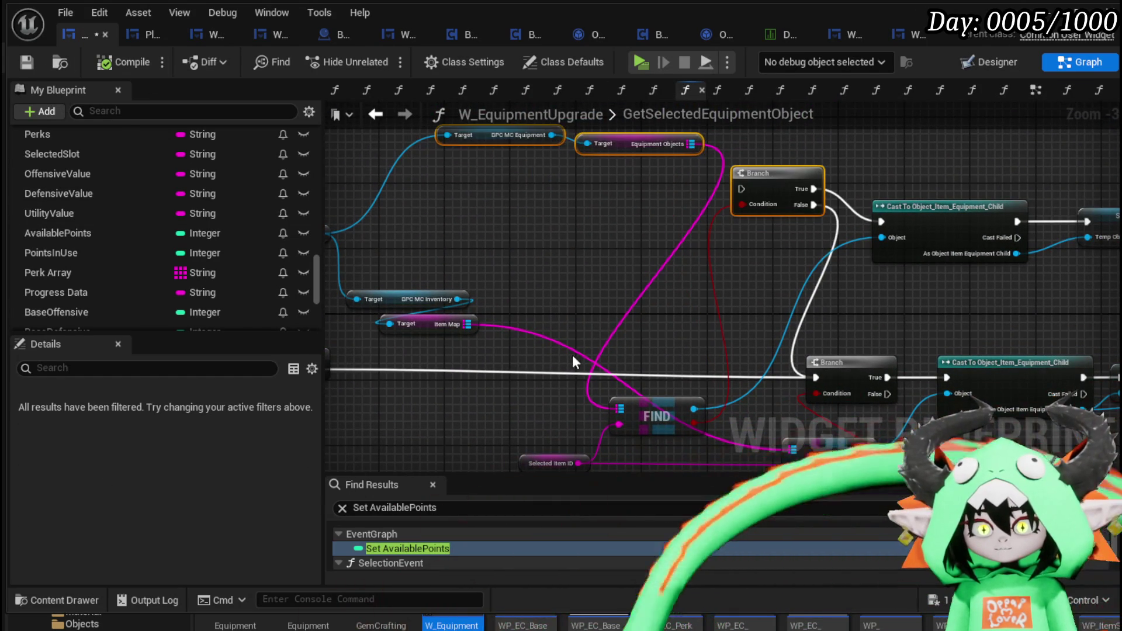
pyautogui.moveTo(655, 404); pyautogui.dragTo(633, 247)
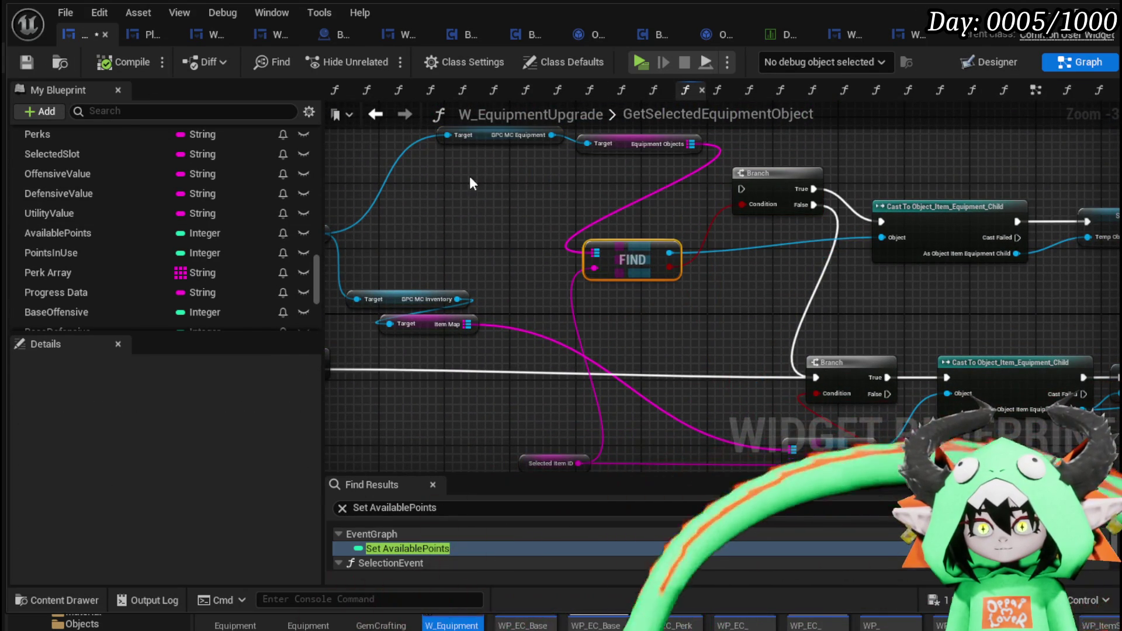
pyautogui.moveTo(473, 183); pyautogui.dragTo(653, 163)
pyautogui.moveTo(537, 159)
pyautogui.mouseDown()
pyautogui.moveTo(730, 156)
pyautogui.moveTo(737, 146)
pyautogui.moveTo(604, 258)
pyautogui.moveTo(501, 253)
pyautogui.moveTo(627, 290)
pyautogui.moveTo(731, 224)
pyautogui.moveTo(564, 282)
pyautogui.moveTo(617, 273)
pyautogui.moveTo(579, 257)
pyautogui.moveTo(760, 222)
pyautogui.moveTo(826, 231)
pyautogui.mouseUp()
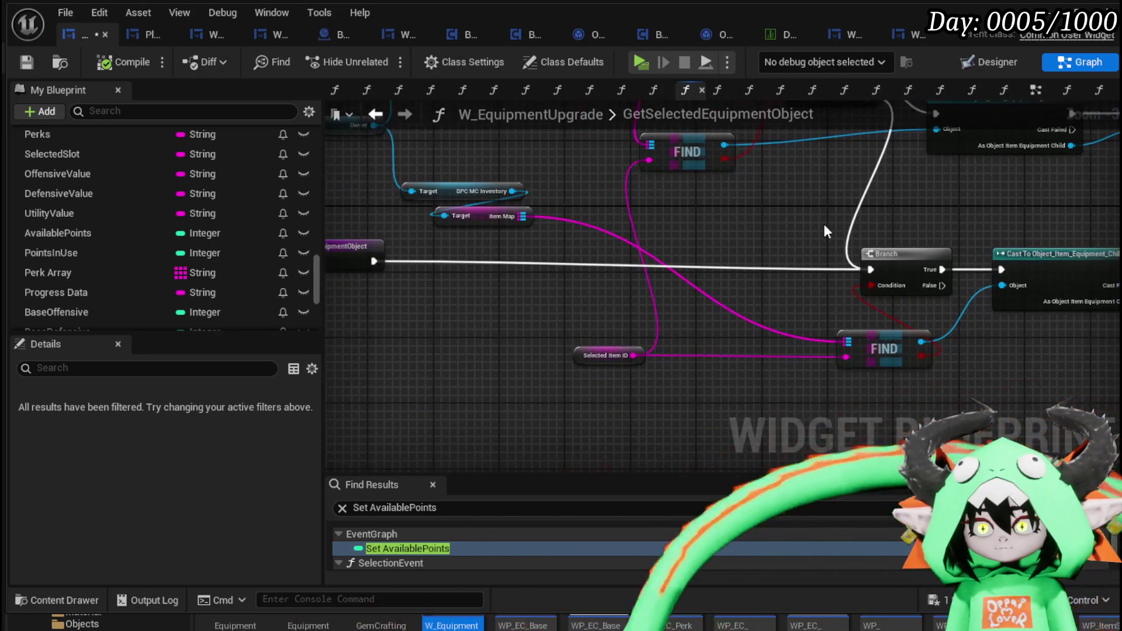
# Toggle a breakpoint on the function's entry node and return to the L_DungeonCreationTest level
pyautogui.moveTo(342, 263); pyautogui.dragTo(475, 284)
pyautogui.rightClick(450, 284)
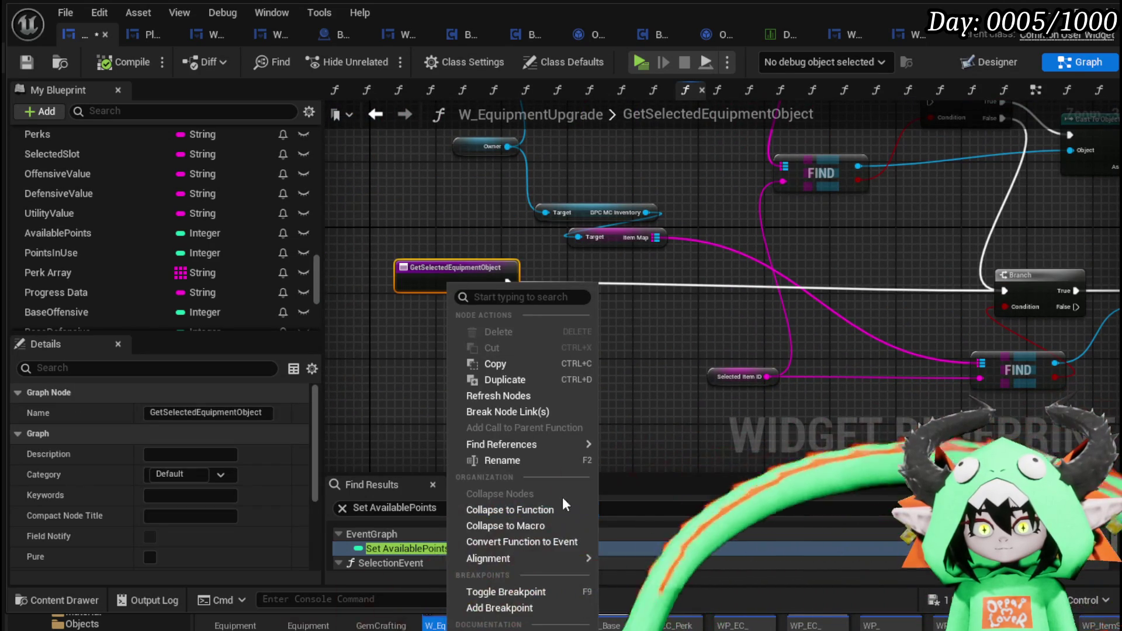
pyautogui.click(515, 591)
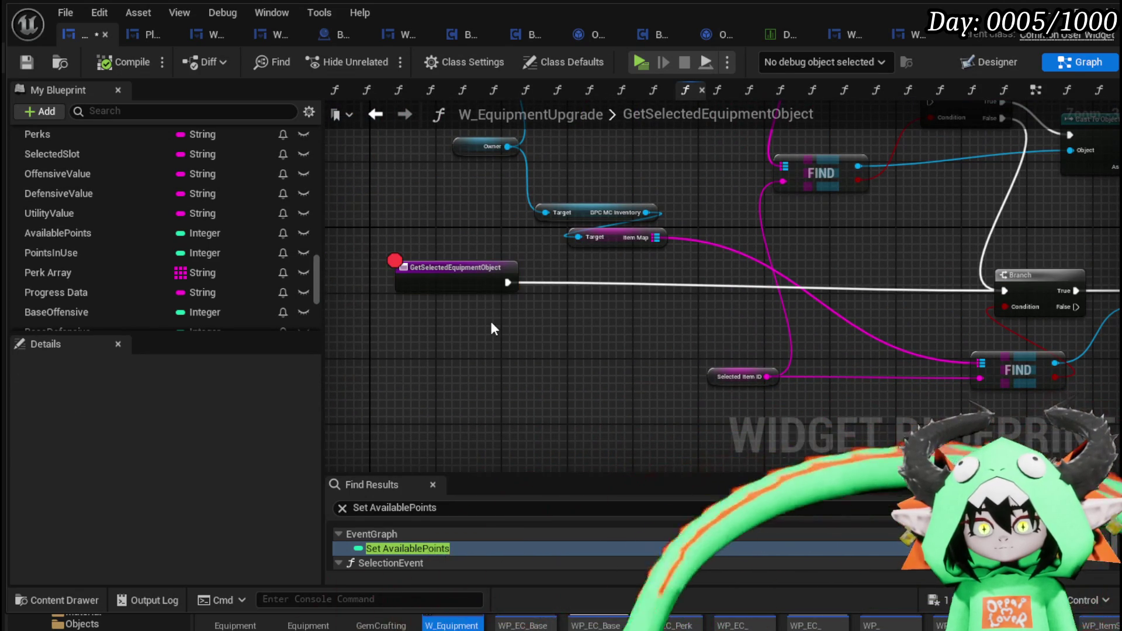
pyautogui.click(641, 62)
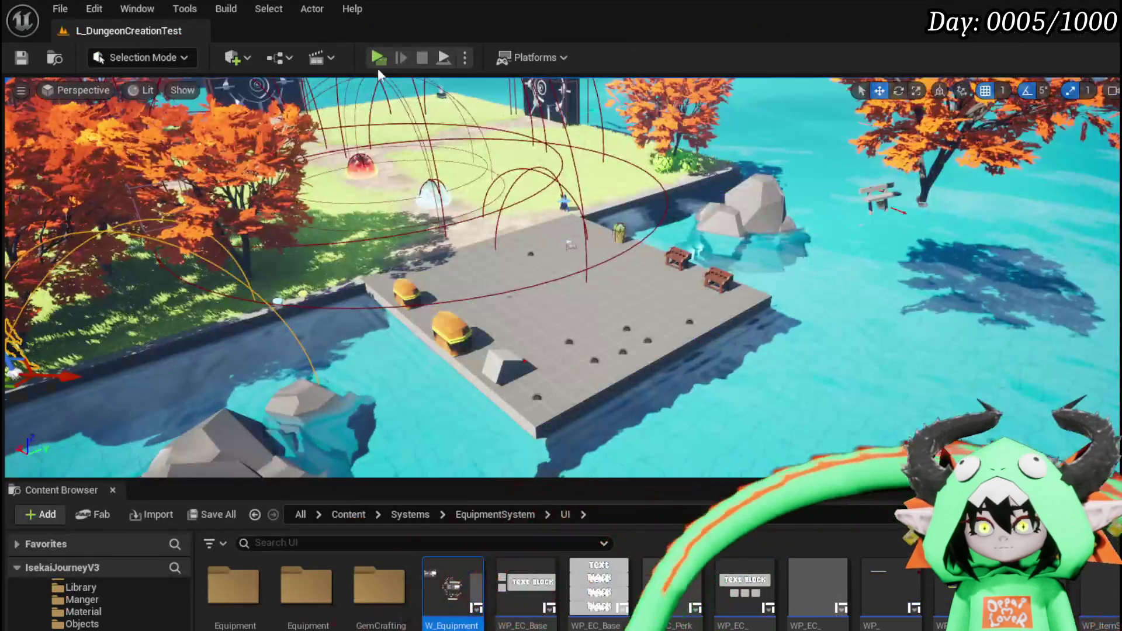
# Play the level and submit 400 Essence to upgrade Iron_Legs at the workbench, hitting the breakpoint
pyautogui.click(374, 57)
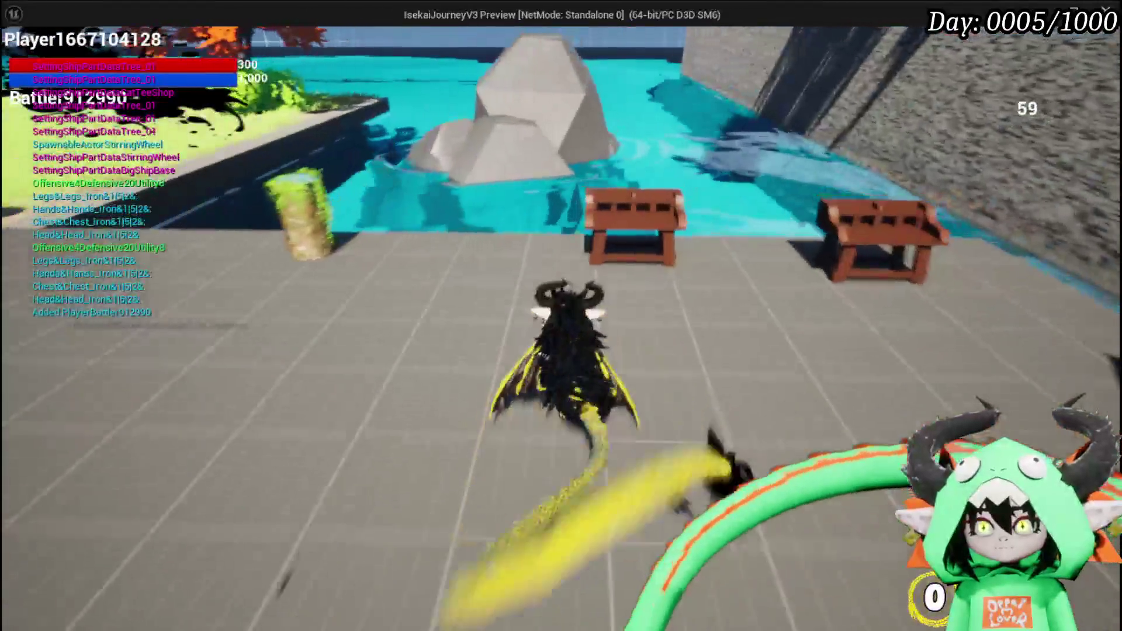
pyautogui.press('e')
pyautogui.moveTo(219, 107)
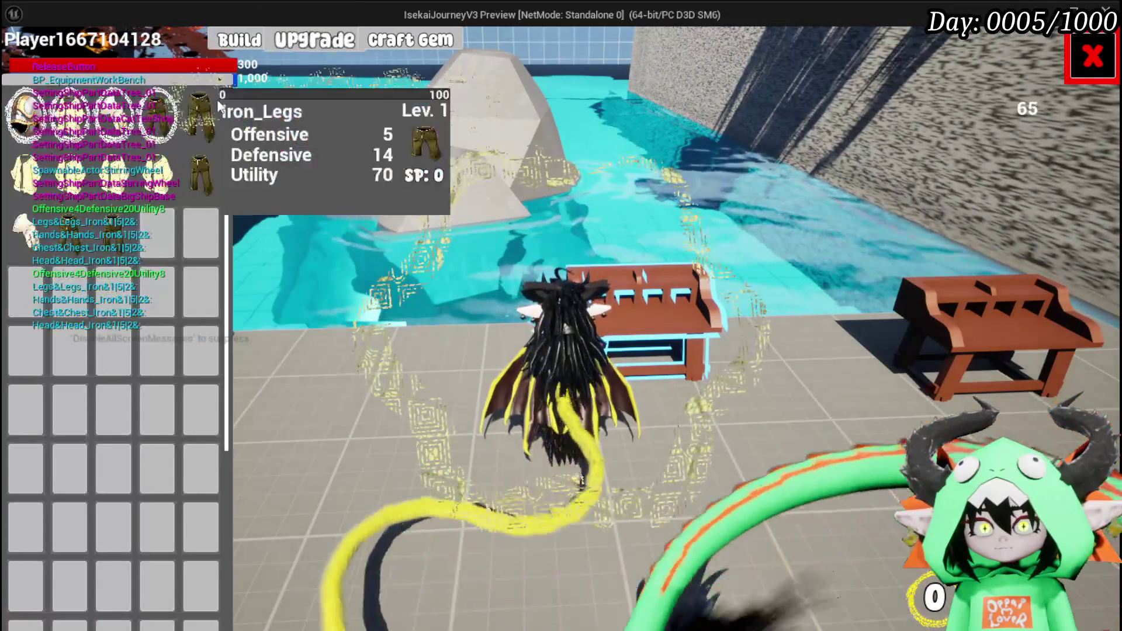
pyautogui.click(169, 125)
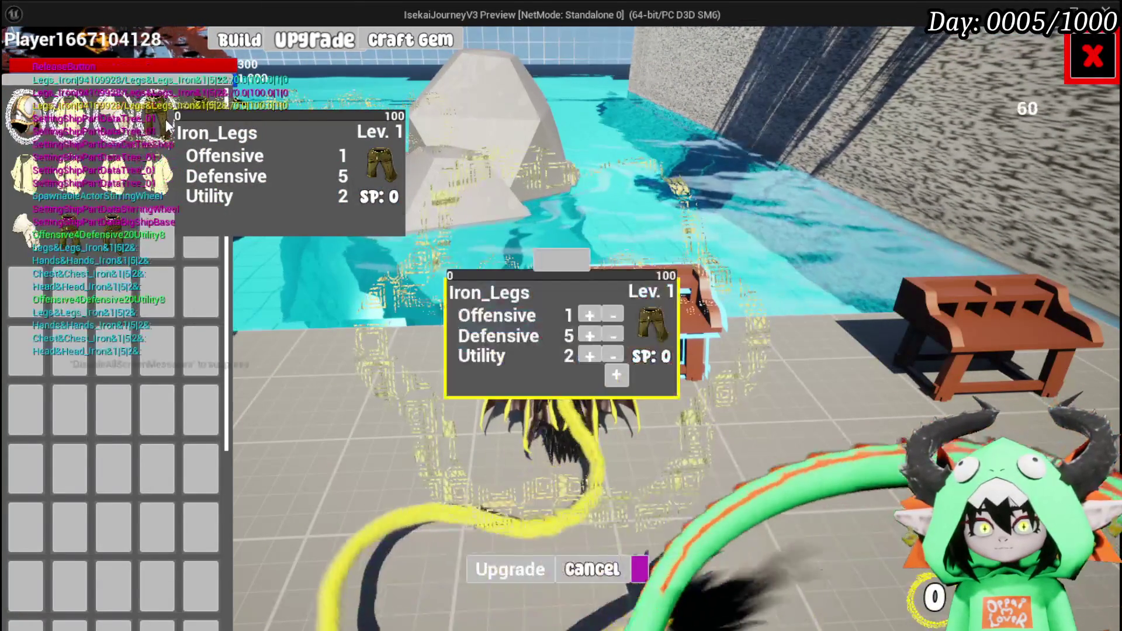
pyautogui.click(558, 259)
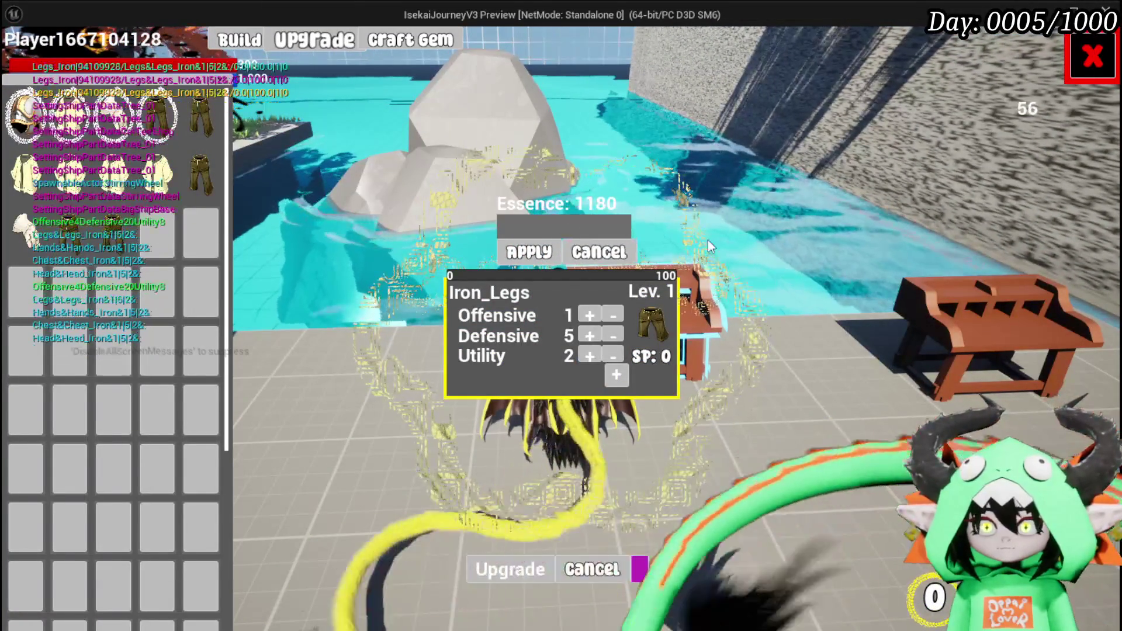
pyautogui.write('400')
pyautogui.press('Return')
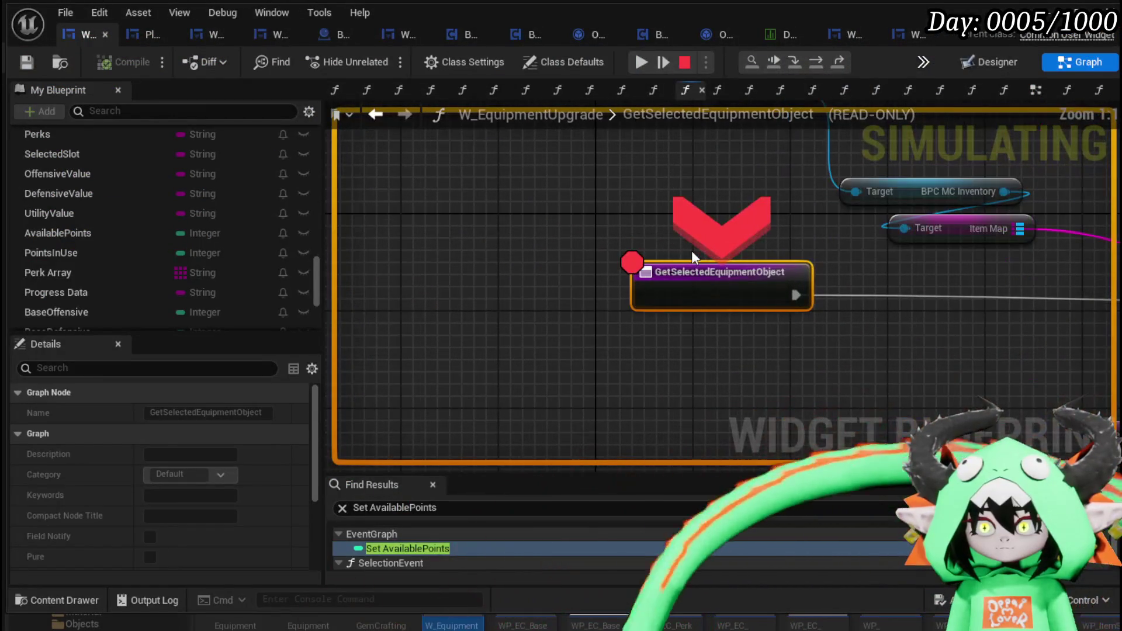
# Resume past the breakpoint, try spending a point on Defensive, then stop the play session
pyautogui.click(821, 59)
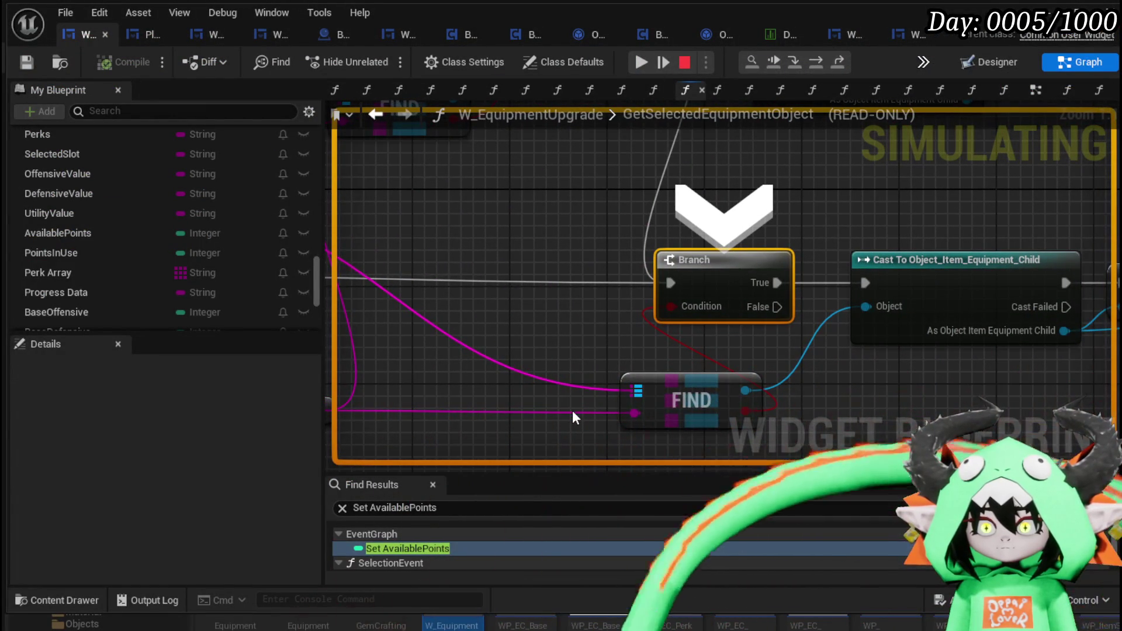
pyautogui.moveTo(571, 412)
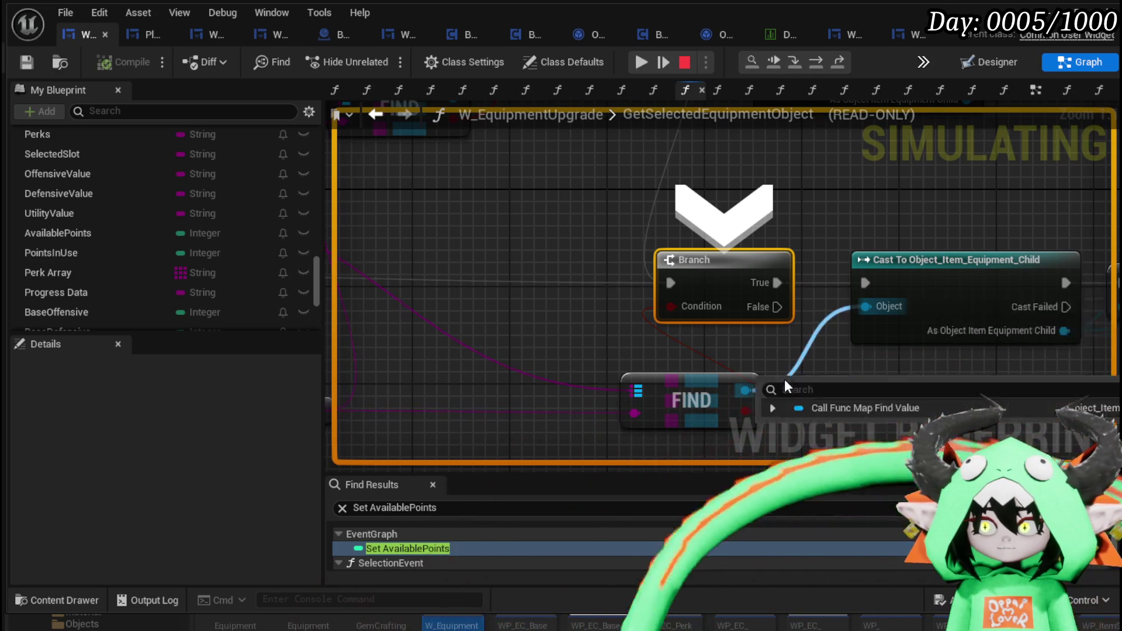
pyautogui.click(644, 62)
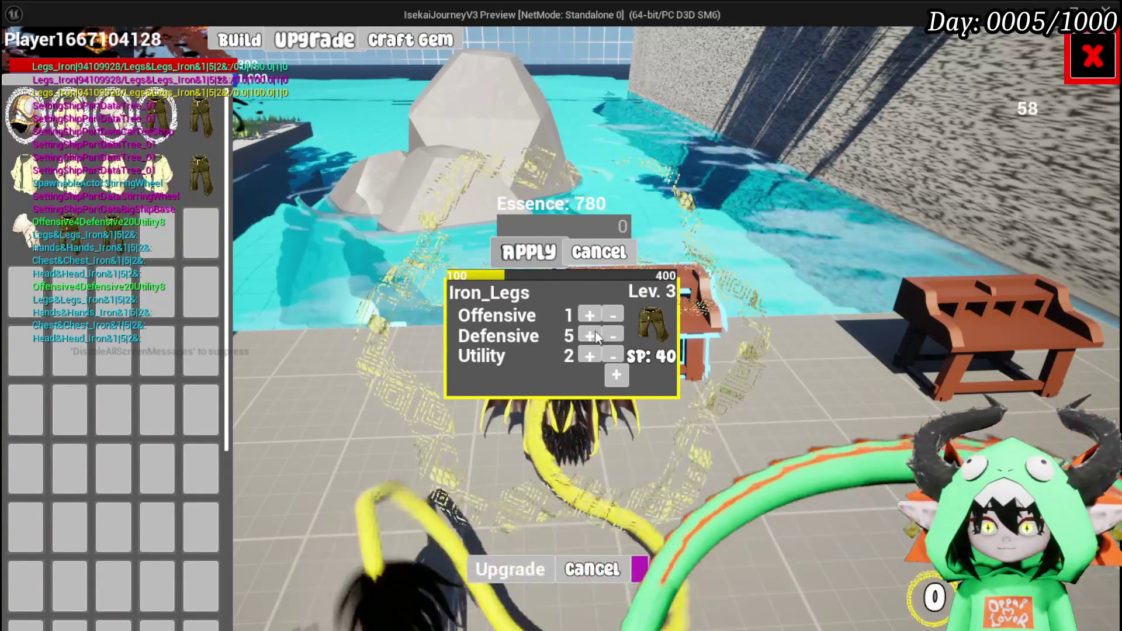
pyautogui.click(587, 335)
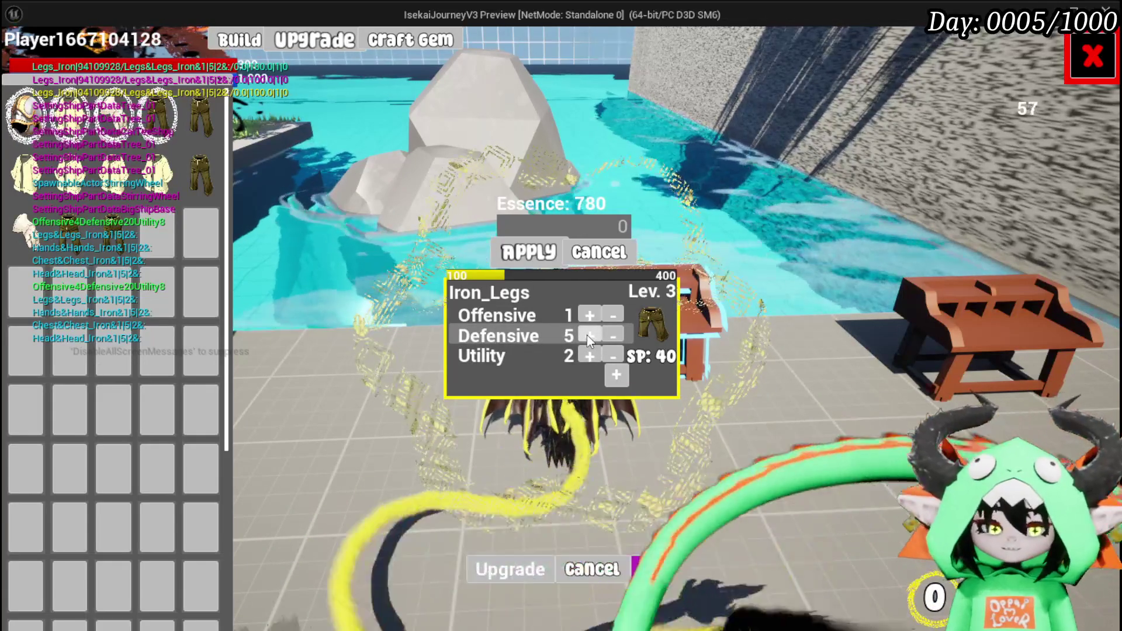
pyautogui.press('Escape')
# Pan across the GetSelectedEquipmentObject function chain back toward its entry node
pyautogui.scroll(-3, 876, 191)
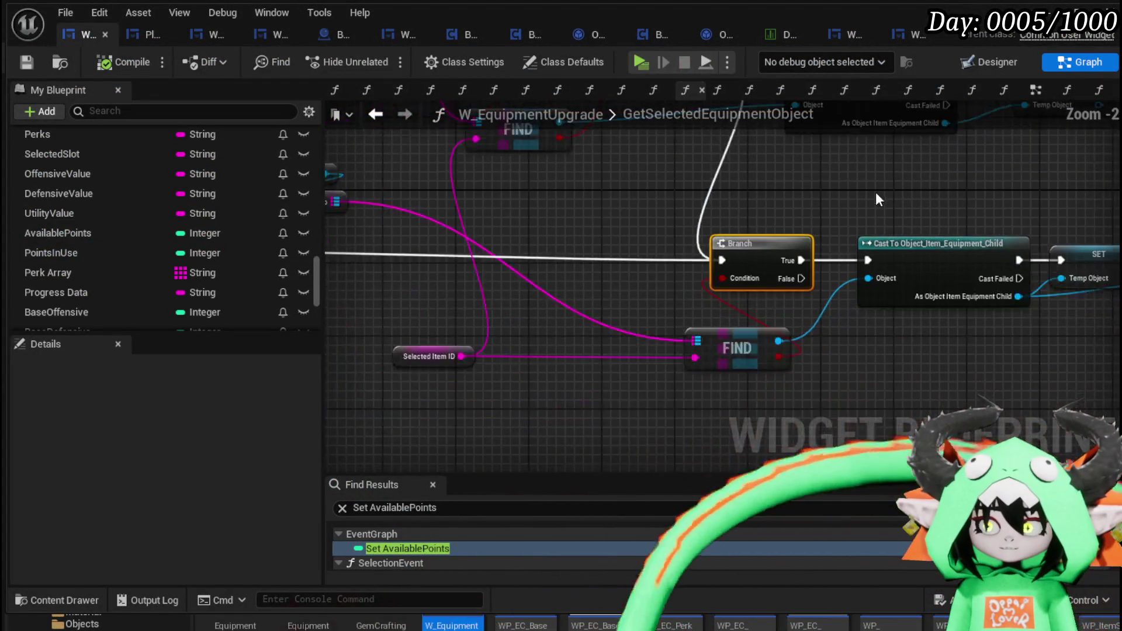
pyautogui.scroll(1, 492, 204)
pyautogui.moveTo(876, 192)
pyautogui.mouseDown()
pyautogui.moveTo(493, 204)
pyautogui.moveTo(636, 189)
pyautogui.mouseUp()
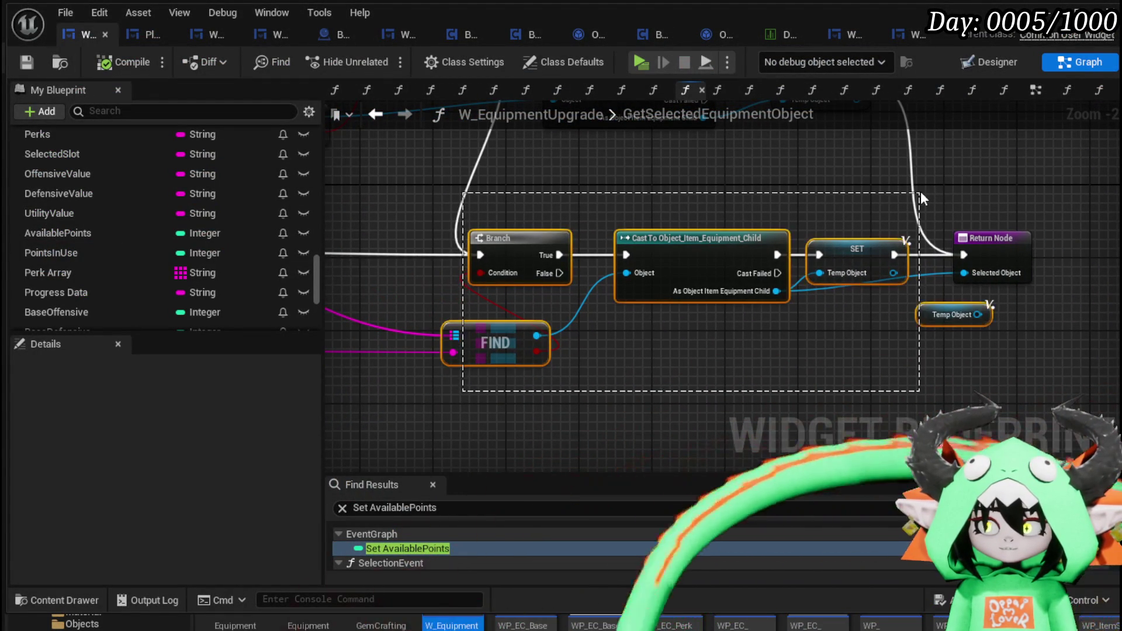
pyautogui.moveTo(997, 199); pyautogui.dragTo(997, 200)
pyautogui.moveTo(642, 188); pyautogui.dragTo(850, 197)
pyautogui.moveTo(1100, 206); pyautogui.dragTo(1104, 206)
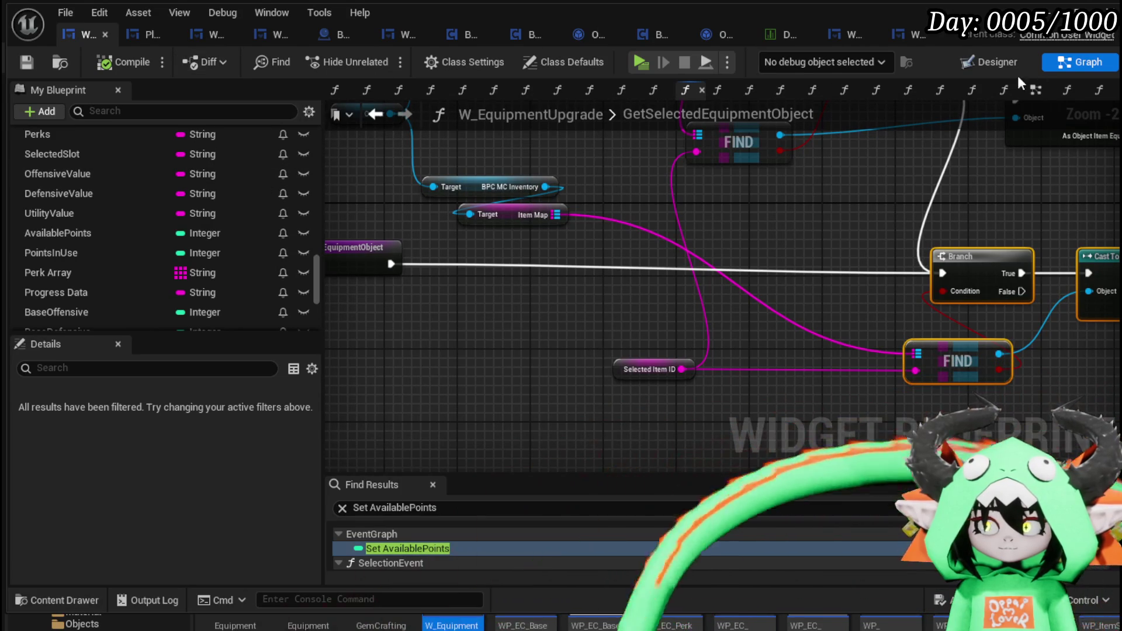
# In EventGraph, inspect Set Progress and pan back to UpdateItemAfterLeveling and the On Pressed Add XP row
pyautogui.click(1030, 92)
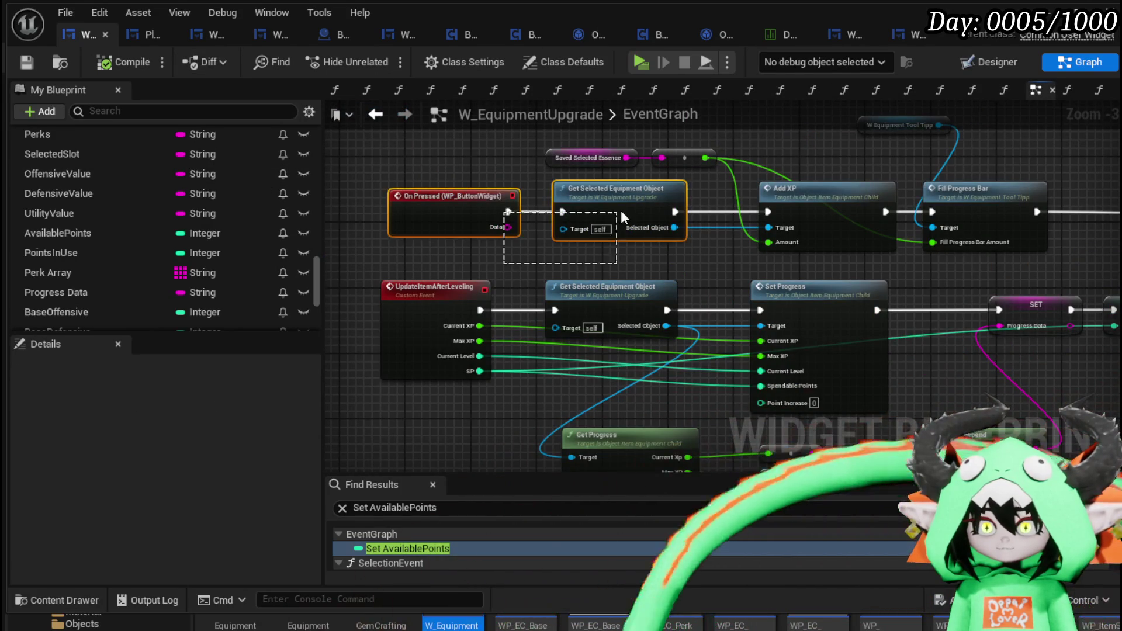
pyautogui.moveTo(620, 213); pyautogui.dragTo(622, 211)
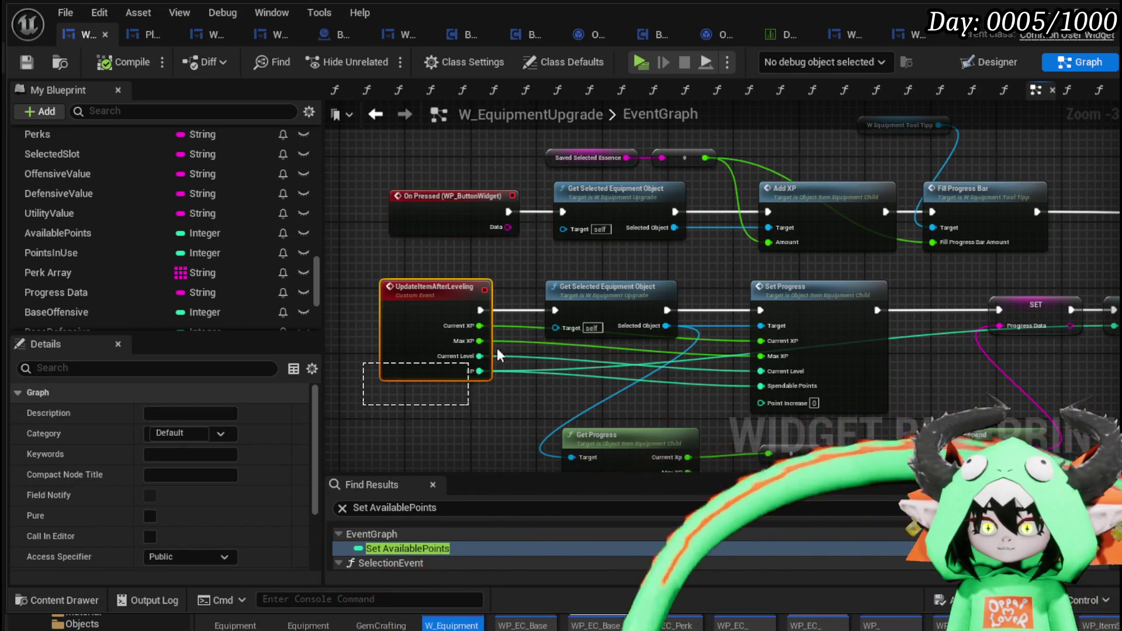
pyautogui.click(600, 303)
pyautogui.click(864, 339)
pyautogui.moveTo(982, 294)
pyautogui.mouseDown()
pyautogui.moveTo(485, 319)
pyautogui.moveTo(668, 300)
pyautogui.moveTo(458, 310)
pyautogui.moveTo(508, 300)
pyautogui.moveTo(701, 390)
pyautogui.moveTo(603, 343)
pyautogui.moveTo(664, 301)
pyautogui.moveTo(564, 360)
pyautogui.moveTo(253, 305)
pyautogui.moveTo(539, 300)
pyautogui.moveTo(1062, 332)
pyautogui.mouseUp()
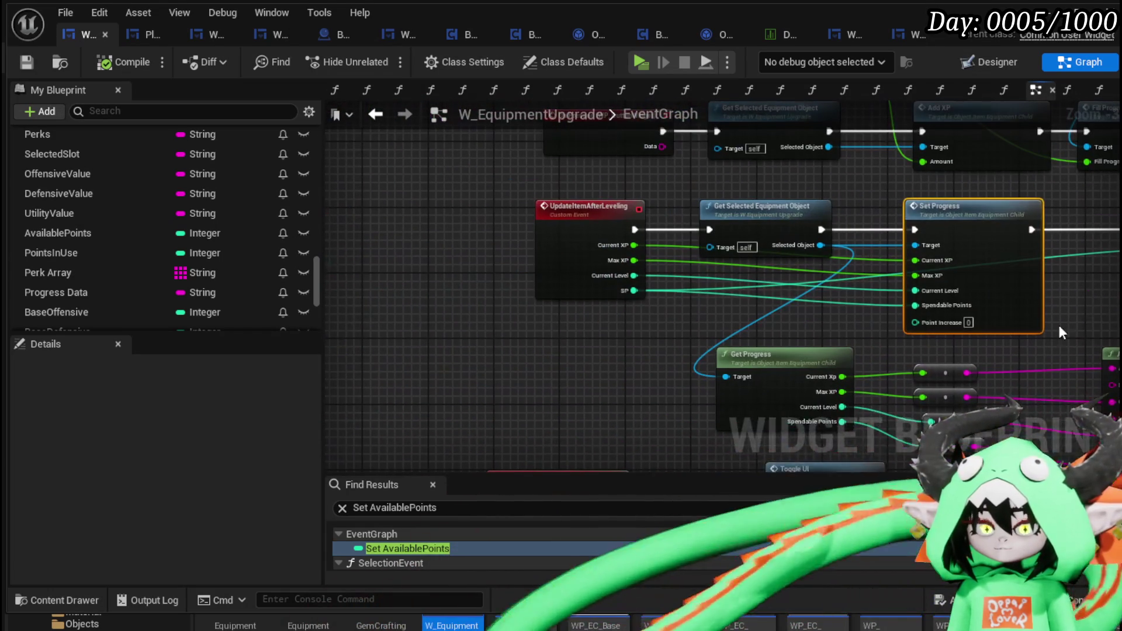
pyautogui.click(592, 356)
pyautogui.moveTo(619, 356)
pyautogui.mouseDown()
pyautogui.moveTo(393, 288)
pyautogui.moveTo(375, 344)
pyautogui.mouseUp()
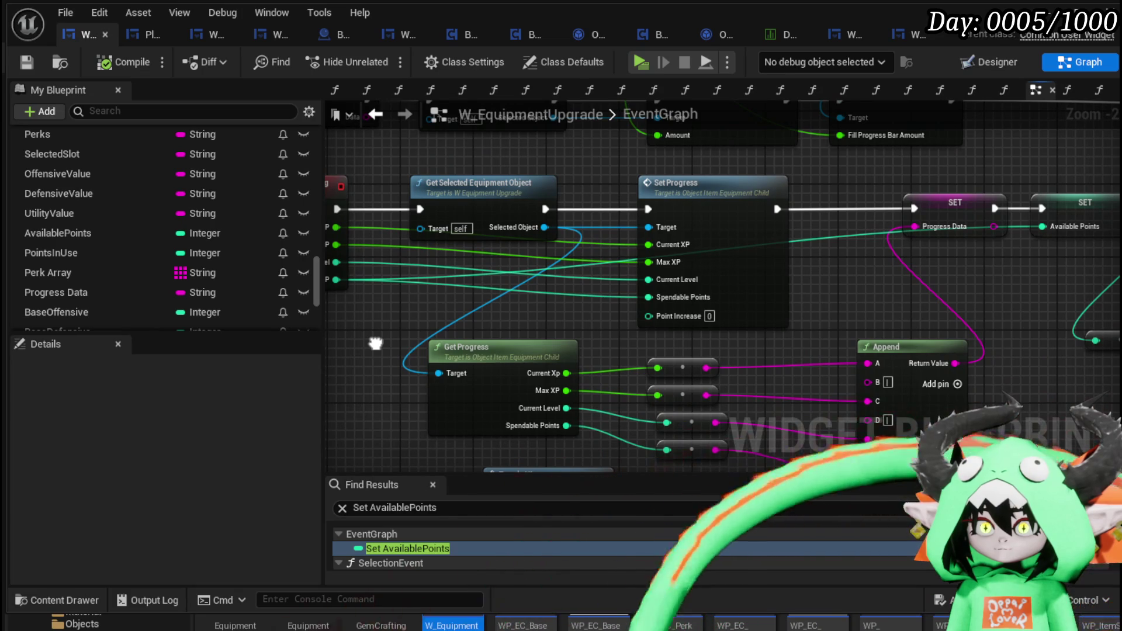
pyautogui.moveTo(865, 318)
pyautogui.mouseDown()
pyautogui.moveTo(520, 312)
pyautogui.moveTo(865, 432)
pyautogui.mouseUp()
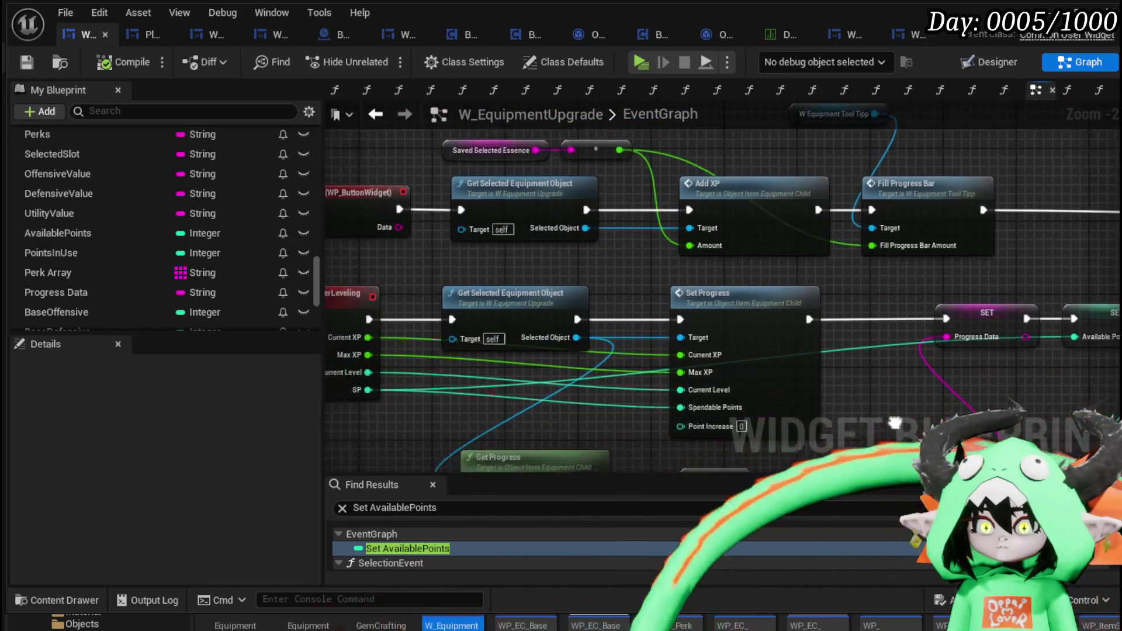
pyautogui.moveTo(327, 403); pyautogui.dragTo(467, 313)
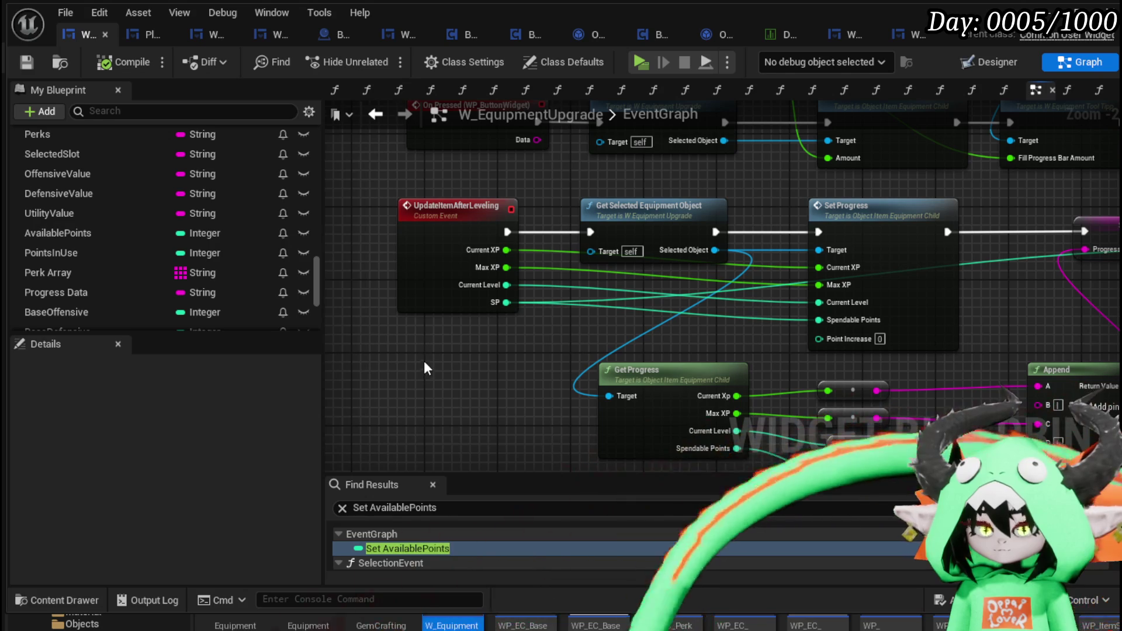
pyautogui.moveTo(419, 363)
pyautogui.mouseDown()
pyautogui.moveTo(426, 313)
pyautogui.moveTo(628, 365)
pyautogui.mouseUp()
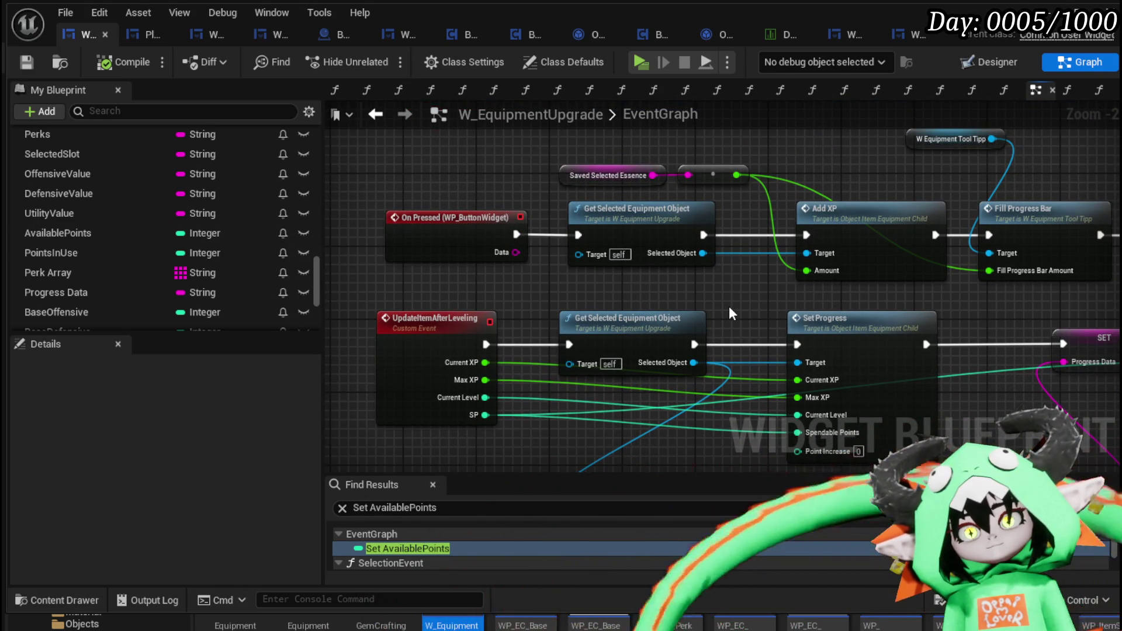
pyautogui.moveTo(729, 306)
pyautogui.mouseDown()
pyautogui.moveTo(658, 281)
pyautogui.moveTo(451, 310)
pyautogui.moveTo(821, 317)
pyautogui.mouseUp()
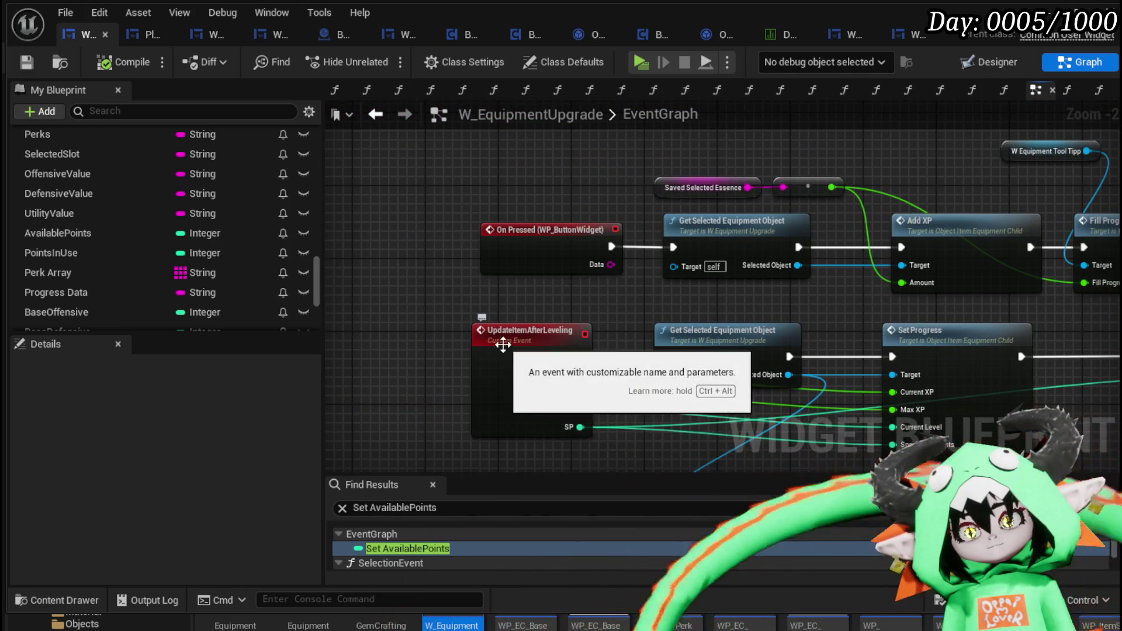
# Add a breakpoint on UpdateItemAfterLeveling and remove the one from GetSelectedEquipmentObject's entry node
pyautogui.rightClick(503, 344)
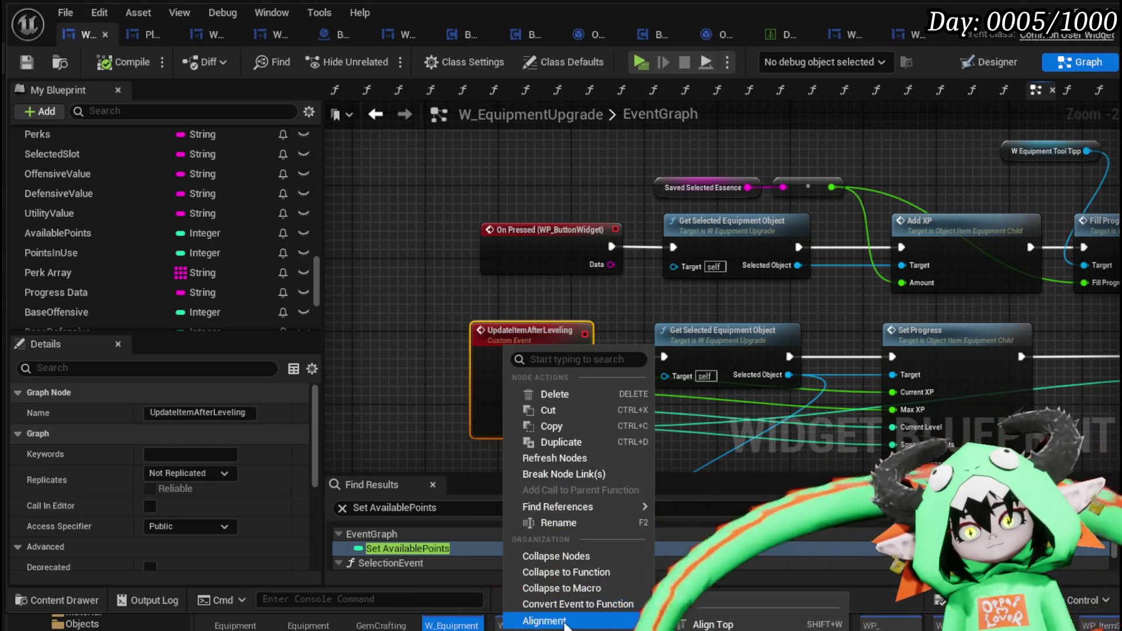
pyautogui.press('Escape')
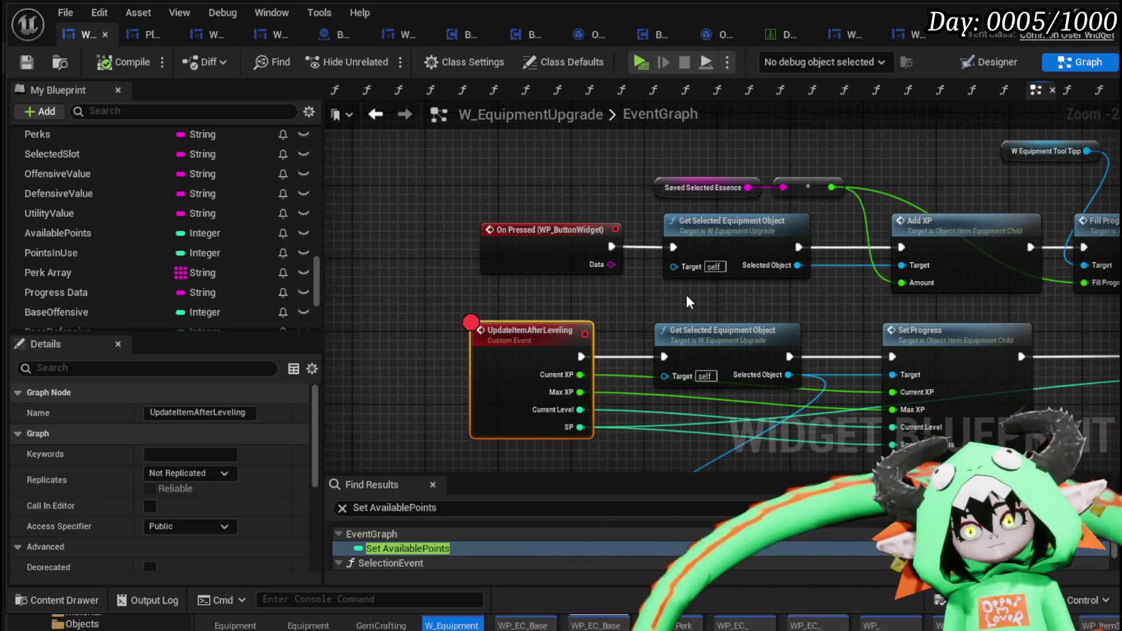
pyautogui.doubleClick(698, 244)
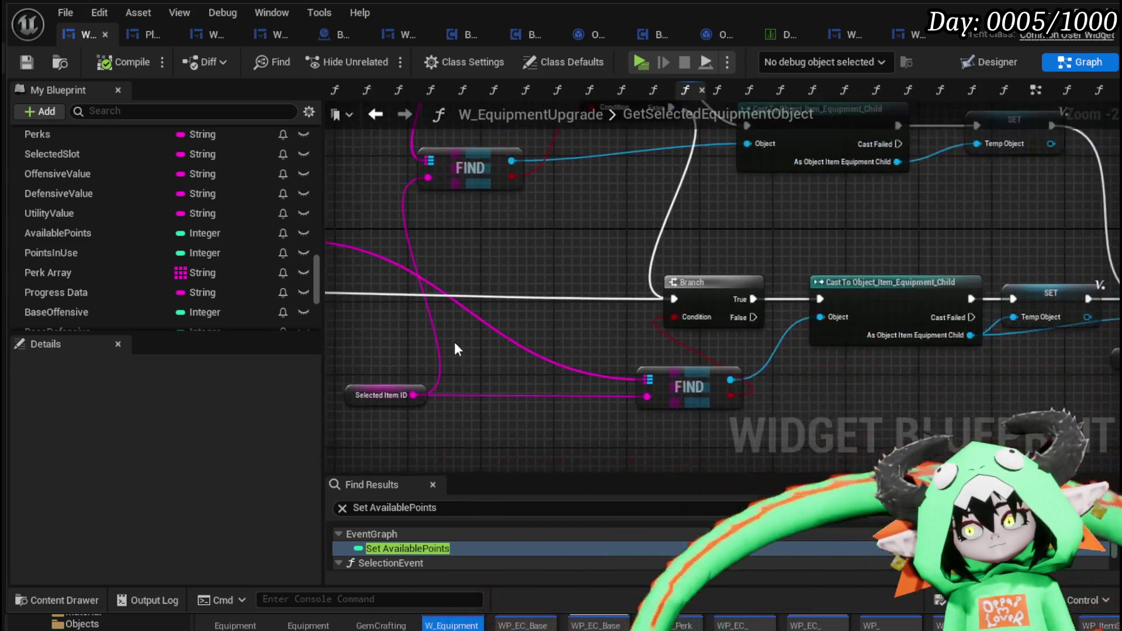
pyautogui.rightClick(545, 279)
pyautogui.moveTo(607, 571)
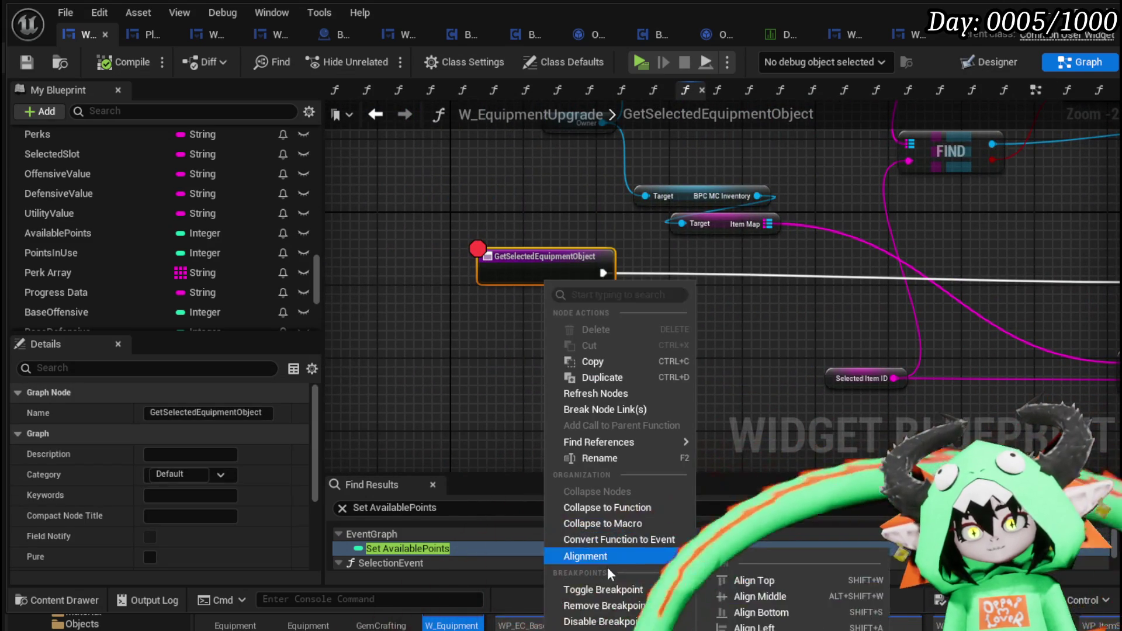
pyautogui.click(610, 606)
pyautogui.click(475, 292)
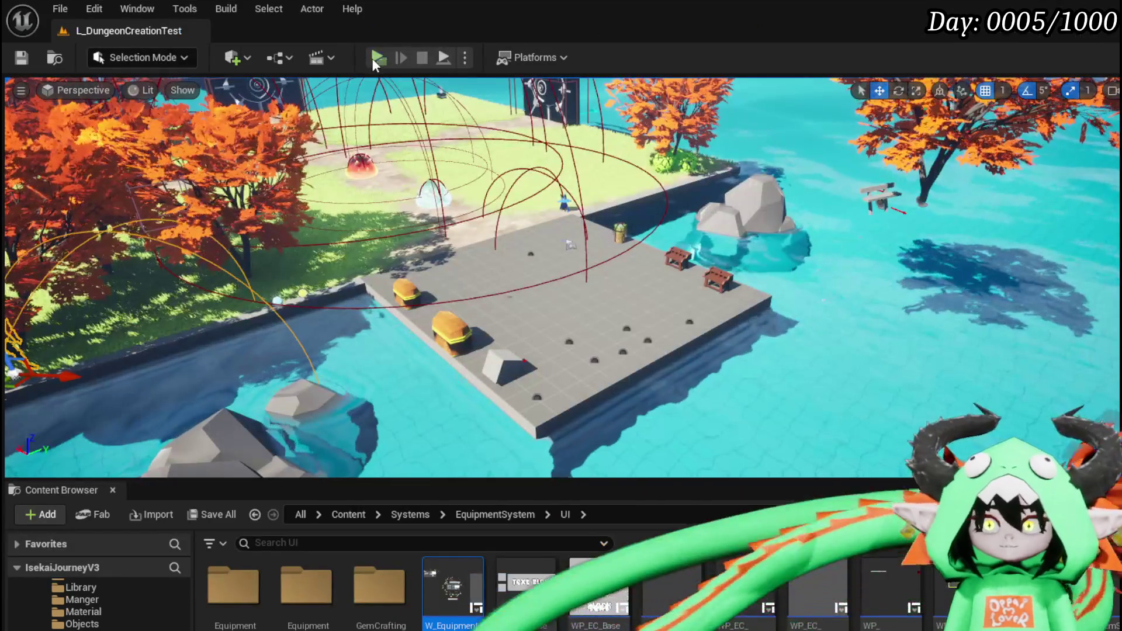
# Start a play-test, walk to the workbench and apply 400 essence to Iron_Legs
pyautogui.click(372, 58)
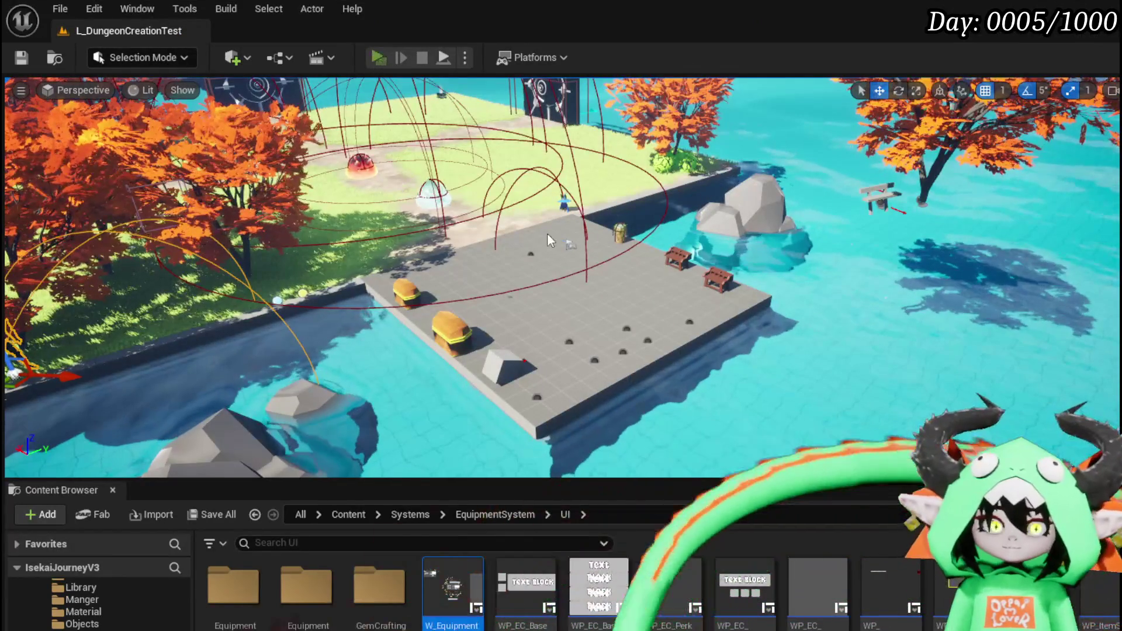
pyautogui.press('w')
pyautogui.press('e')
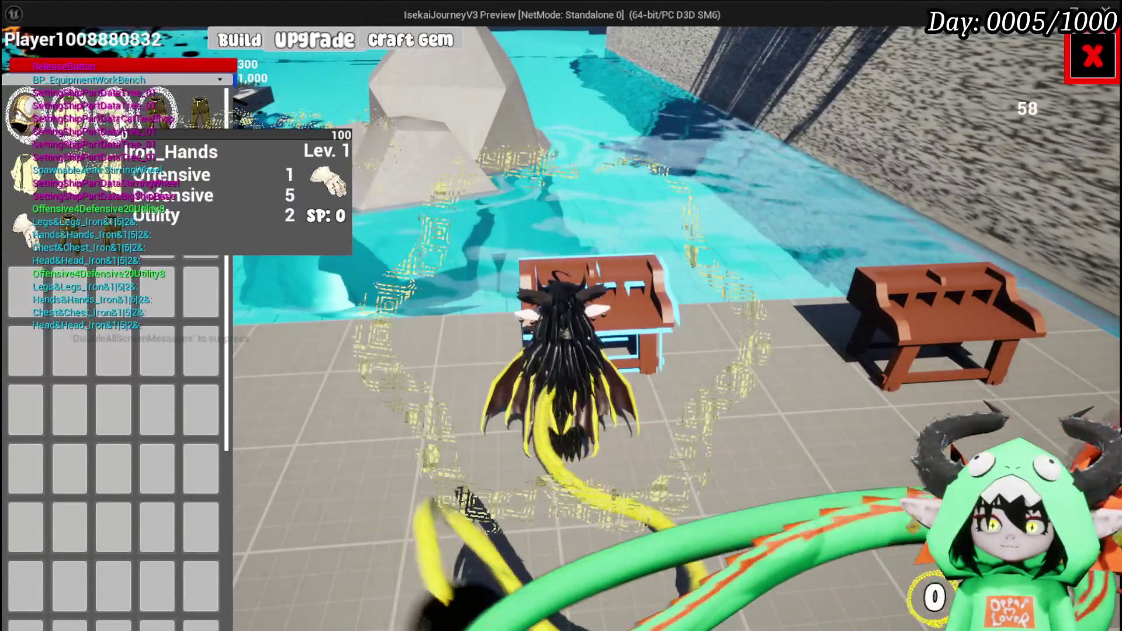
pyautogui.click(200, 117)
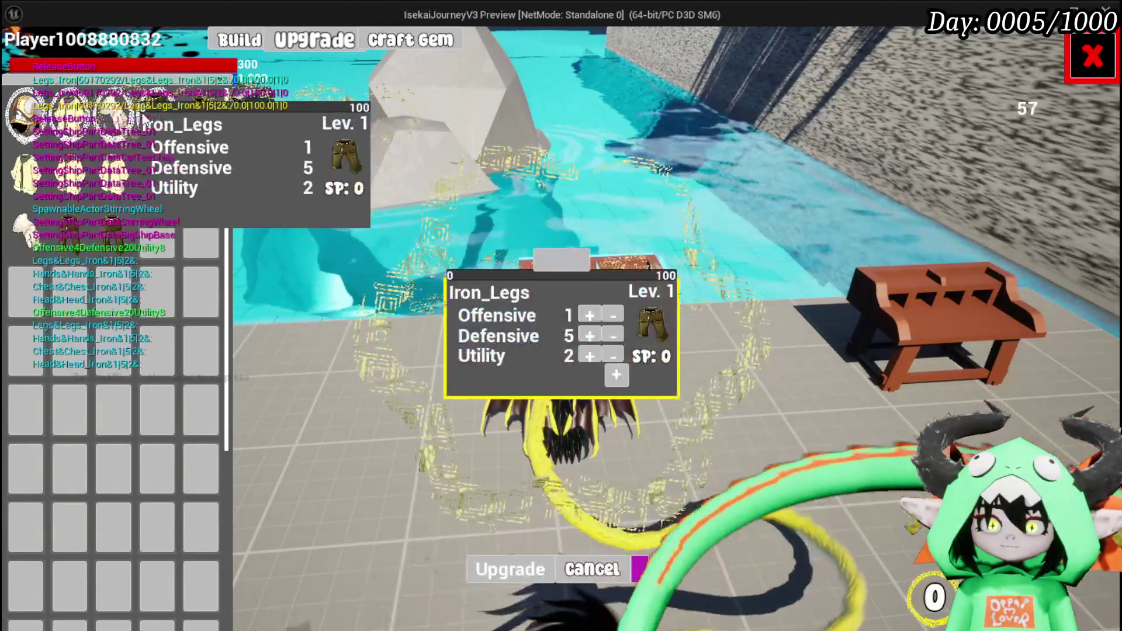
pyautogui.click(568, 266)
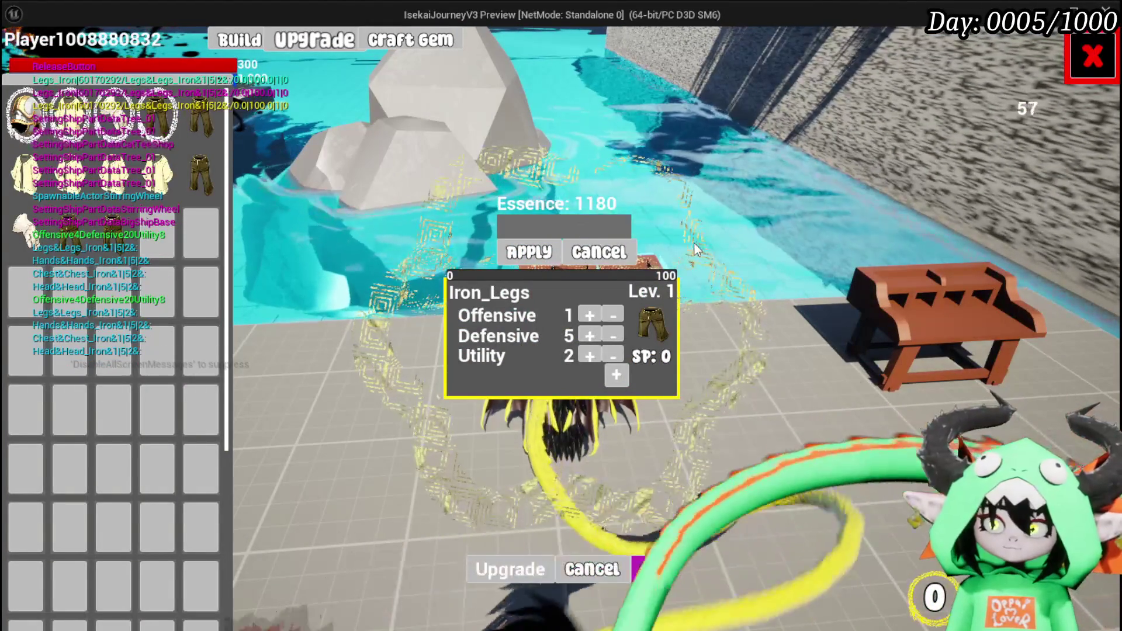
pyautogui.write('400')
pyautogui.click(522, 251)
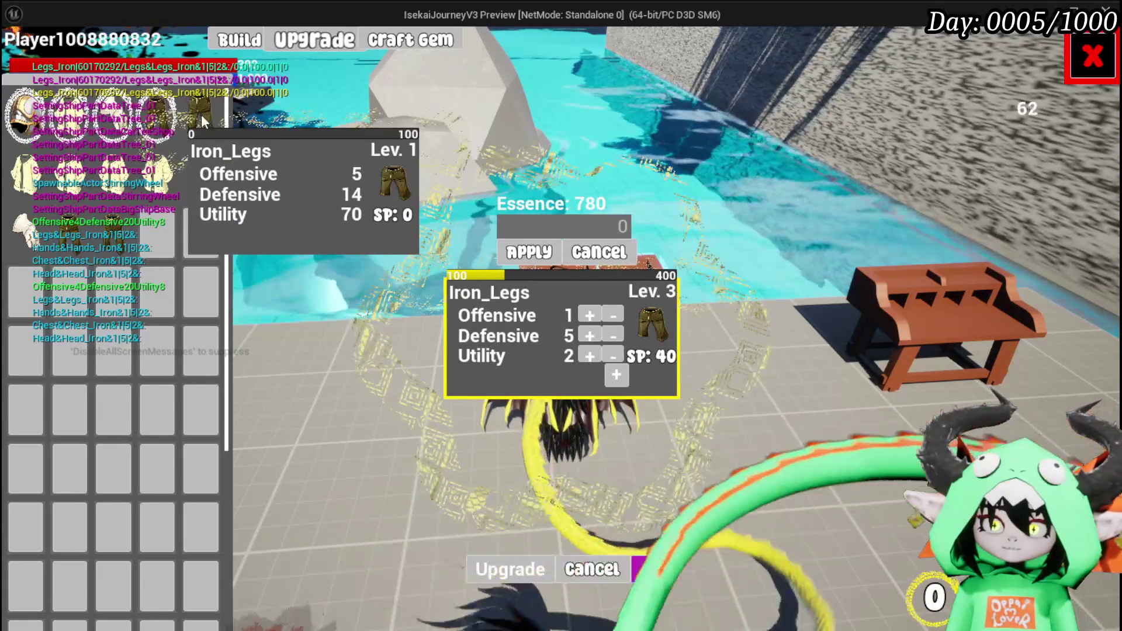
# Cancel that upgrade, then apply 700 essence to level up Iron_Legs
pyautogui.click(565, 262)
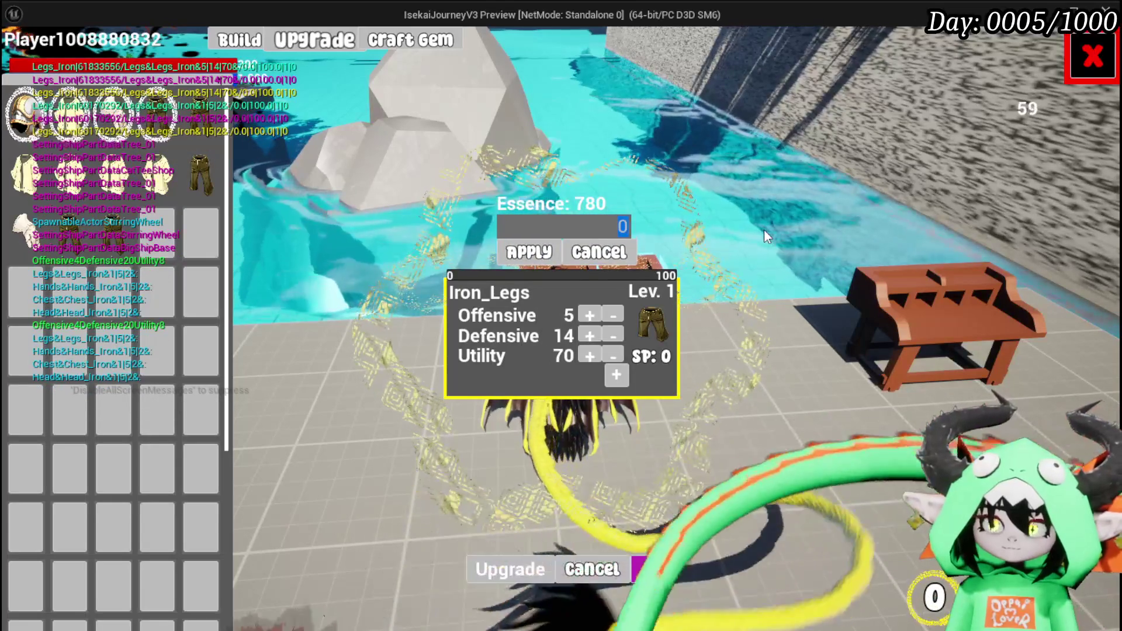
pyautogui.write('700')
pyautogui.click(549, 253)
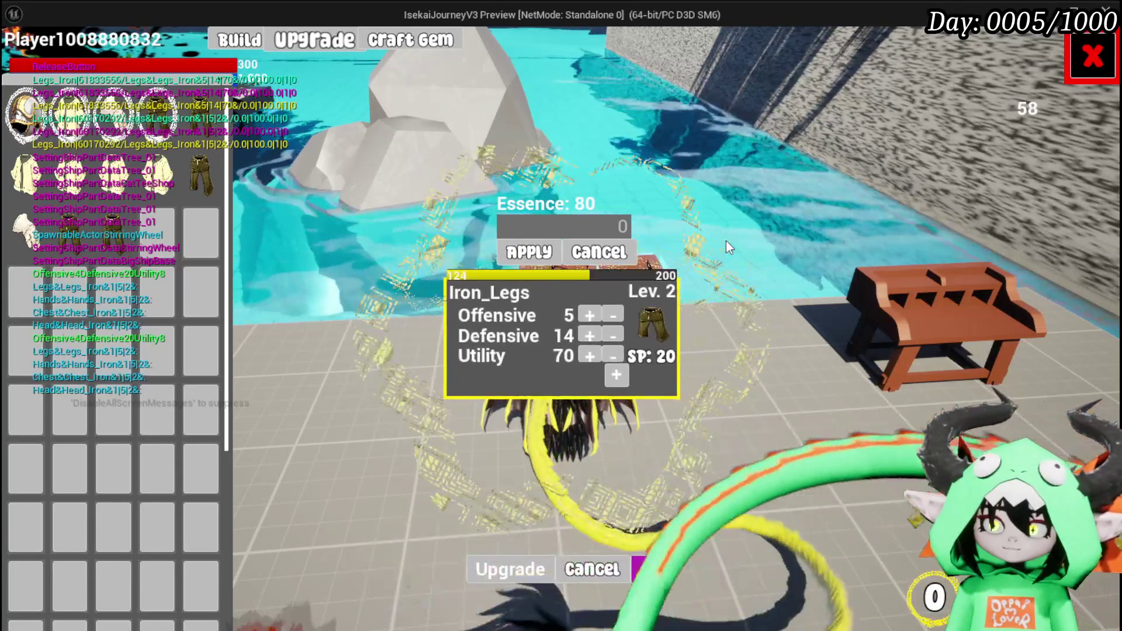
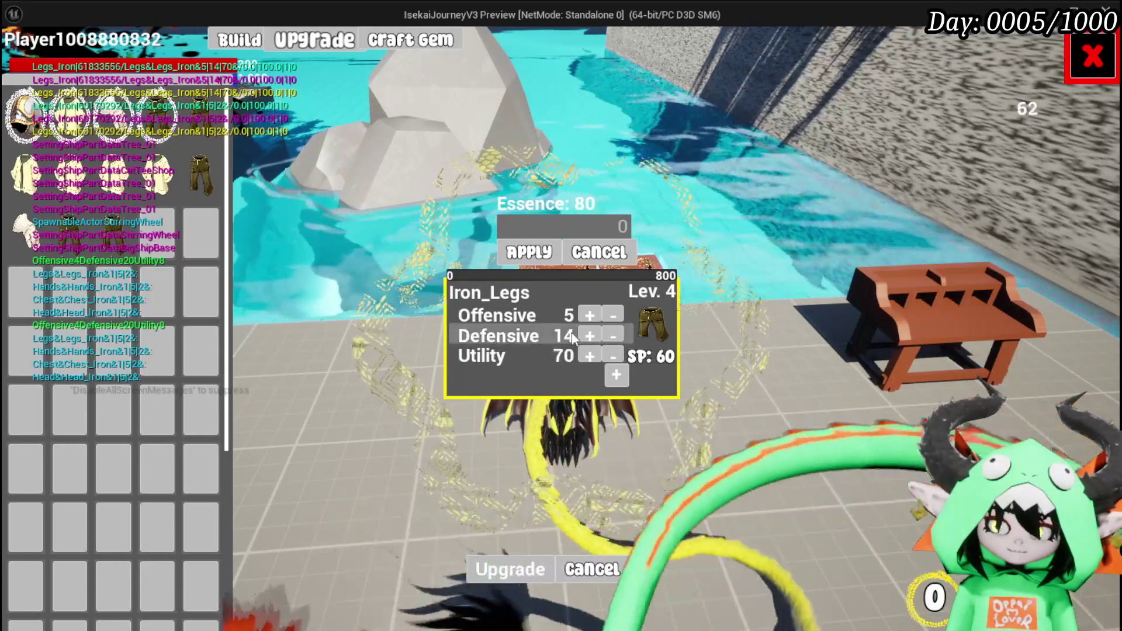
# Close the in-game upgrade panel and stop the play-in-editor session
pyautogui.press('Escape')
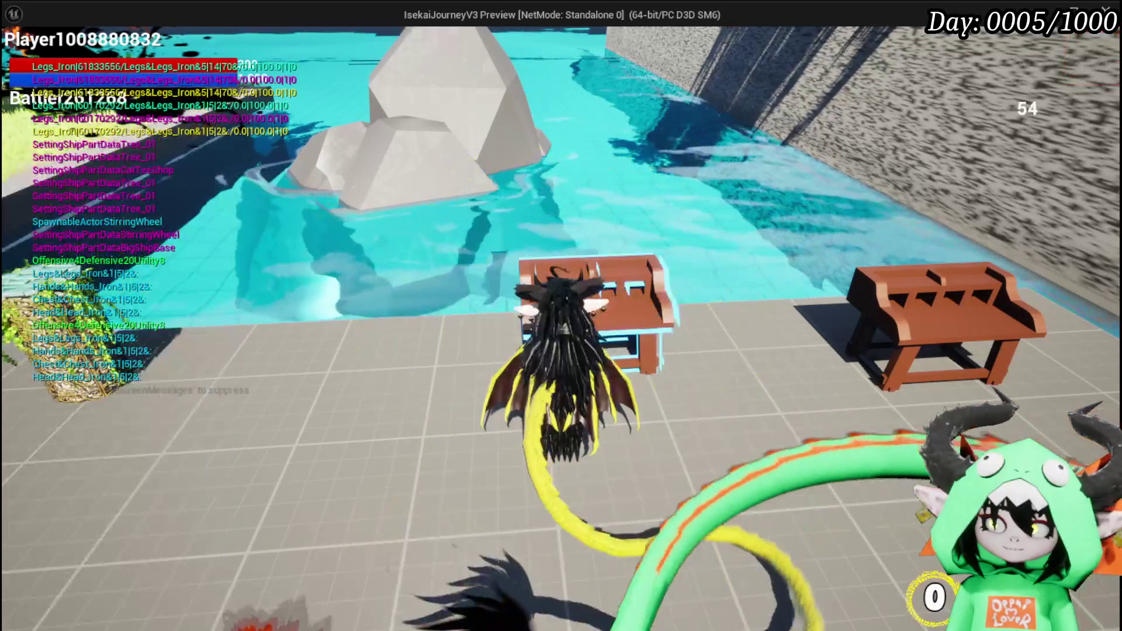
pyautogui.press('Escape')
# Save all assets and return to the W_EquipmentUpgrade EventGraph
pyautogui.hotkey('ctrl', 's')
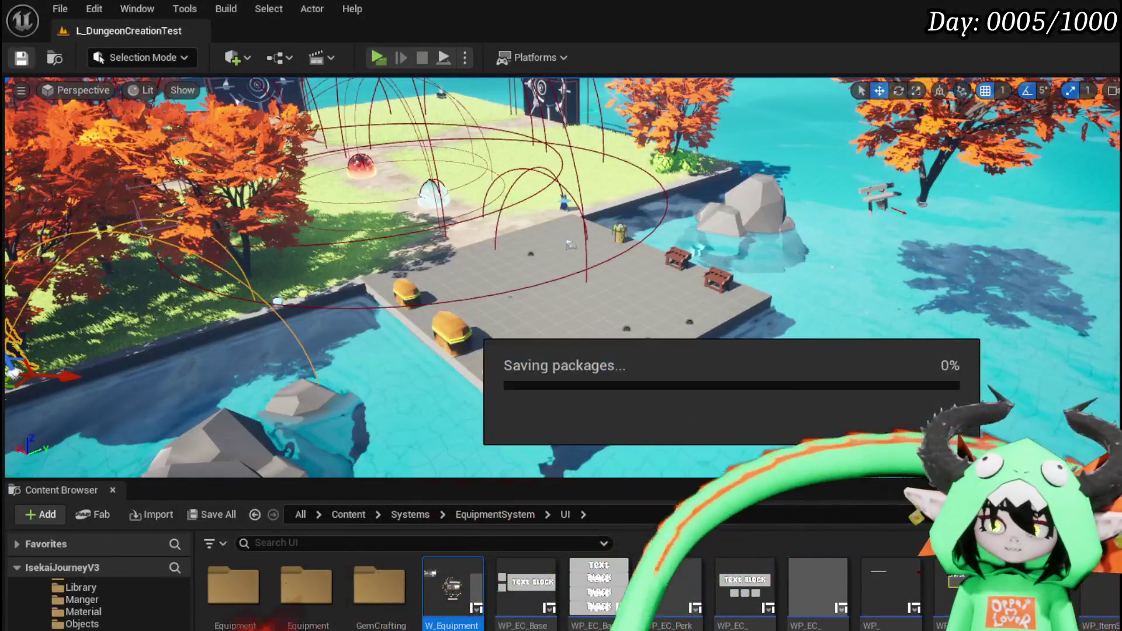
pyautogui.hotkey('alt', 'Tab')
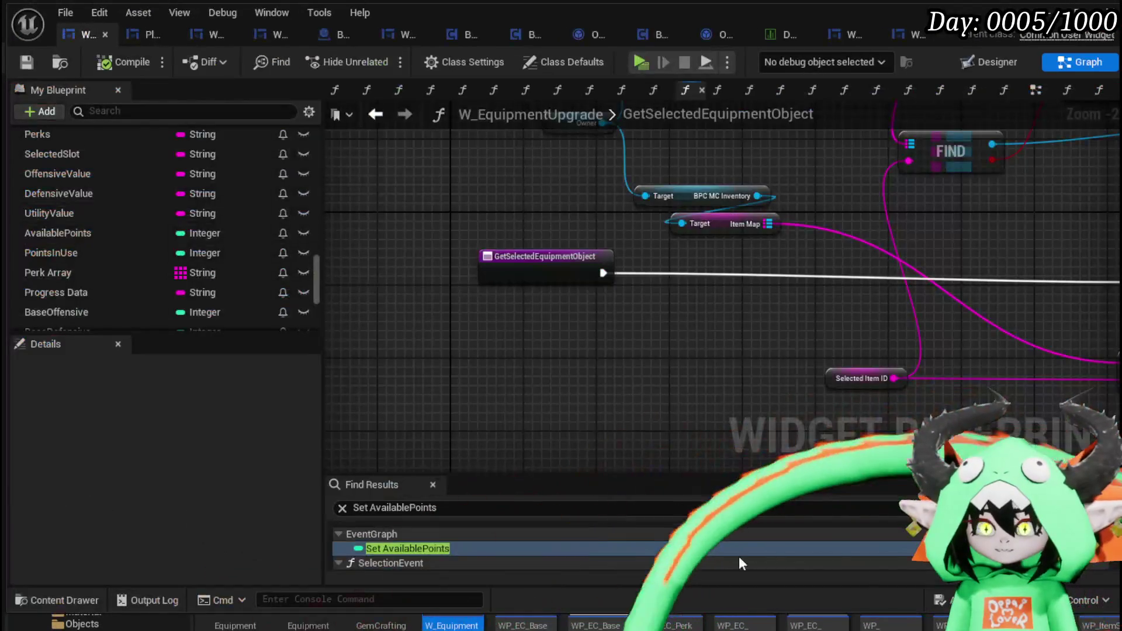
pyautogui.scroll(-4, 558, 411)
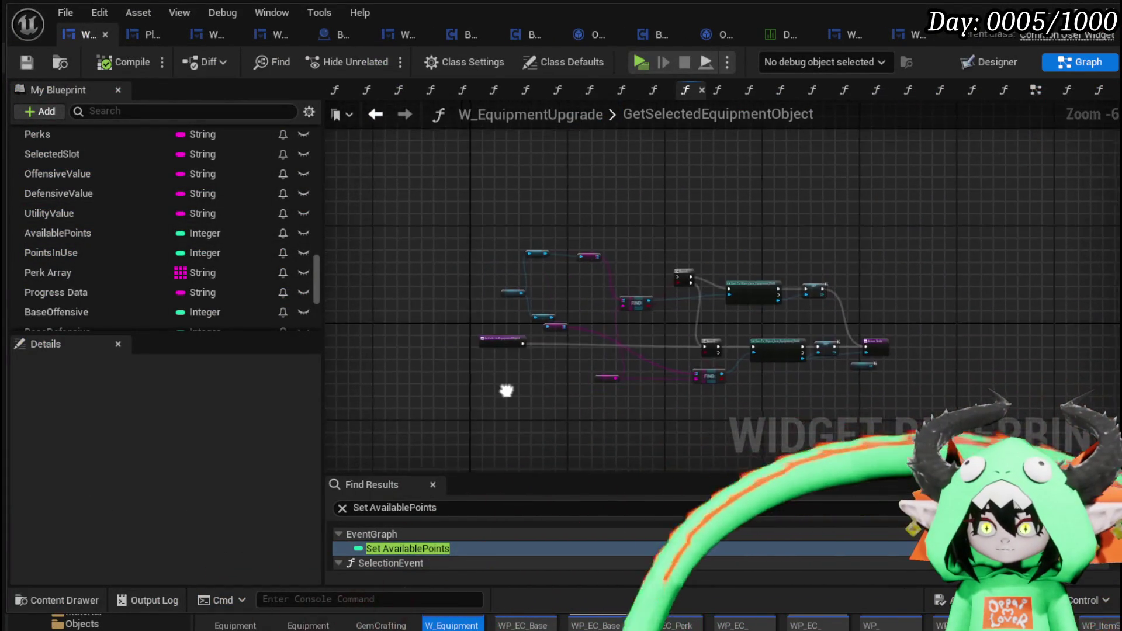
pyautogui.scroll(4, 506, 390)
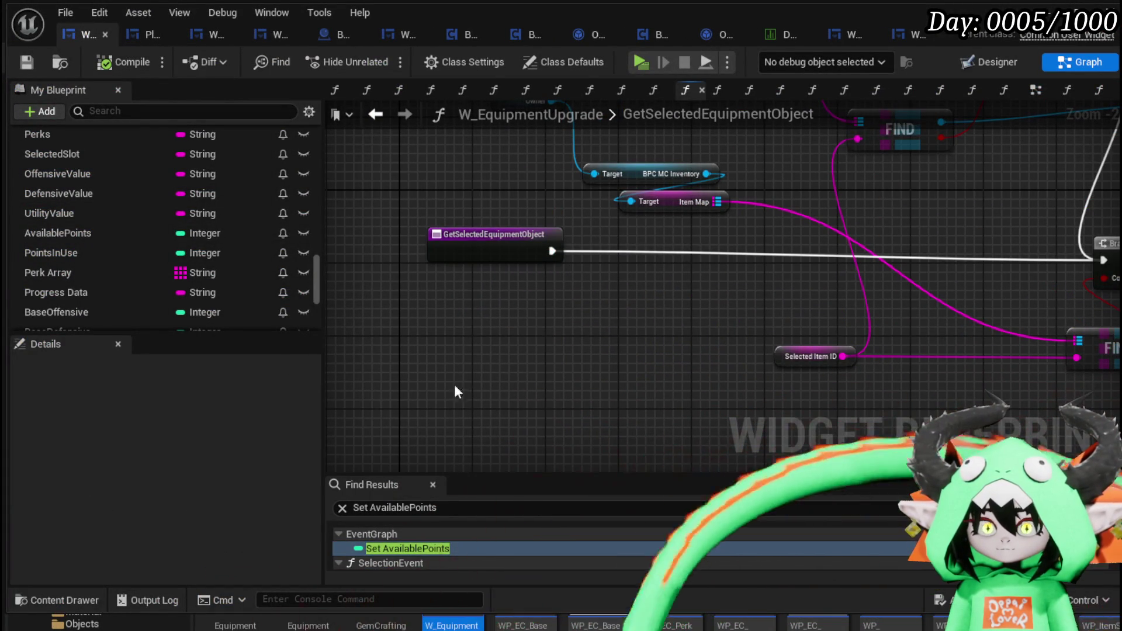
pyautogui.scroll(3, 151, 239)
pyautogui.scroll(3, 149, 233)
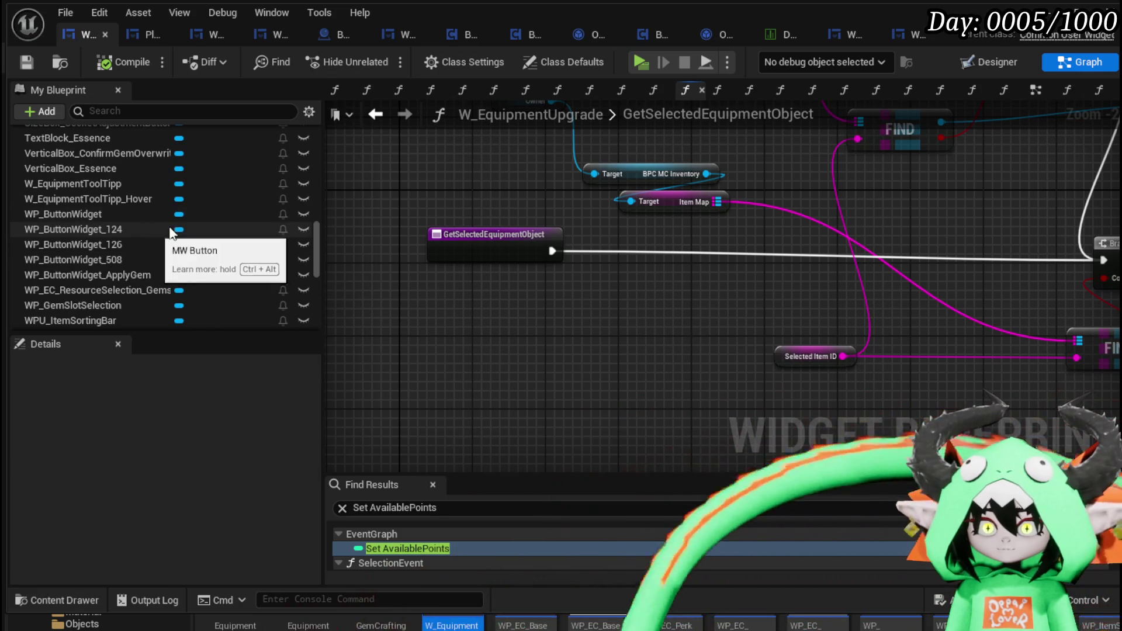
pyautogui.click(369, 116)
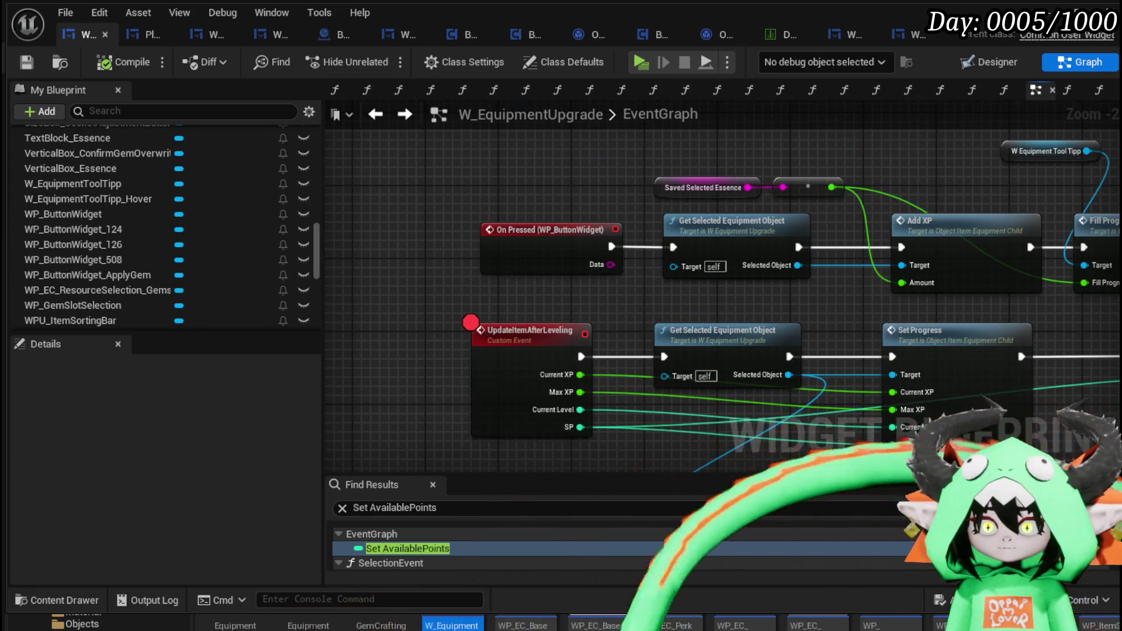
pyautogui.scroll(3, 454, 279)
pyautogui.click(585, 379)
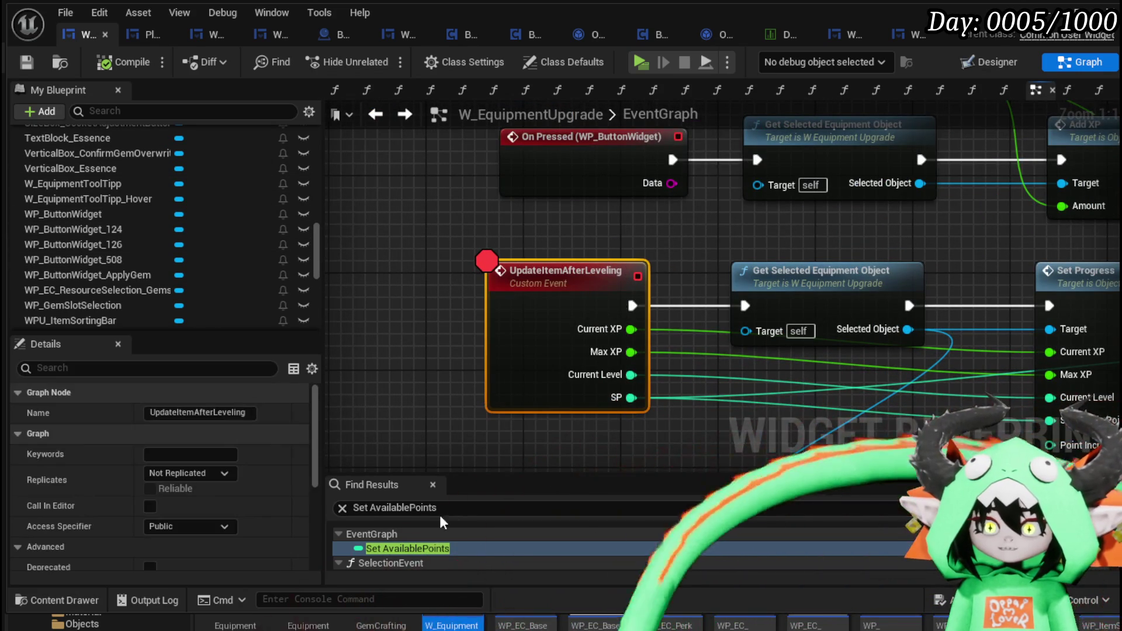
# Search for 'UpdateItemAfte' and frame the UpdateItemAfterLeveling event with its Add XP and Decrease Essence chain
pyautogui.hotkey('ctrl', 'f')
pyautogui.write('U')
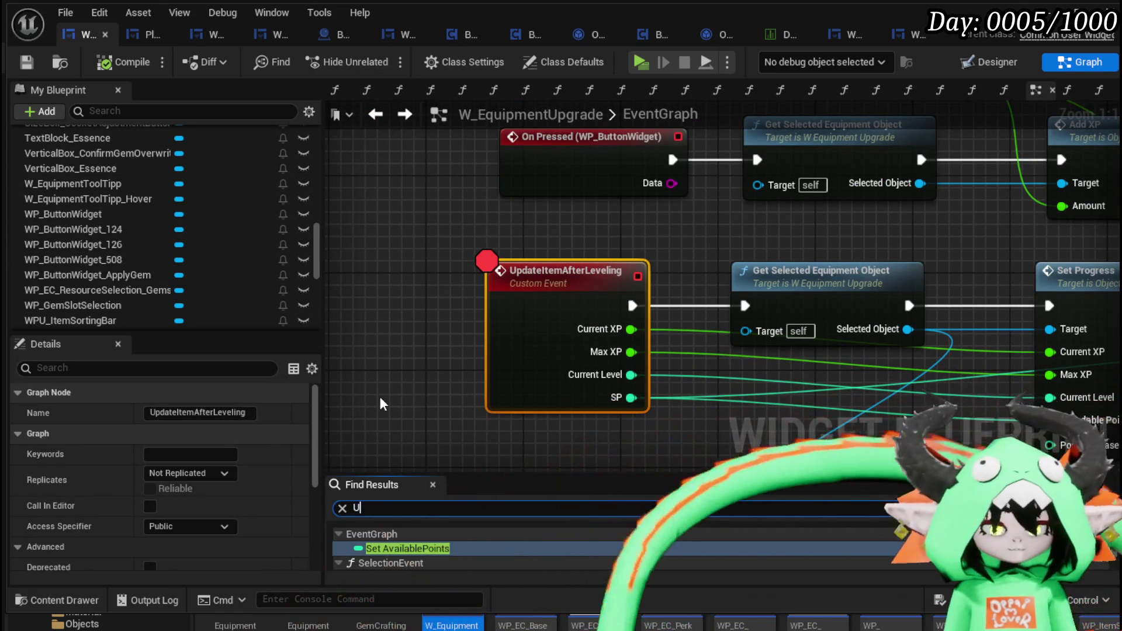
pyautogui.write('pdate')
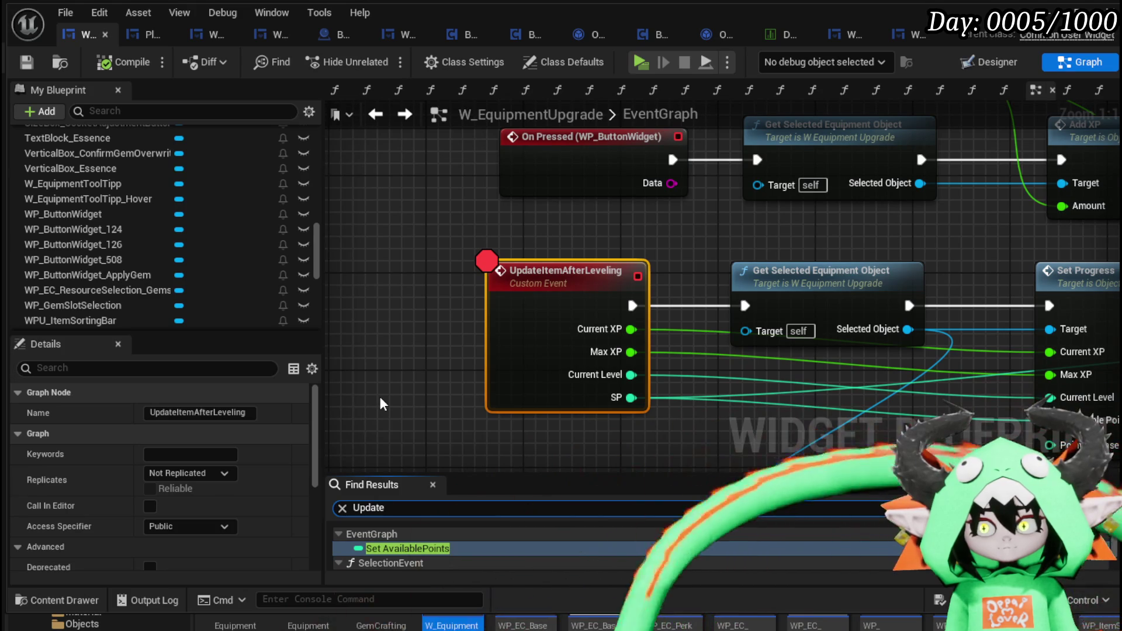
pyautogui.write('ItemAfter')
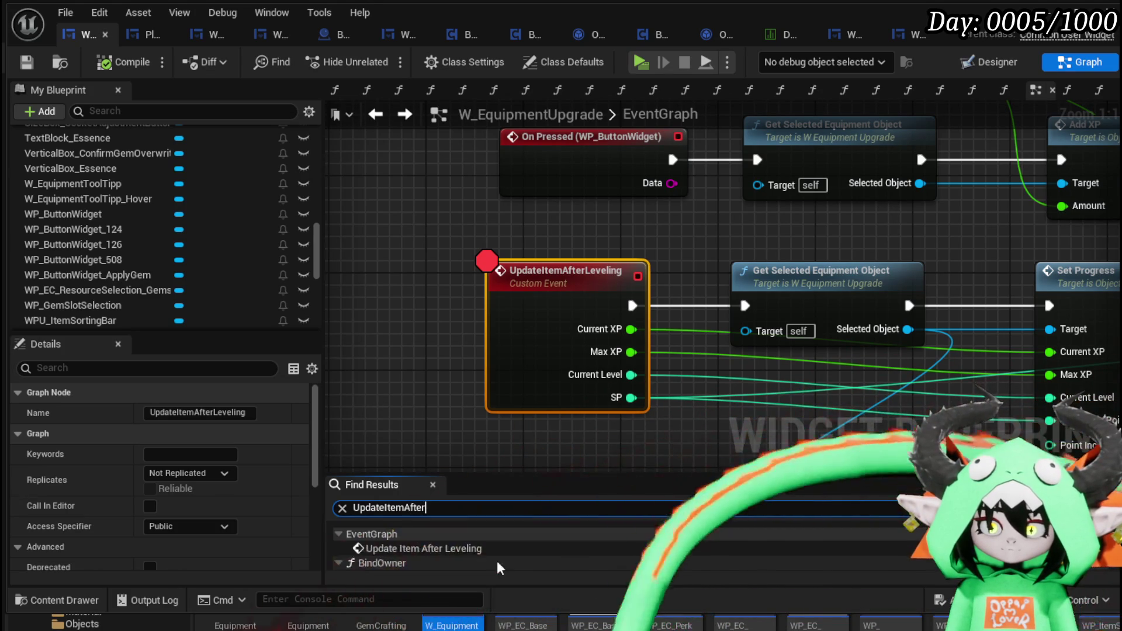
pyautogui.click(409, 548)
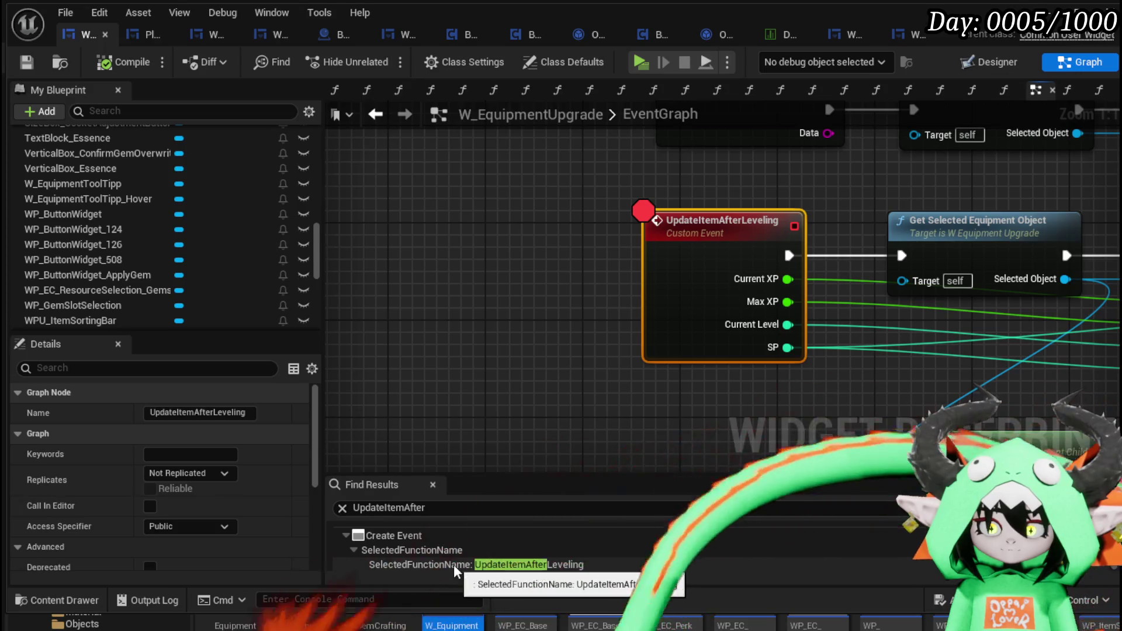
pyautogui.scroll(-4, 388, 261)
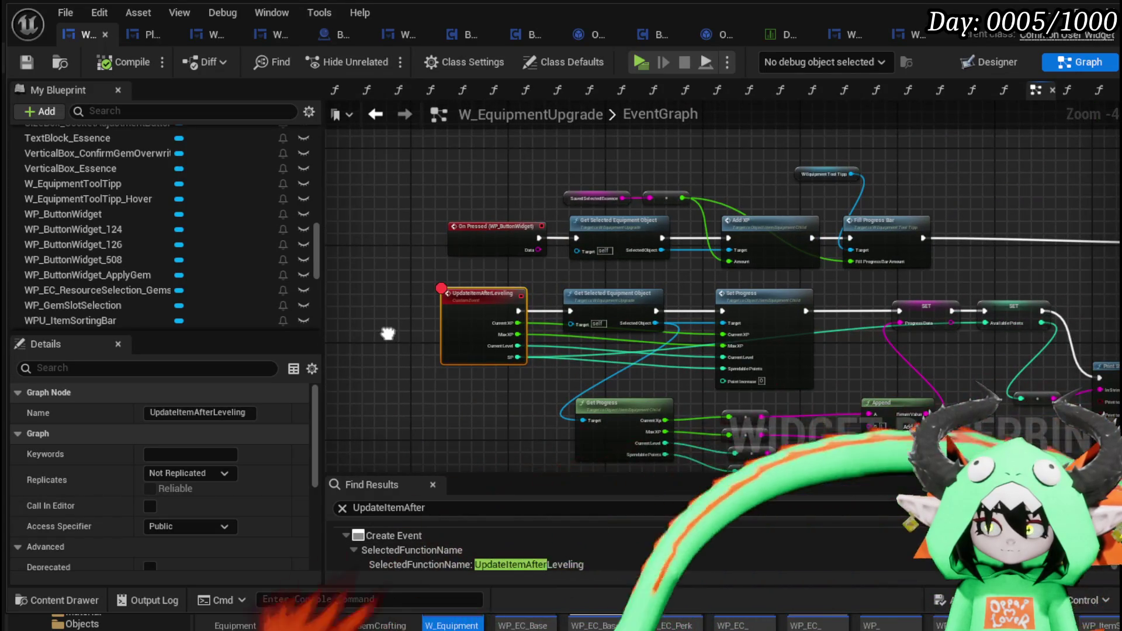
pyautogui.moveTo(490, 258); pyautogui.dragTo(490, 287)
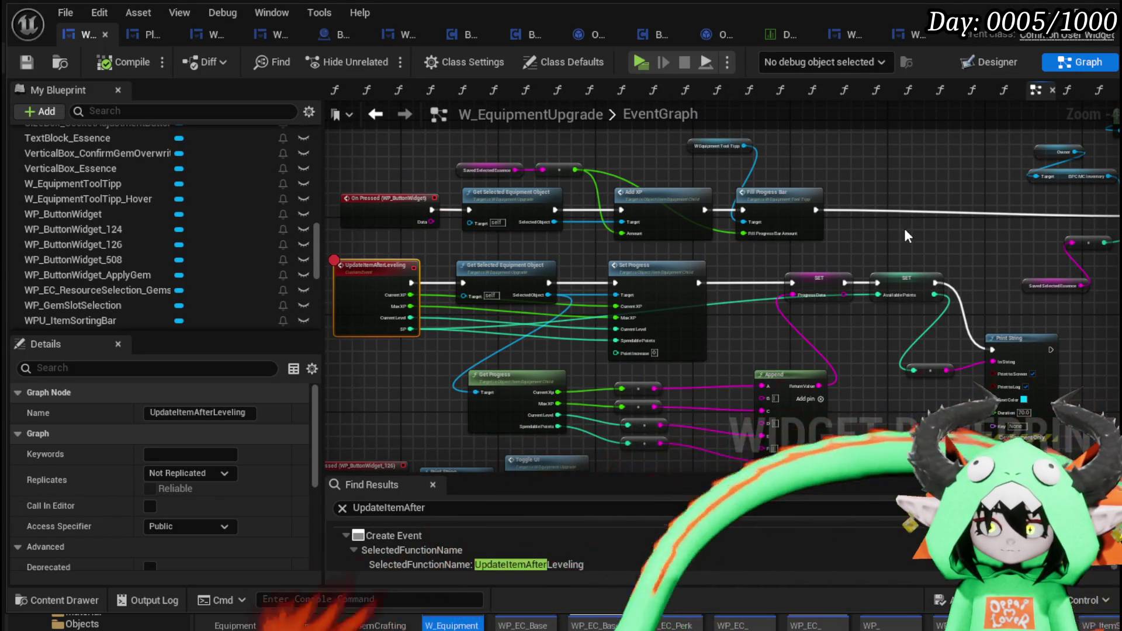
pyautogui.moveTo(907, 236)
pyautogui.mouseDown()
pyautogui.moveTo(1017, 239)
pyautogui.moveTo(458, 270)
pyautogui.moveTo(864, 304)
pyautogui.moveTo(935, 288)
pyautogui.mouseUp()
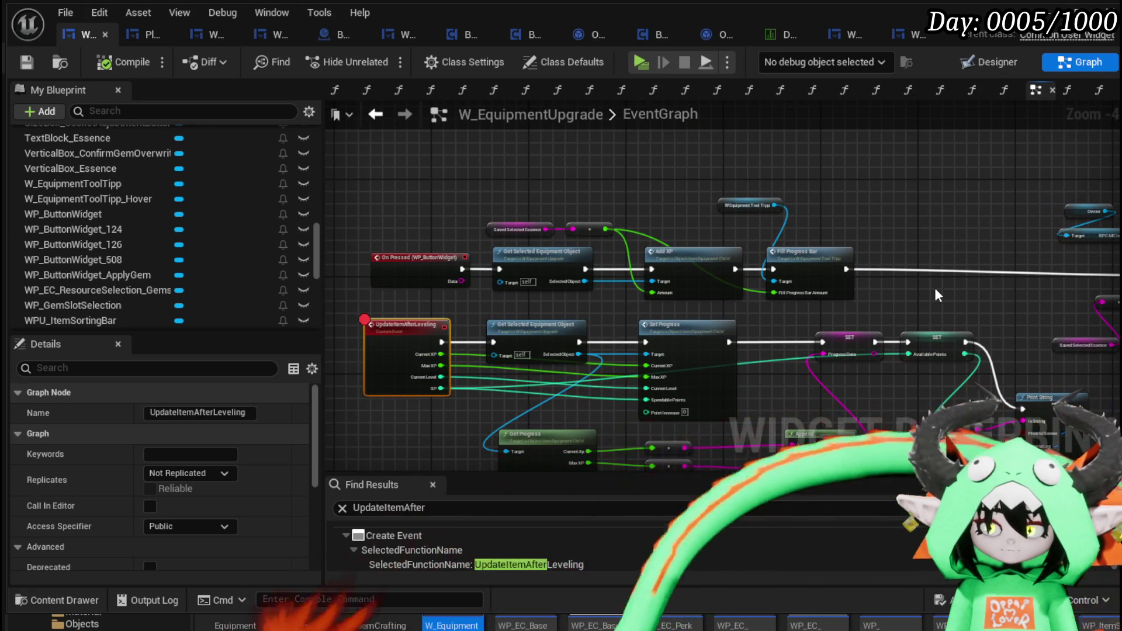
pyautogui.click(935, 288)
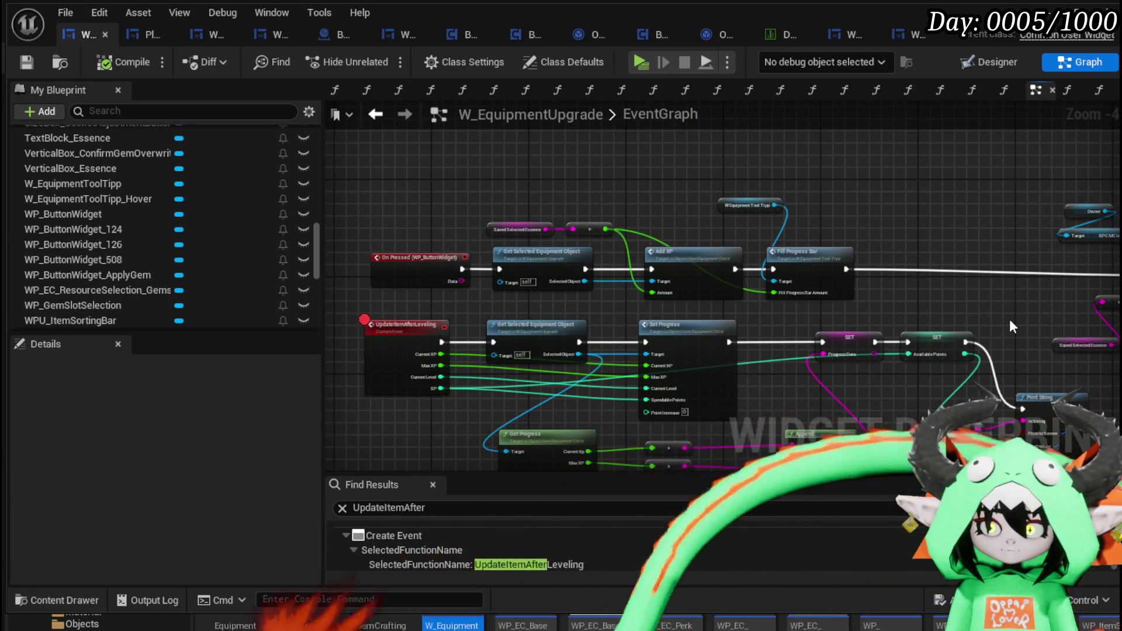
pyautogui.moveTo(715, 269)
pyautogui.mouseDown()
pyautogui.moveTo(647, 262)
pyautogui.moveTo(696, 268)
pyautogui.mouseUp()
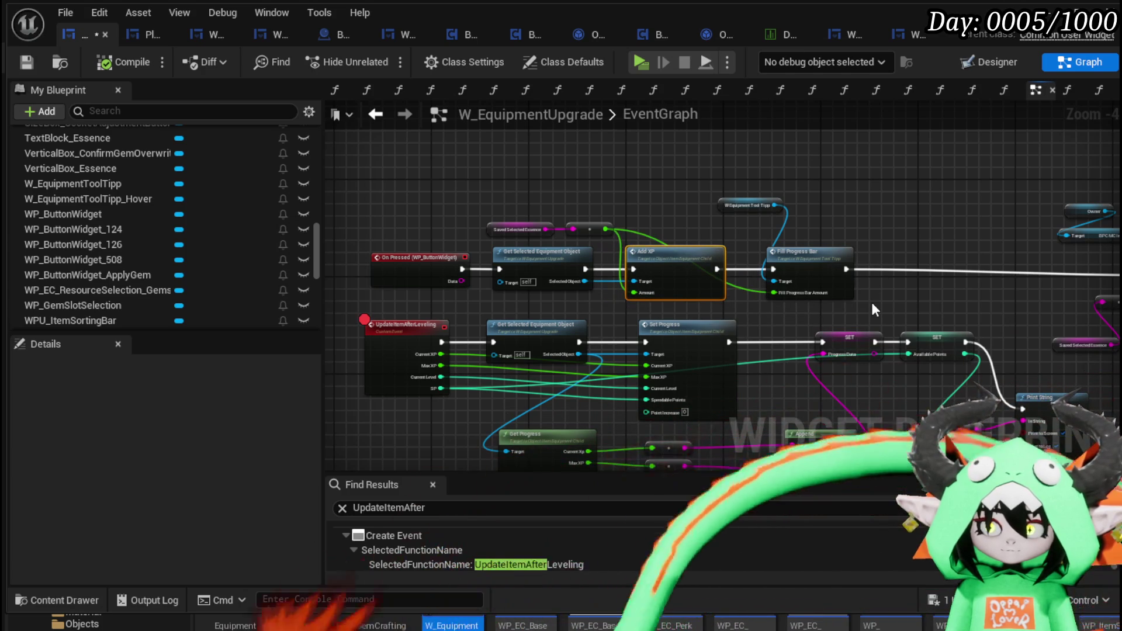
pyautogui.moveTo(871, 303); pyautogui.dragTo(602, 310)
# Add an Update Item After Leveling call after Fill Equipment Selection's execution output
pyautogui.scroll(2, 790, 319)
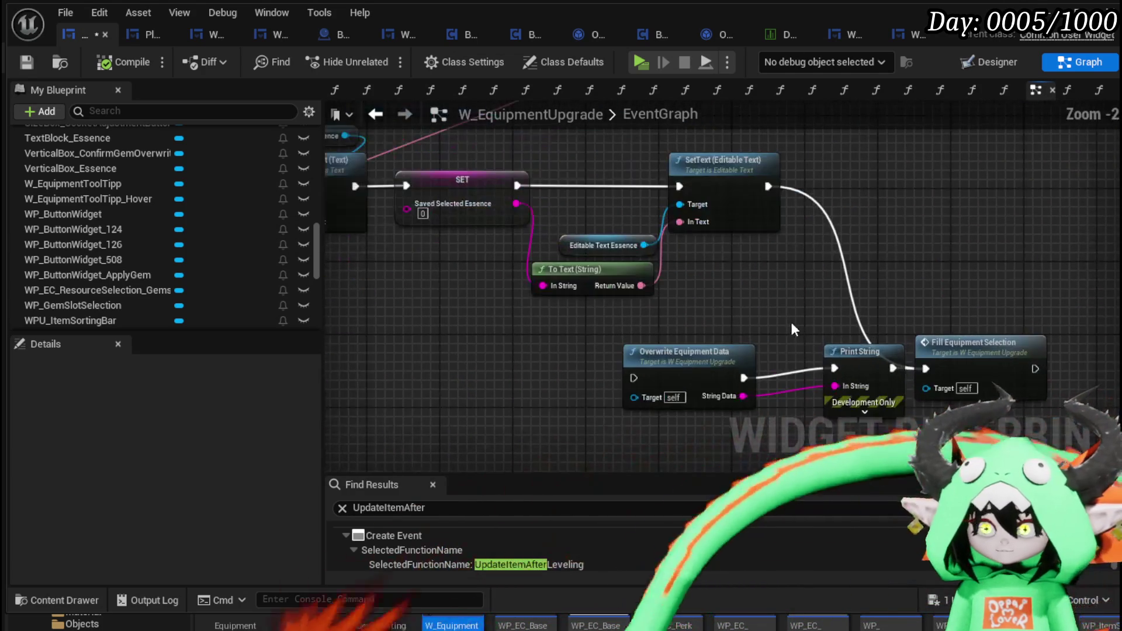
pyautogui.moveTo(792, 319); pyautogui.dragTo(721, 295)
pyautogui.scroll(-1, 721, 296)
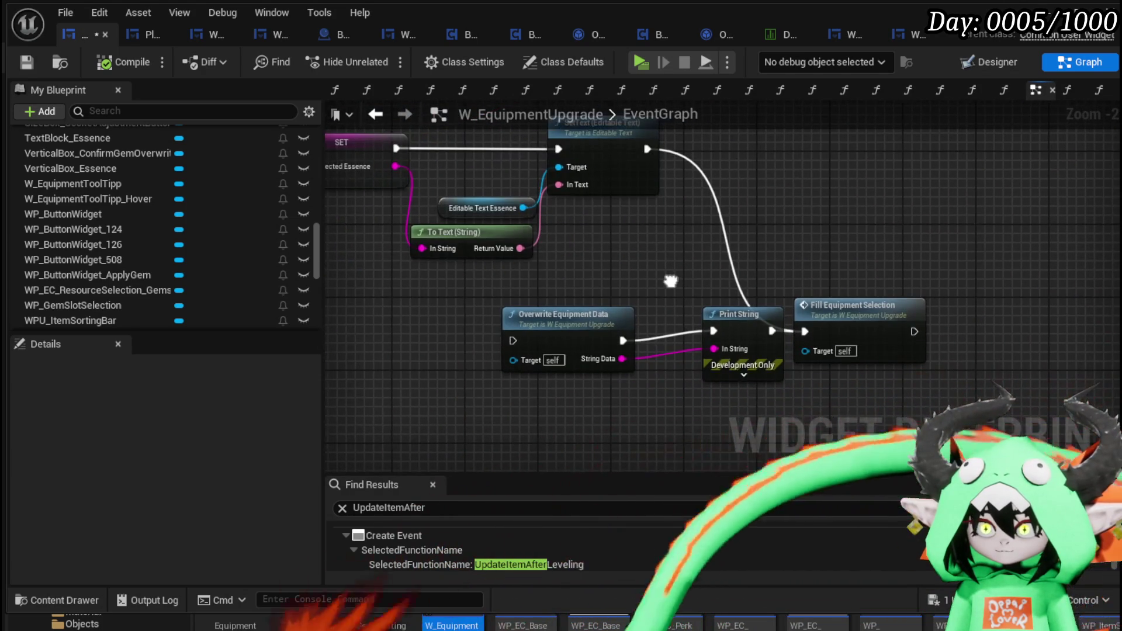
pyautogui.moveTo(897, 324); pyautogui.dragTo(919, 328)
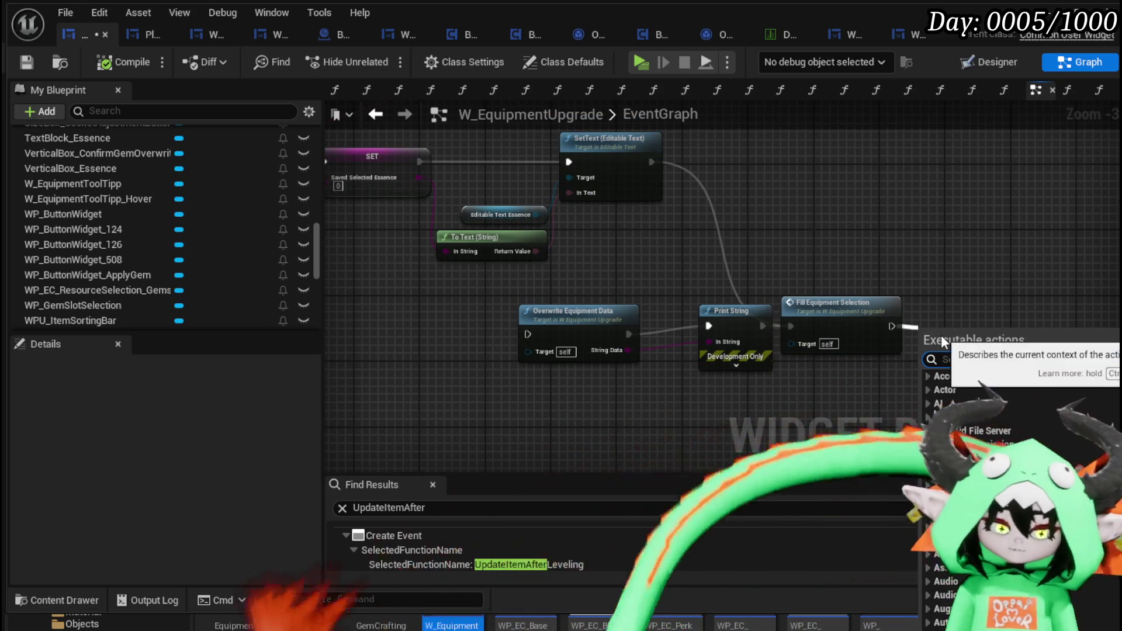
pyautogui.write('up')
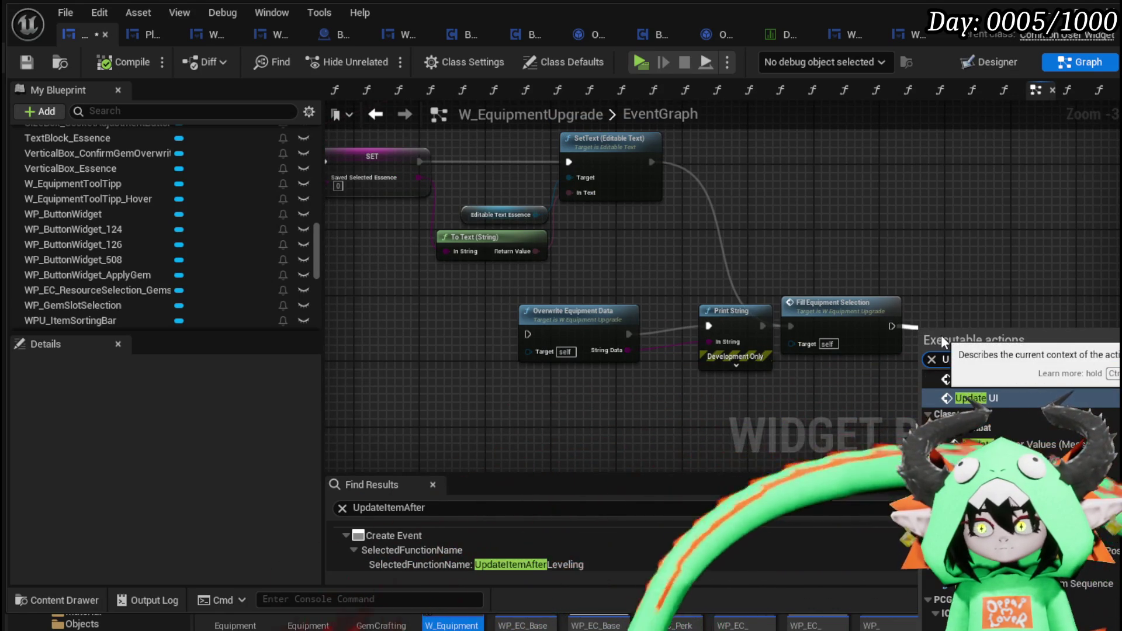
pyautogui.press('Return')
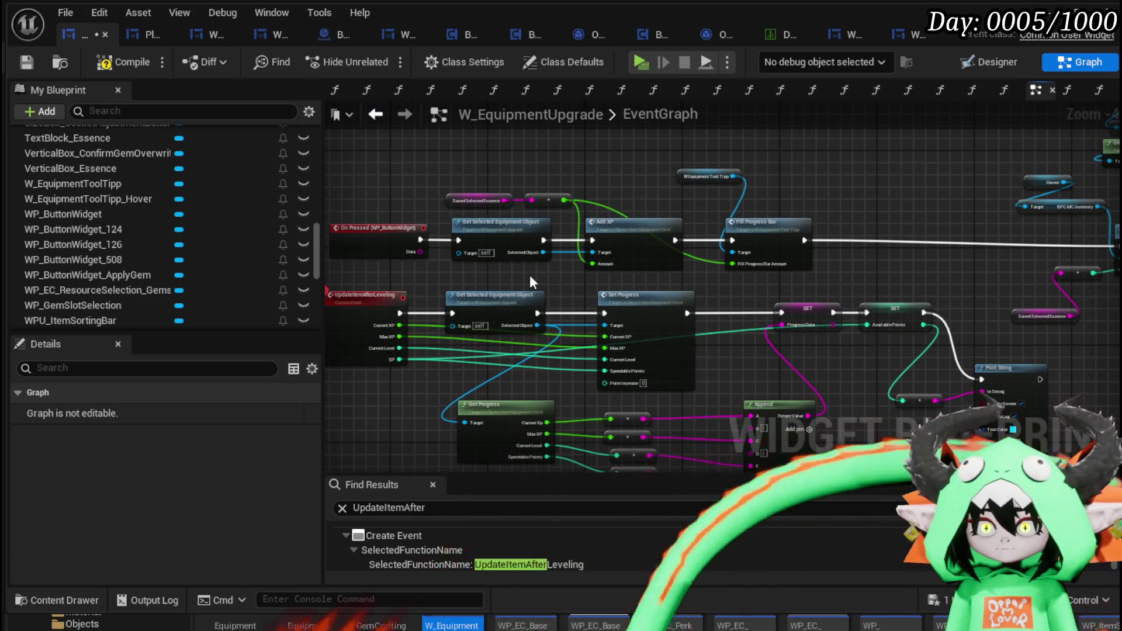
# Look over the SET, Append and Progress nodes, then open the Add XP function graph
pyautogui.scroll(1, 530, 275)
pyautogui.scroll(1, 539, 254)
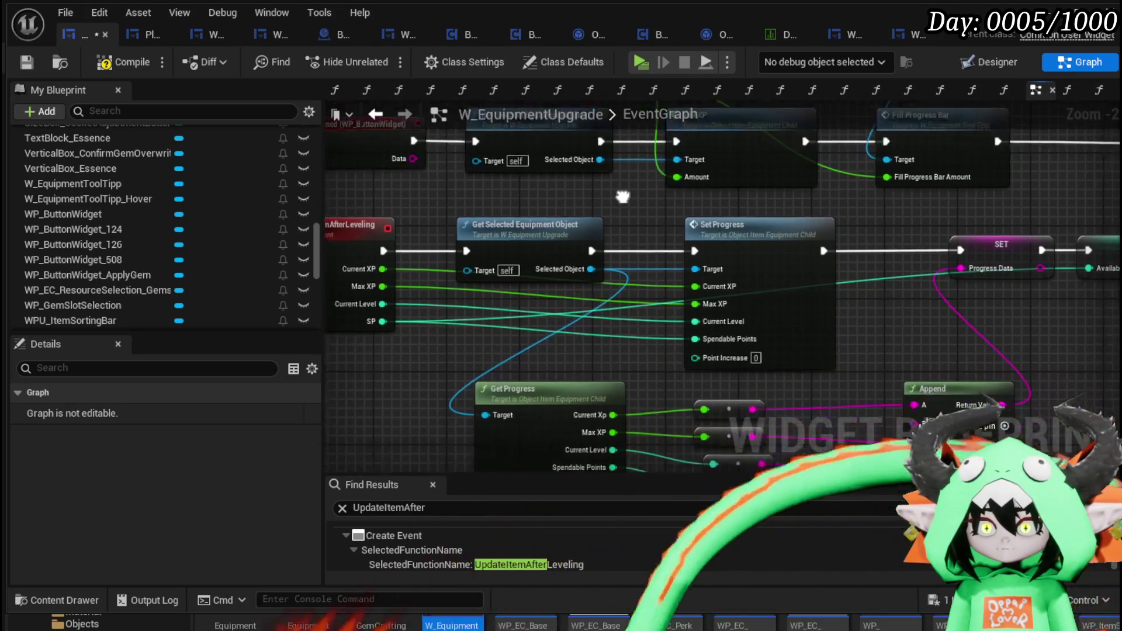
pyautogui.scroll(-1, 516, 335)
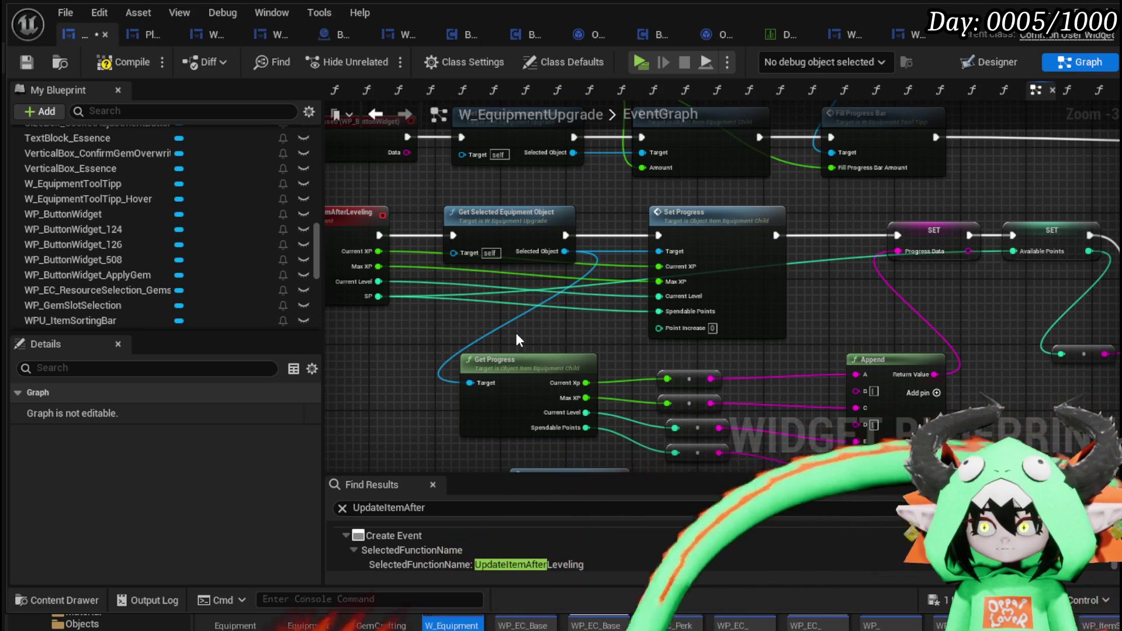
pyautogui.moveTo(515, 332)
pyautogui.mouseDown()
pyautogui.moveTo(351, 319)
pyautogui.moveTo(540, 300)
pyautogui.moveTo(783, 297)
pyautogui.mouseUp()
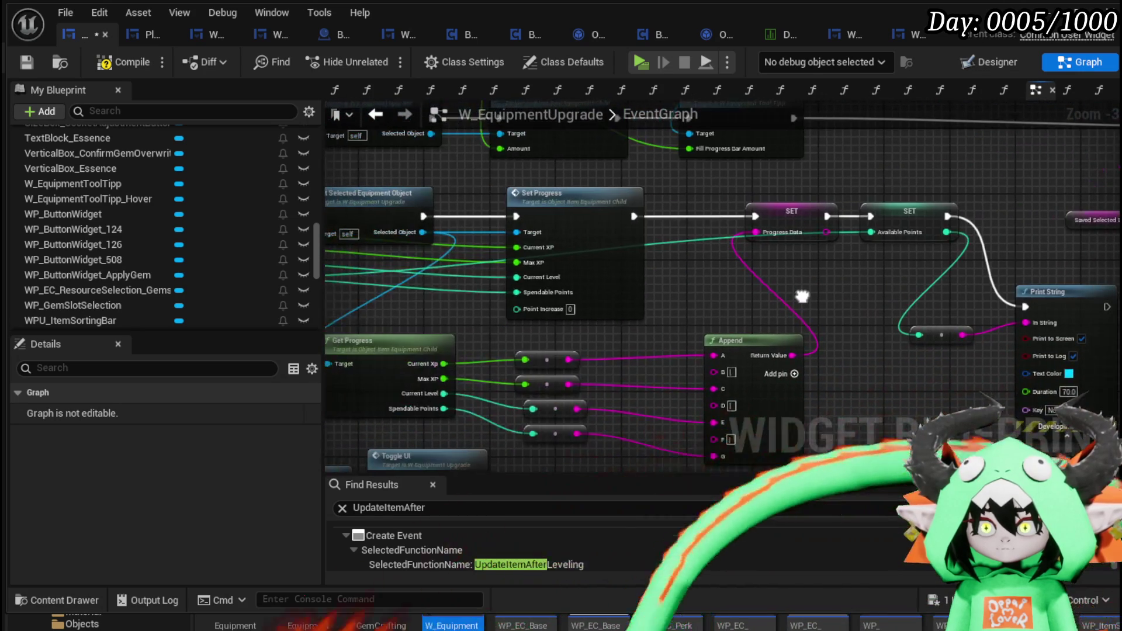
pyautogui.moveTo(632, 343); pyautogui.dragTo(658, 275)
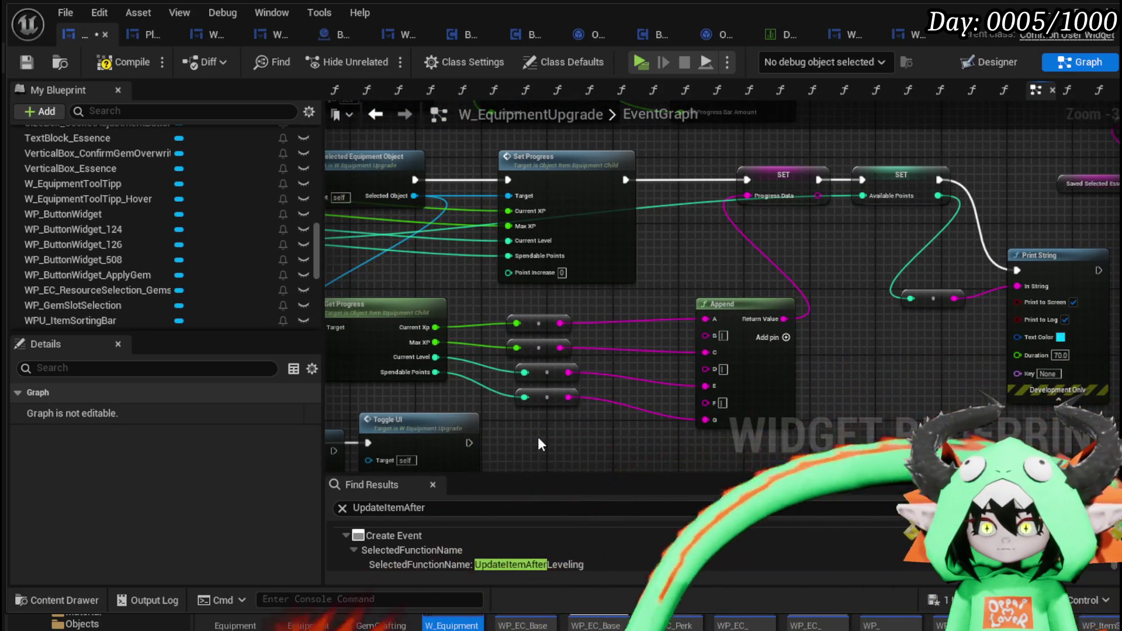
pyautogui.moveTo(763, 290); pyautogui.dragTo(611, 333)
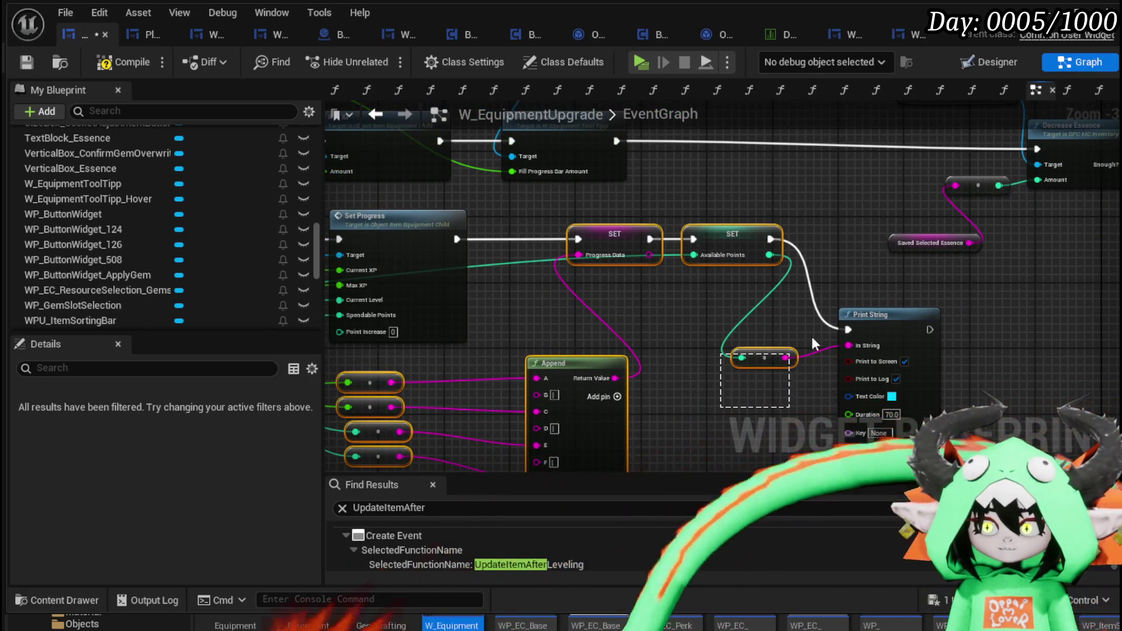
pyautogui.moveTo(811, 336)
pyautogui.mouseDown()
pyautogui.moveTo(907, 390)
pyautogui.moveTo(1087, 450)
pyautogui.moveTo(766, 279)
pyautogui.mouseUp()
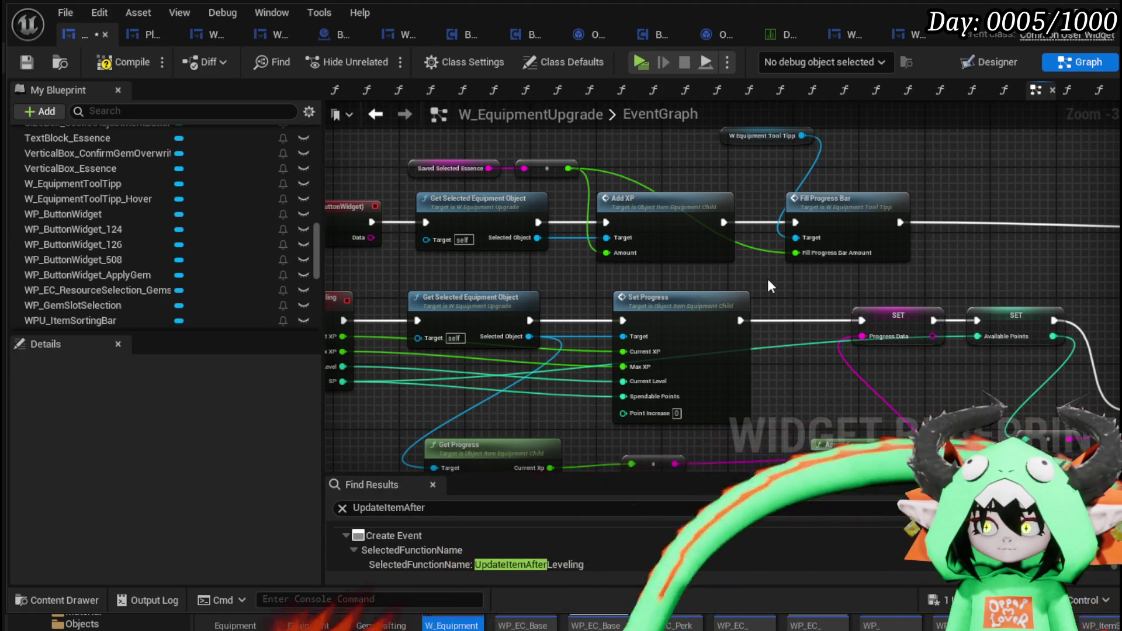
pyautogui.doubleClick(681, 221)
pyautogui.scroll(-1, 682, 218)
pyautogui.moveTo(671, 212)
pyautogui.mouseDown()
pyautogui.moveTo(402, 314)
pyautogui.moveTo(460, 264)
pyautogui.moveTo(343, 351)
pyautogui.moveTo(409, 330)
pyautogui.moveTo(683, 353)
pyautogui.moveTo(696, 368)
pyautogui.moveTo(484, 363)
pyautogui.mouseUp()
pyautogui.scroll(-1, 402, 314)
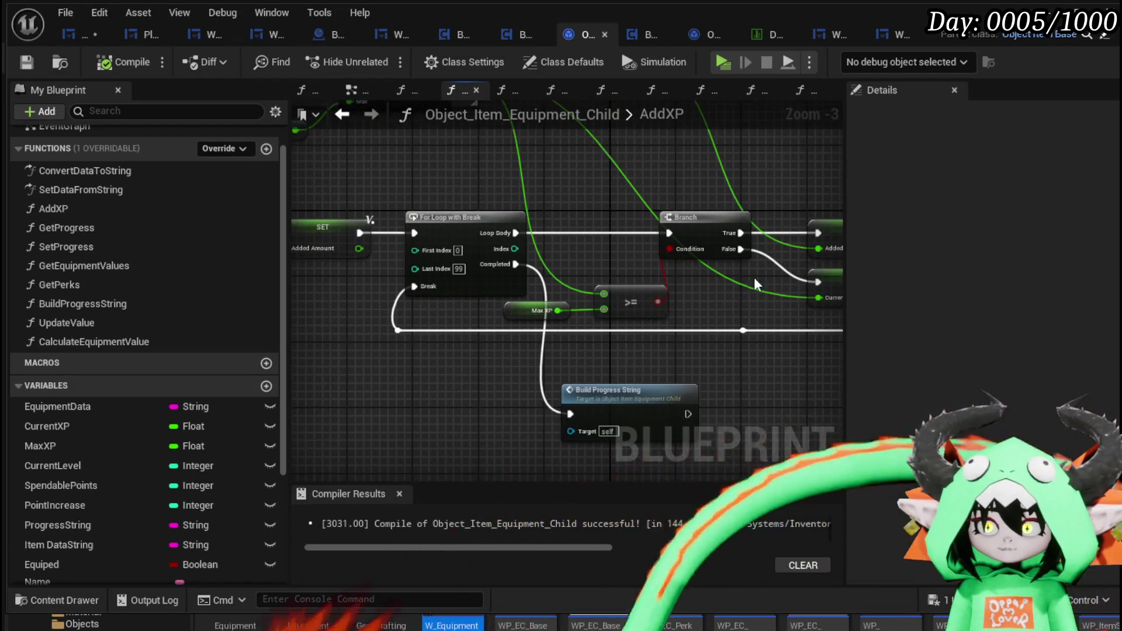
# Peek at Build Progress String, then select the SET, Append and Print String chain in the EventGraph
pyautogui.doubleClick(631, 375)
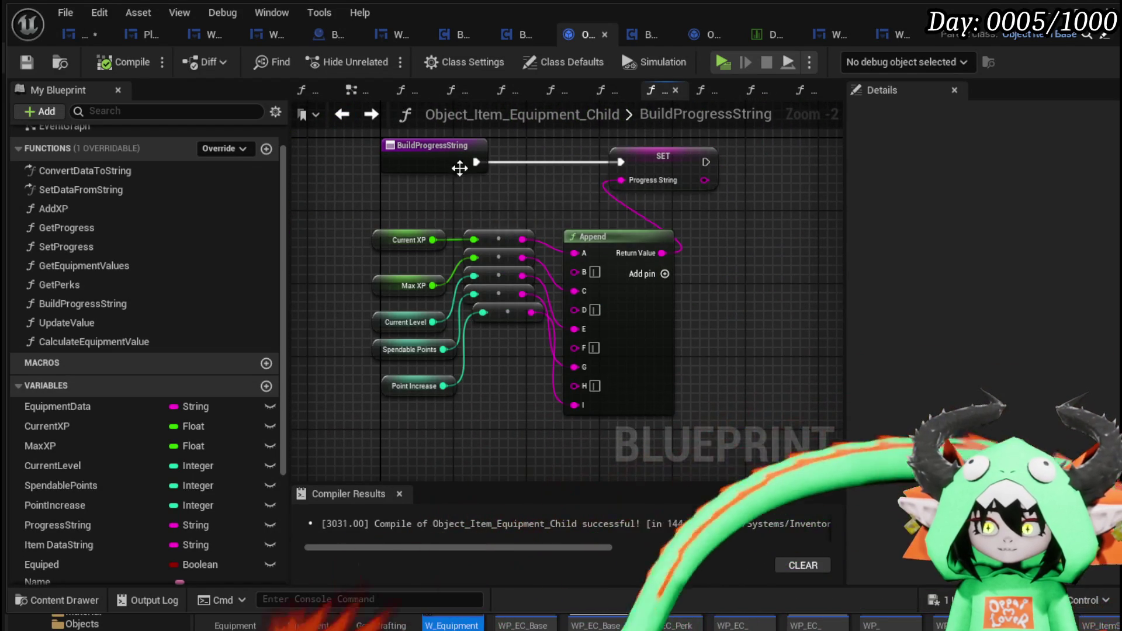
pyautogui.click(68, 35)
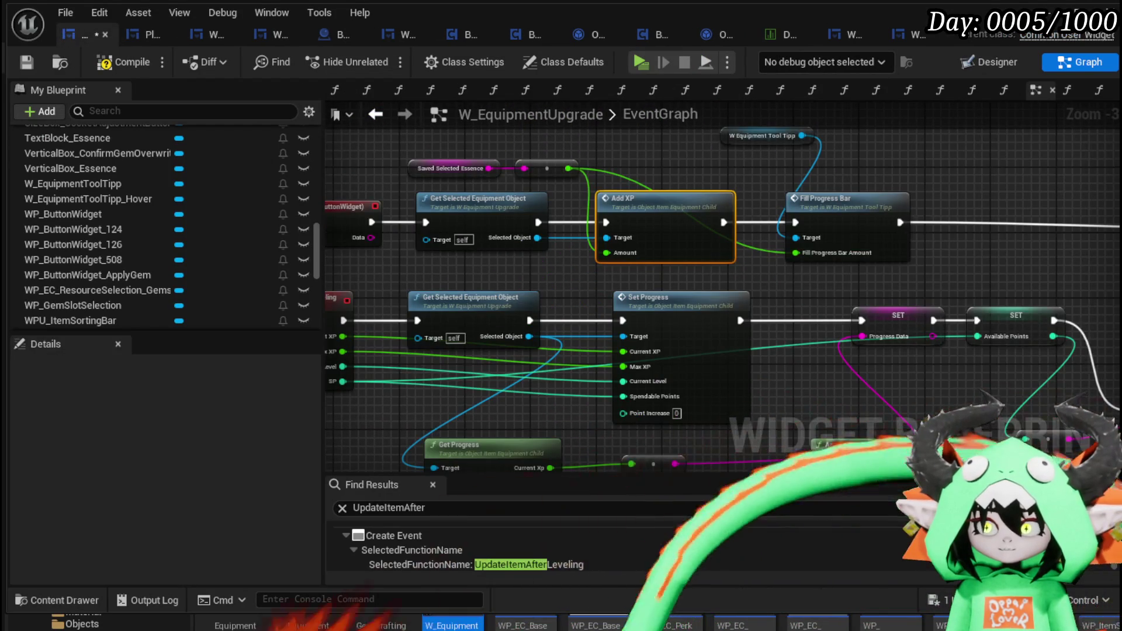
pyautogui.scroll(-1, 793, 161)
pyautogui.moveTo(843, 220)
pyautogui.mouseDown()
pyautogui.moveTo(566, 378)
pyautogui.moveTo(707, 244)
pyautogui.mouseUp()
pyautogui.moveTo(524, 386); pyautogui.dragTo(673, 292)
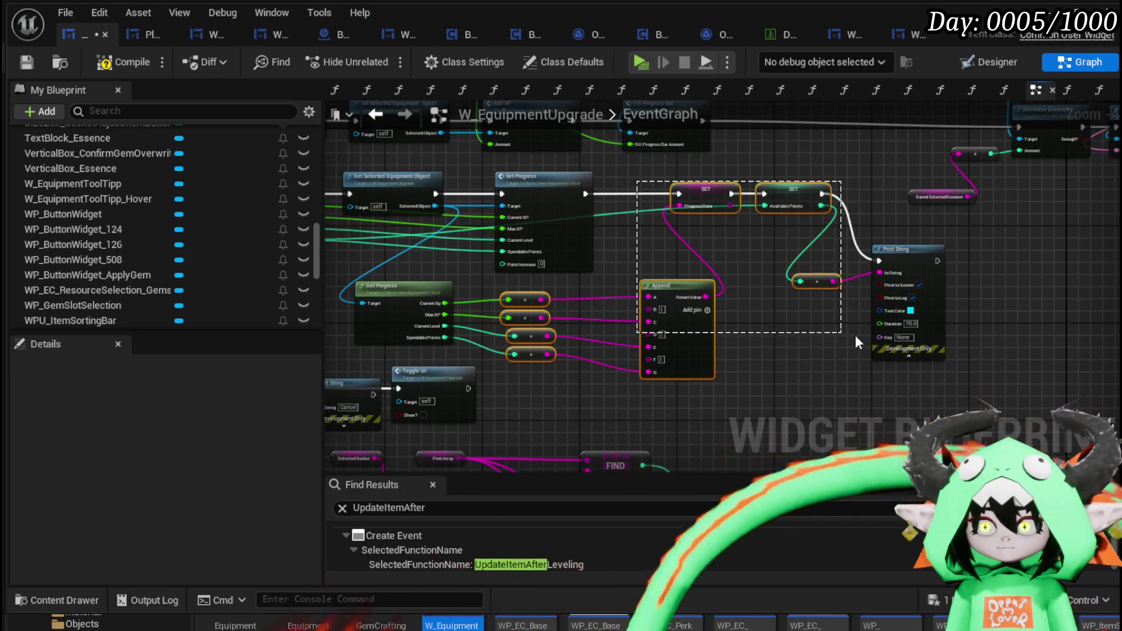
pyautogui.moveTo(882, 336); pyautogui.dragTo(882, 337)
pyautogui.moveTo(981, 324); pyautogui.dragTo(382, 306)
# Move the chain beside Overwrite Equipment Data, delete Update Item After Leveling, and wire Fill Equipment Selection into SET
pyautogui.hotkey('ctrl', 'x')
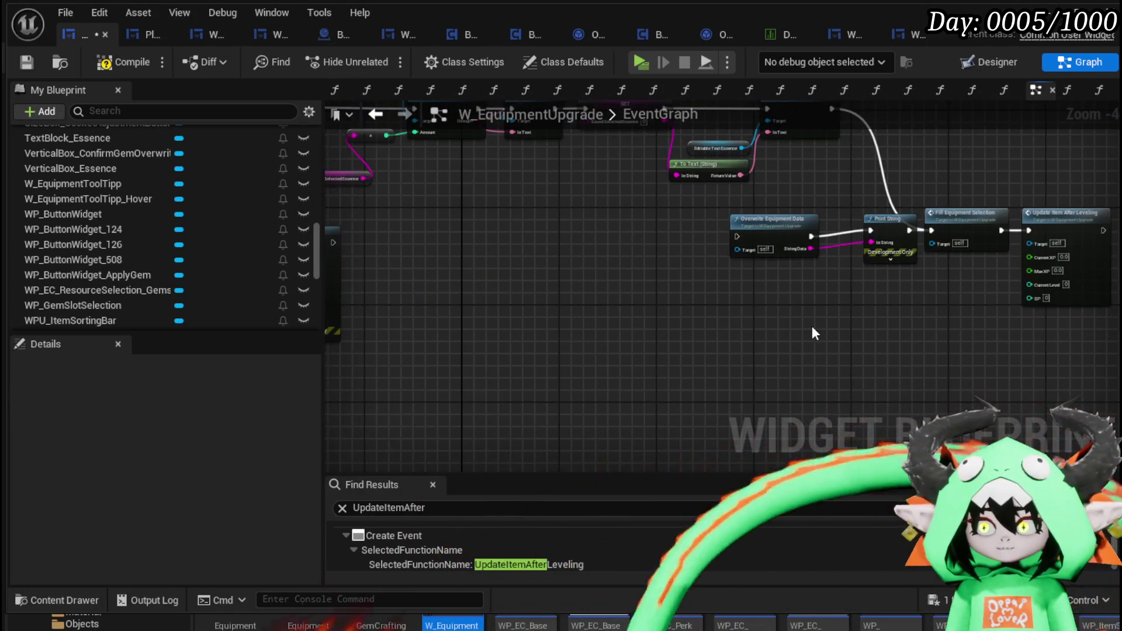
pyautogui.hotkey('ctrl', 'v')
pyautogui.moveTo(985, 330)
pyautogui.mouseDown()
pyautogui.moveTo(979, 384)
pyautogui.moveTo(900, 386)
pyautogui.mouseUp()
pyautogui.click(1082, 278)
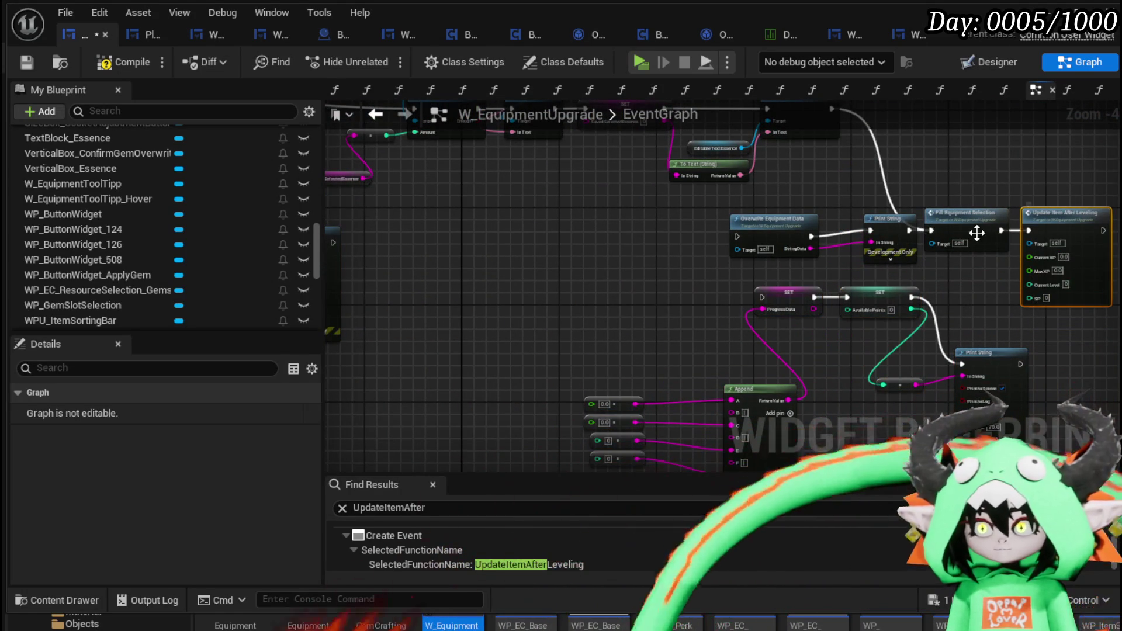
pyautogui.press('Delete')
pyautogui.click(995, 232)
pyautogui.moveTo(1000, 230)
pyautogui.mouseDown()
pyautogui.moveTo(791, 279)
pyautogui.moveTo(763, 297)
pyautogui.mouseUp()
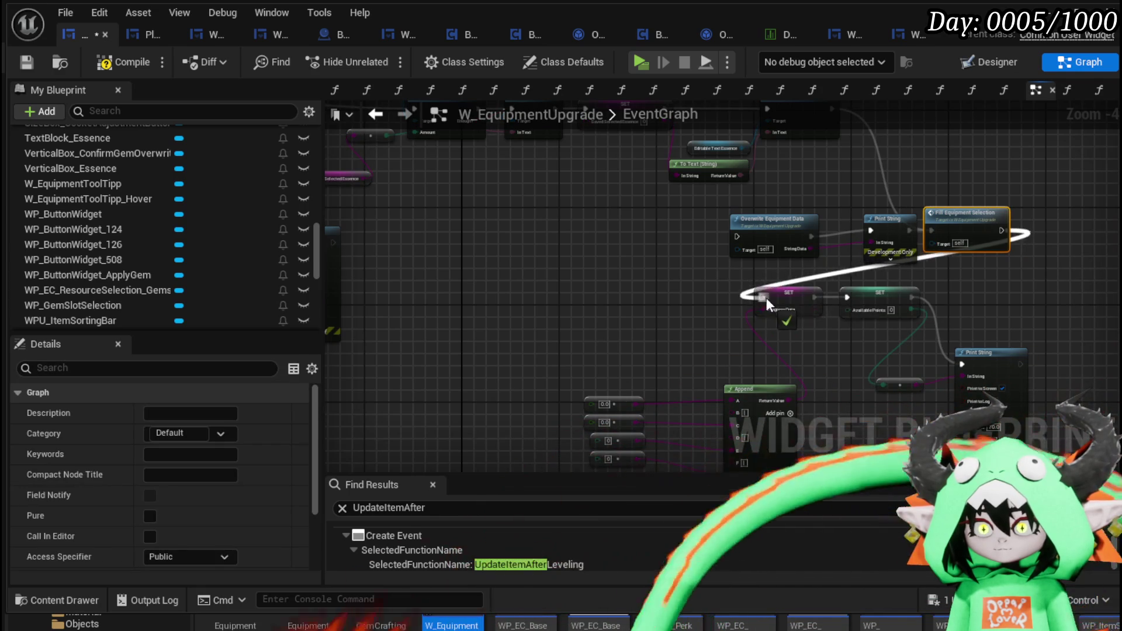
# Add a Get Progress node from the equipment object beside the converter nodes
pyautogui.moveTo(634, 309)
pyautogui.mouseDown()
pyautogui.moveTo(648, 283)
pyautogui.moveTo(789, 225)
pyautogui.mouseUp()
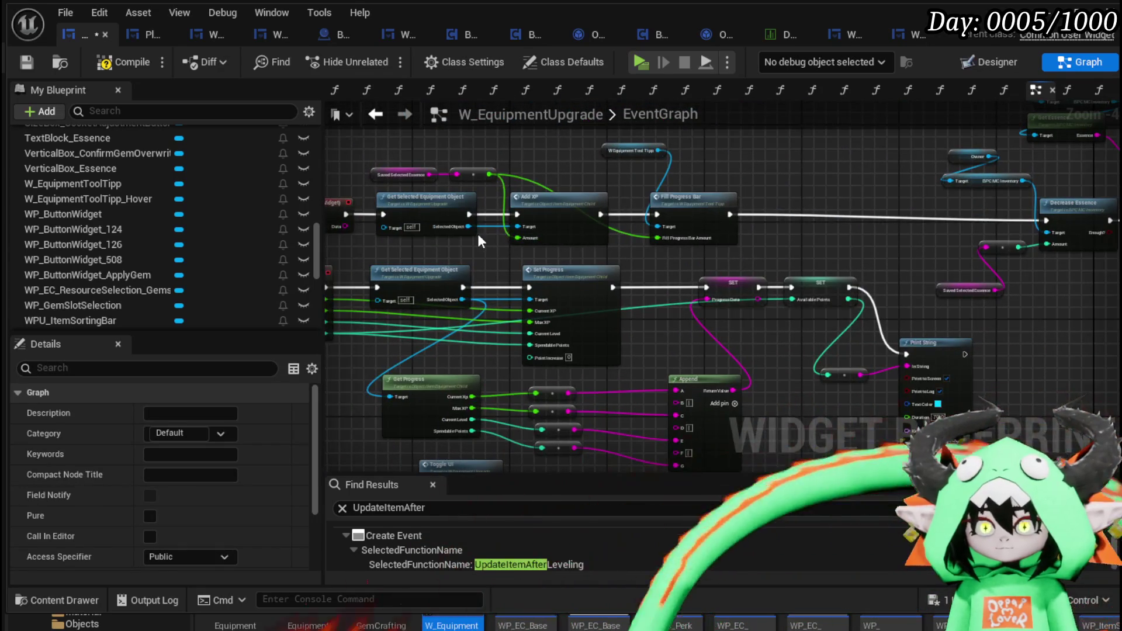
pyautogui.scroll(2, 478, 234)
pyautogui.moveTo(427, 243)
pyautogui.mouseDown()
pyautogui.moveTo(1099, 350)
pyautogui.moveTo(775, 374)
pyautogui.moveTo(781, 138)
pyautogui.moveTo(608, 240)
pyautogui.mouseUp()
pyautogui.write('e')
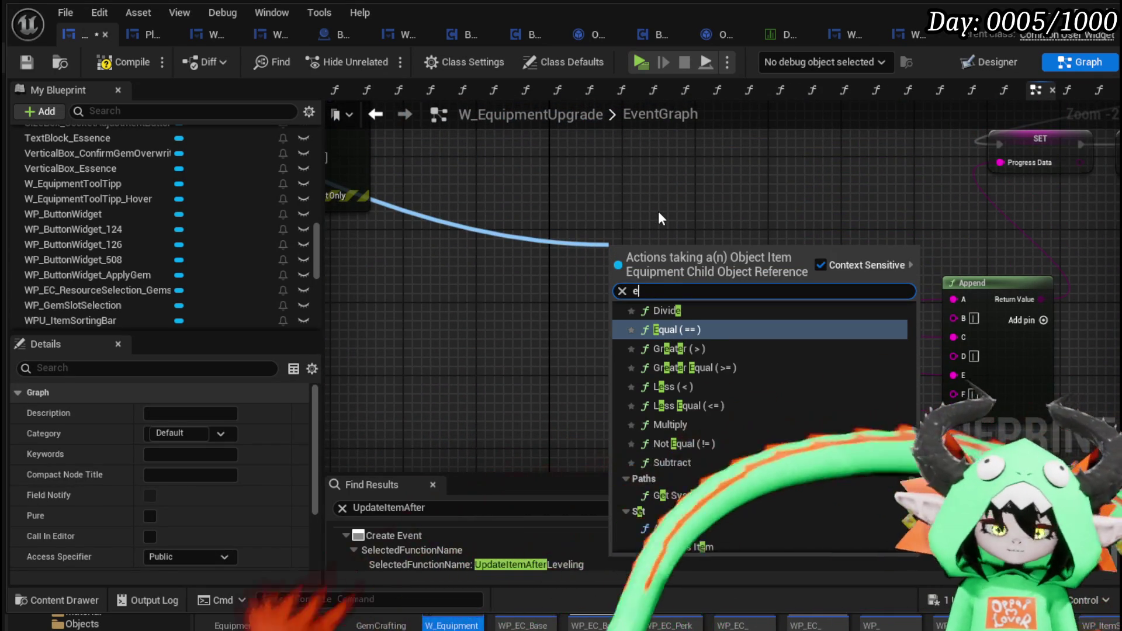
pyautogui.press('BackSpace')
pyautogui.write('get pro')
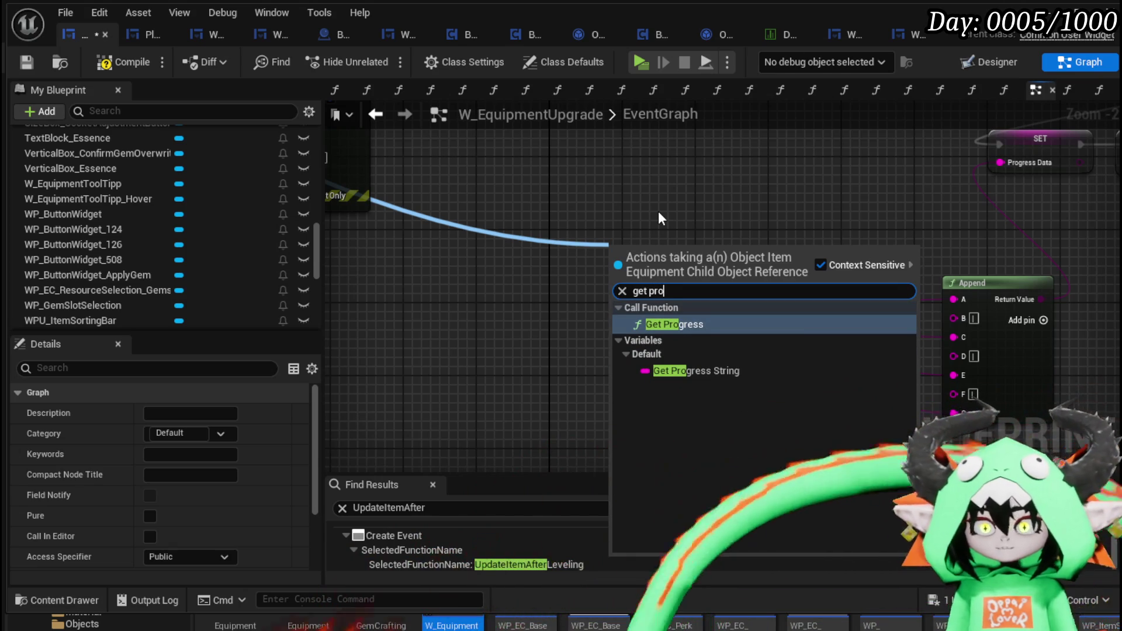
pyautogui.click(678, 324)
pyautogui.moveTo(672, 265)
pyautogui.mouseDown()
pyautogui.moveTo(685, 319)
pyautogui.moveTo(743, 311)
pyautogui.mouseUp()
# Wire Max XP and Spendable Points into the converters and Available Points, then compile
pyautogui.moveTo(679, 345)
pyautogui.mouseDown()
pyautogui.moveTo(744, 329)
pyautogui.moveTo(712, 356)
pyautogui.moveTo(757, 364)
pyautogui.mouseUp()
pyautogui.moveTo(660, 380)
pyautogui.mouseDown()
pyautogui.moveTo(753, 388)
pyautogui.moveTo(516, 298)
pyautogui.moveTo(554, 330)
pyautogui.moveTo(660, 327)
pyautogui.mouseUp()
pyautogui.moveTo(470, 422); pyautogui.dragTo(896, 229)
pyautogui.moveTo(597, 262)
pyautogui.mouseDown()
pyautogui.moveTo(508, 274)
pyautogui.moveTo(541, 281)
pyautogui.mouseUp()
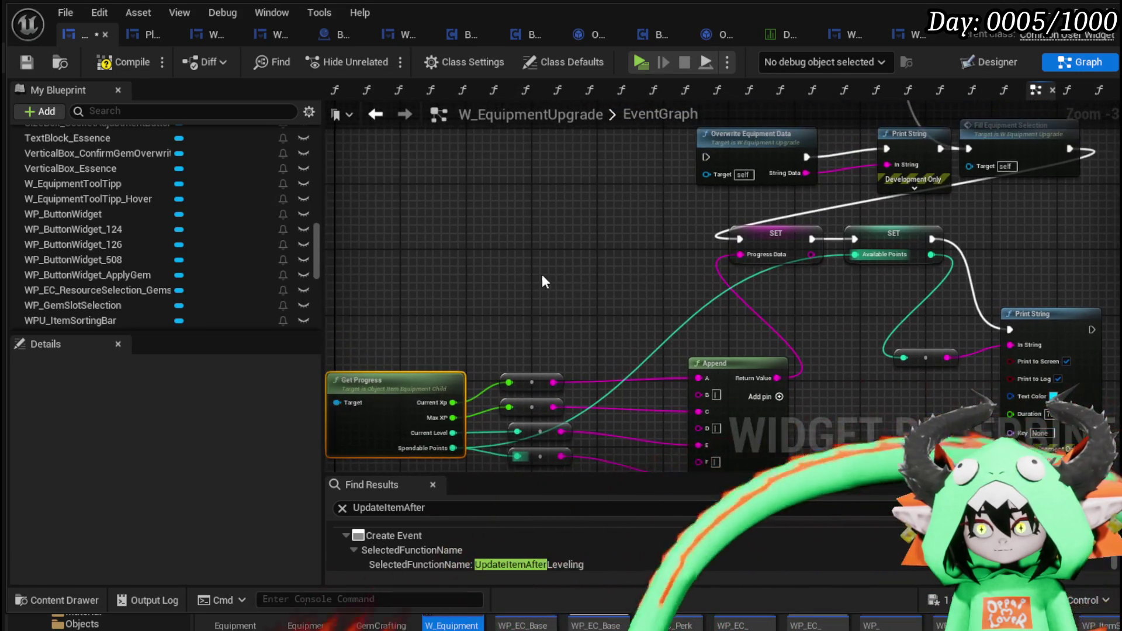
pyautogui.click(29, 62)
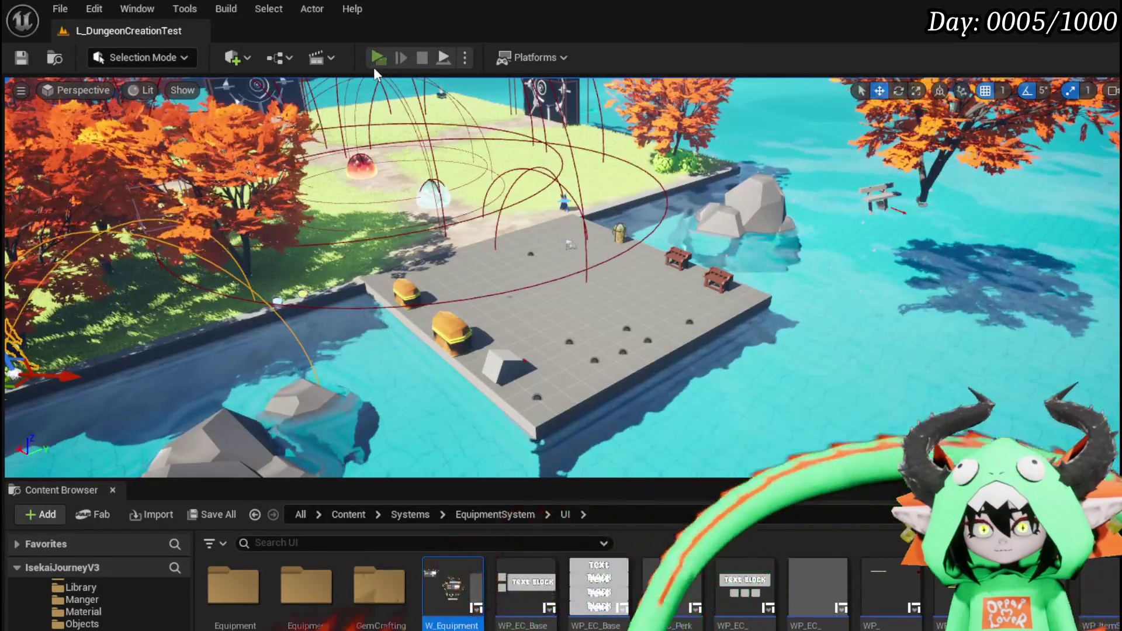
# Start the game and apply 700 Essence to Iron_Legs at the workbench's Upgrade section
pyautogui.click(377, 63)
pyautogui.press('w')
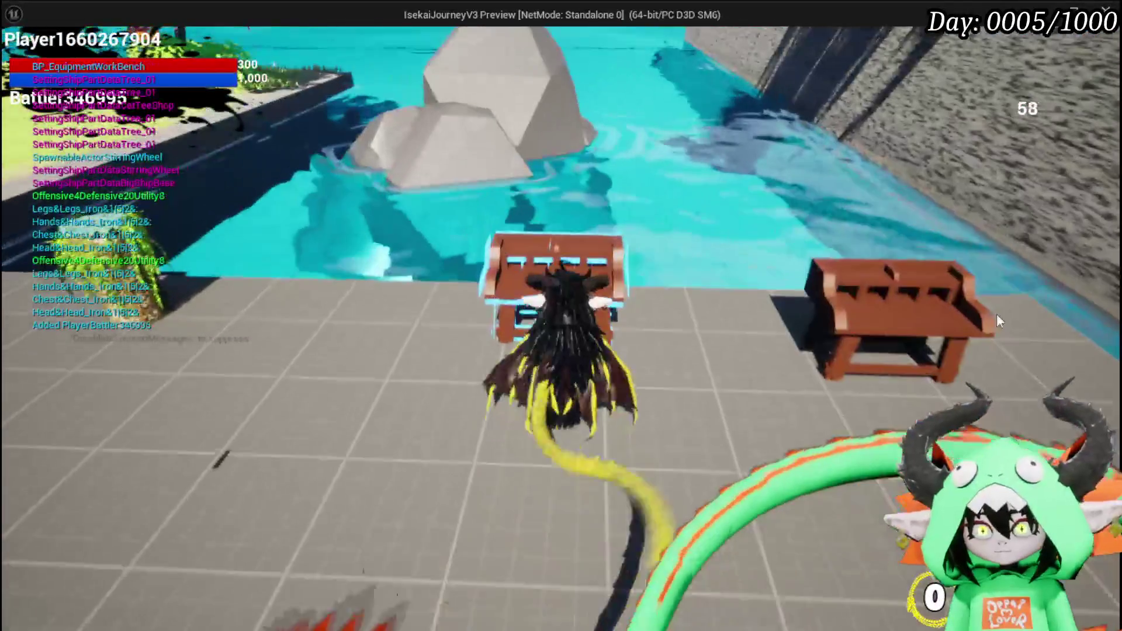
pyautogui.press('e')
pyautogui.click(317, 30)
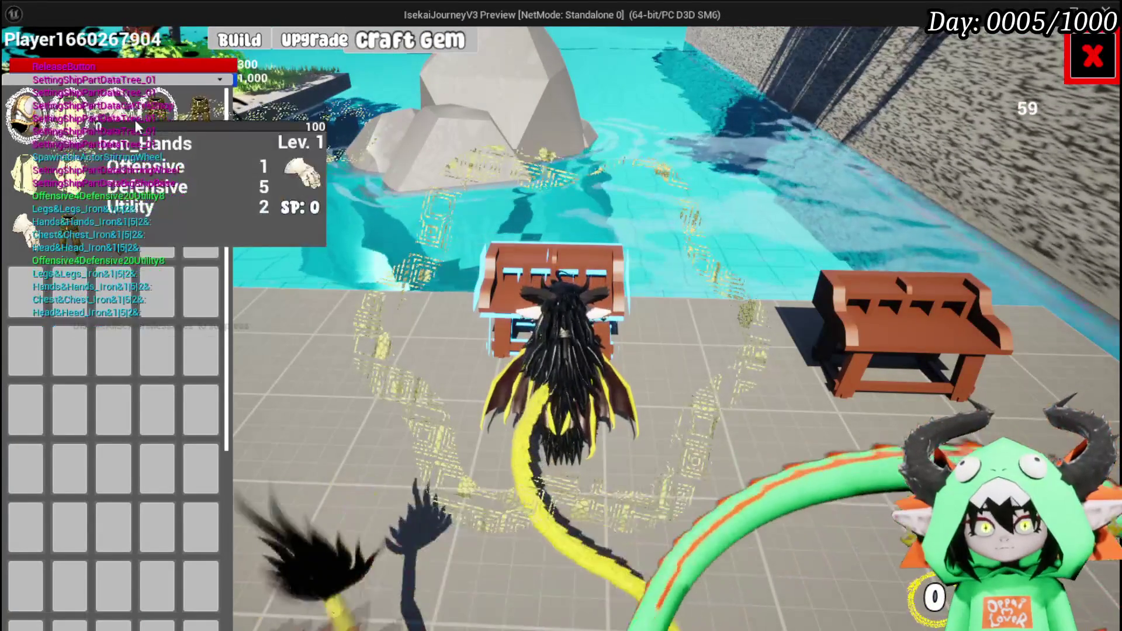
pyautogui.click(157, 117)
pyautogui.click(555, 254)
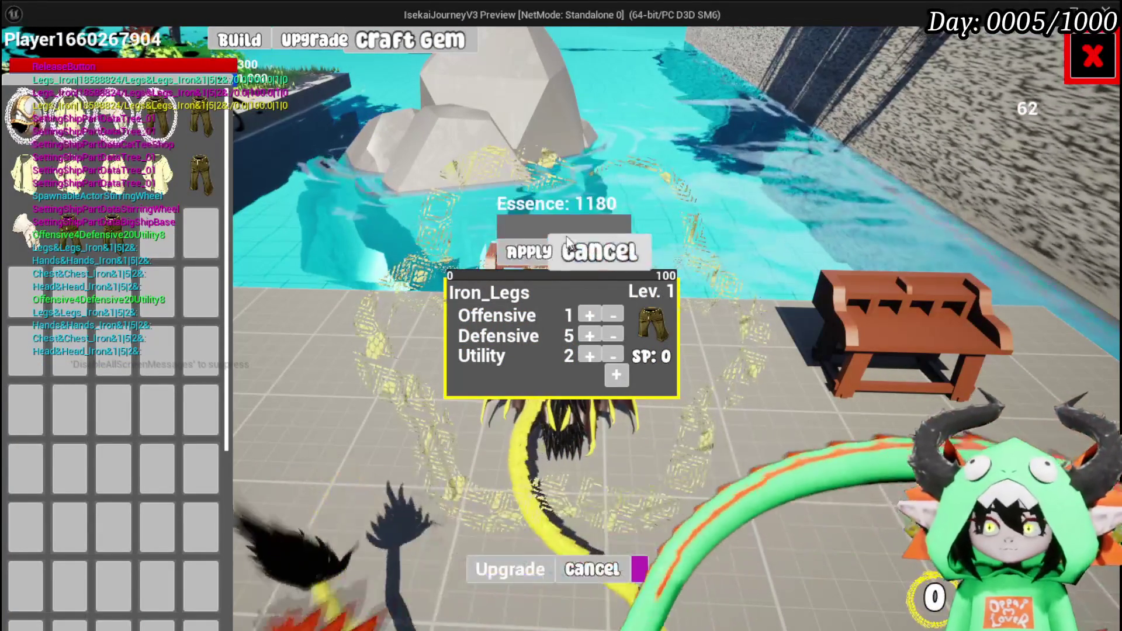
pyautogui.write('700')
pyautogui.click(529, 252)
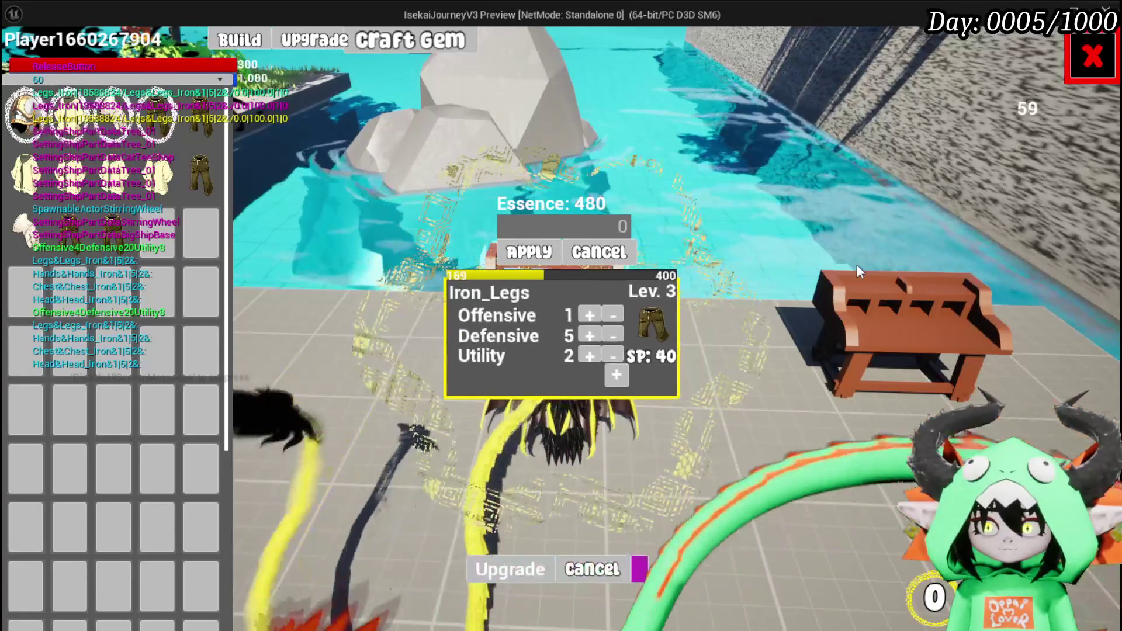
# Spend all of Iron_Legs' skill points raising Defensive to 65
pyautogui.moveTo(587, 335); pyautogui.dragTo(623, 340)
pyautogui.click(614, 337)
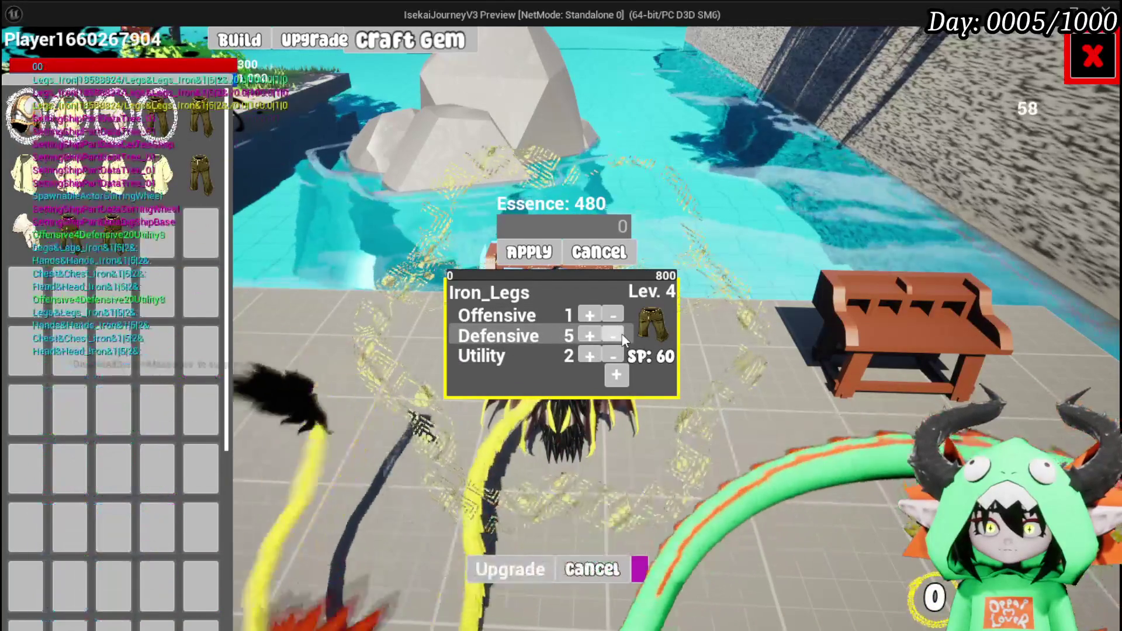
pyautogui.moveTo(593, 335); pyautogui.dragTo(594, 333)
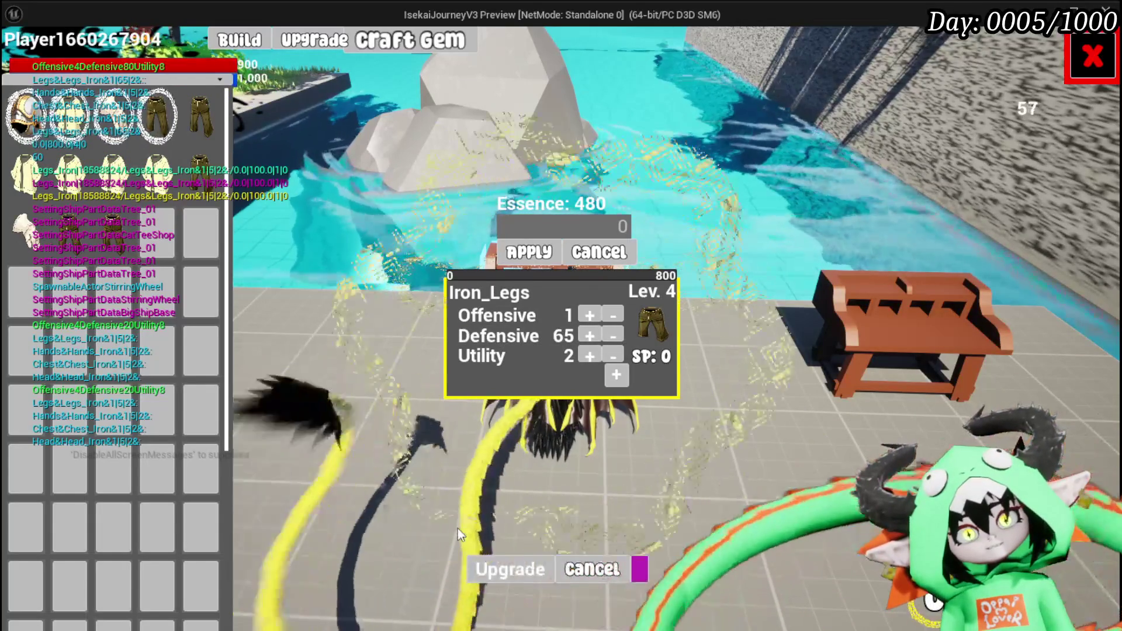
pyautogui.moveTo(150, 120)
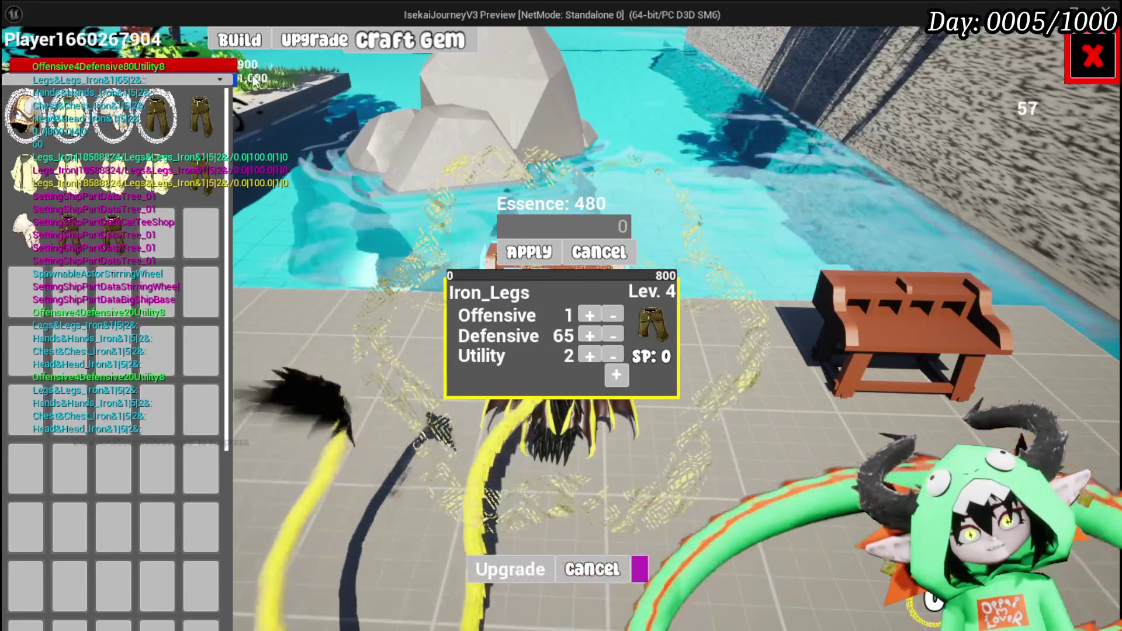
pyautogui.moveTo(107, 126)
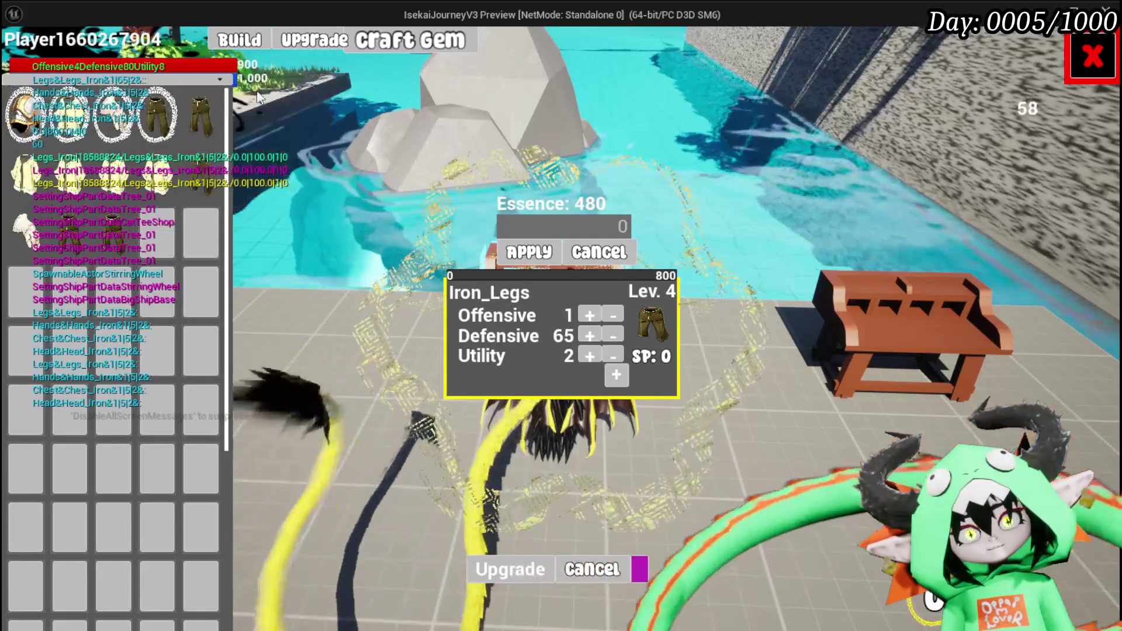
# Close the workbench, run and jump to fight the Slime_Earth enemies, then stop the preview
pyautogui.click(1092, 57)
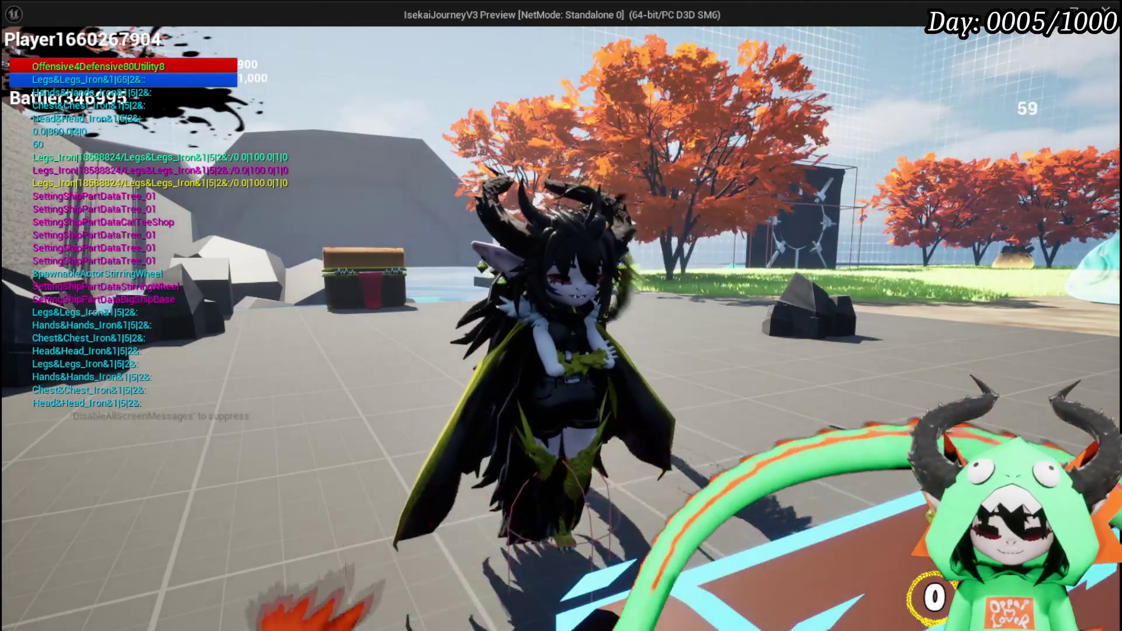
pyautogui.press('space')
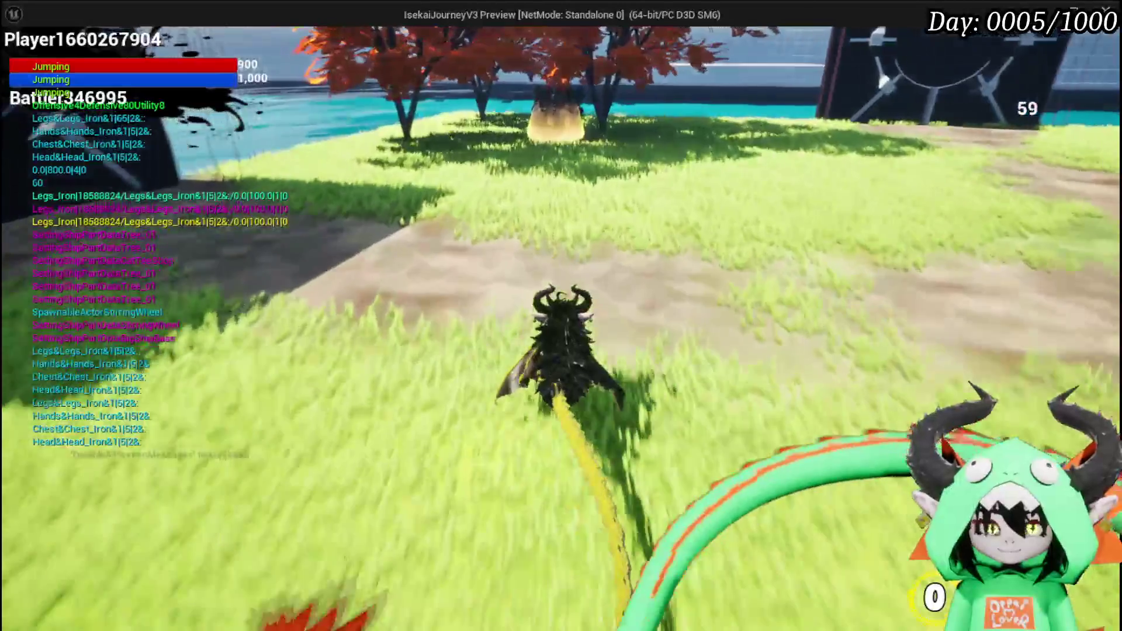
pyautogui.press('w')
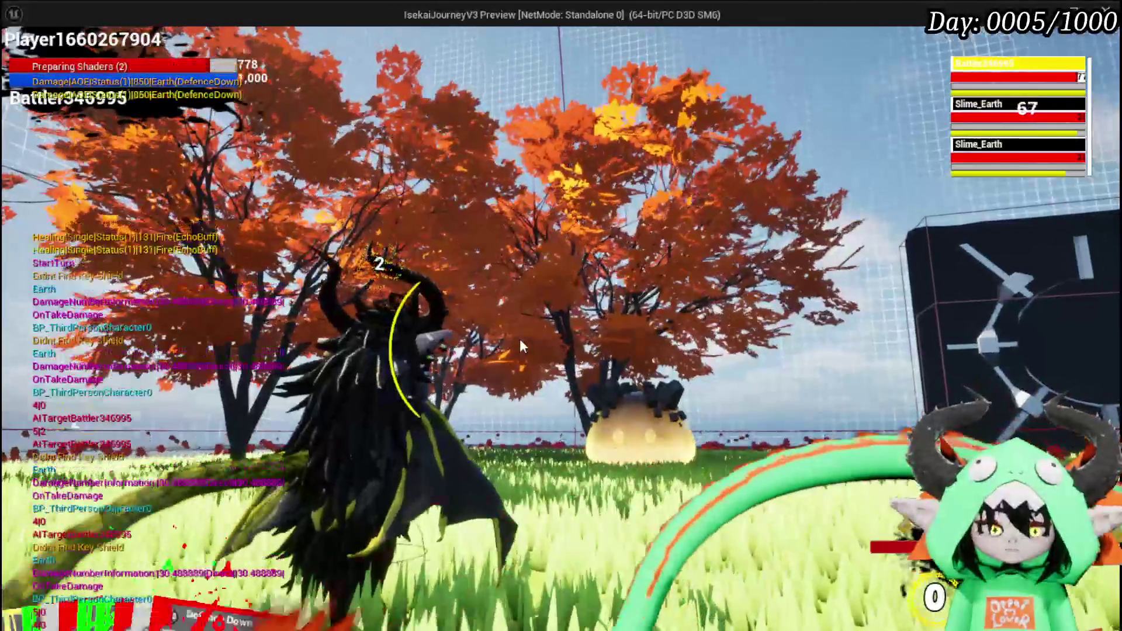
pyautogui.press('Escape')
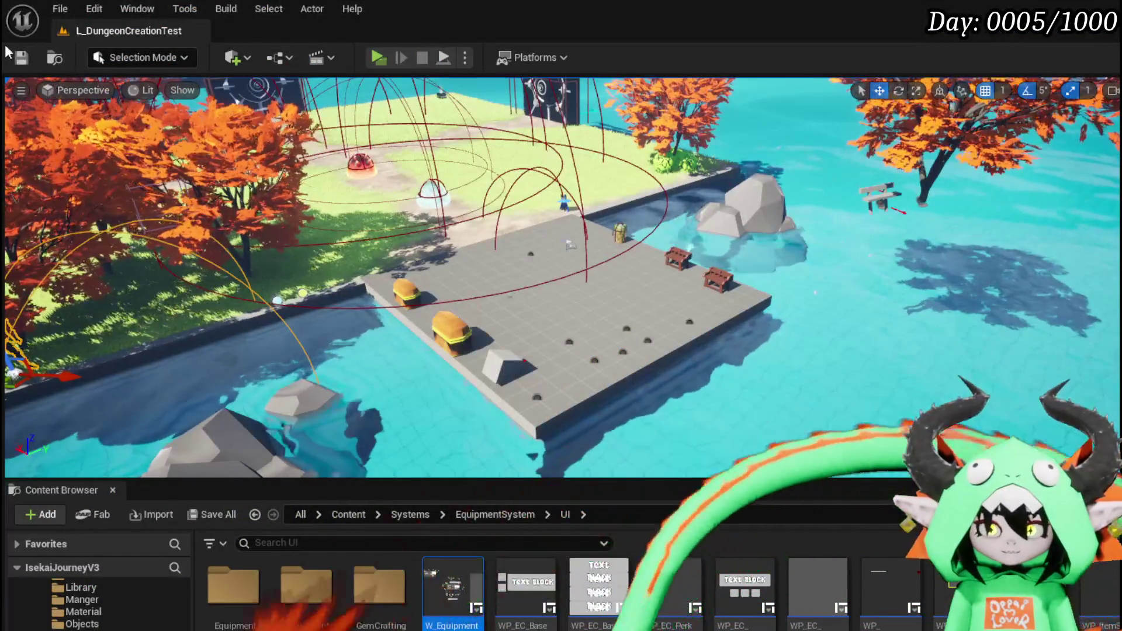
# Save the level, then delete the UpdateItemAfterLeveling event chain and both SET nodes in W_EquipmentUpgrade
pyautogui.hotkey('ctrl', 's')
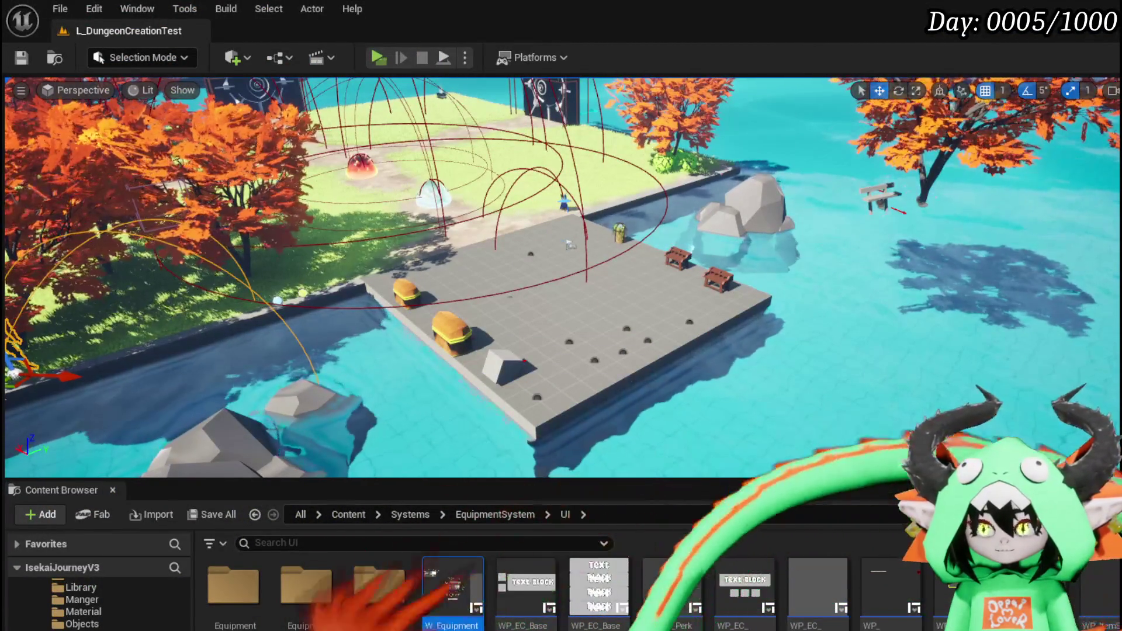
pyautogui.hotkey('alt', 'Tab')
pyautogui.scroll(-4, 833, 327)
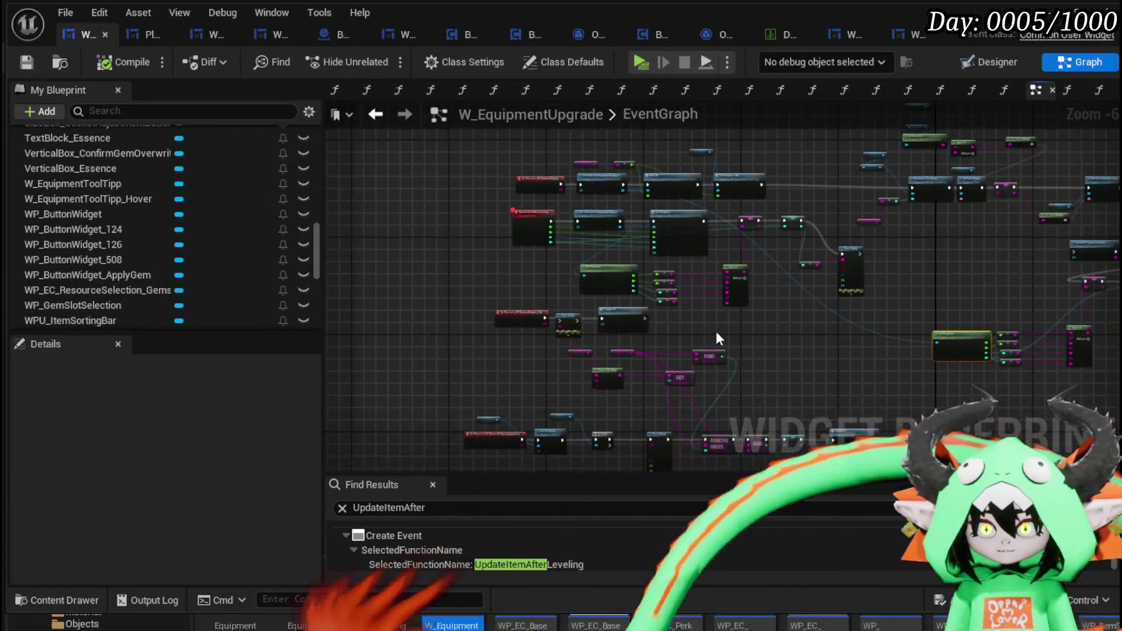
pyautogui.scroll(2, 410, 363)
pyautogui.scroll(1, 458, 292)
pyautogui.moveTo(495, 380); pyautogui.dragTo(508, 385)
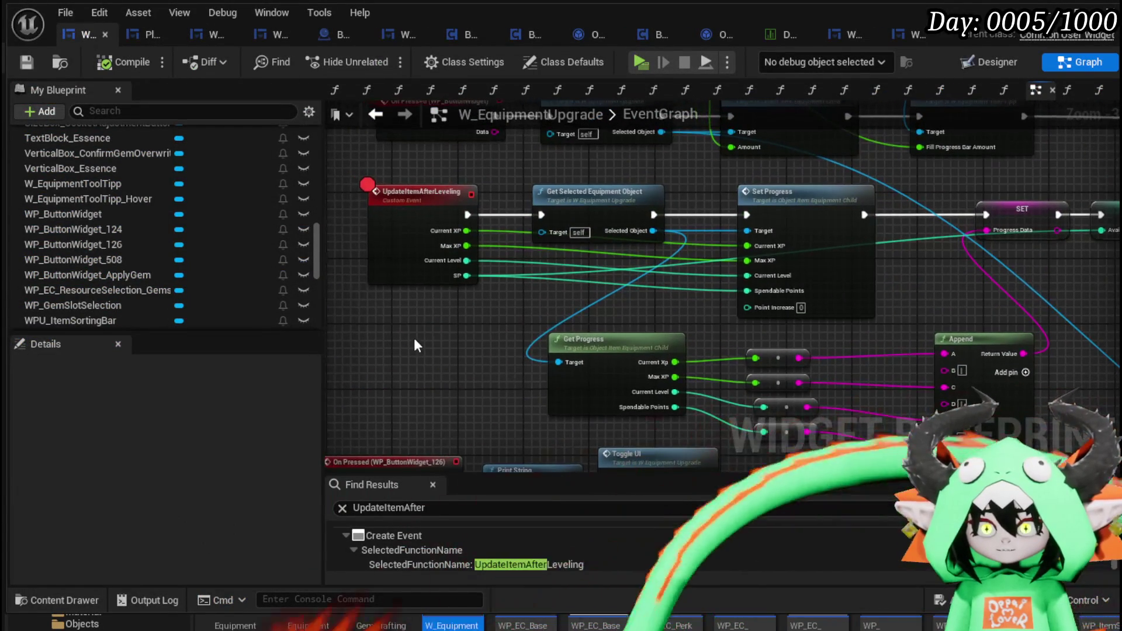
pyautogui.moveTo(805, 209); pyautogui.dragTo(798, 205)
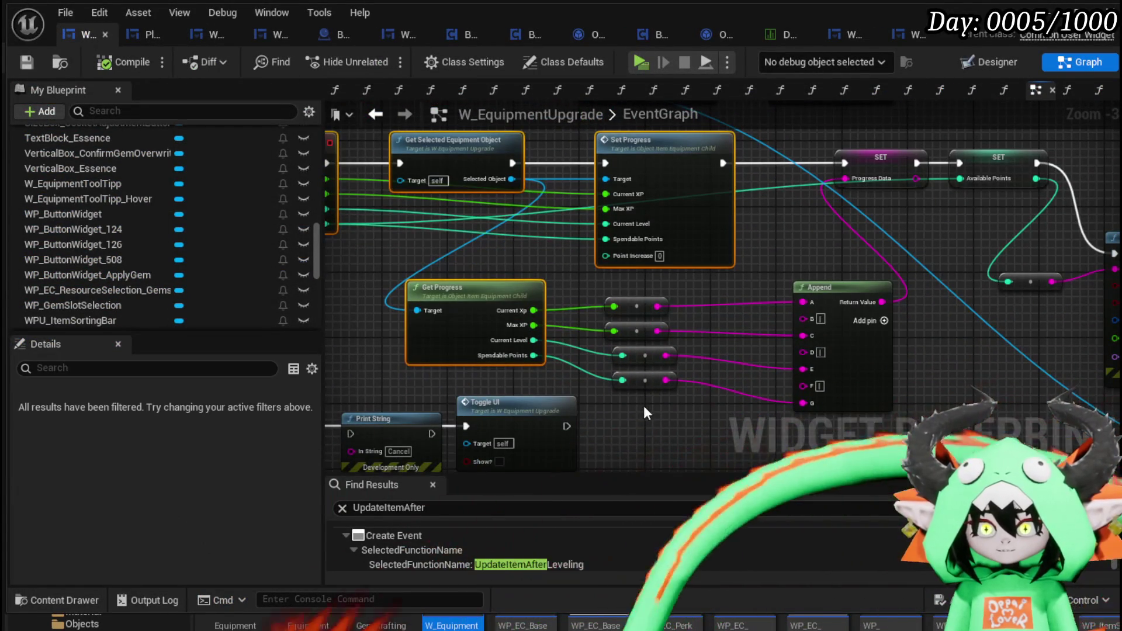
pyautogui.moveTo(815, 270); pyautogui.dragTo(615, 324)
pyautogui.moveTo(624, 301); pyautogui.dragTo(833, 191)
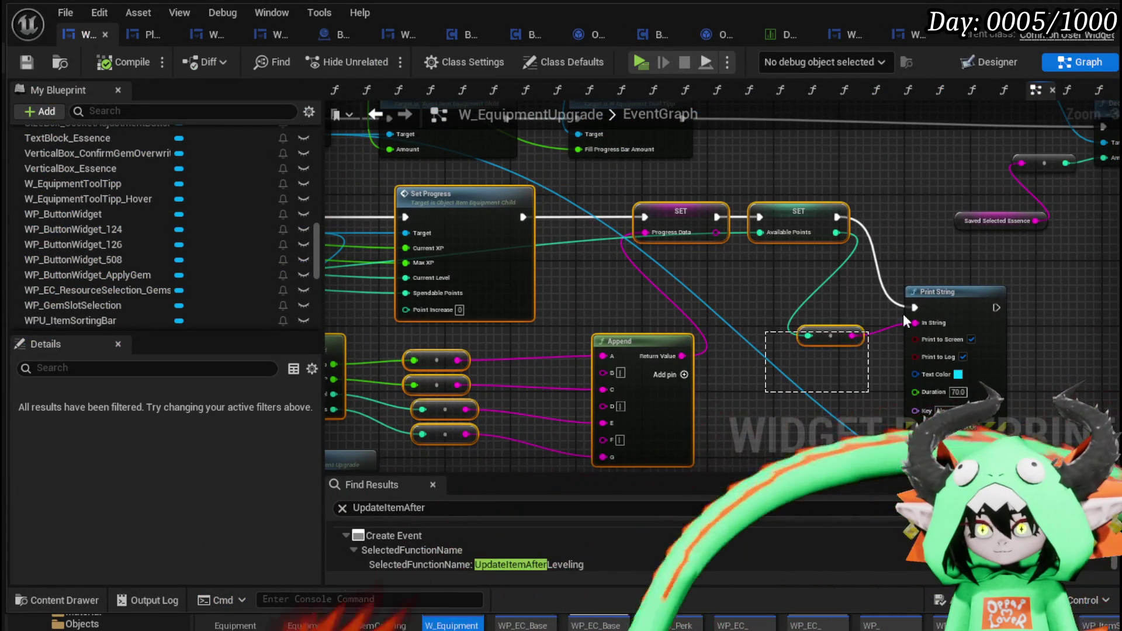
pyautogui.scroll(-2, 904, 321)
pyautogui.press('Delete')
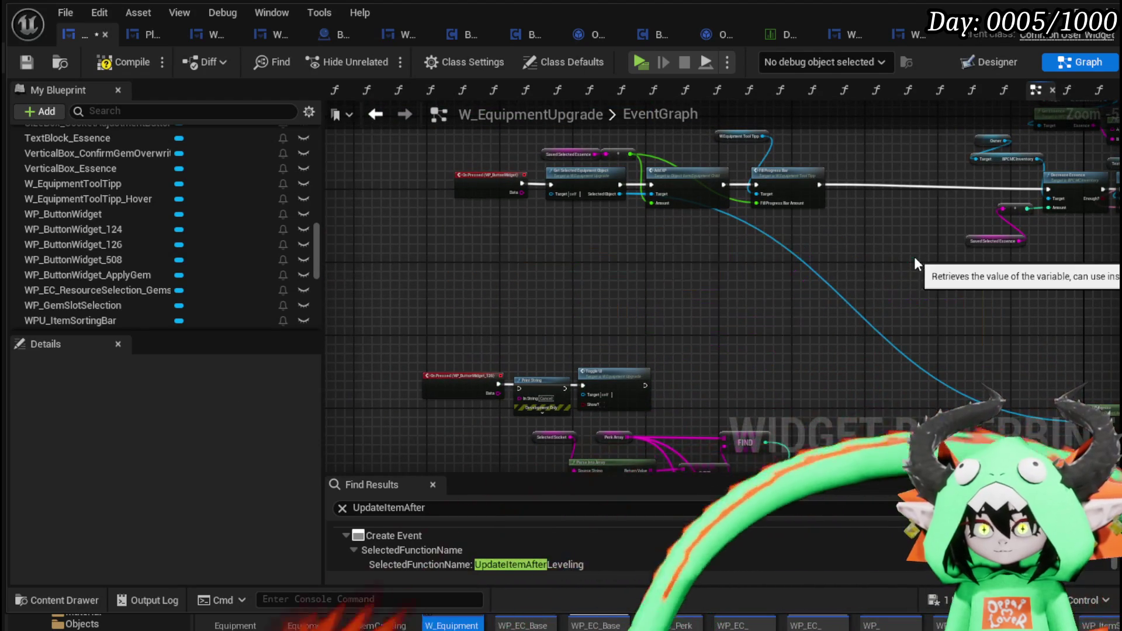
# Fix the compile error by deleting the broken On End Leveling Create Event binding, then save
pyautogui.click(123, 62)
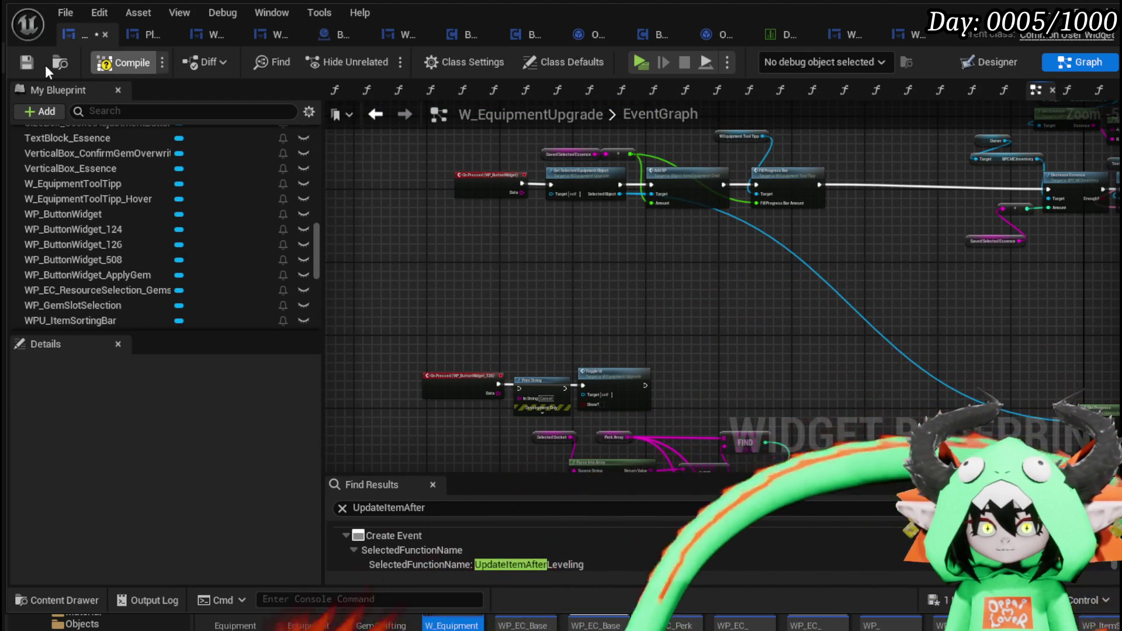
pyautogui.click(27, 62)
pyautogui.click(402, 516)
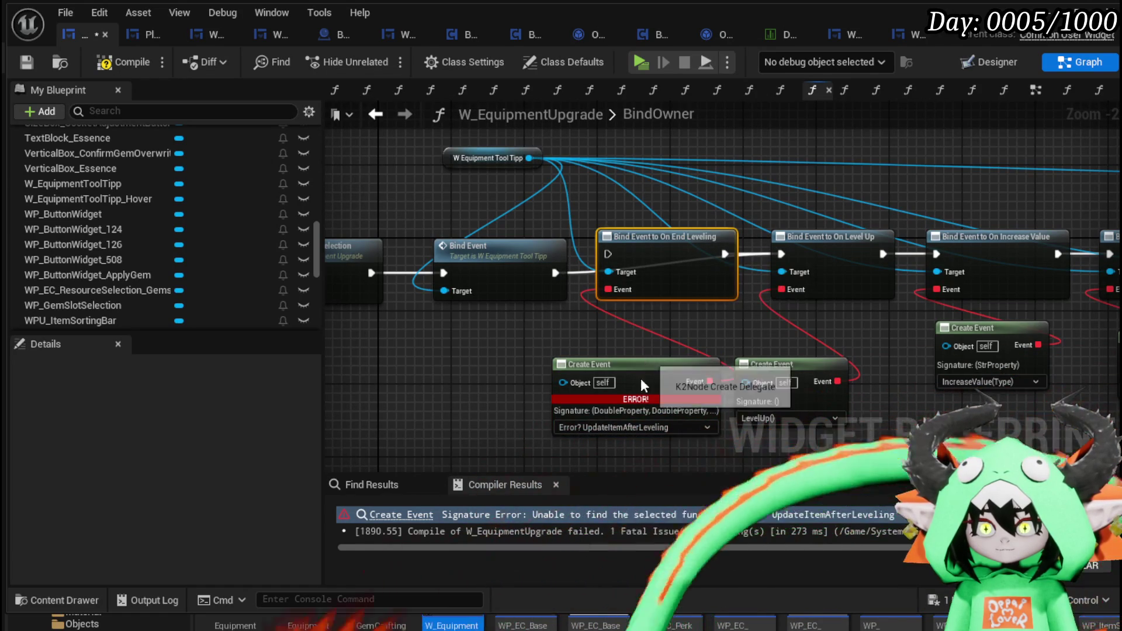
pyautogui.press('Delete')
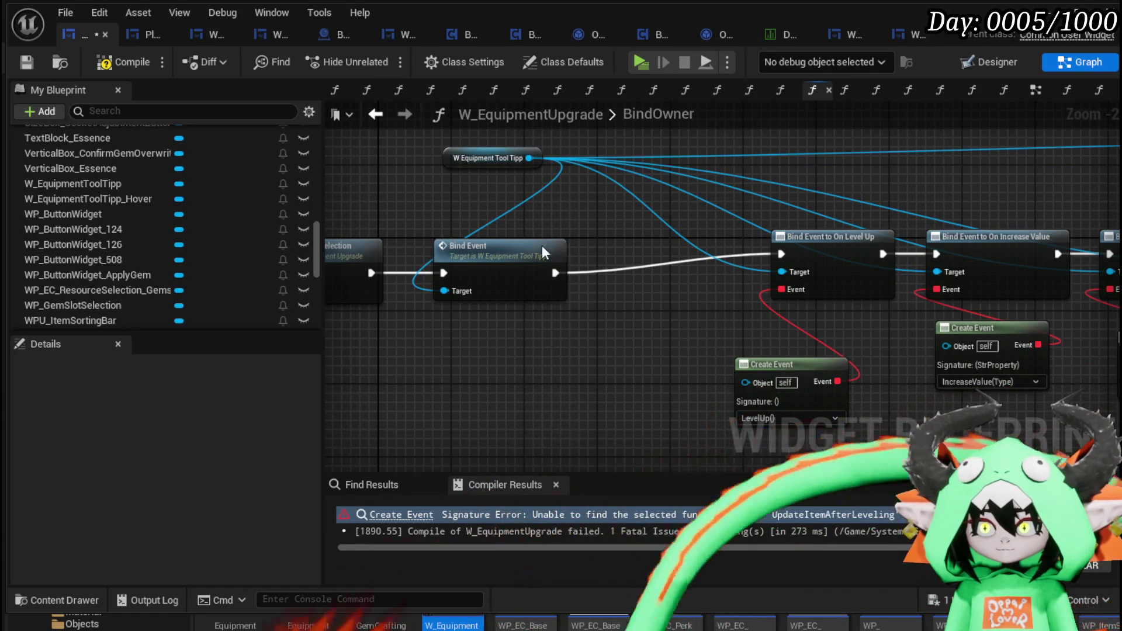
pyautogui.click(26, 67)
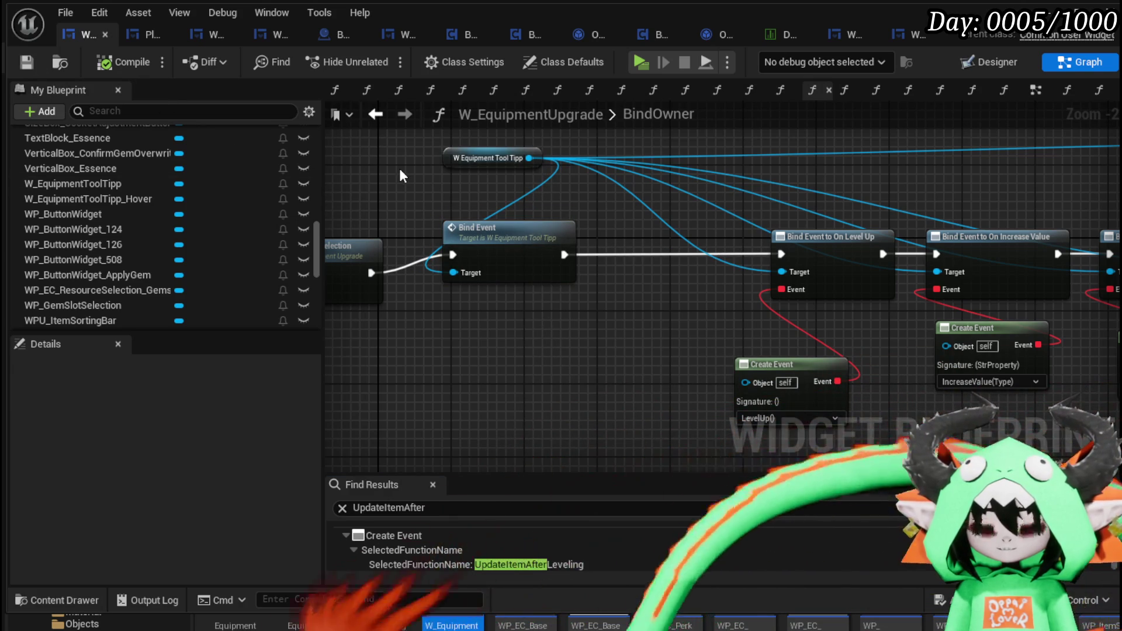
pyautogui.scroll(-2, 401, 175)
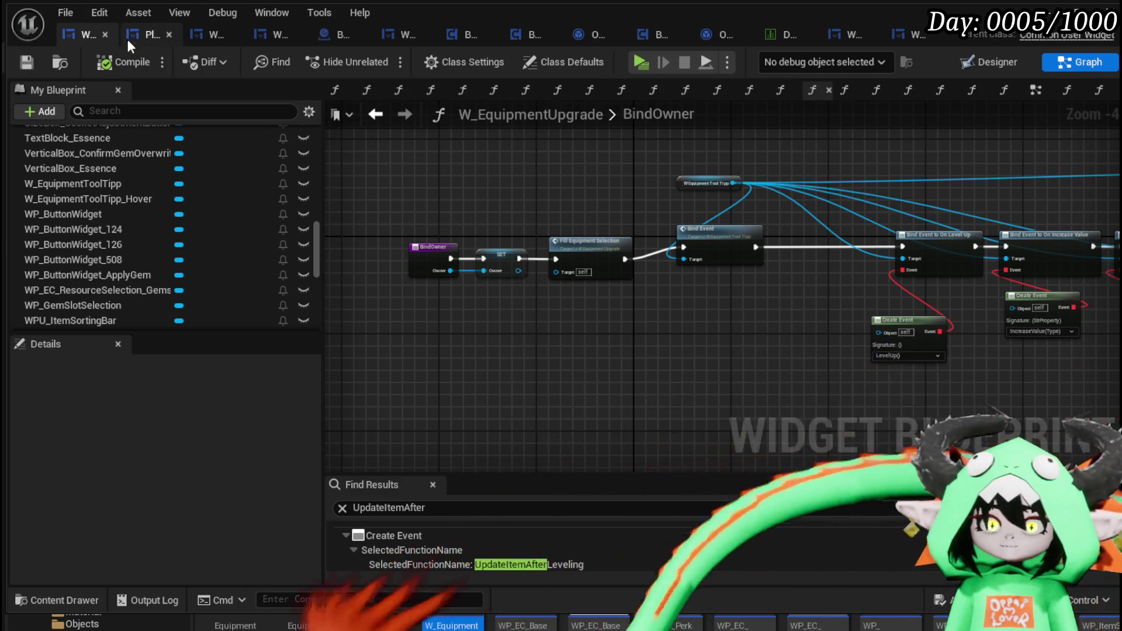
# Review the PlayerStatsHUD, WP_EquipmentUI and WP_EquipmentSlot graphs and launch a standalone game (Alt+P)
pyautogui.click(149, 36)
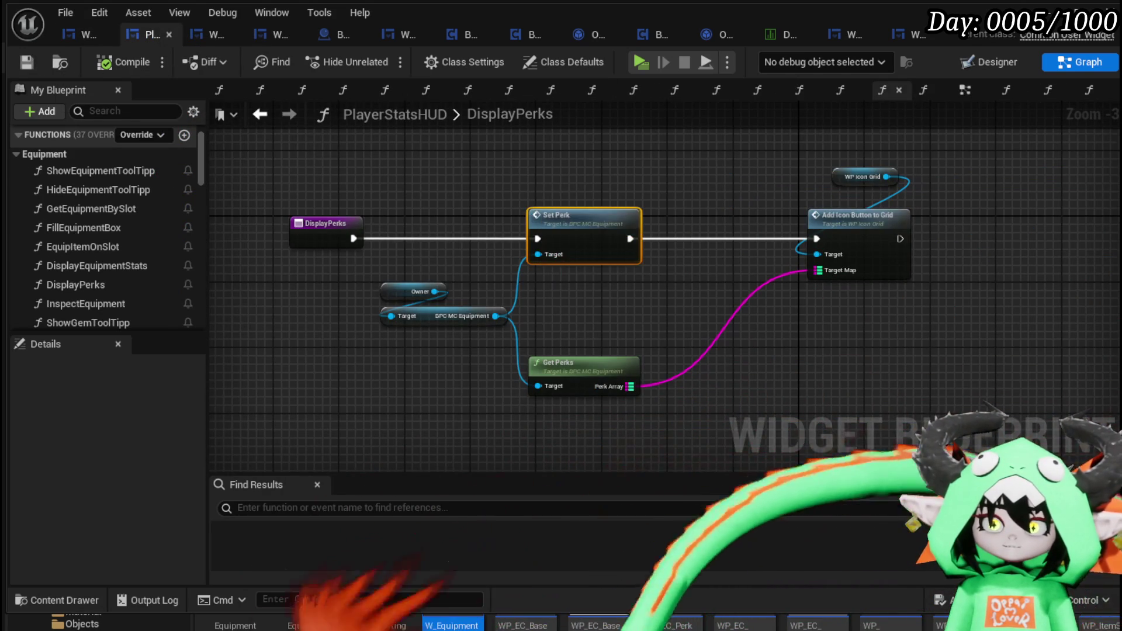
pyautogui.click(201, 36)
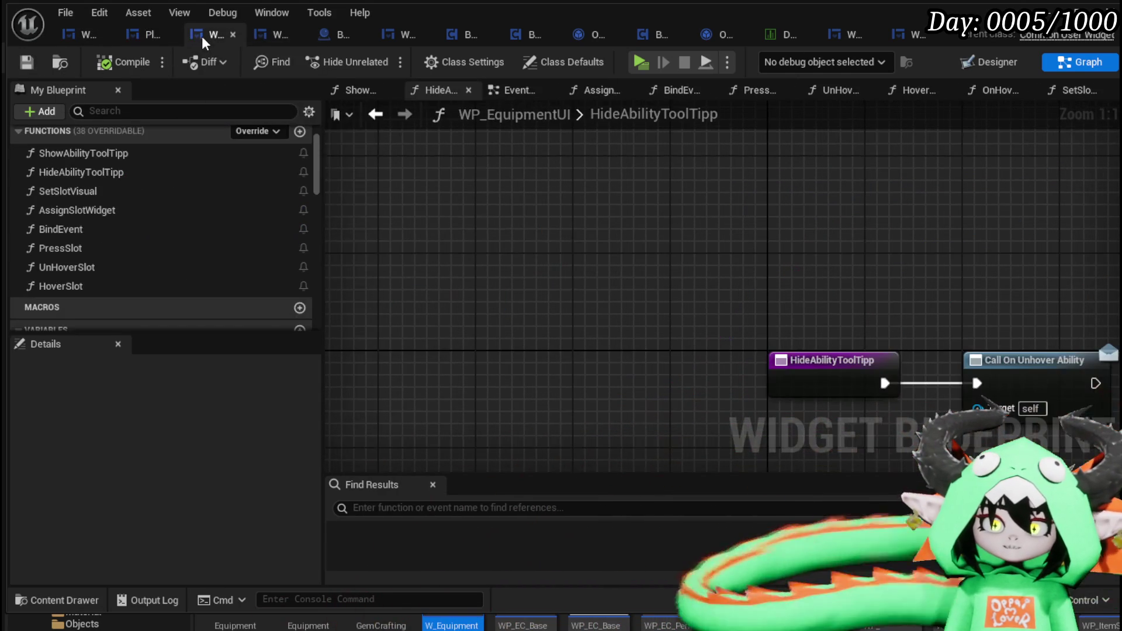
pyautogui.click(272, 36)
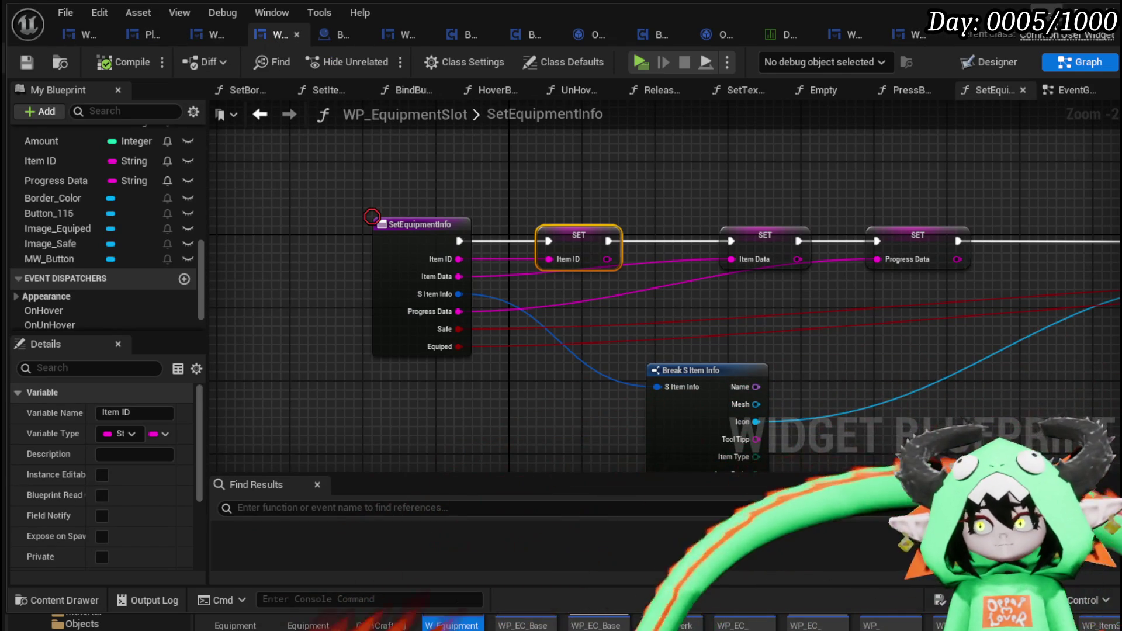
pyautogui.hotkey('alt', 'p')
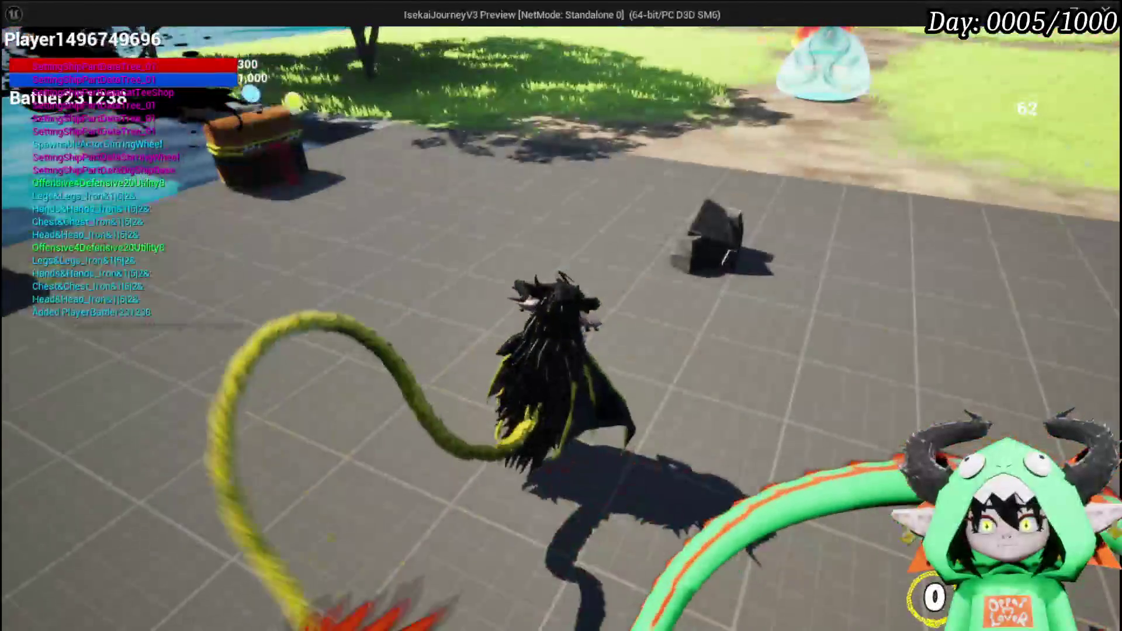
# Open and close the in-game menu bar, Black Box panel and settings menu
pyautogui.press('Tab')
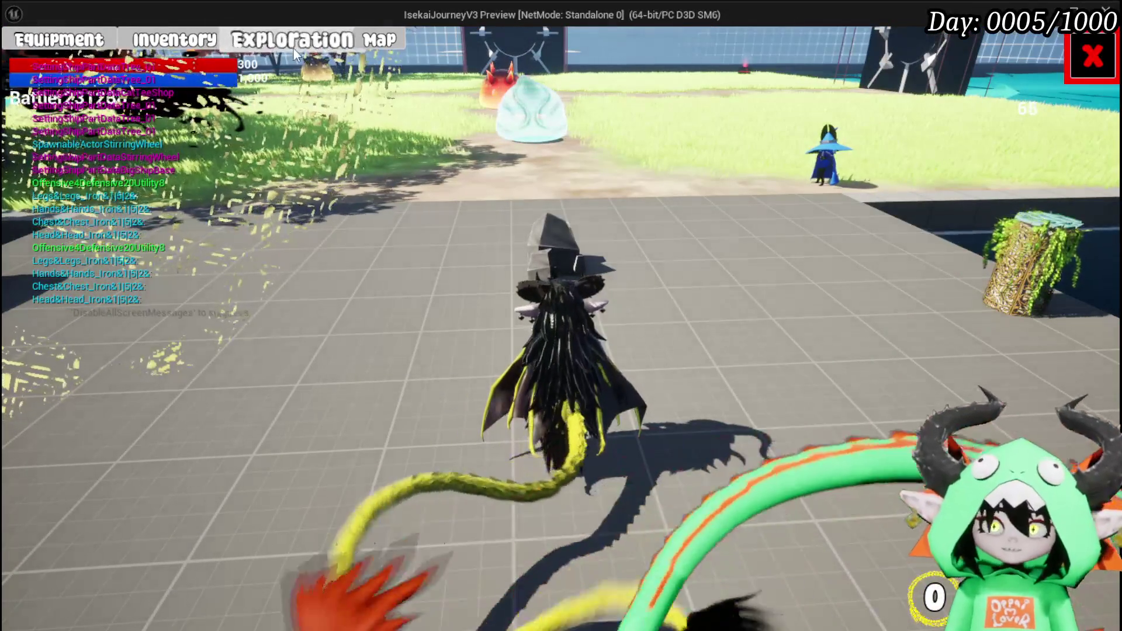
pyautogui.click(294, 51)
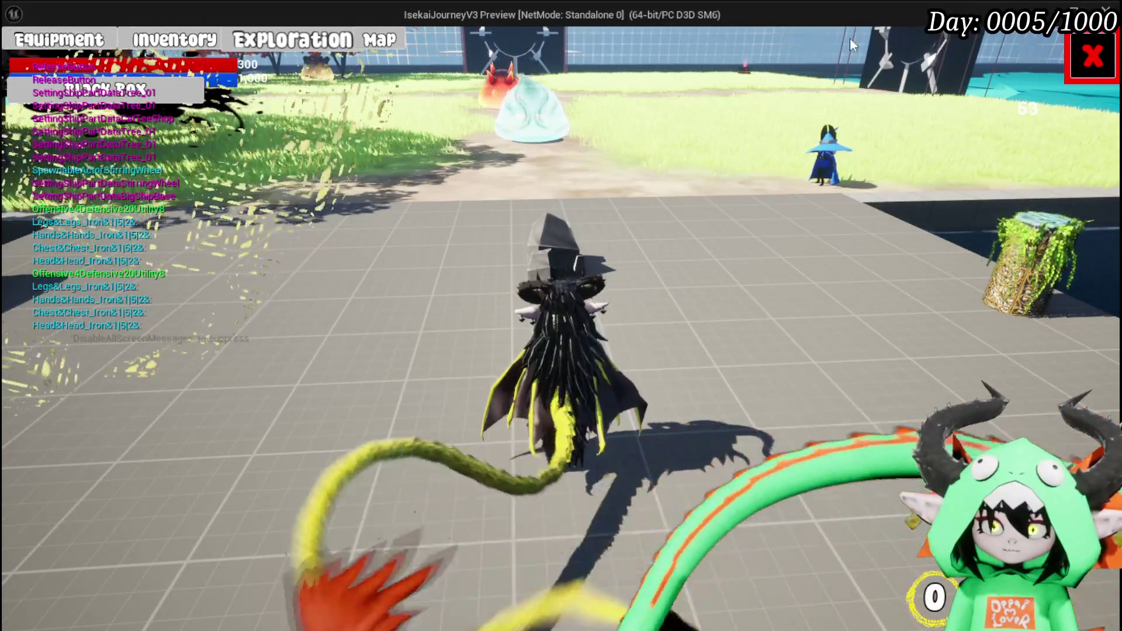
pyautogui.press('Tab')
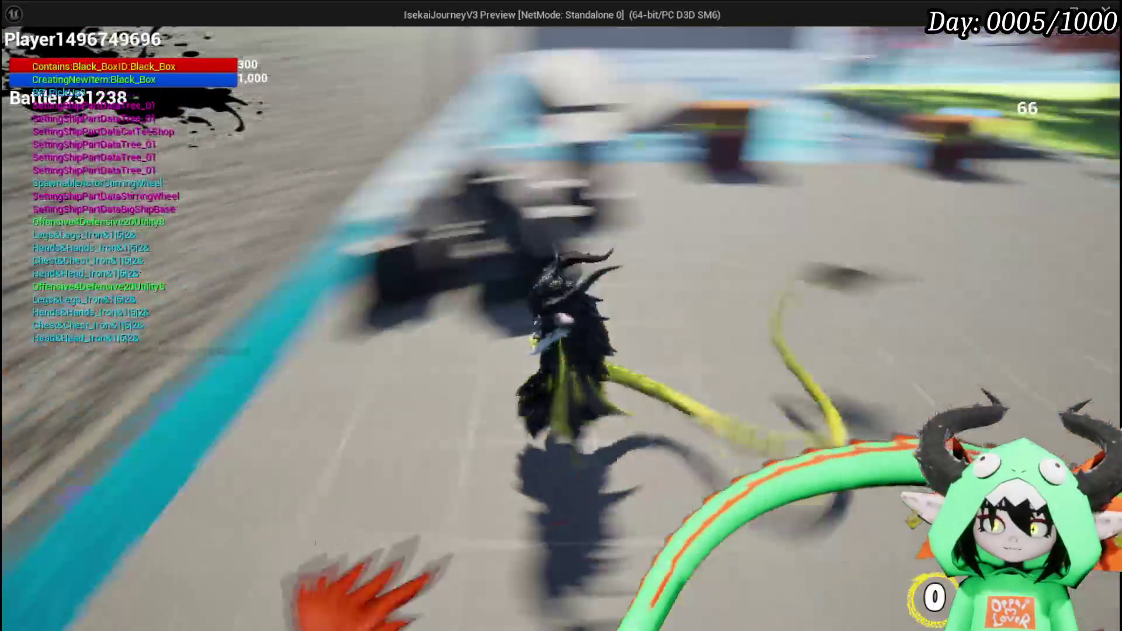
pyautogui.press('Escape')
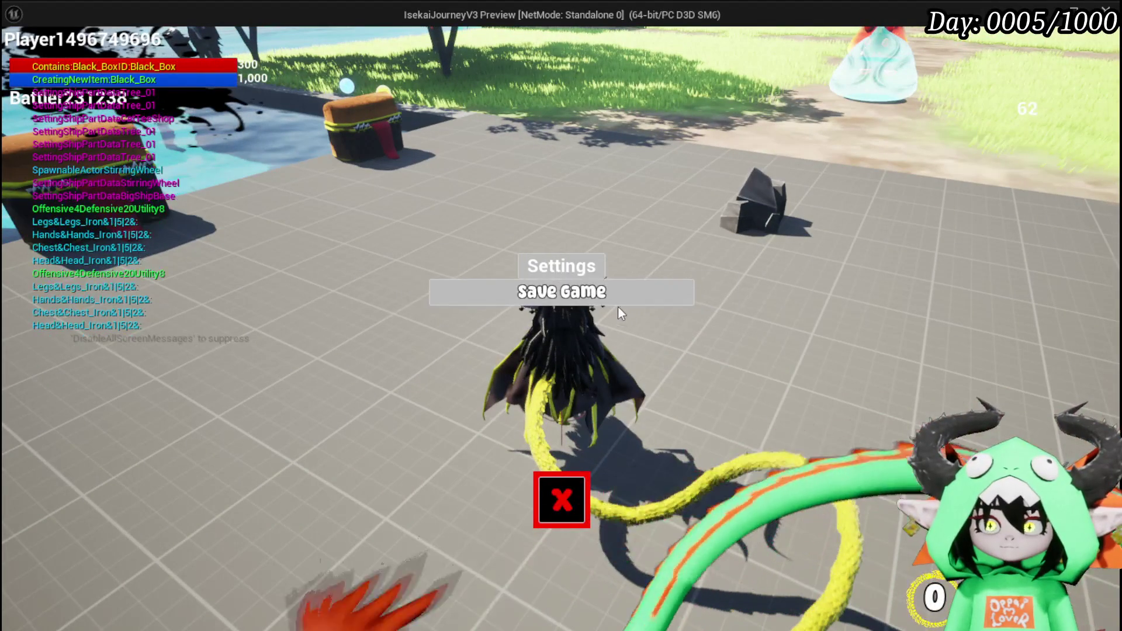
pyautogui.click(560, 498)
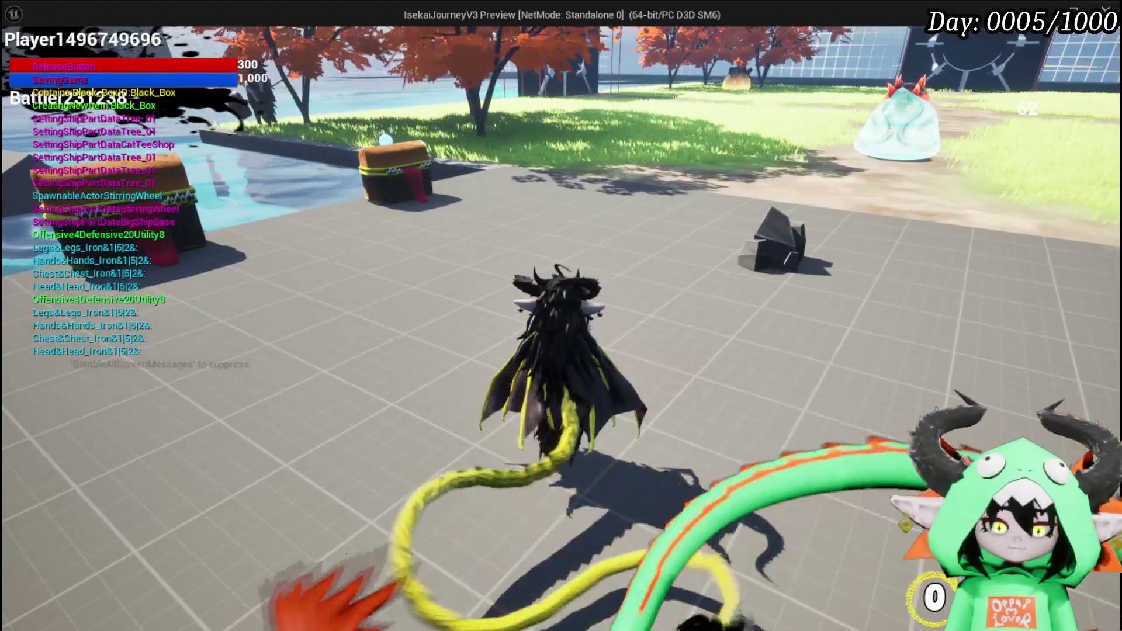
pyautogui.press('Tab')
# Open the inventory and Black Box transfer panel and move Iron_Legs into the Black Box
pyautogui.click(270, 44)
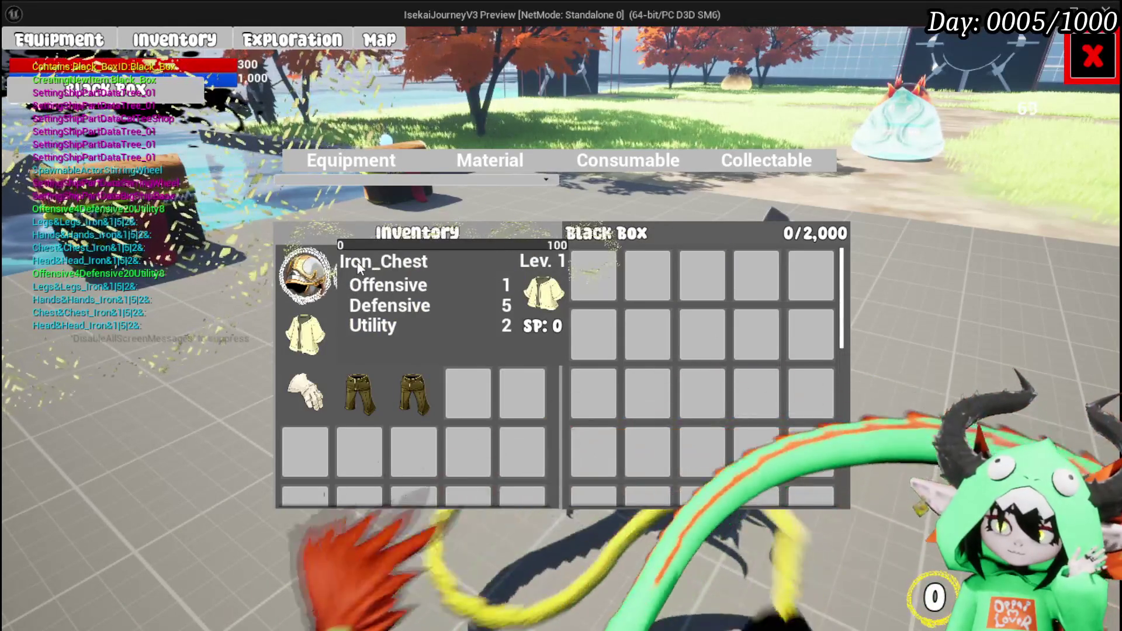
pyautogui.moveTo(377, 261)
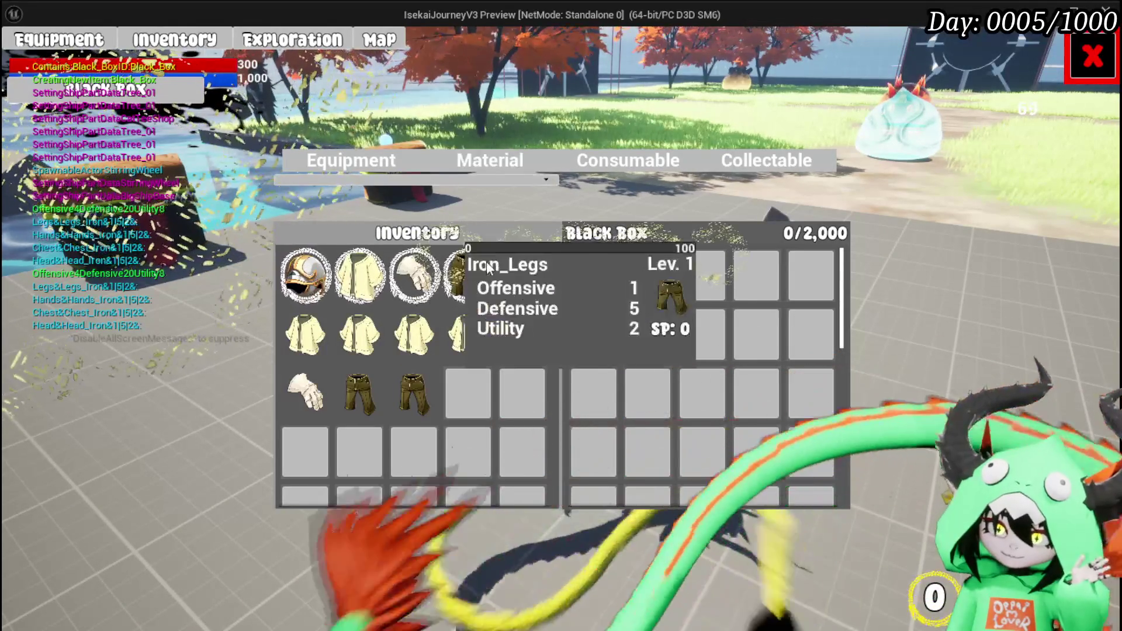
pyautogui.moveTo(468, 274); pyautogui.dragTo(593, 274)
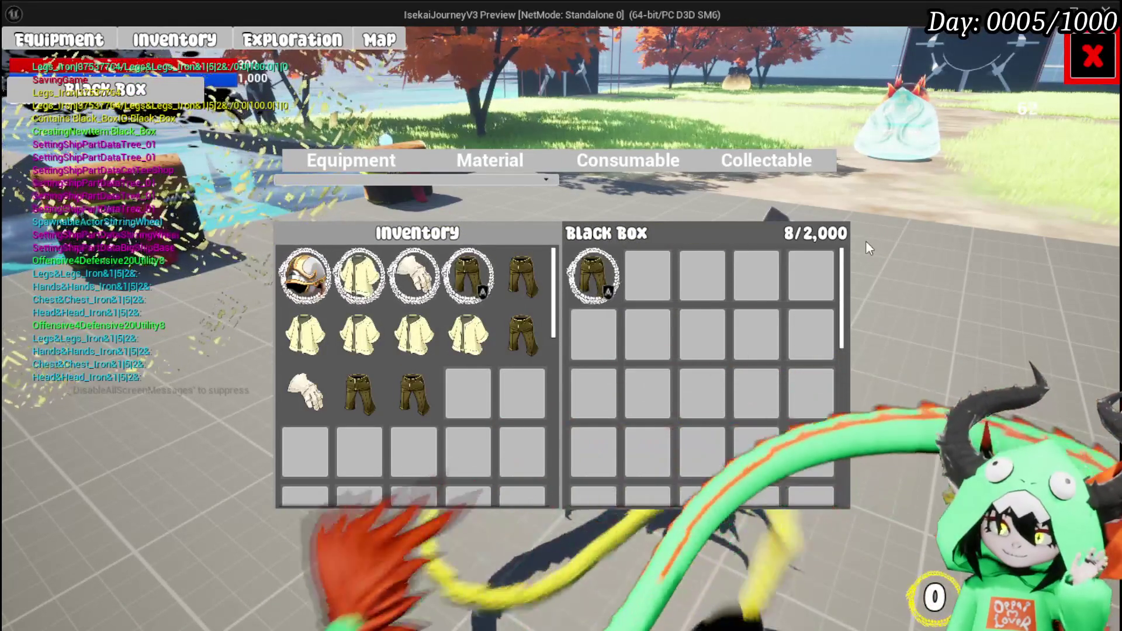
pyautogui.moveTo(460, 303)
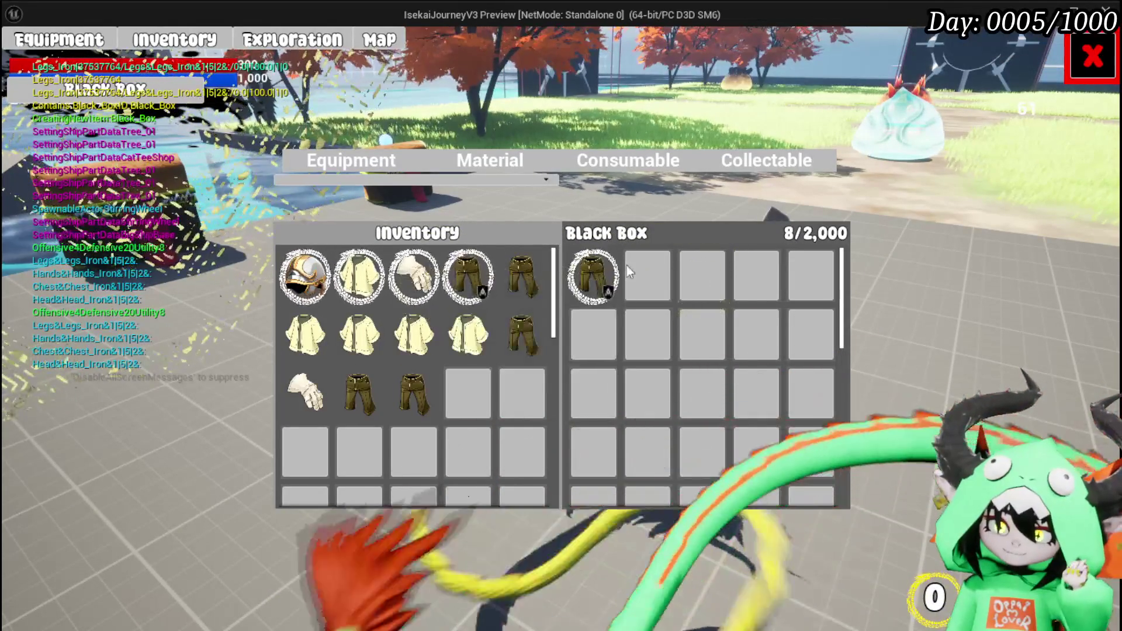
pyautogui.moveTo(608, 286)
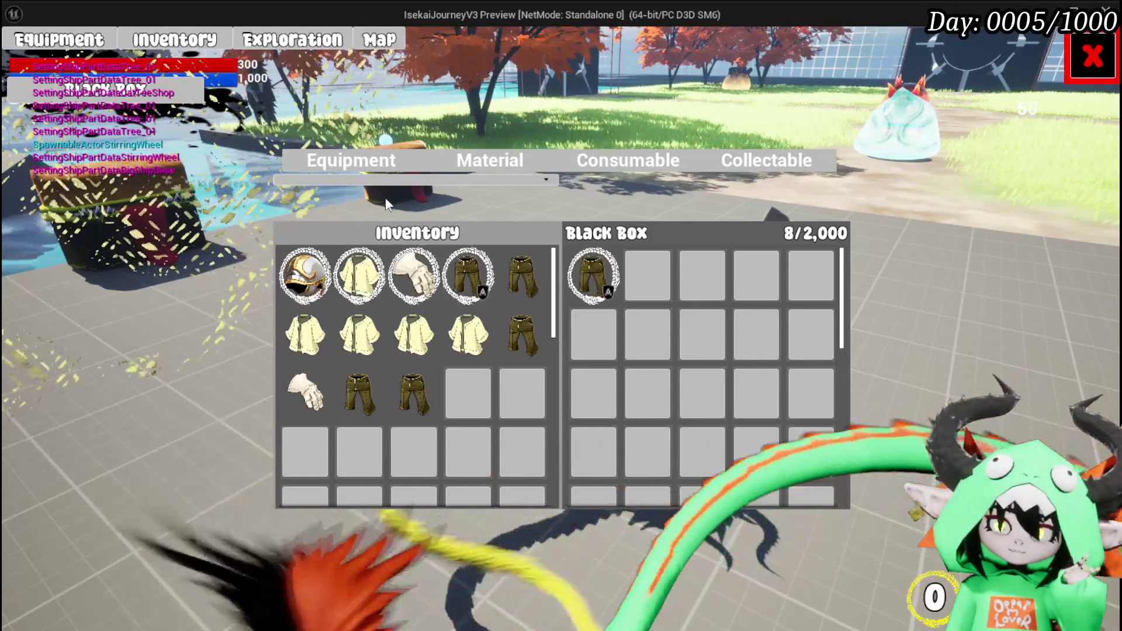
# Review two stored items' stat cards, then stop Play-In-Editor and save all modified assets
pyautogui.moveTo(592, 279)
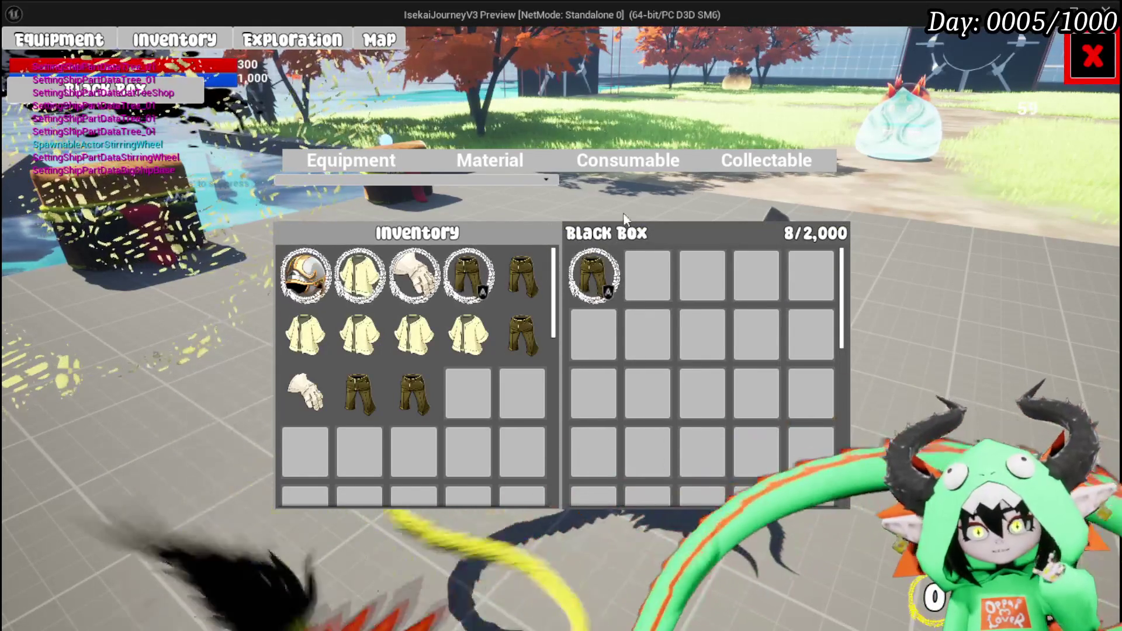
pyautogui.moveTo(439, 281)
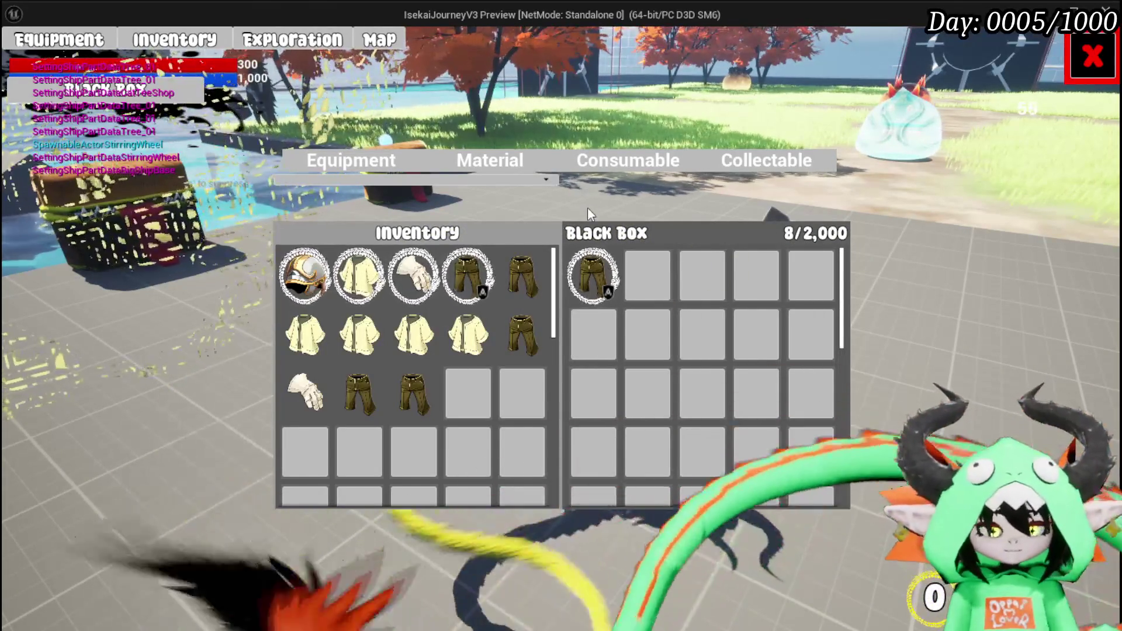
pyautogui.press('Escape')
pyautogui.hotkey('ctrl', 's')
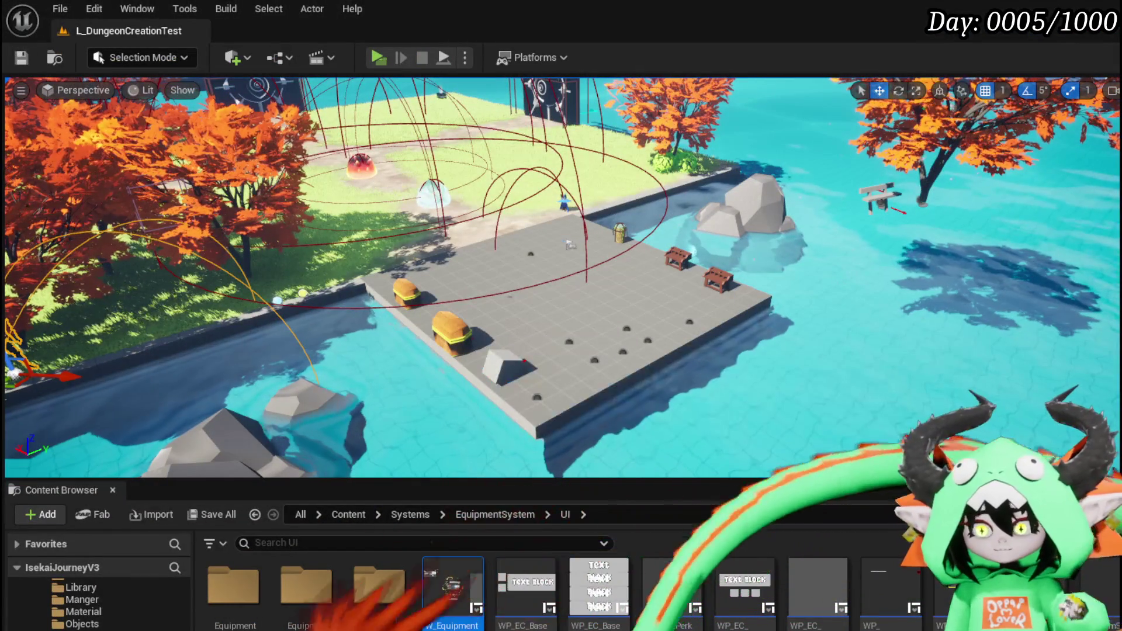
# Remove the breakpoint from the Black Box Data SET node in BPC_MC_Death's BuildBlackBox graph
pyautogui.hotkey('alt', 'Tab')
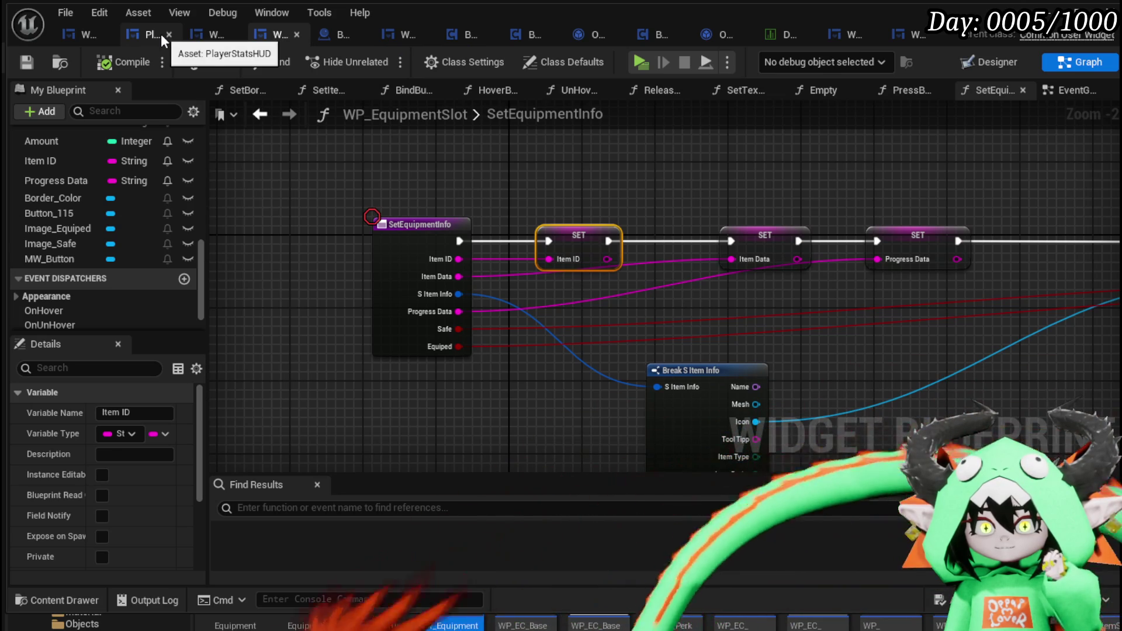
pyautogui.click(641, 34)
pyautogui.scroll(-3, 612, 179)
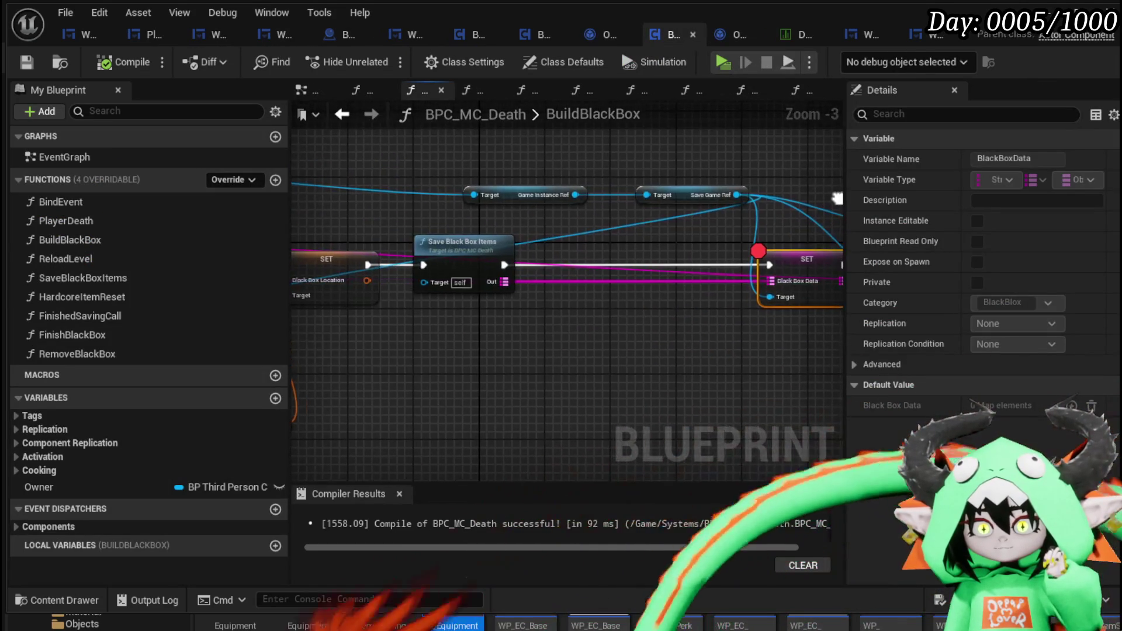
pyautogui.moveTo(491, 175)
pyautogui.mouseDown()
pyautogui.moveTo(402, 173)
pyautogui.moveTo(701, 196)
pyautogui.mouseUp()
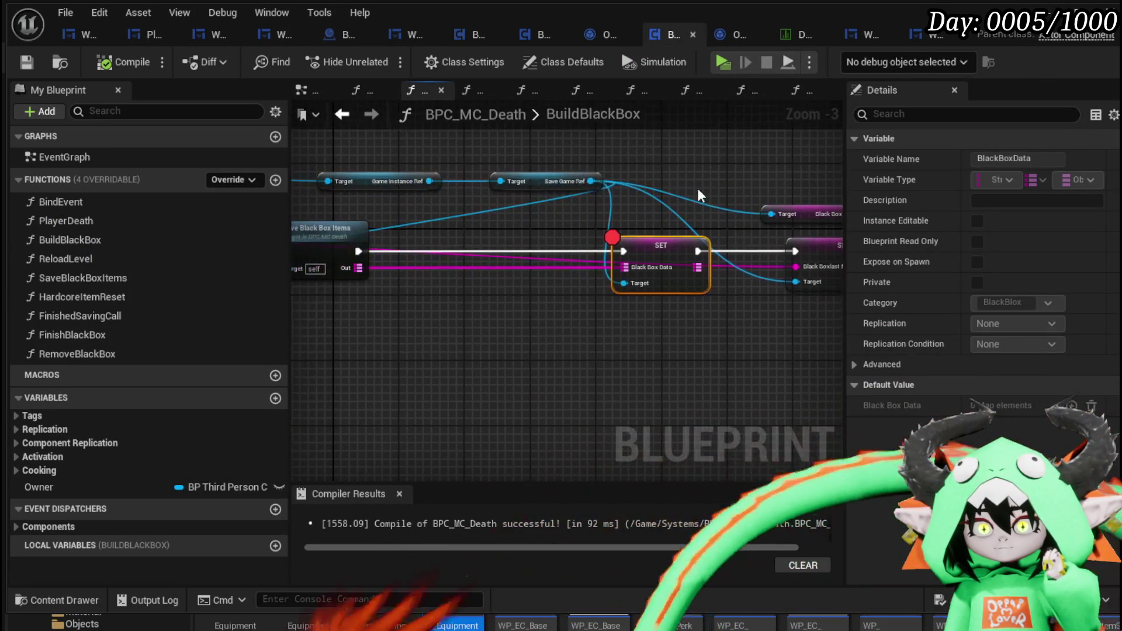
pyautogui.rightClick(653, 252)
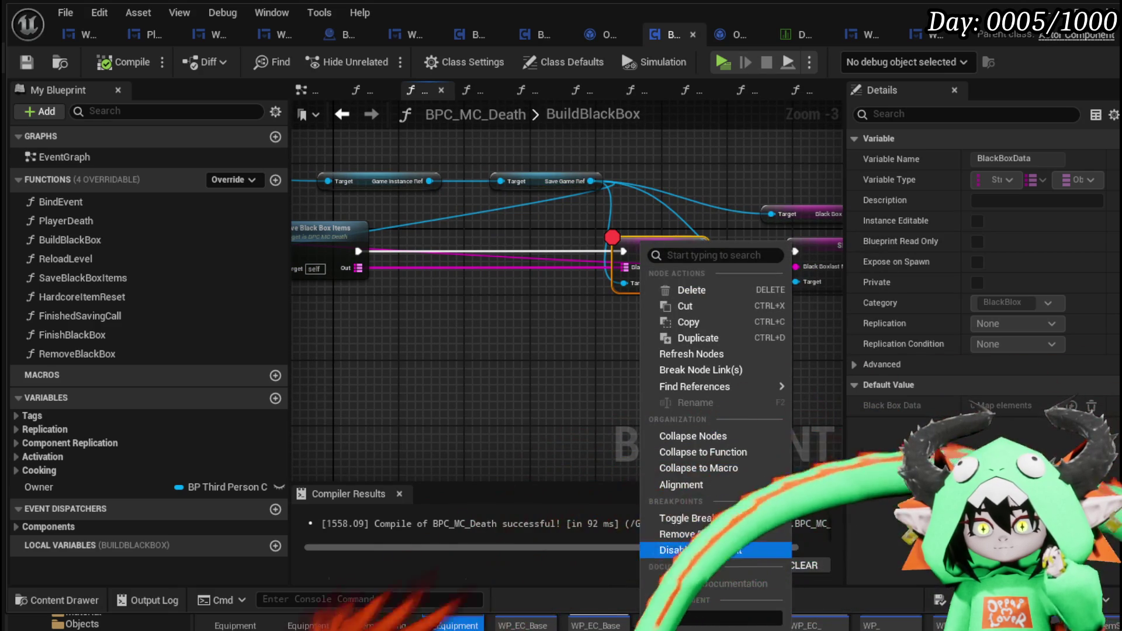
pyautogui.click(696, 534)
# Open SaveBlackBoxItems, then drill into the item's ConvertDataToString function
pyautogui.moveTo(351, 367); pyautogui.dragTo(654, 372)
pyautogui.click(650, 375)
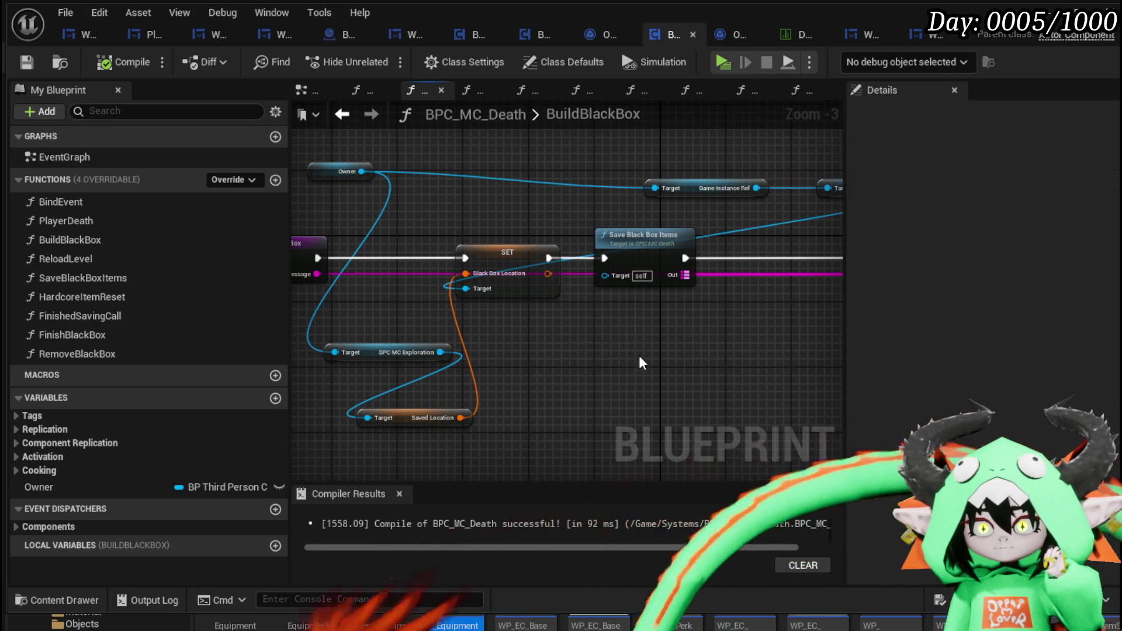
pyautogui.doubleClick(634, 256)
pyautogui.scroll(2, 559, 334)
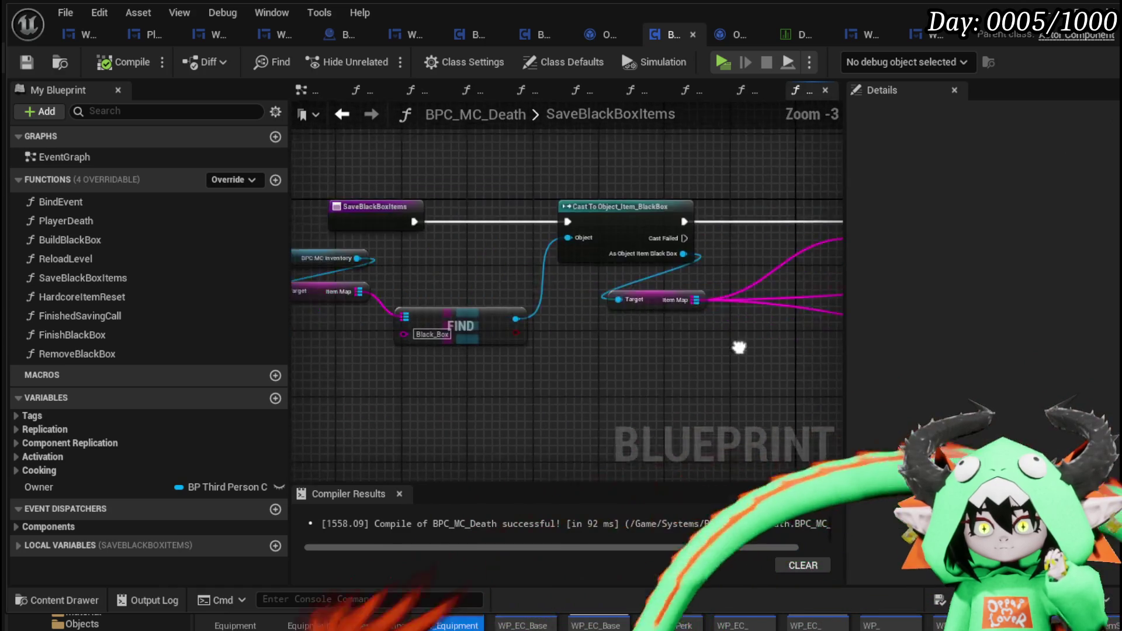
pyautogui.moveTo(776, 300)
pyautogui.mouseDown()
pyautogui.moveTo(328, 333)
pyautogui.moveTo(376, 353)
pyautogui.moveTo(542, 341)
pyautogui.moveTo(550, 390)
pyautogui.mouseUp()
pyautogui.doubleClick(607, 275)
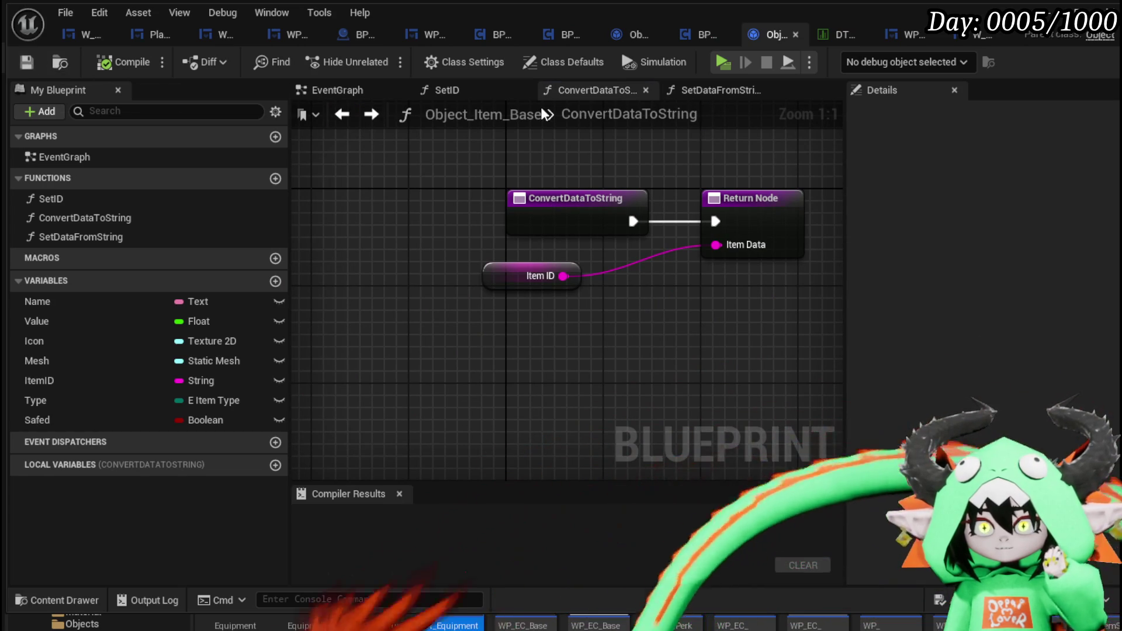
# Open Object_Item_Equipment_Child's ConvertDataToString function
pyautogui.moveTo(444, 320); pyautogui.dragTo(646, 208)
pyautogui.click(687, 161)
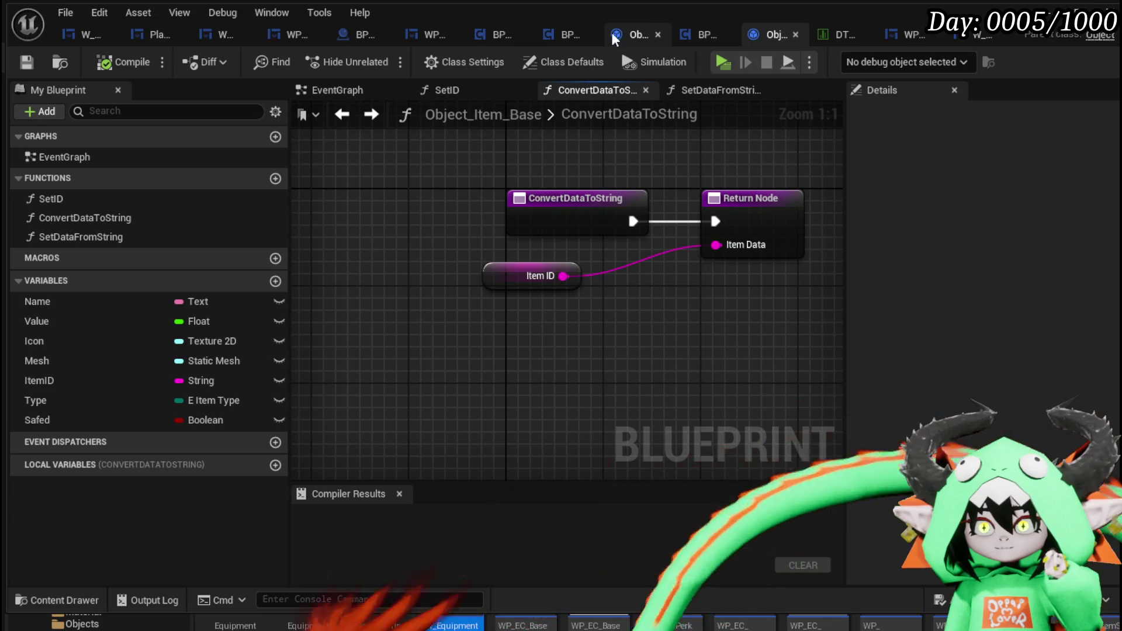
pyautogui.click(619, 34)
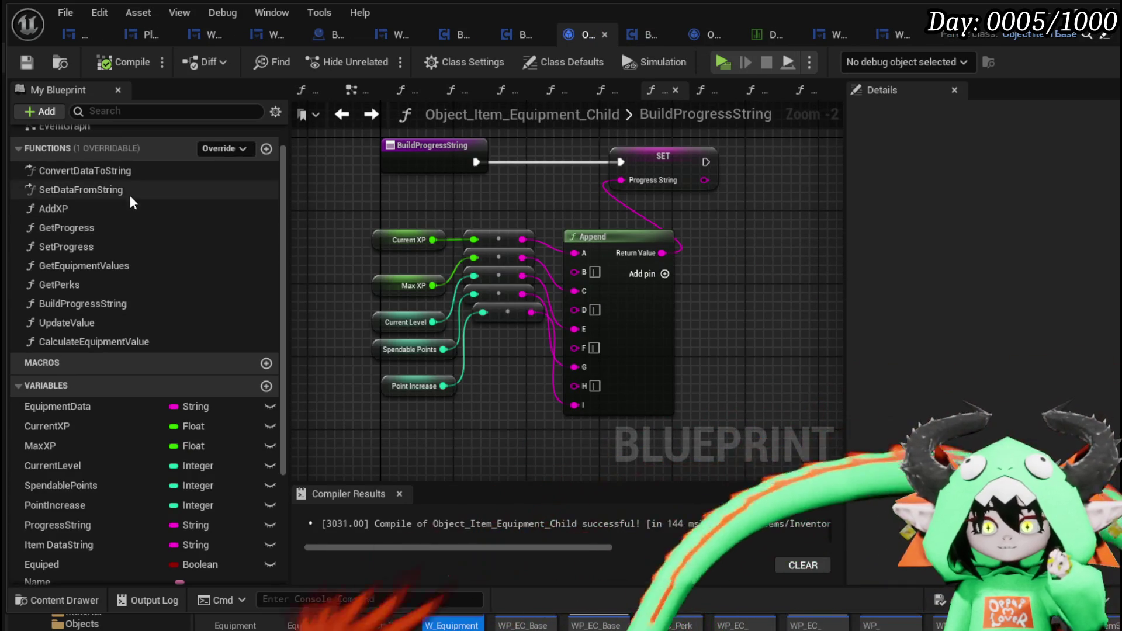
pyautogui.doubleClick(146, 176)
# Move the conversion and Equiped nodes down-left and save Object_Item_Equipment_Child
pyautogui.scroll(-1, 468, 247)
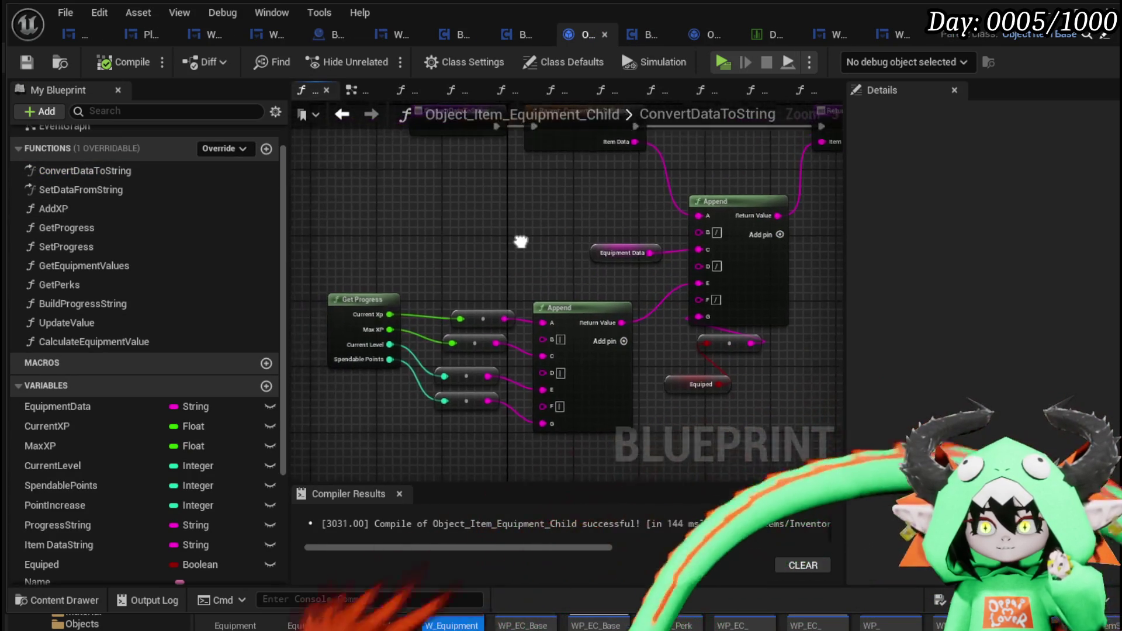
pyautogui.moveTo(728, 344); pyautogui.dragTo(720, 360)
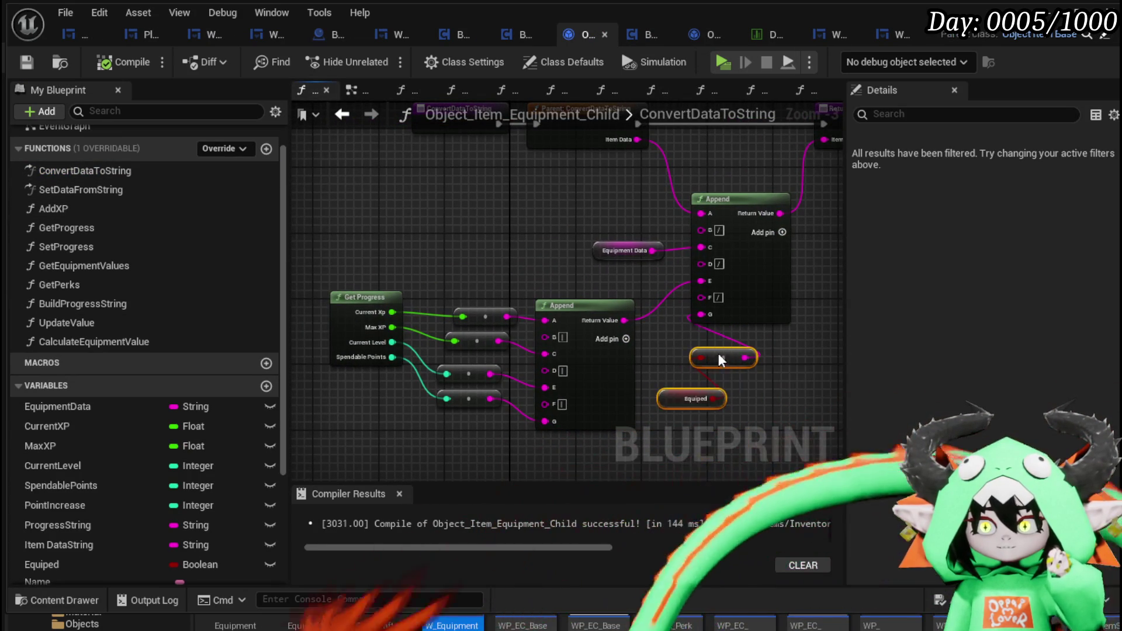
pyautogui.click(658, 367)
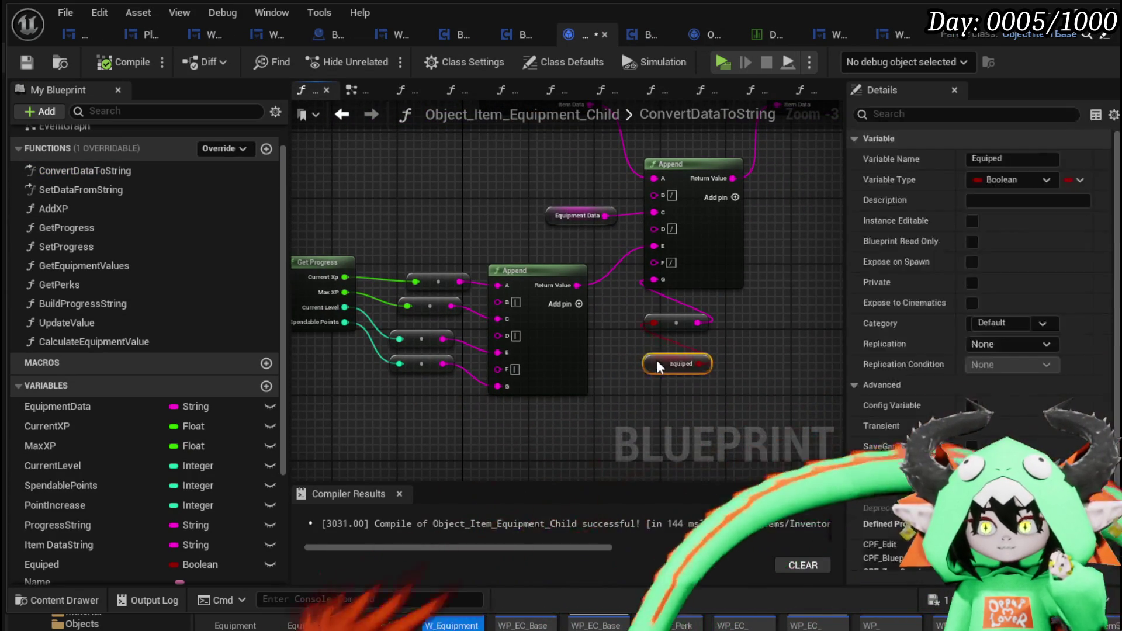
pyautogui.click(599, 354)
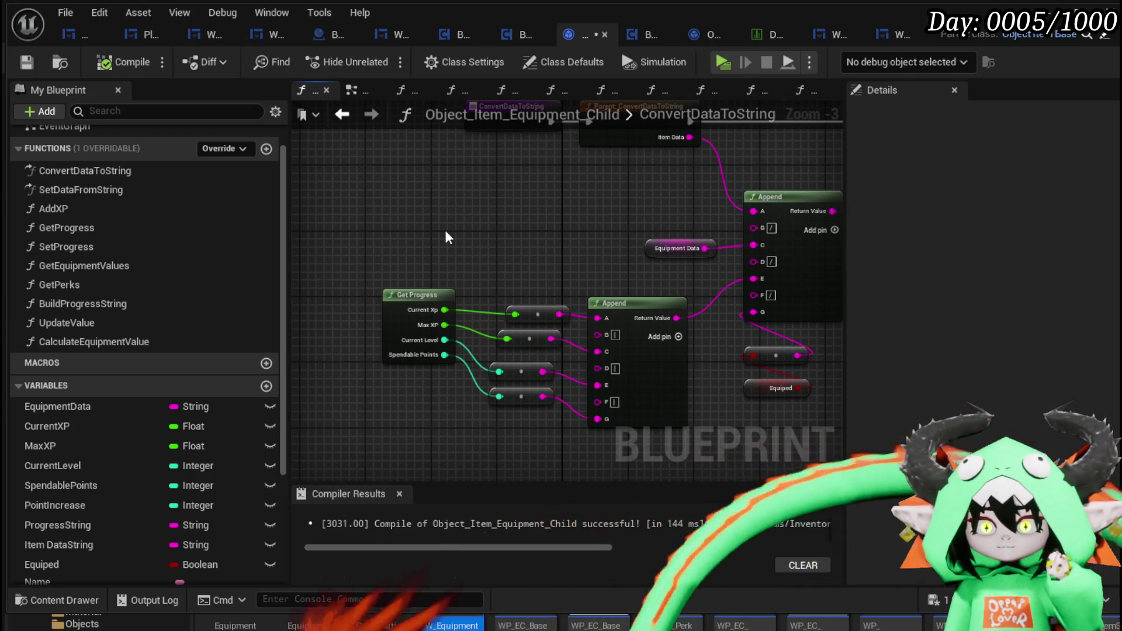
pyautogui.click(27, 62)
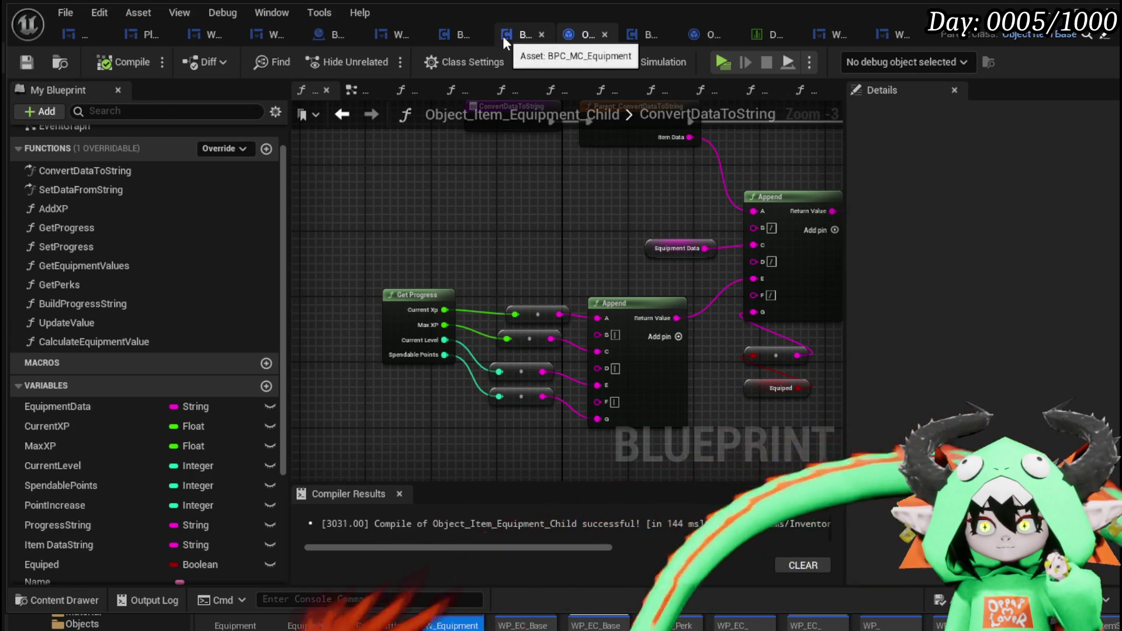
pyautogui.click(645, 35)
# Shift the FIND, string conversion and ADD nodes in SaveBlackBoxItems to make room after the loop
pyautogui.moveTo(405, 251)
pyautogui.mouseDown()
pyautogui.moveTo(550, 237)
pyautogui.moveTo(501, 214)
pyautogui.mouseUp()
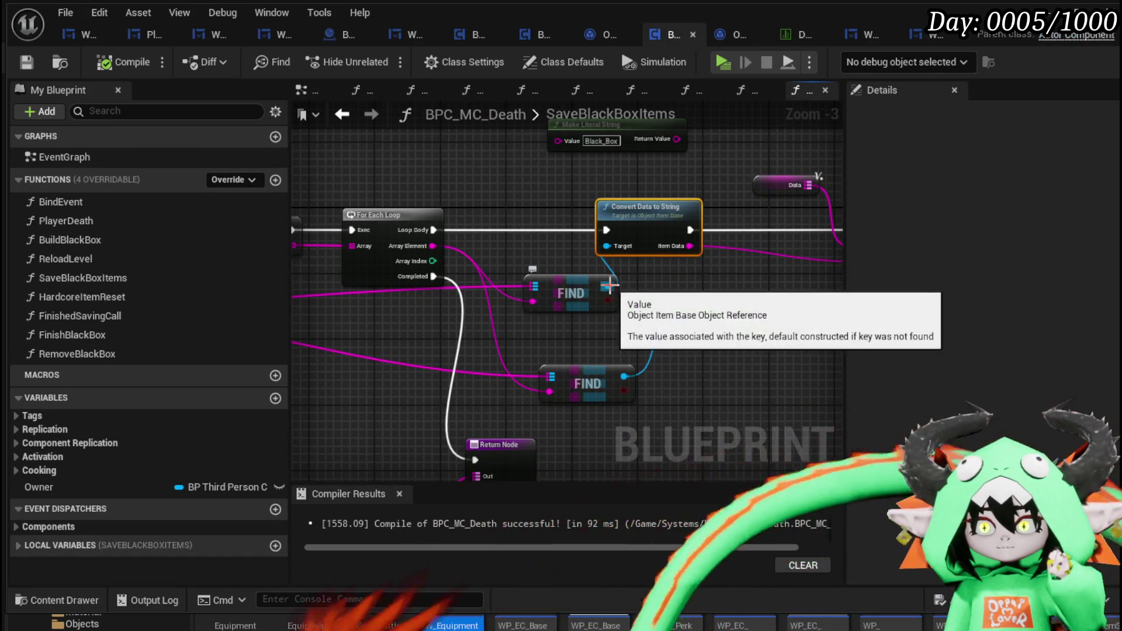
pyautogui.moveTo(583, 287)
pyautogui.mouseDown()
pyautogui.moveTo(403, 336)
pyautogui.moveTo(421, 319)
pyautogui.mouseUp()
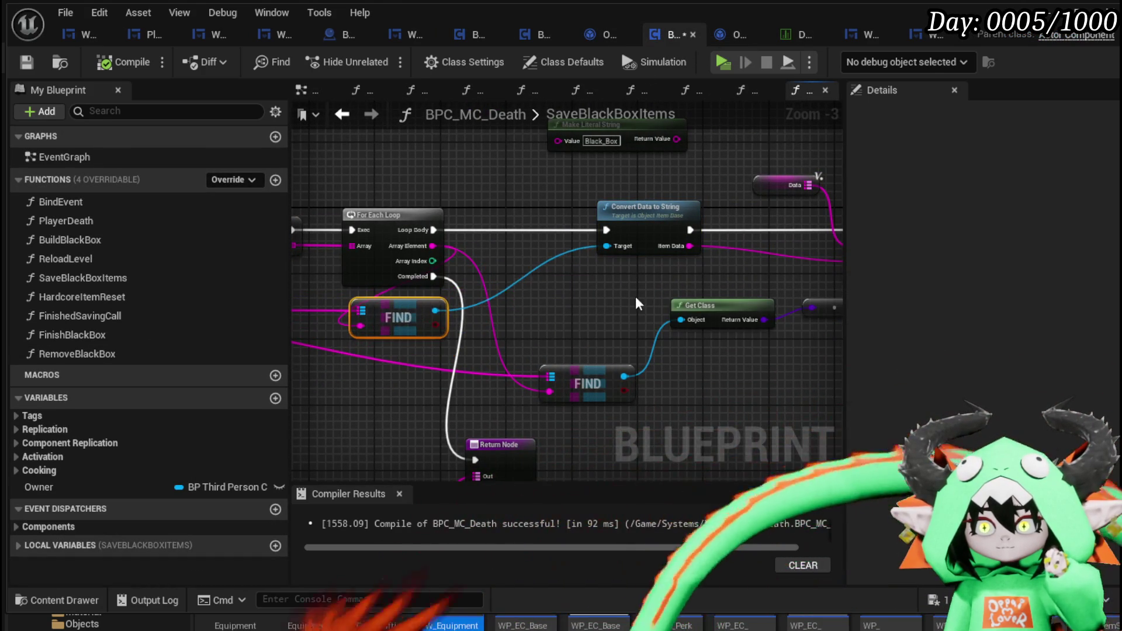
pyautogui.moveTo(637, 303)
pyautogui.mouseDown()
pyautogui.moveTo(418, 315)
pyautogui.moveTo(541, 305)
pyautogui.mouseUp()
pyautogui.scroll(-1, 418, 316)
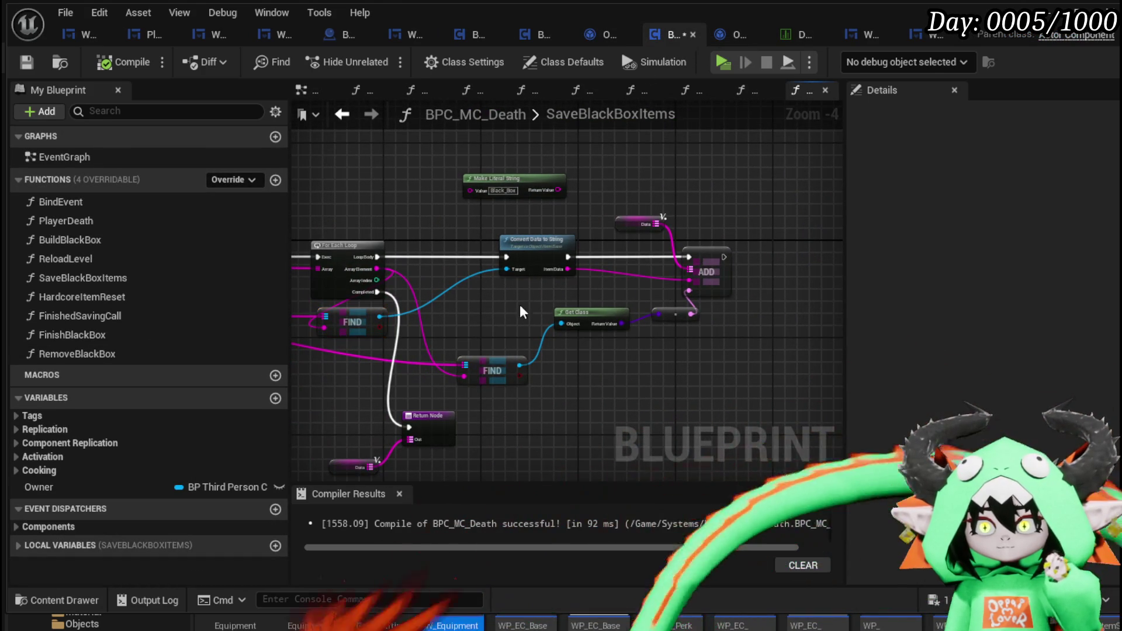
pyautogui.moveTo(511, 402); pyautogui.dragTo(736, 210)
pyautogui.moveTo(538, 254); pyautogui.dragTo(654, 252)
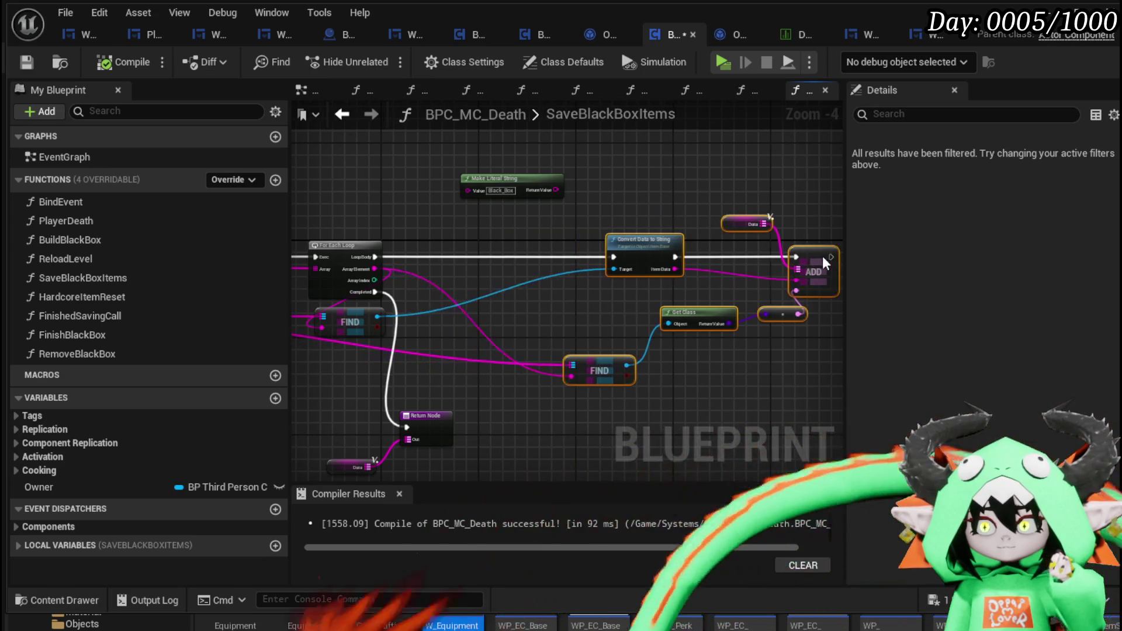
pyautogui.moveTo(573, 251); pyautogui.dragTo(839, 233)
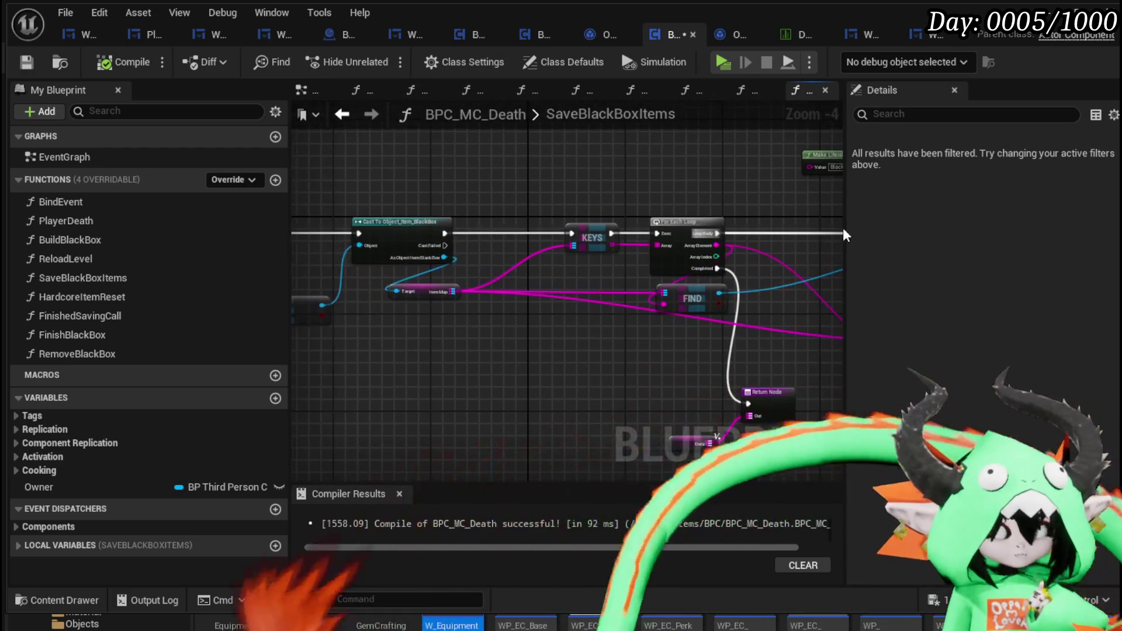
pyautogui.moveTo(449, 205)
pyautogui.mouseDown()
pyautogui.moveTo(808, 231)
pyautogui.moveTo(325, 298)
pyautogui.moveTo(557, 291)
pyautogui.moveTo(415, 292)
pyautogui.moveTo(471, 304)
pyautogui.moveTo(517, 287)
pyautogui.mouseUp()
pyautogui.scroll(3, 809, 231)
pyautogui.scroll(-2, 808, 232)
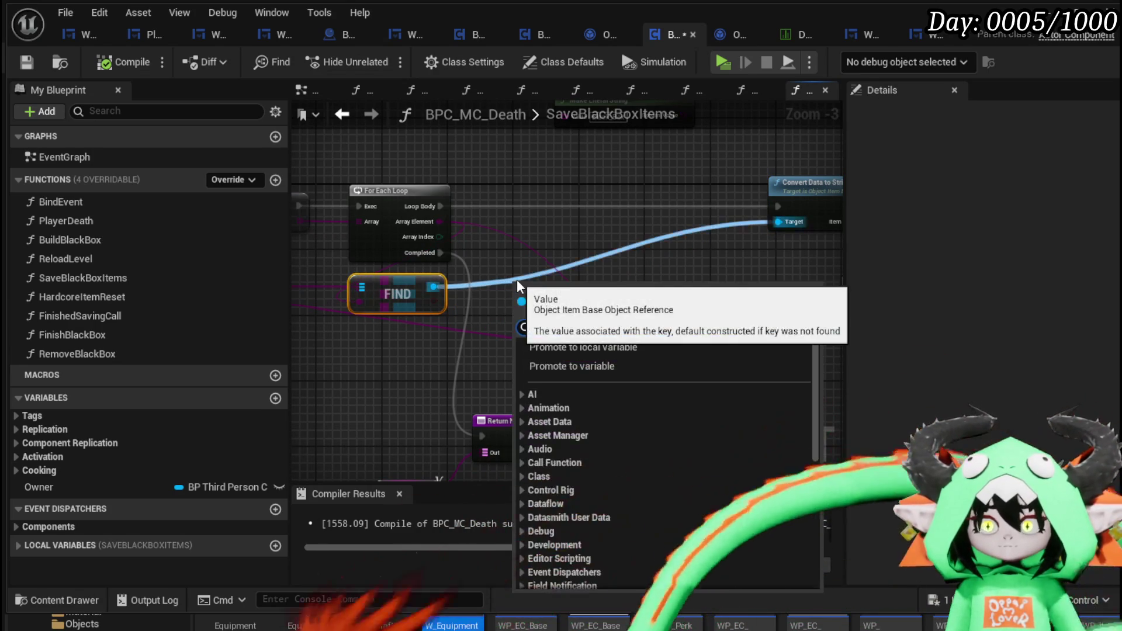
# Insert Cast To Object_Item_Equipment_Child after Loop Body, with cast failure feeding the string conversion
pyautogui.write('cast')
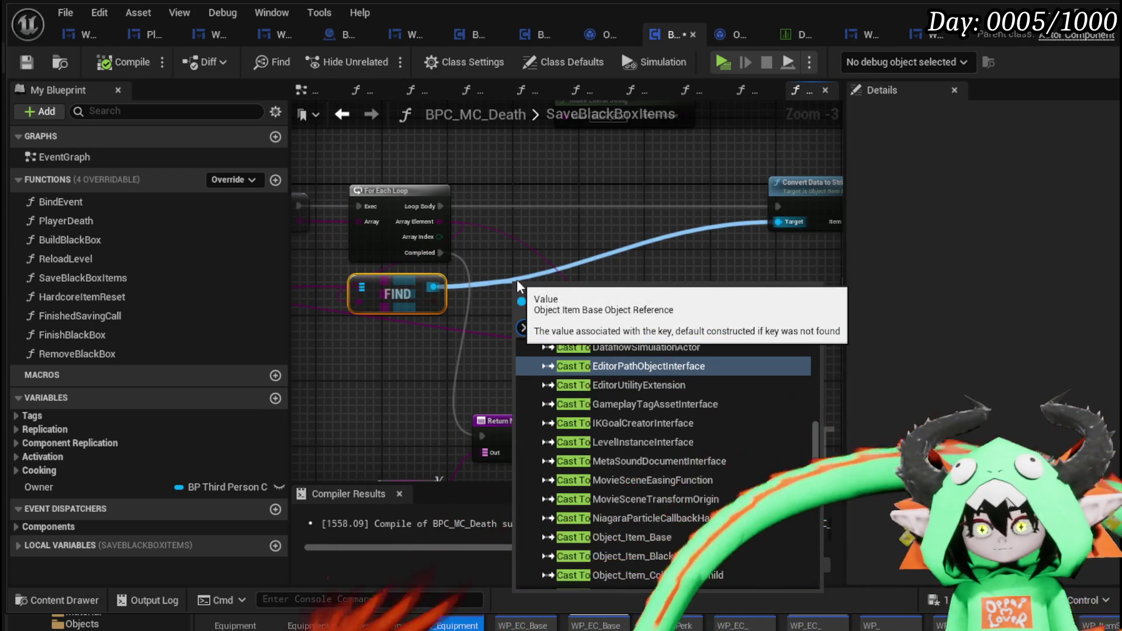
pyautogui.write(' equ')
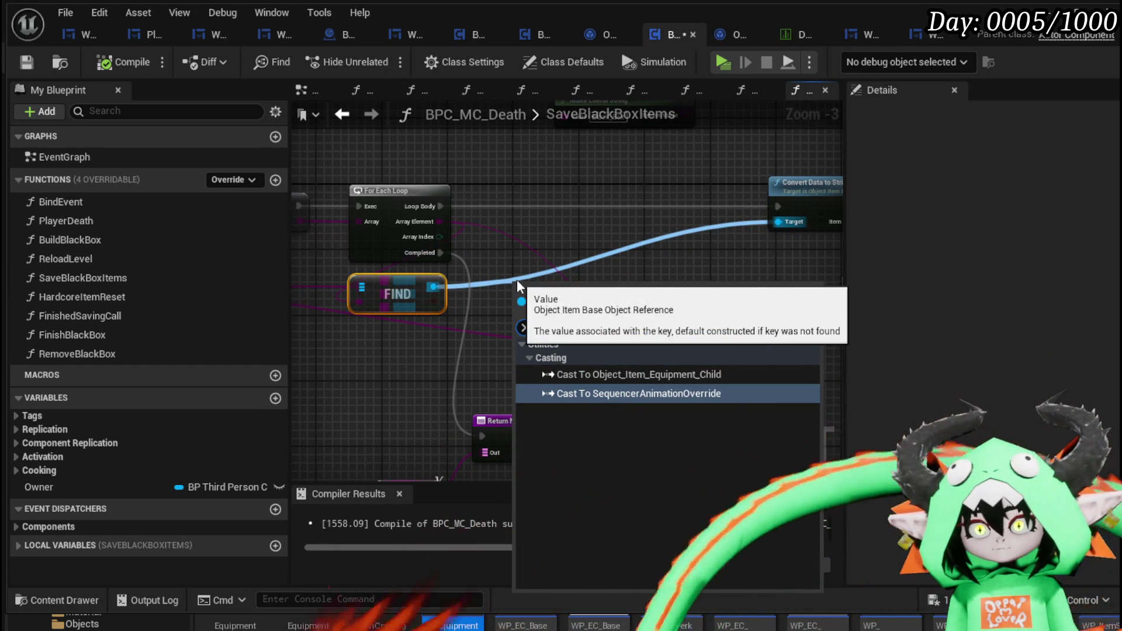
pyautogui.click(584, 374)
pyautogui.moveTo(573, 301); pyautogui.dragTo(606, 203)
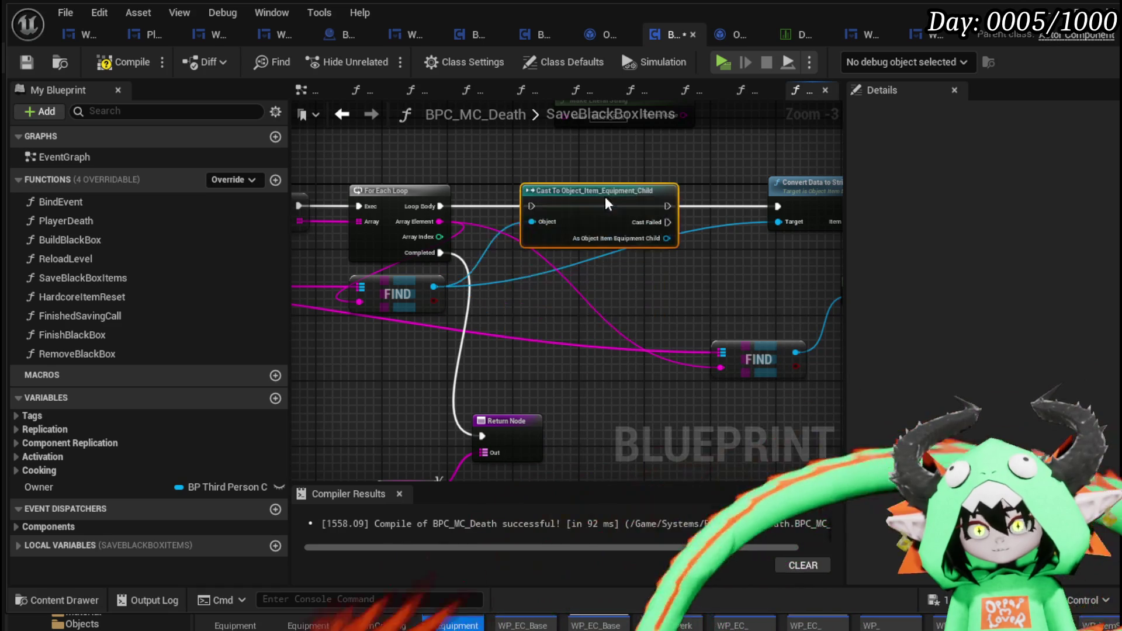
pyautogui.moveTo(438, 209); pyautogui.dragTo(515, 206)
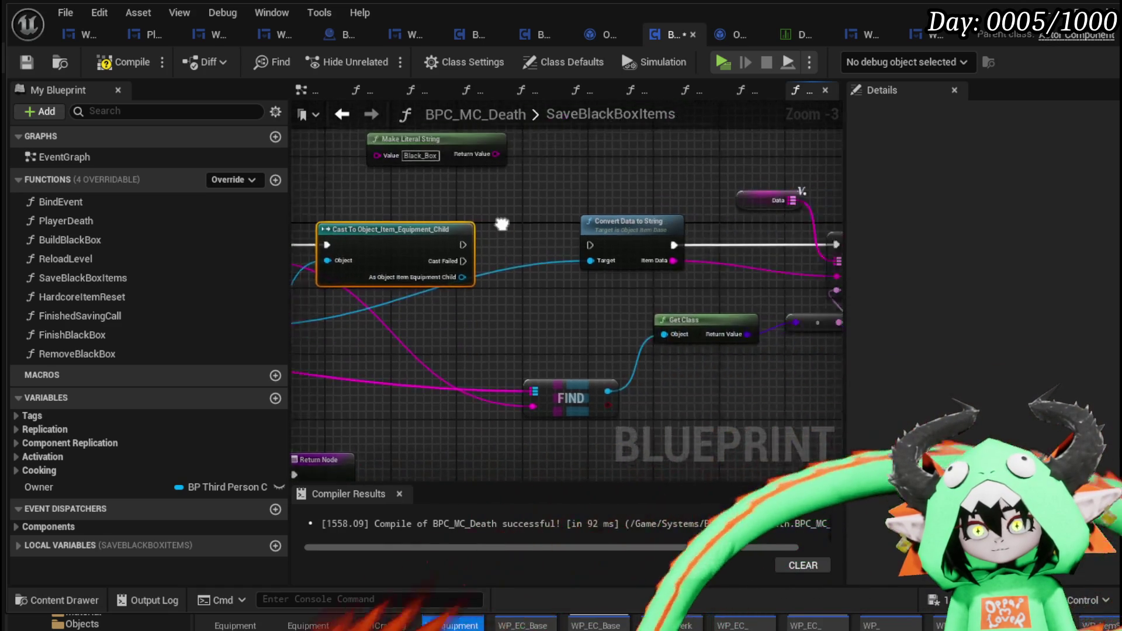
pyautogui.moveTo(448, 267); pyautogui.dragTo(578, 255)
pyautogui.scroll(-2, 578, 255)
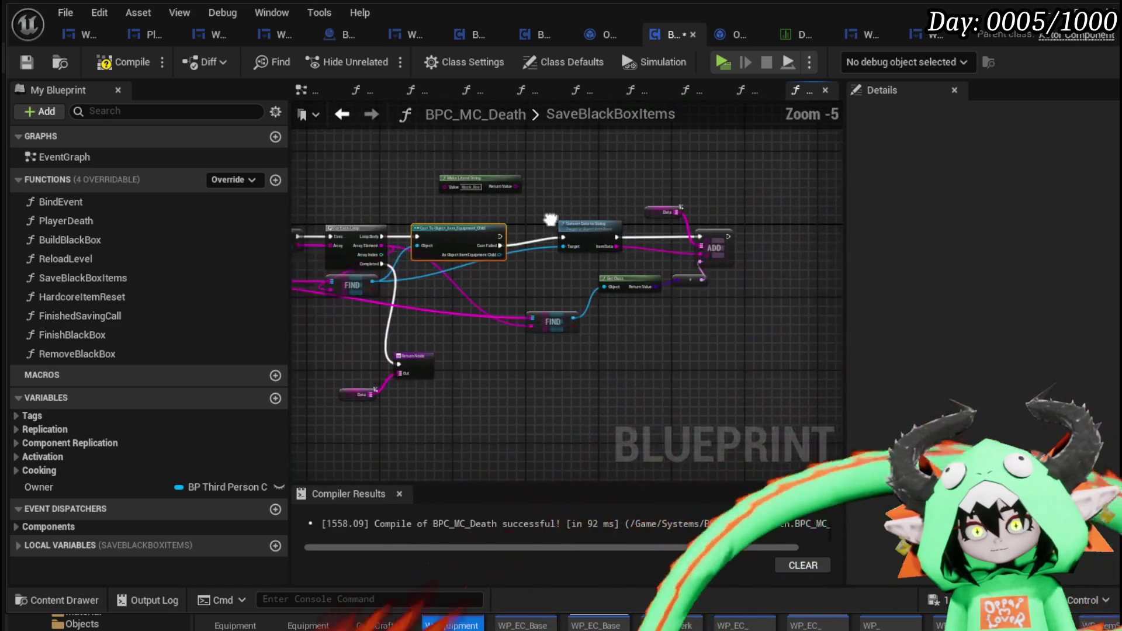
pyautogui.moveTo(698, 196); pyautogui.dragTo(475, 336)
pyautogui.moveTo(534, 226)
pyautogui.mouseDown()
pyautogui.moveTo(538, 301)
pyautogui.moveTo(526, 290)
pyautogui.moveTo(599, 296)
pyautogui.mouseUp()
pyautogui.scroll(2, 526, 289)
# Branch on the cast item's Equiped flag and SET Equiped on the True path
pyautogui.write('Eq')
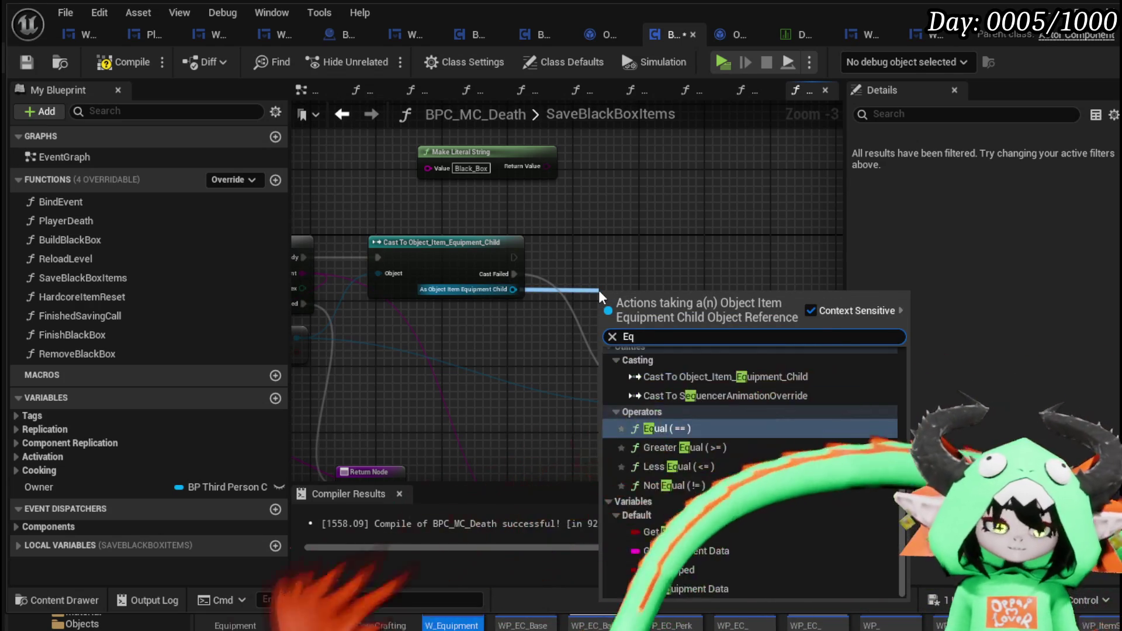
pyautogui.write('uip')
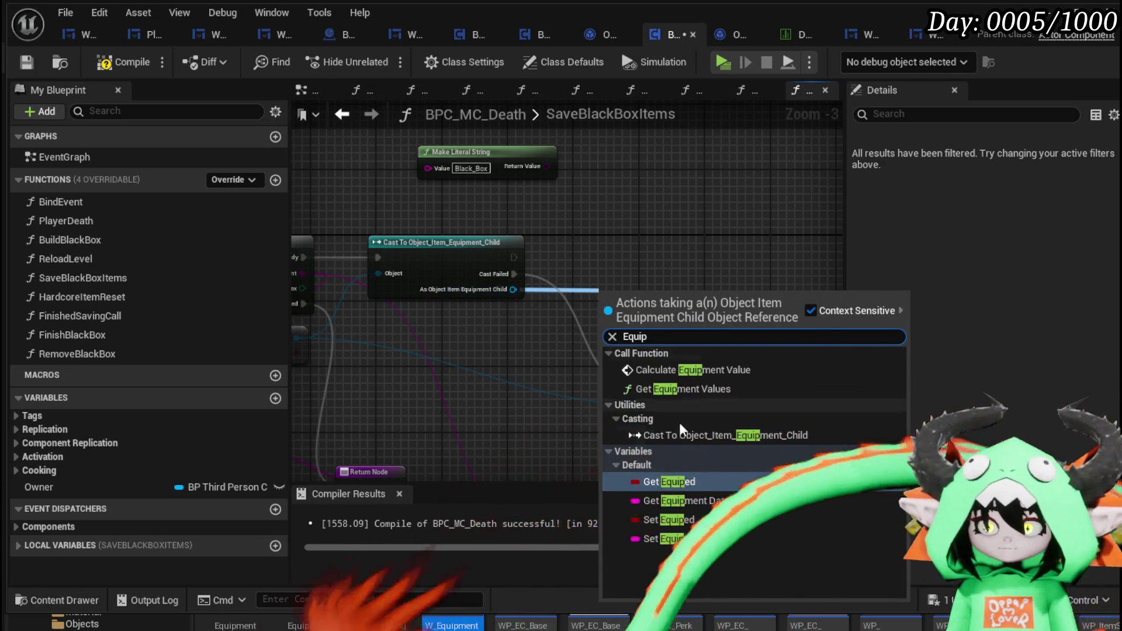
pyautogui.click(666, 482)
pyautogui.moveTo(644, 298); pyautogui.dragTo(521, 331)
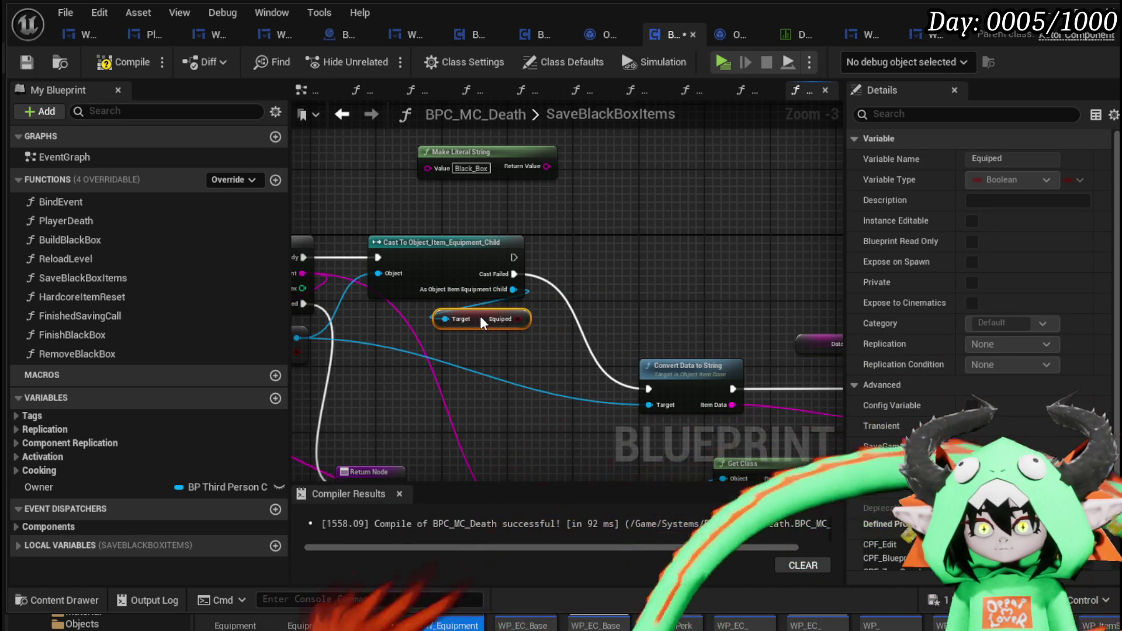
pyautogui.click(569, 239)
pyautogui.moveTo(513, 257); pyautogui.dragTo(574, 257)
pyautogui.moveTo(518, 319); pyautogui.dragTo(575, 273)
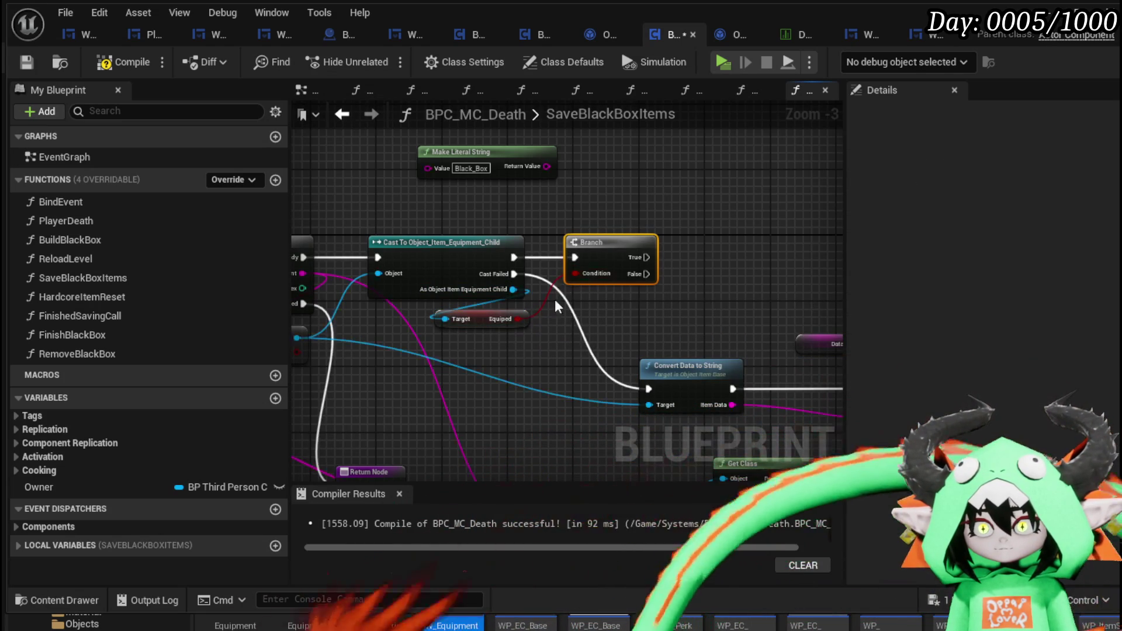
pyautogui.moveTo(517, 319); pyautogui.dragTo(738, 300)
pyautogui.write('set')
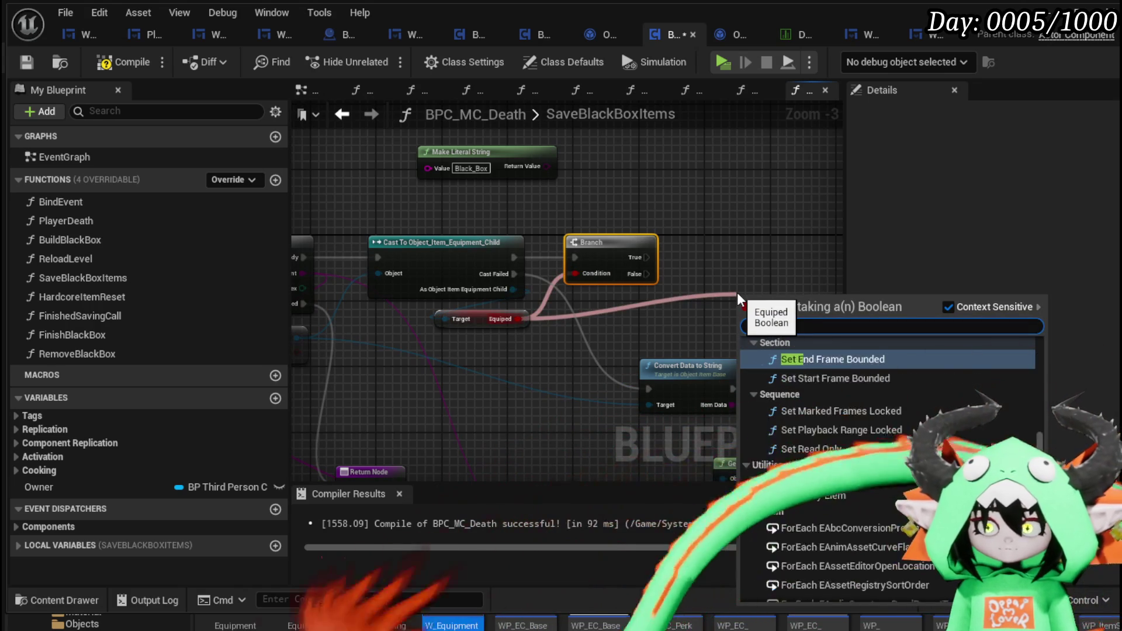
pyautogui.click(820, 377)
pyautogui.moveTo(749, 225); pyautogui.dragTo(573, 293)
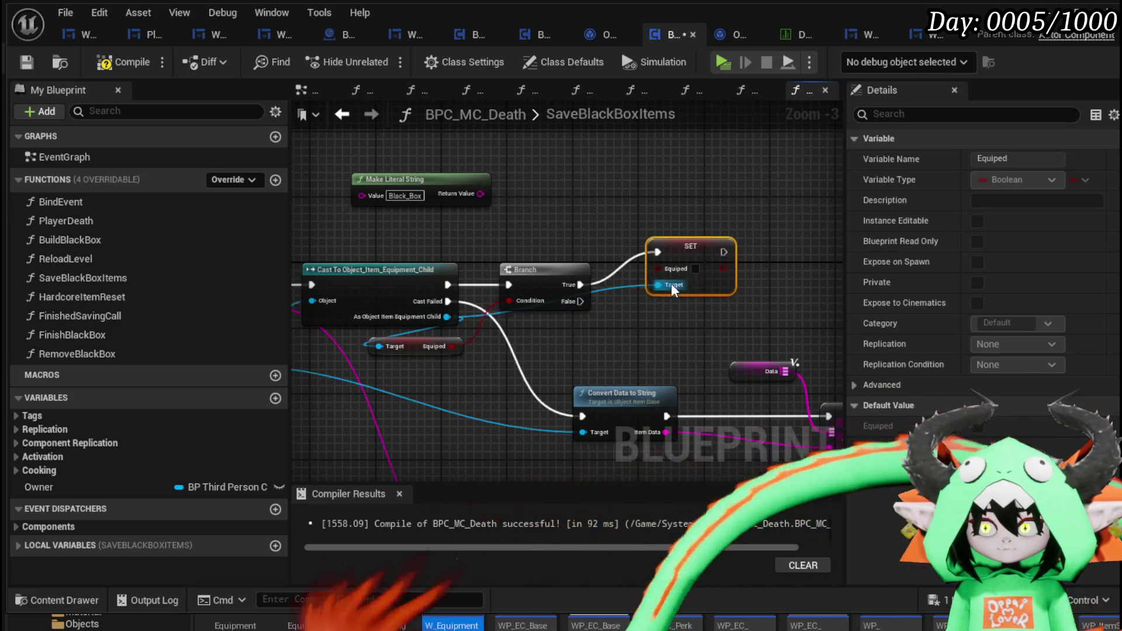
pyautogui.click(483, 357)
# Tidy the graph, moving the conversion, ADD and FIND nodes right and nudging the SET node
pyautogui.moveTo(483, 357); pyautogui.dragTo(549, 318)
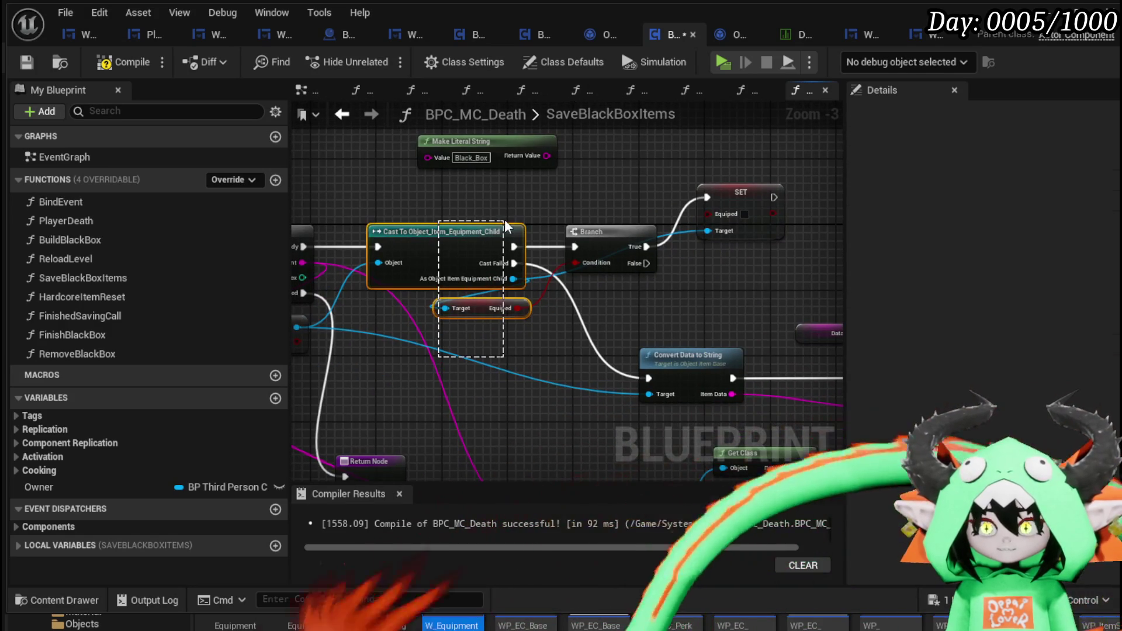
pyautogui.moveTo(633, 262)
pyautogui.mouseDown()
pyautogui.moveTo(453, 238)
pyautogui.moveTo(510, 229)
pyautogui.mouseUp()
pyautogui.scroll(-1, 444, 238)
pyautogui.moveTo(518, 271); pyautogui.dragTo(622, 282)
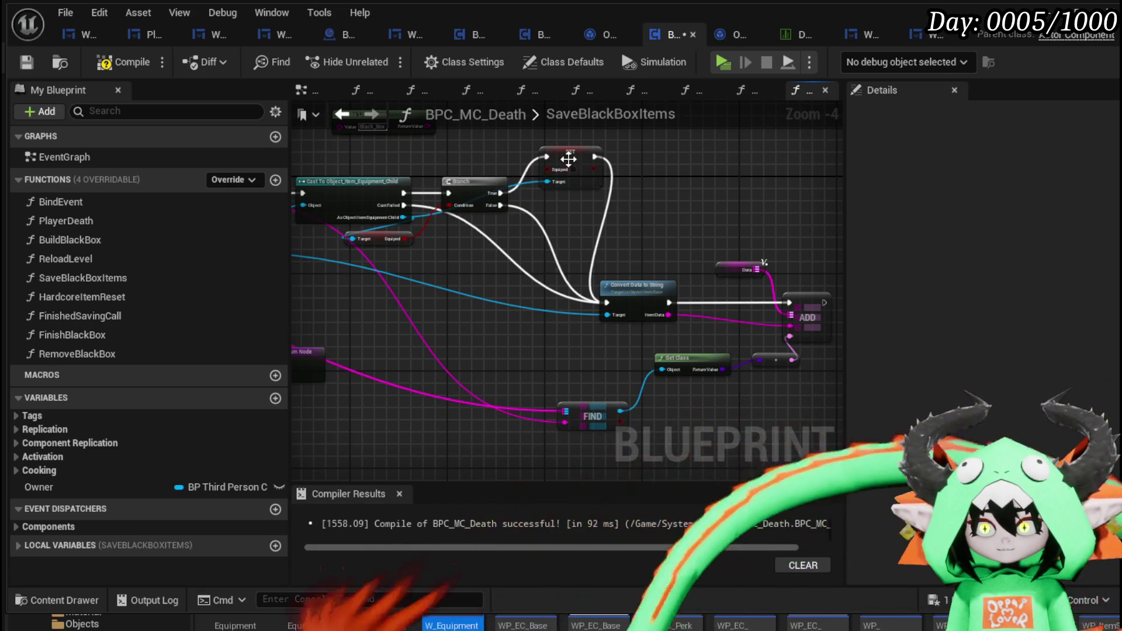
pyautogui.moveTo(569, 158); pyautogui.dragTo(551, 162)
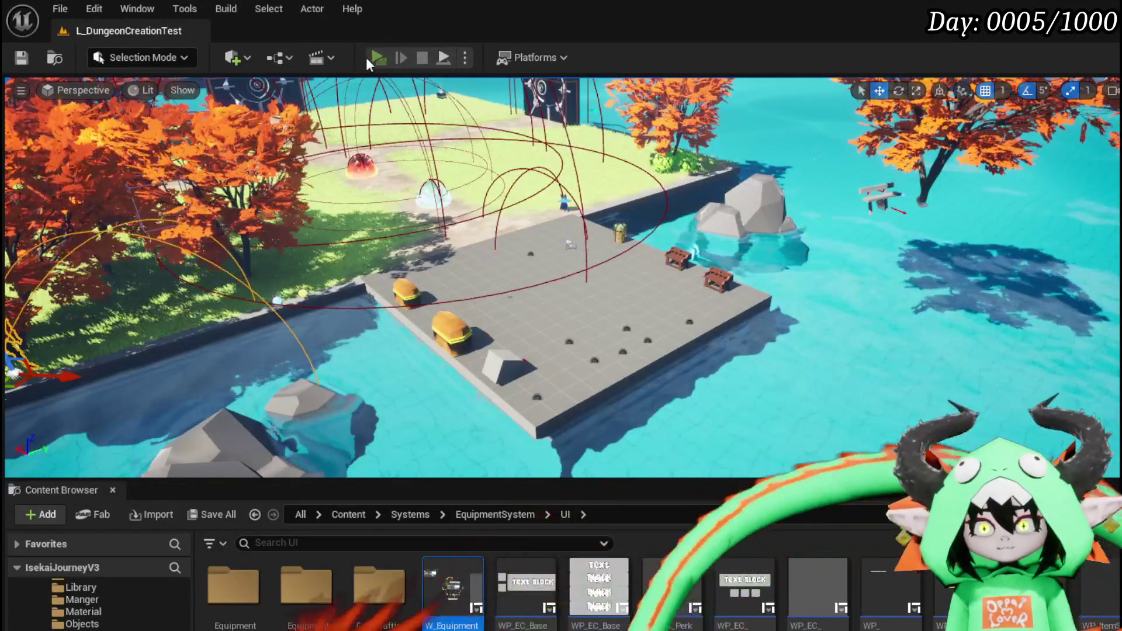
# Start a play session and equip an Iron_Chest from the equipment screen
pyautogui.click(366, 57)
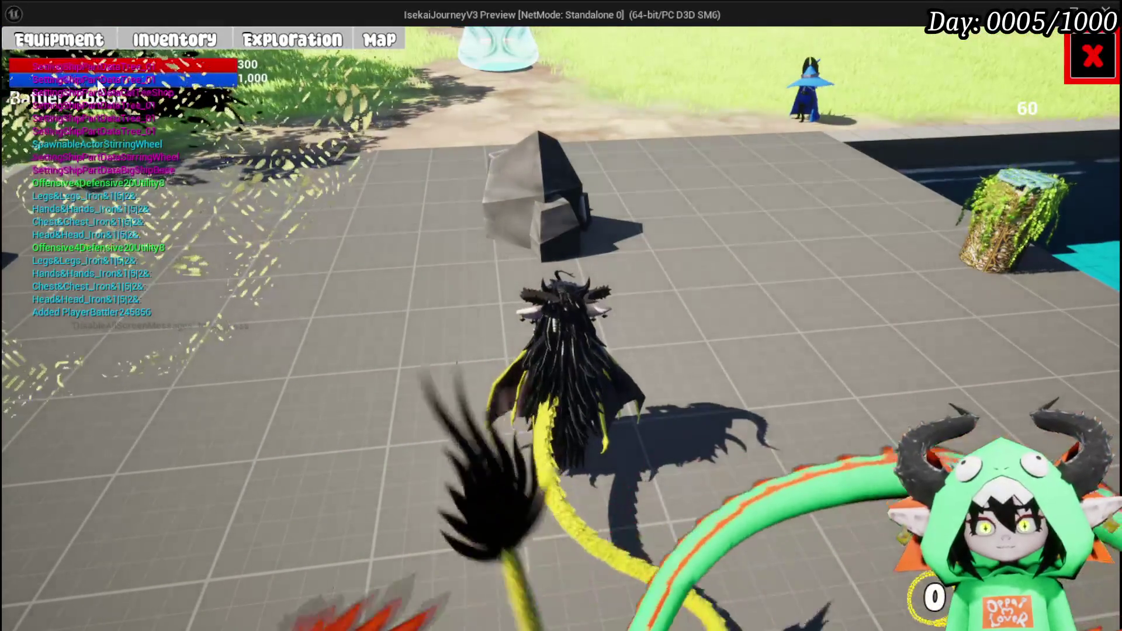
pyautogui.click(59, 39)
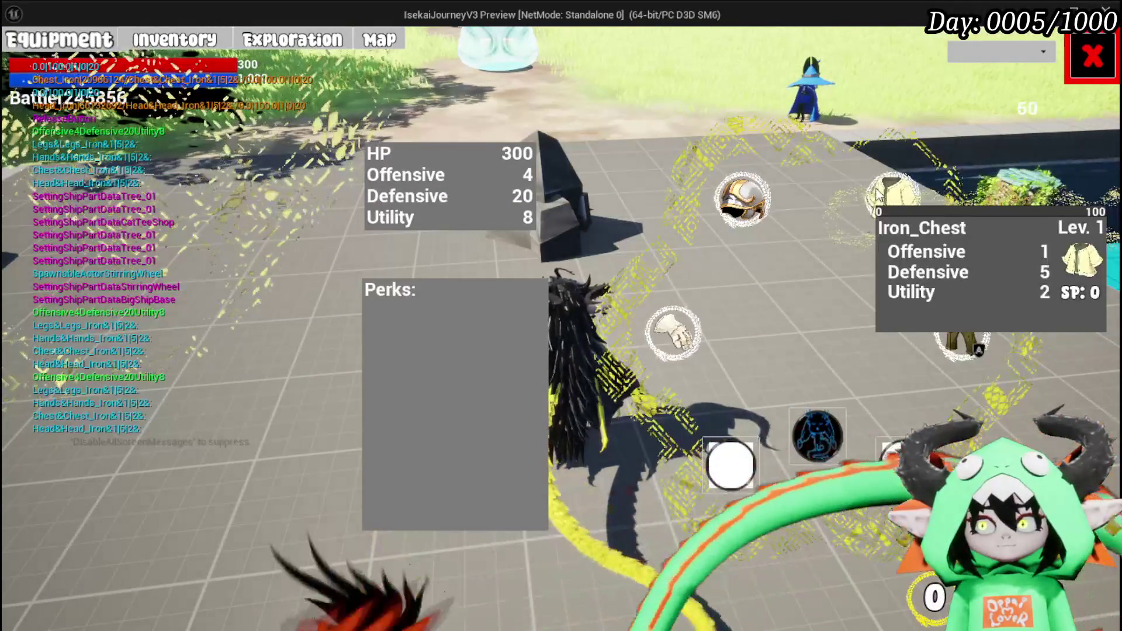
pyautogui.moveTo(960, 349)
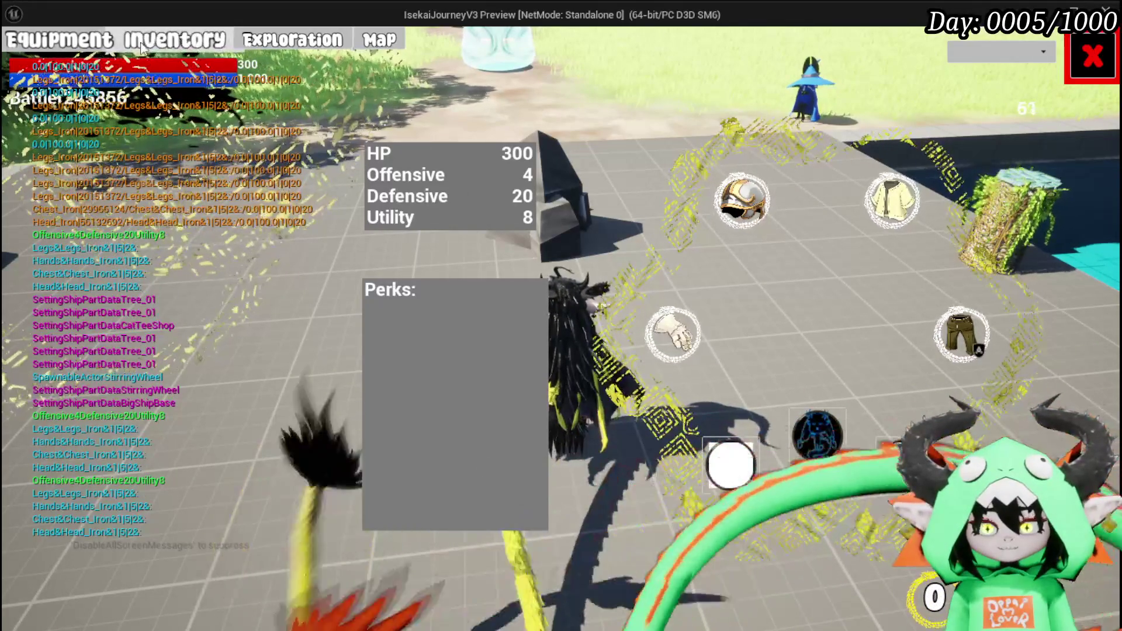
pyautogui.click(890, 199)
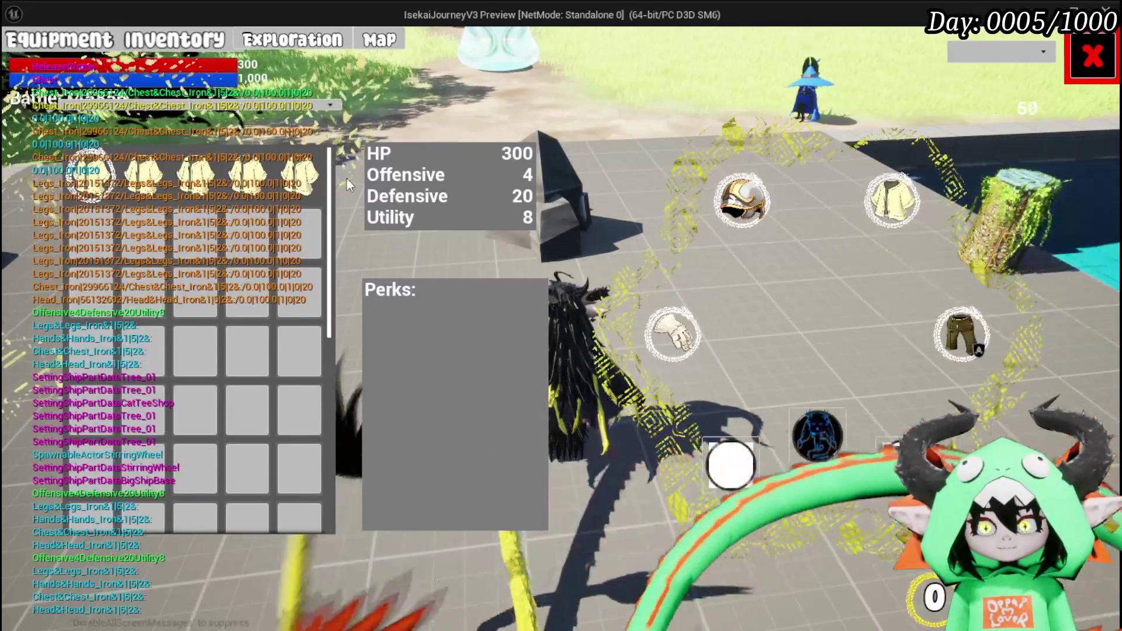
pyautogui.moveTo(279, 182)
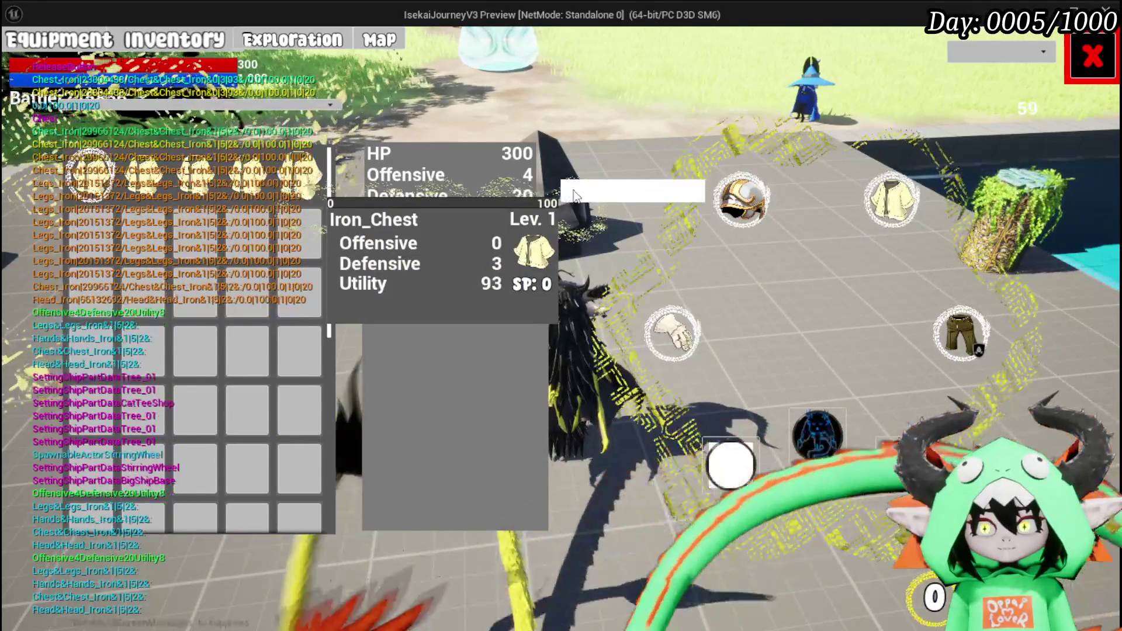
pyautogui.click(280, 183)
# Open the inventory and Black Box panel and move Iron_Legs from the Black Box to inventory
pyautogui.moveTo(717, 223)
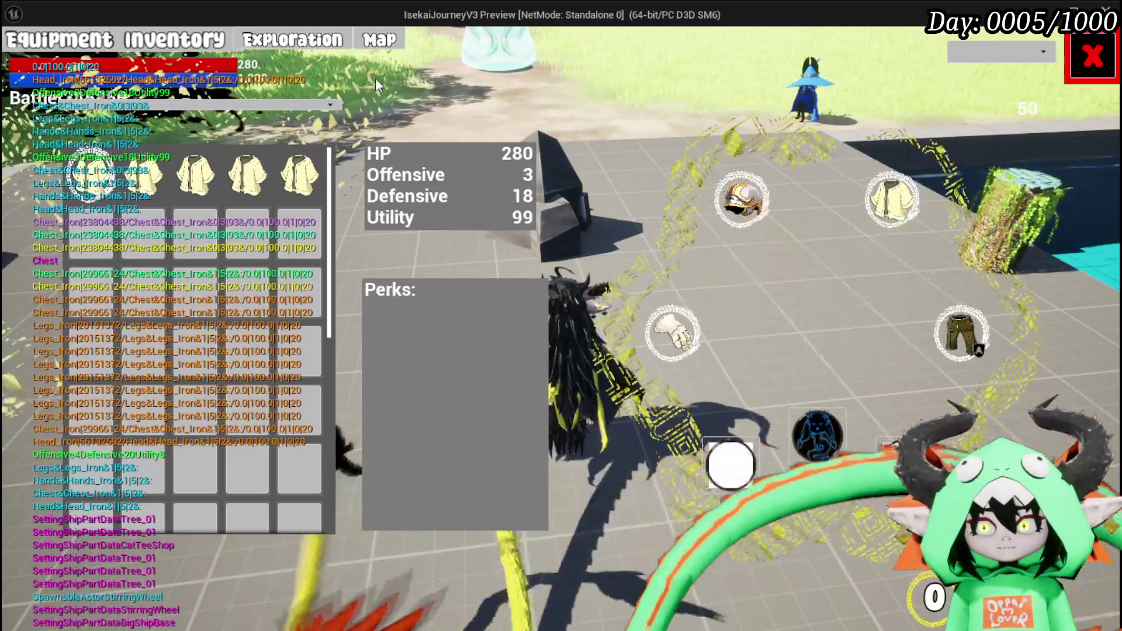
pyautogui.click(272, 46)
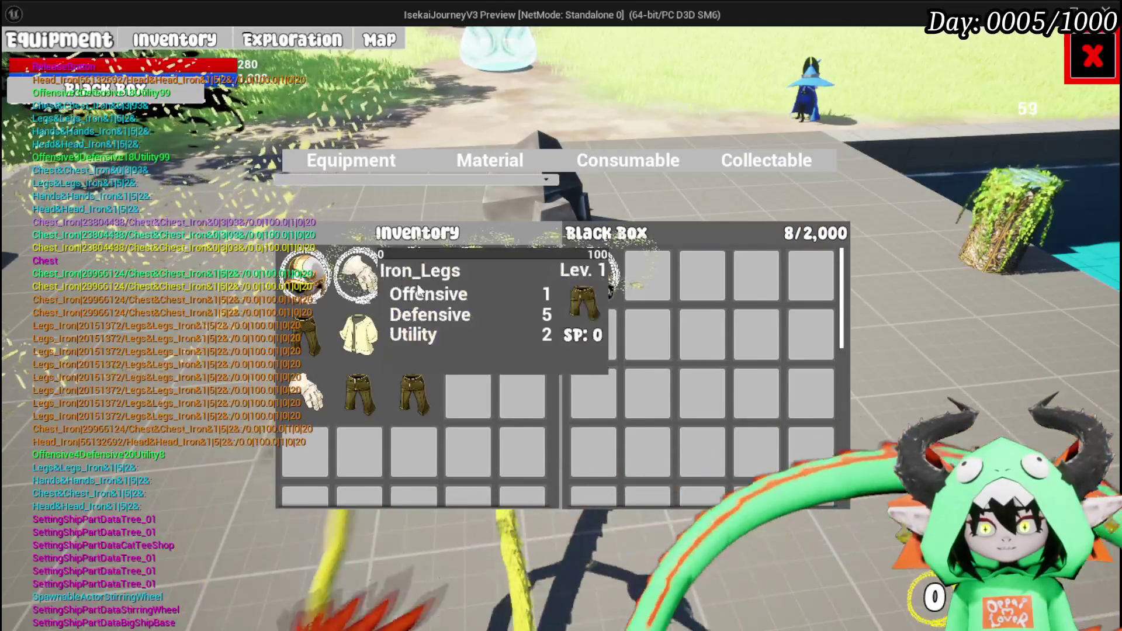
pyautogui.moveTo(500, 285)
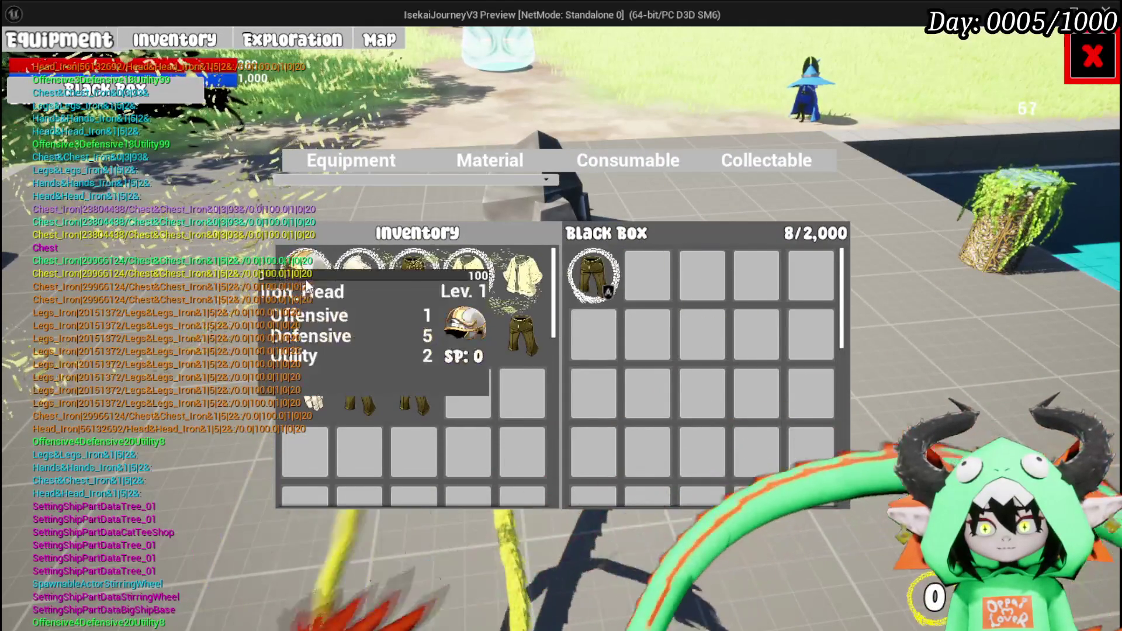
pyautogui.moveTo(305, 345)
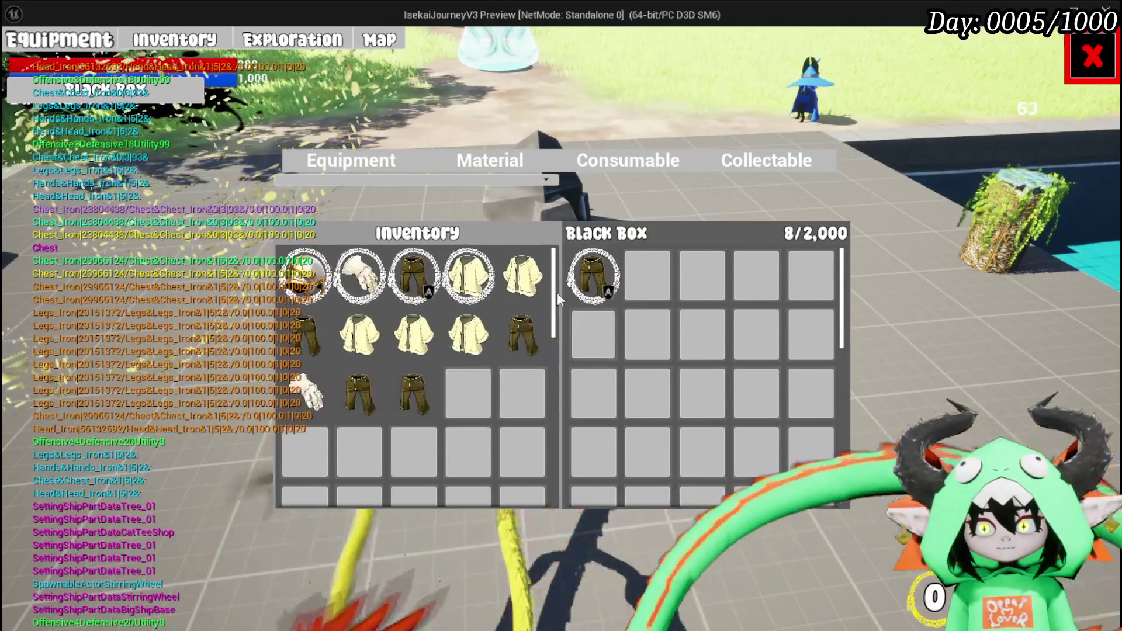
pyautogui.moveTo(463, 275)
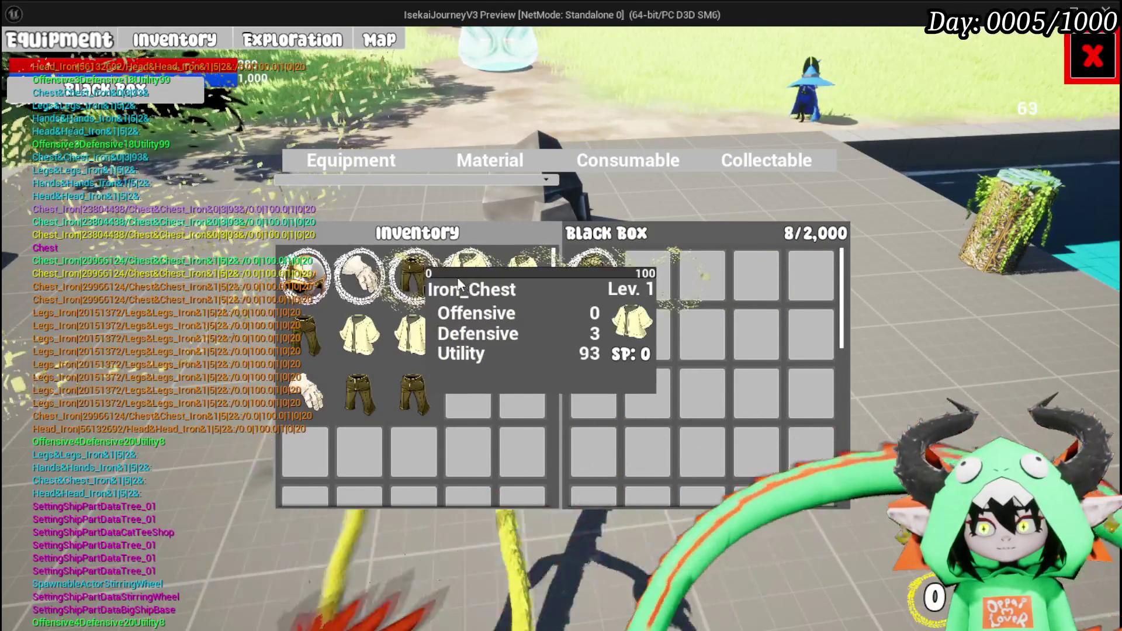
pyautogui.click(592, 279)
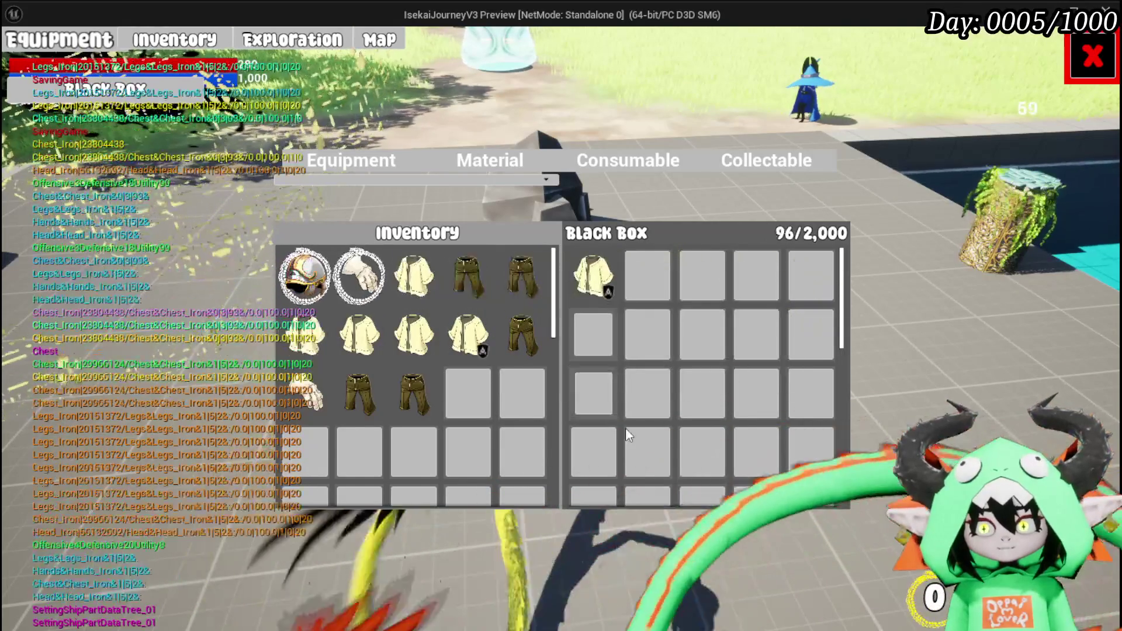
# Store the Iron_Legs, Iron_Chest and Iron_Hands items in the Black Box until it reads 2,000/2,000
pyautogui.moveTo(484, 284)
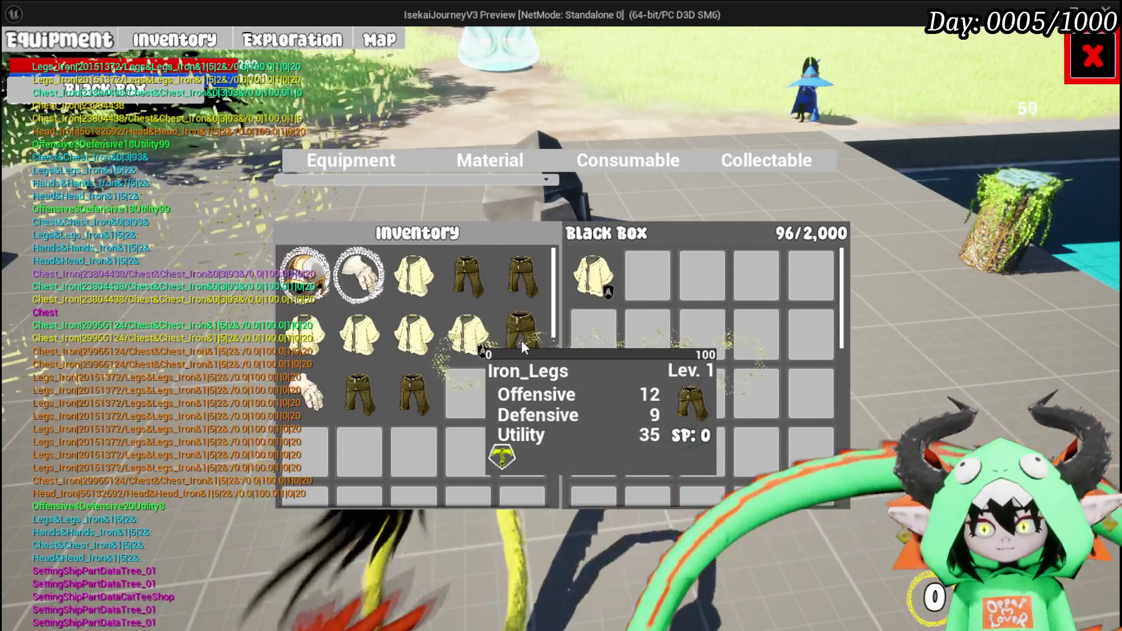
pyautogui.click(521, 340)
pyautogui.click(521, 340)
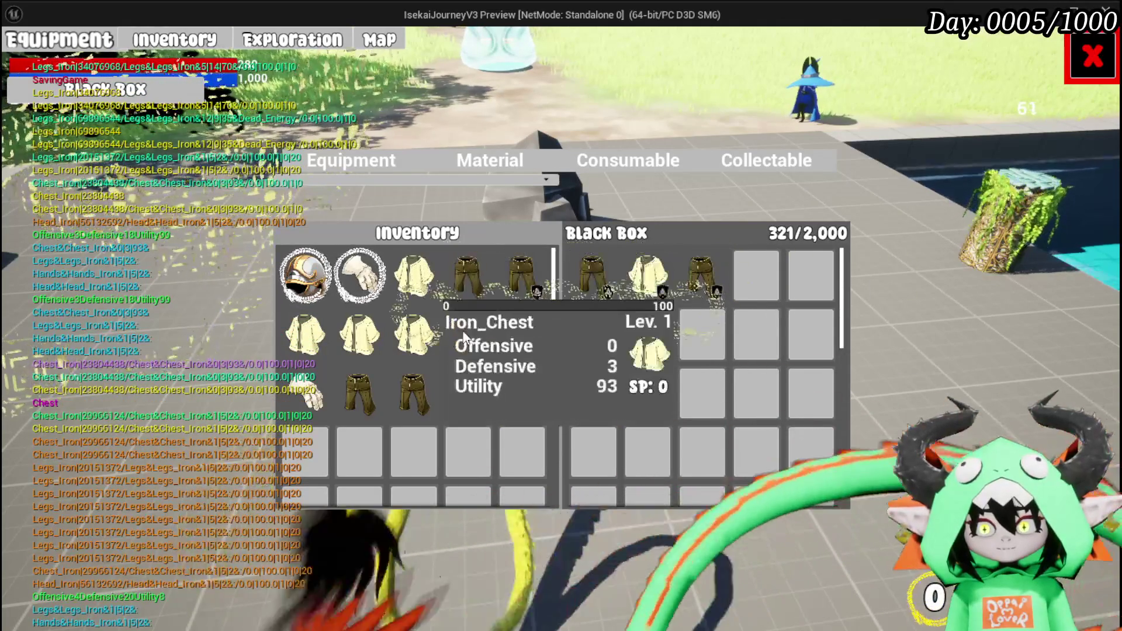
pyautogui.click(412, 351)
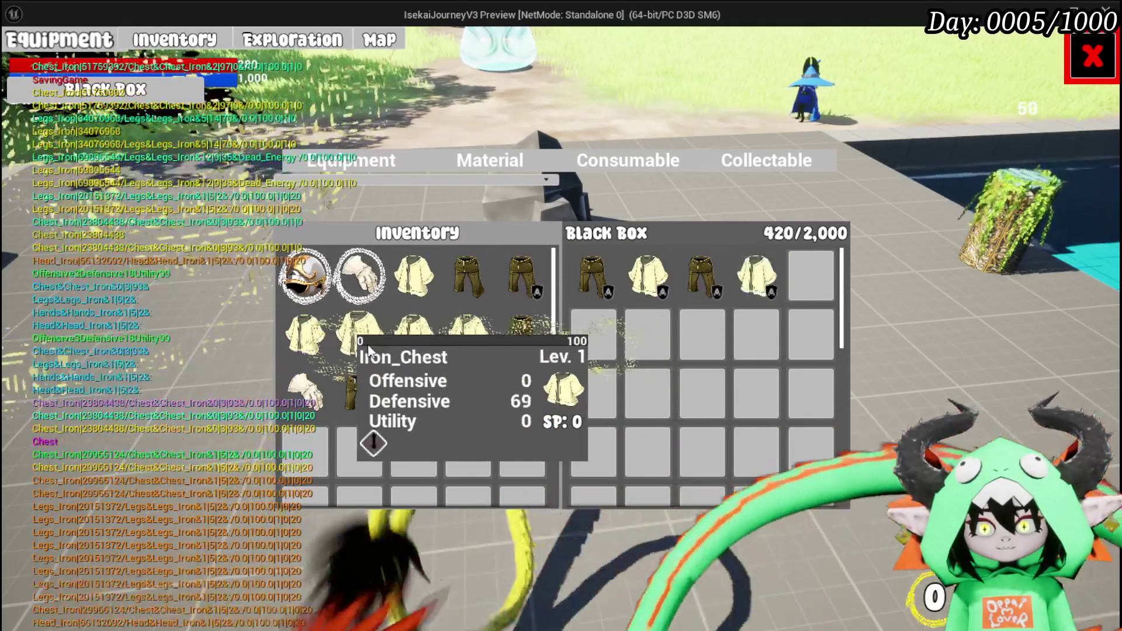
pyautogui.click(367, 345)
pyautogui.click(320, 363)
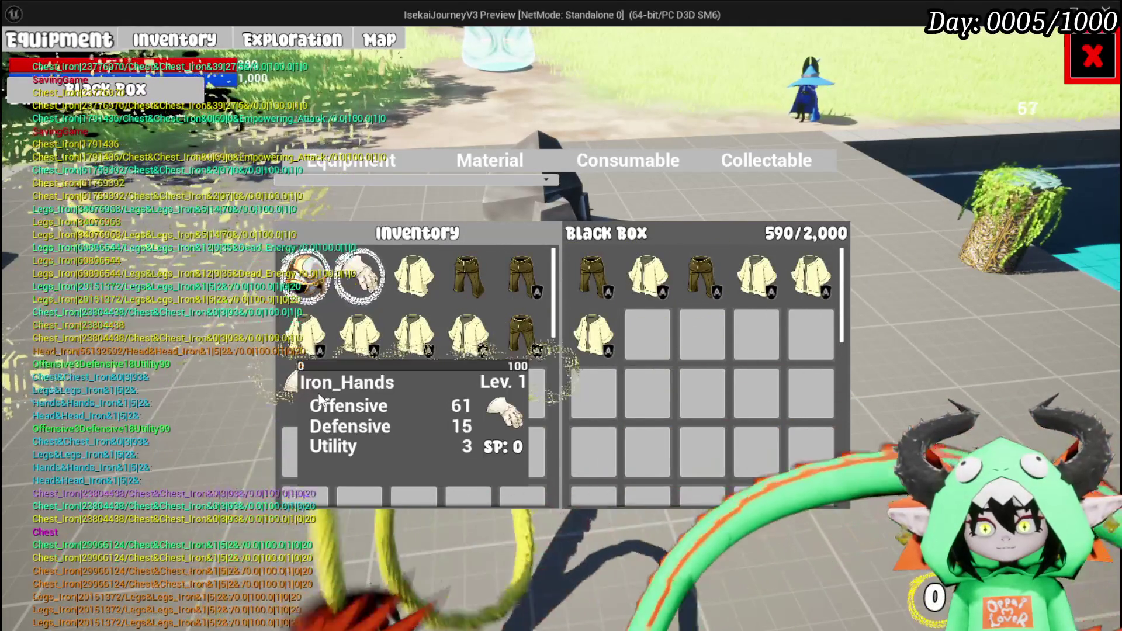
pyautogui.click(319, 397)
pyautogui.click(347, 405)
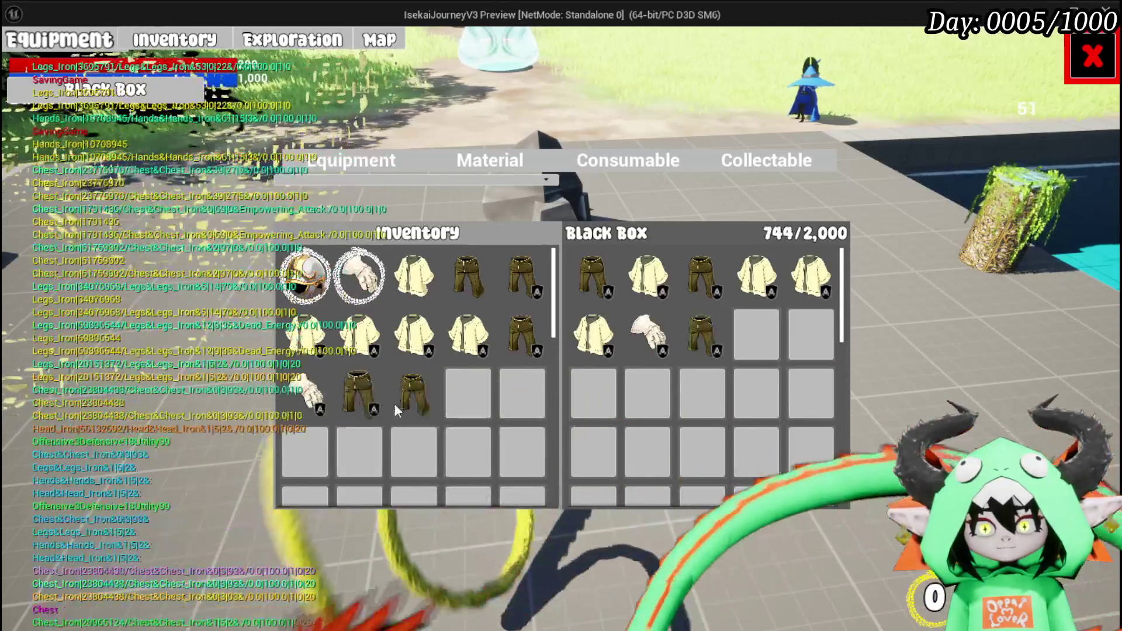
pyautogui.click(394, 403)
pyautogui.click(546, 179)
pyautogui.click(509, 167)
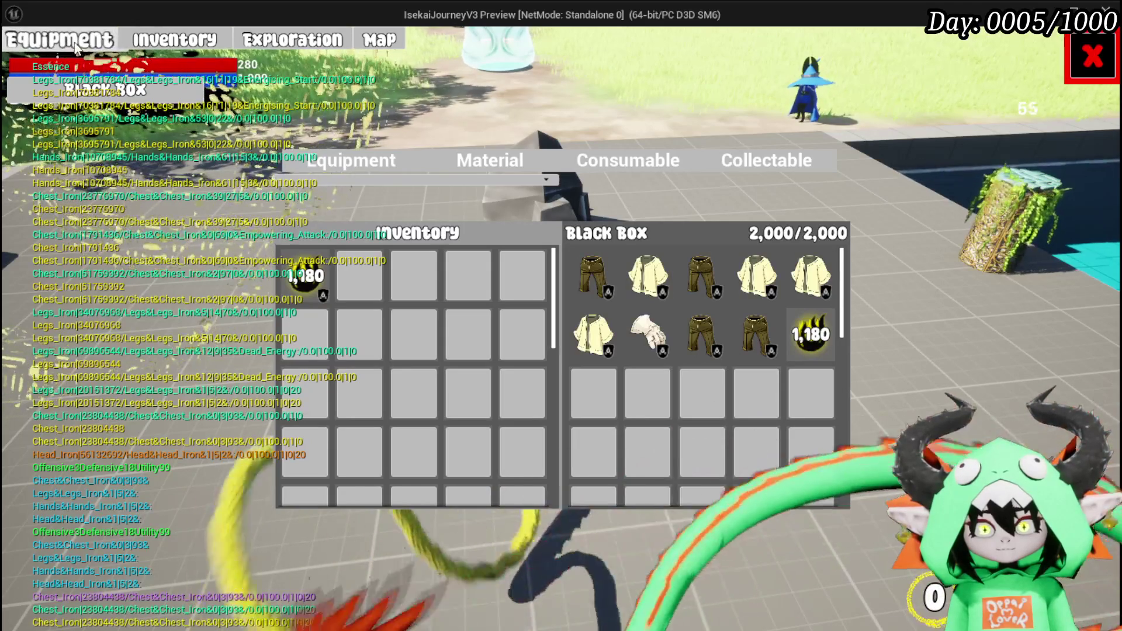
# Equip the Iron_Chest with Defensive 69 in the chest slot
pyautogui.click(87, 45)
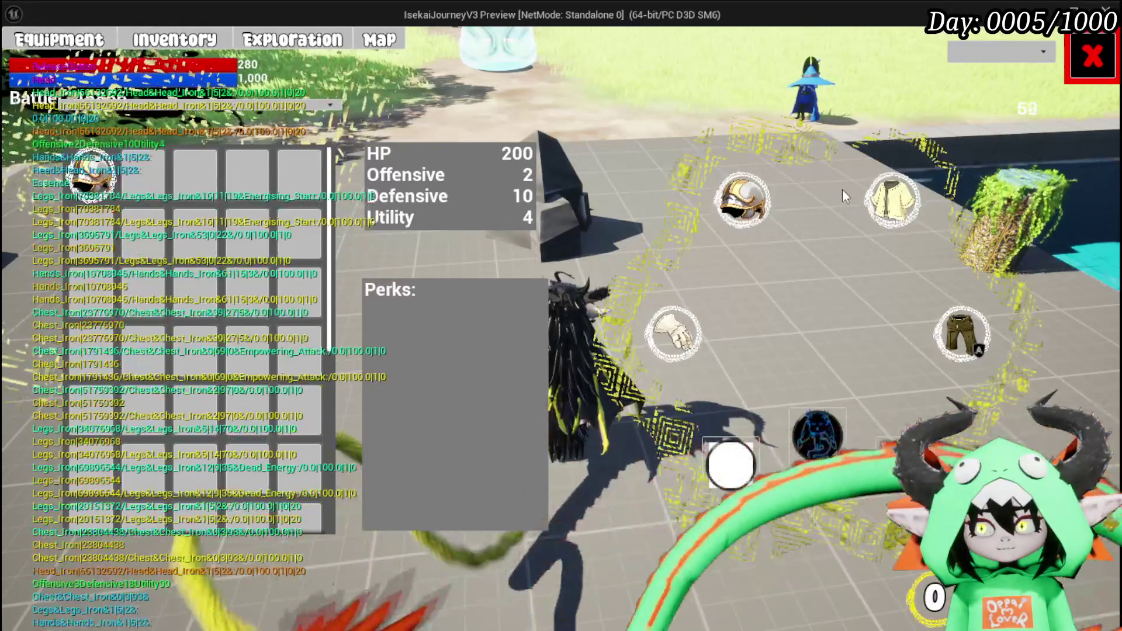
pyautogui.click(881, 200)
pyautogui.moveTo(93, 199)
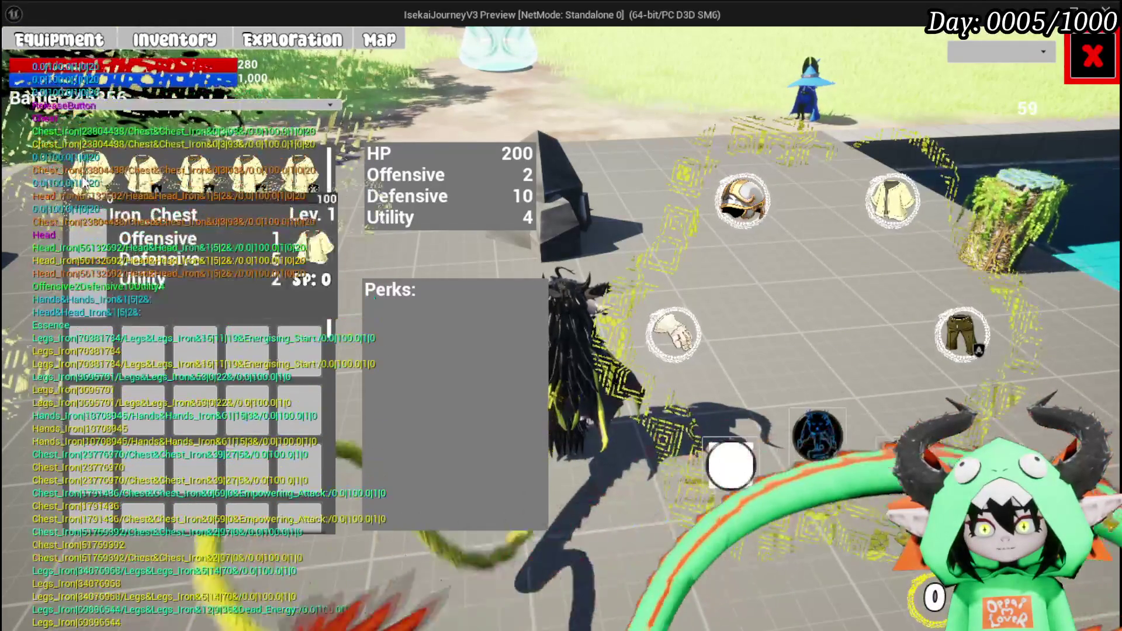
pyautogui.click(206, 187)
pyautogui.click(461, 193)
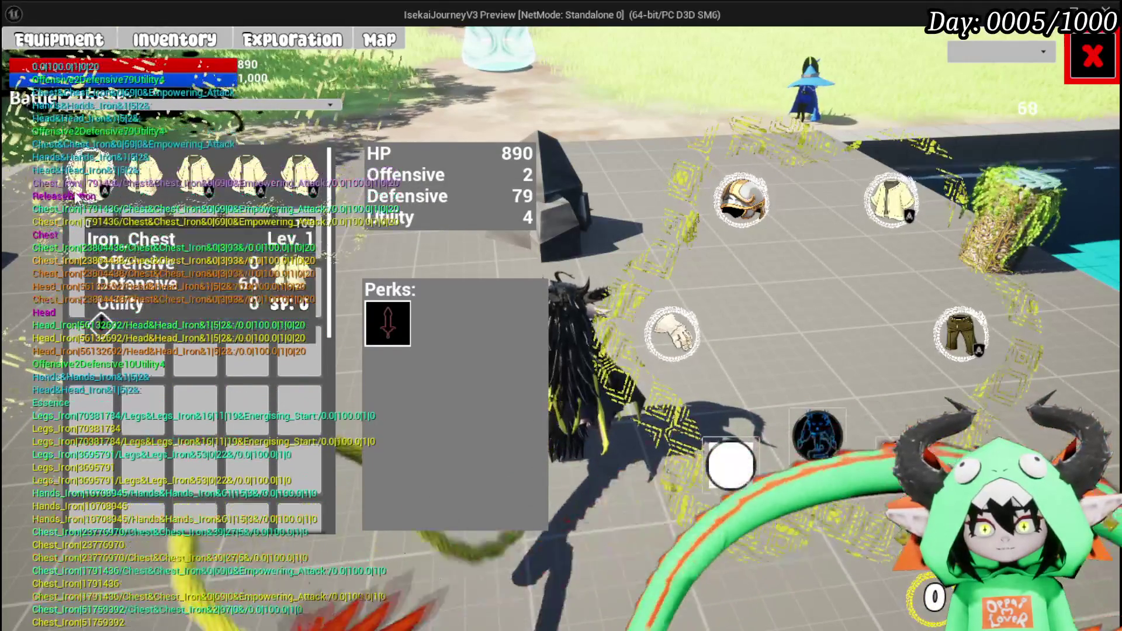
# Equip the Iron_Hands with Defensive 15, reaching HP 990, Offensive 62, Defensive 89, Utility 5
pyautogui.click(672, 333)
pyautogui.moveTo(156, 186)
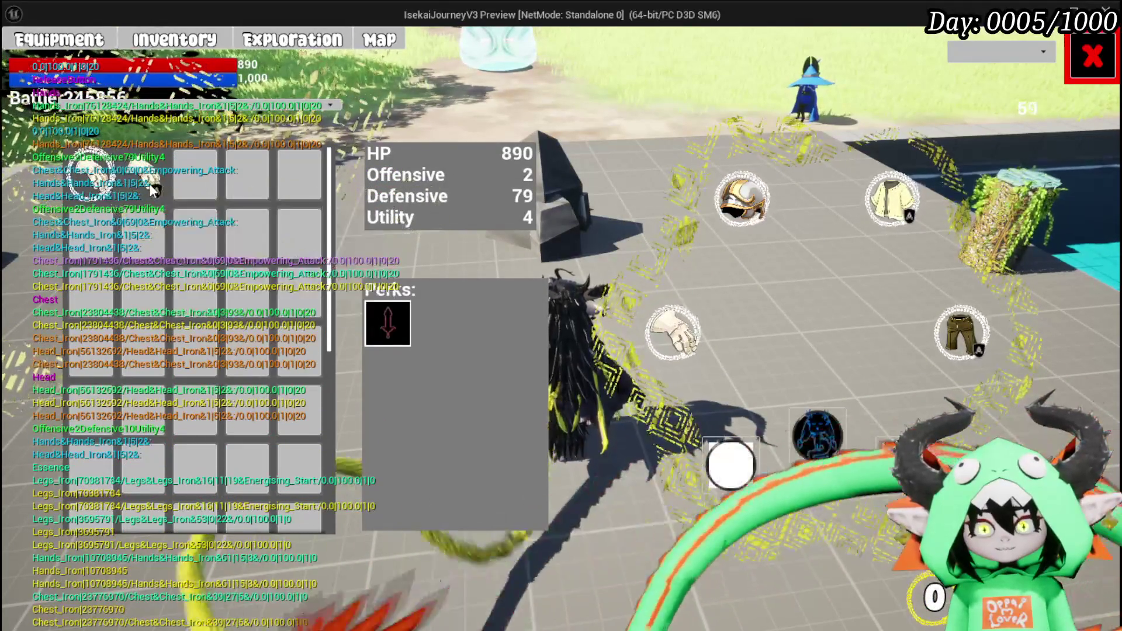
pyautogui.click(252, 195)
pyautogui.click(436, 193)
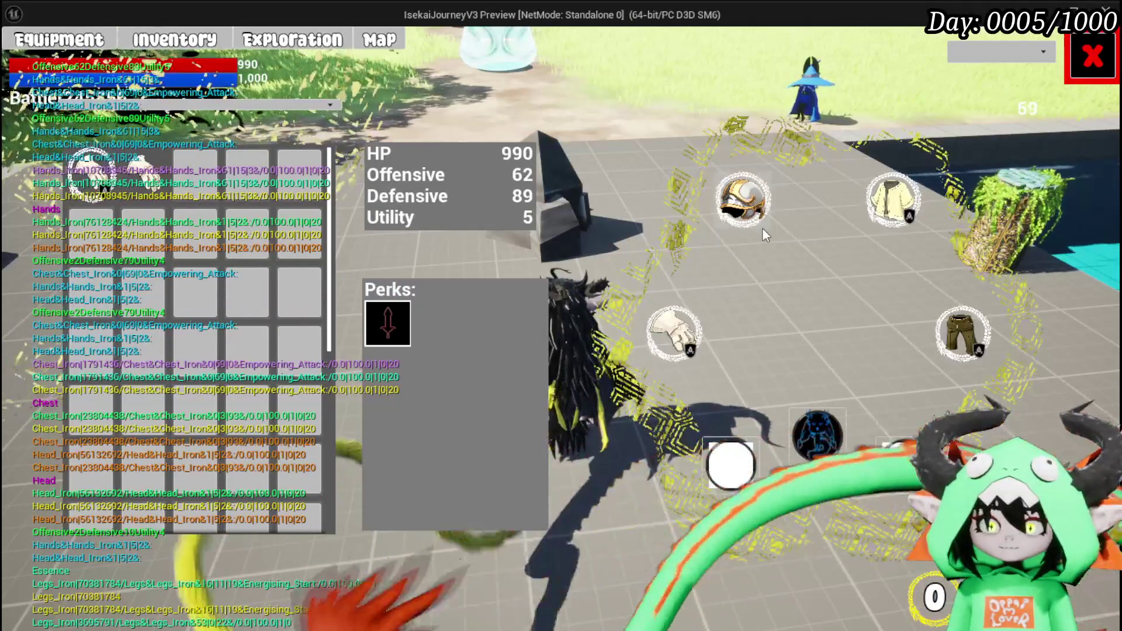
pyautogui.moveTo(745, 211)
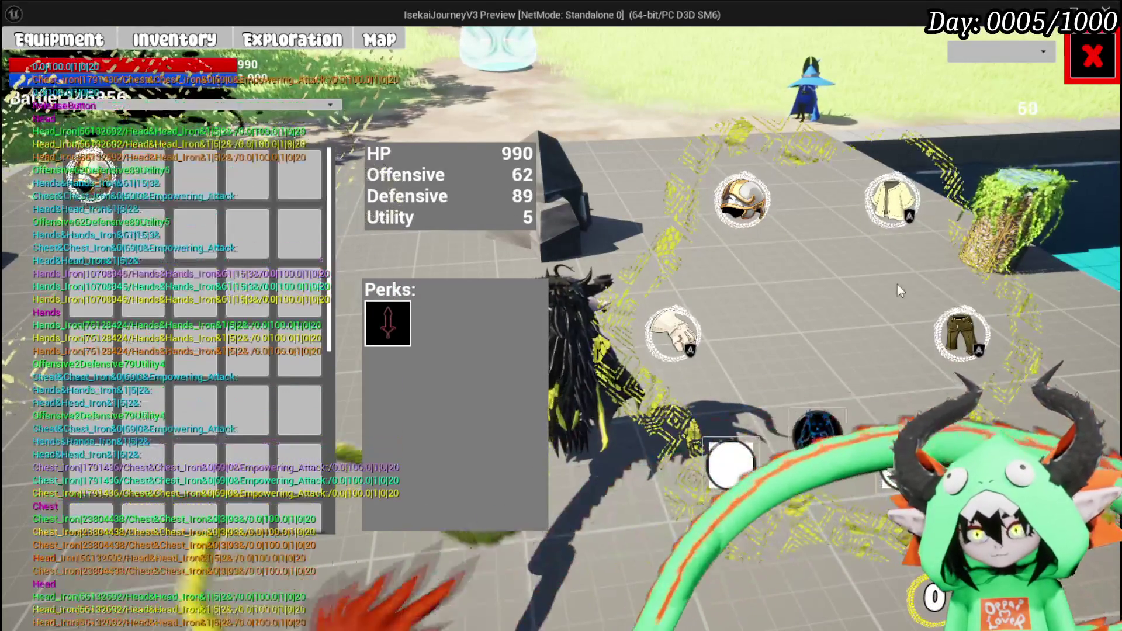
pyautogui.moveTo(673, 331)
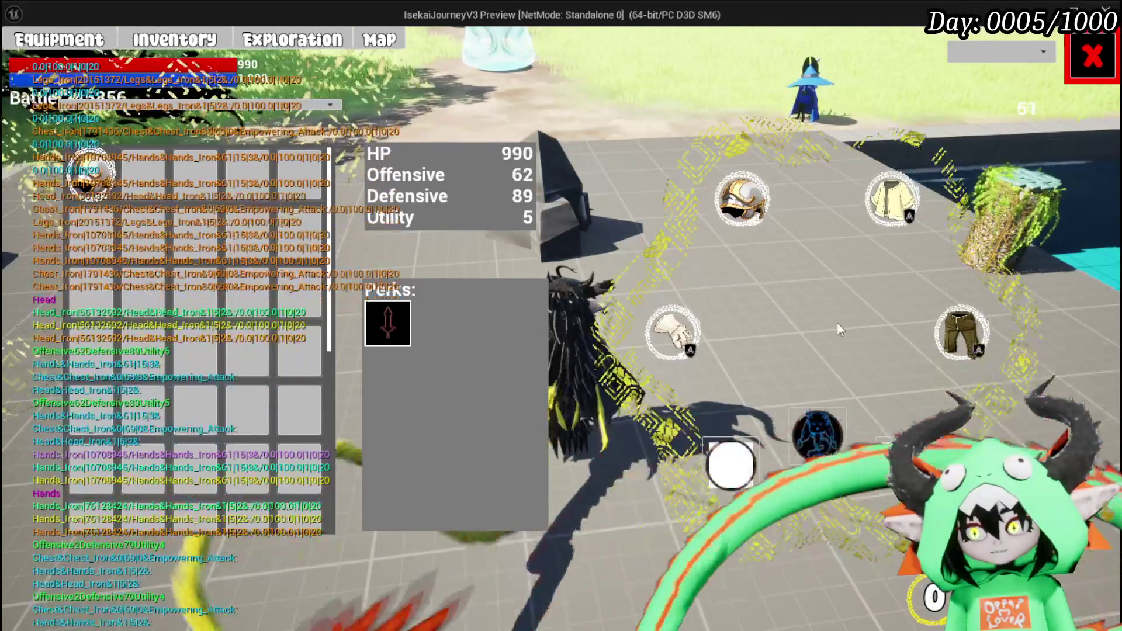
pyautogui.click(1069, 70)
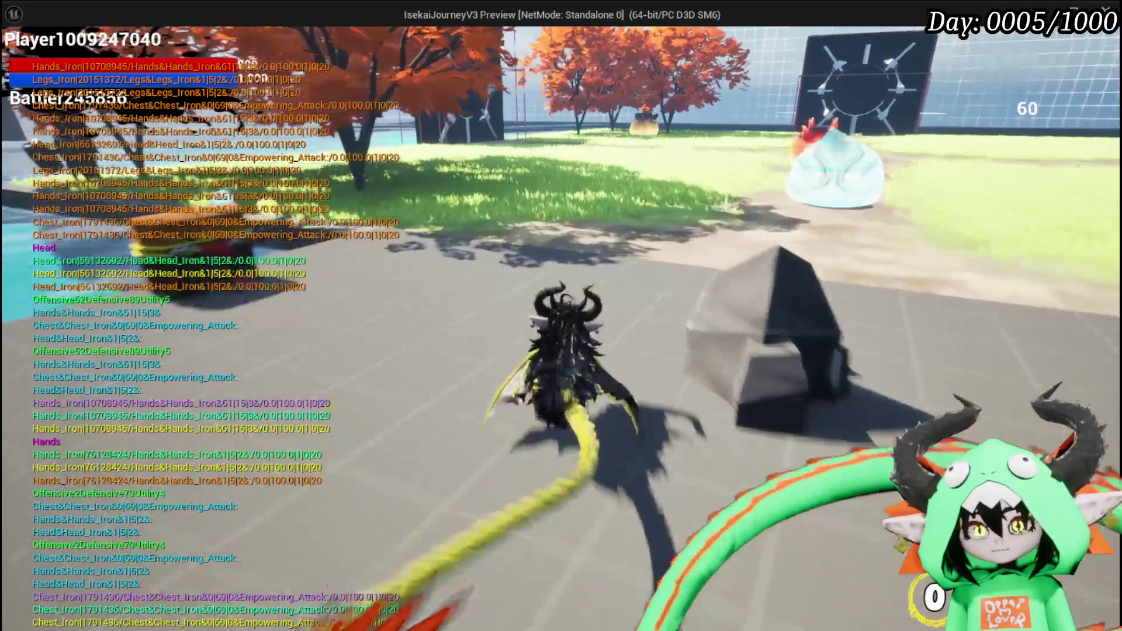
# Run into the spiky red slime until death, resuming past both breakpoints with black box message 'Test'
pyautogui.press('space')
pyautogui.press('w')
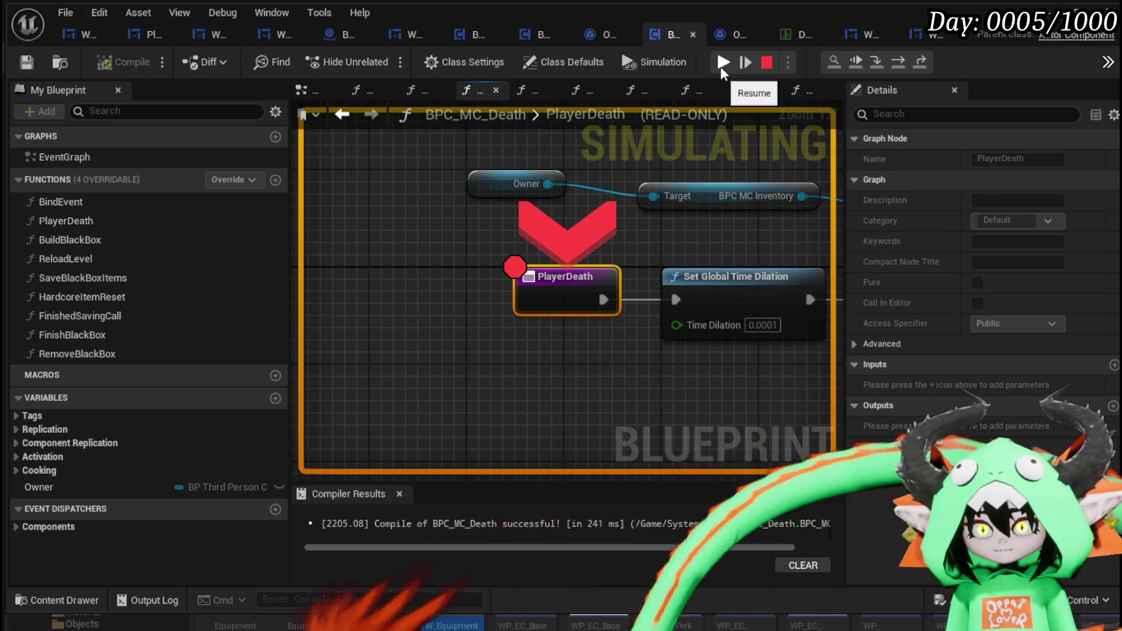
pyautogui.click(723, 62)
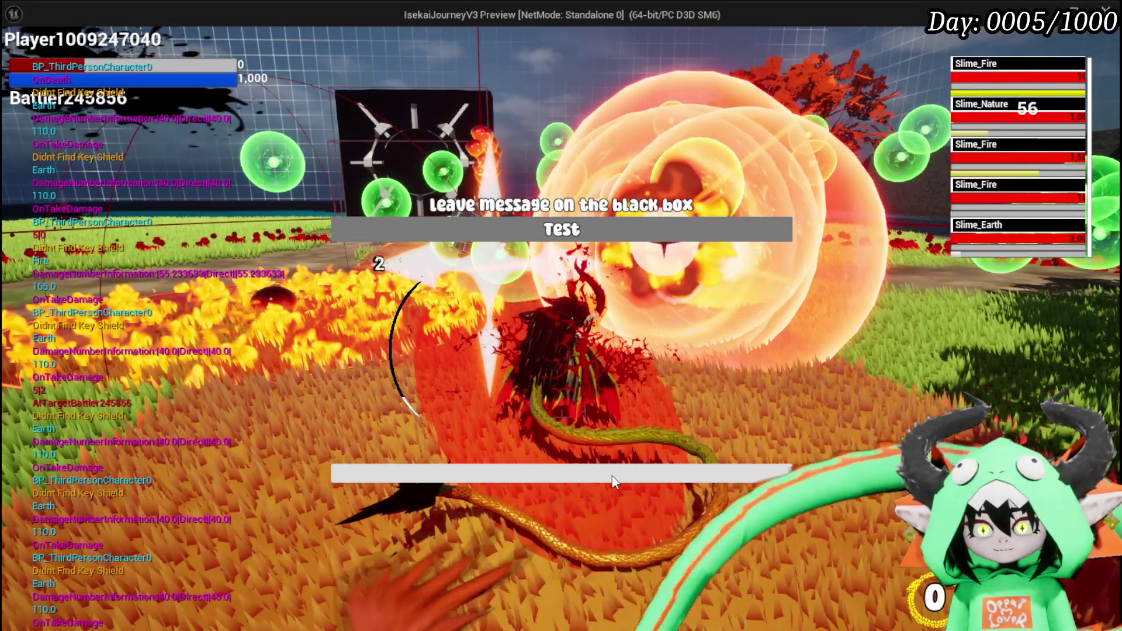
pyautogui.click(612, 479)
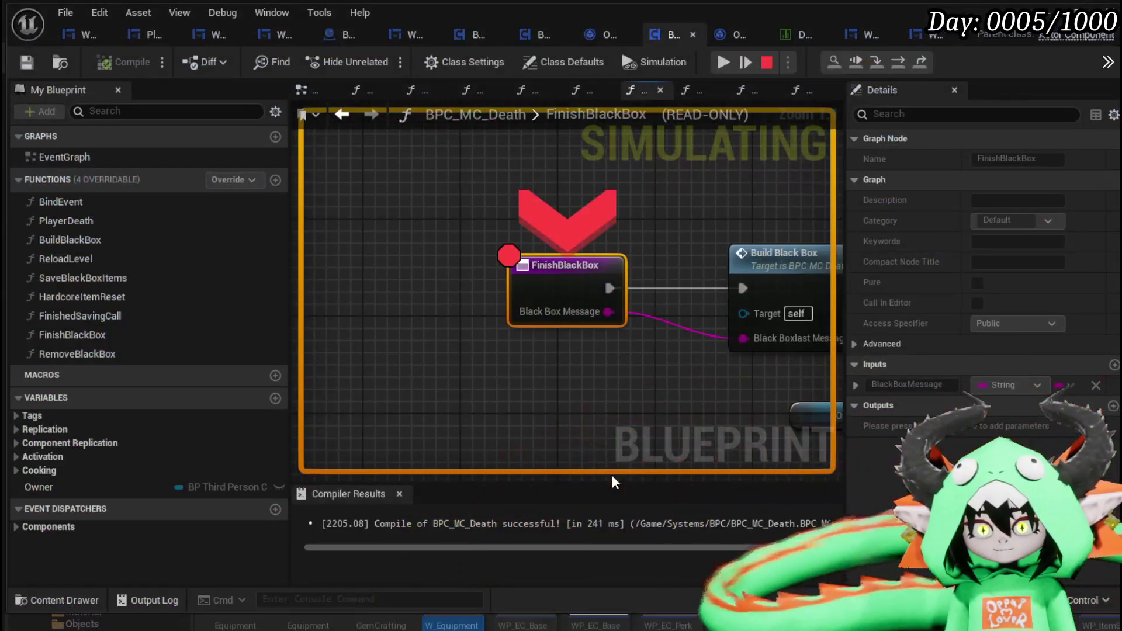
pyautogui.click(717, 62)
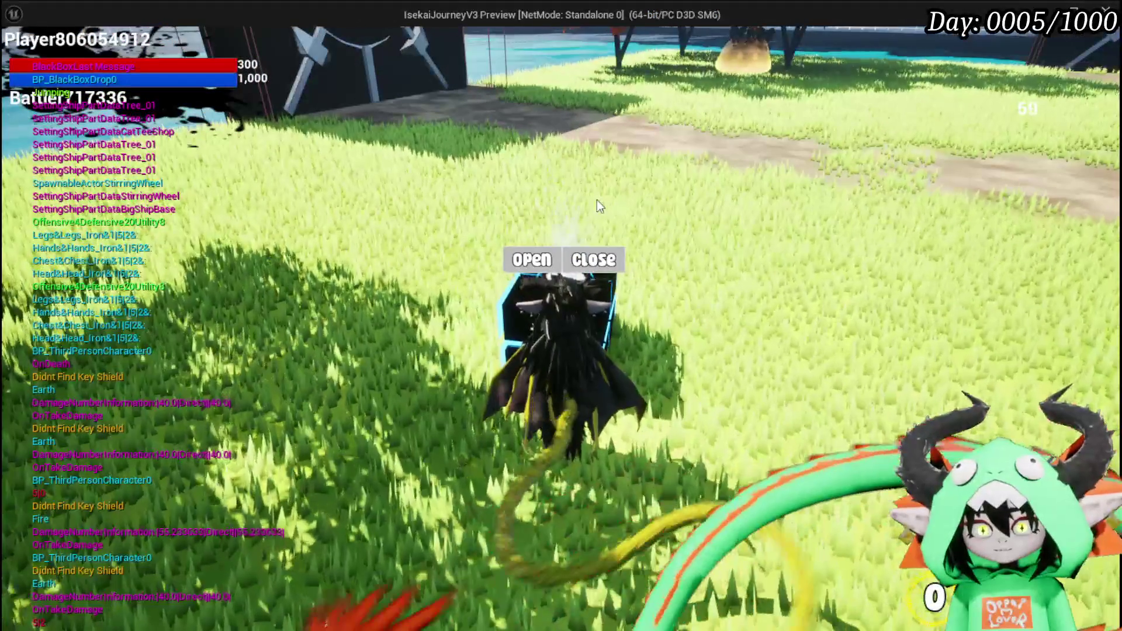
# Open the dropped black box container and take all its loot
pyautogui.press('Tab')
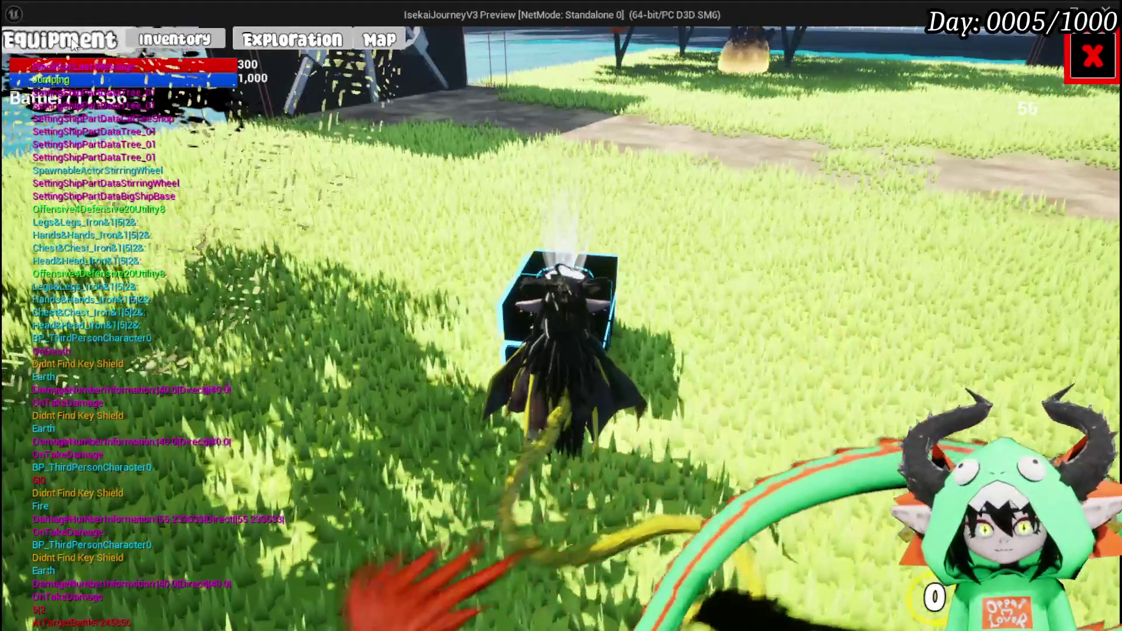
pyautogui.click(73, 45)
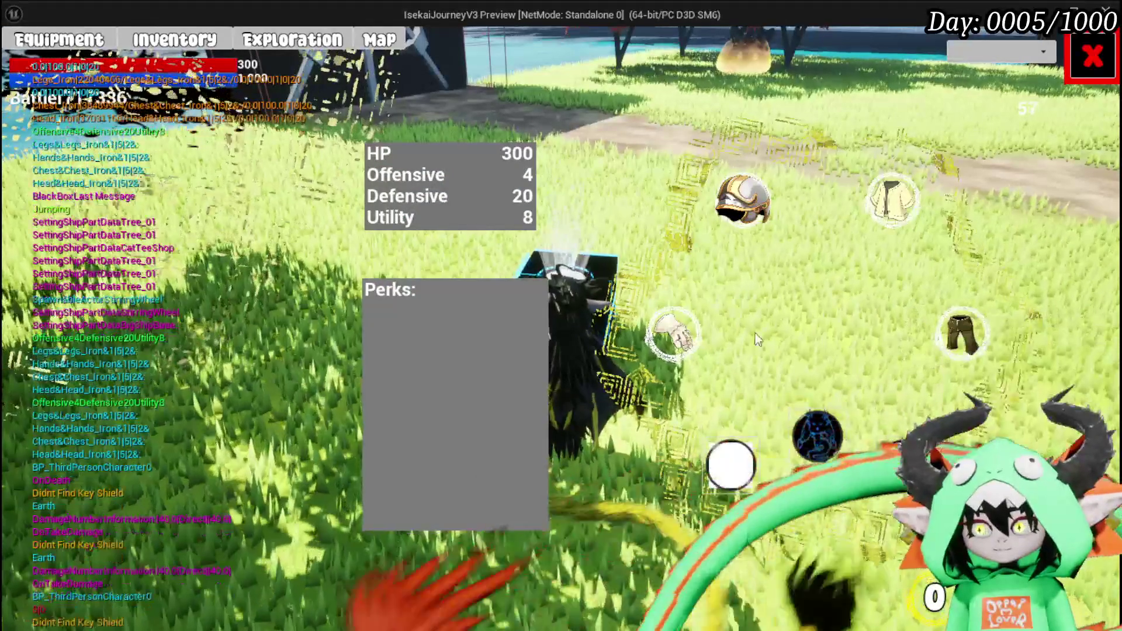
pyautogui.click(1091, 57)
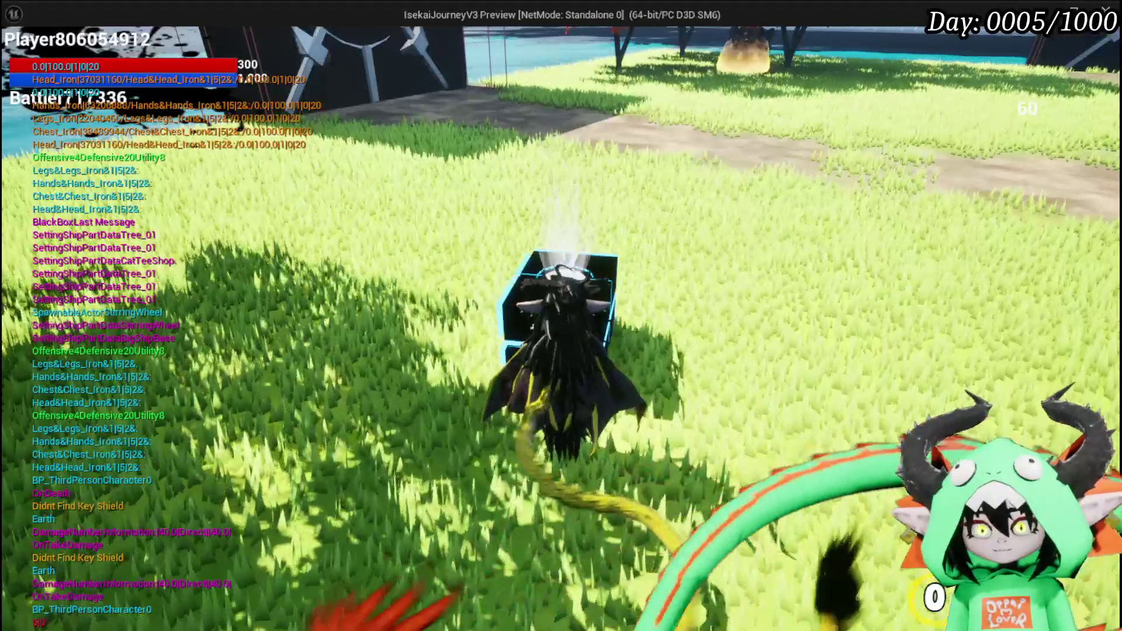
pyautogui.click(543, 262)
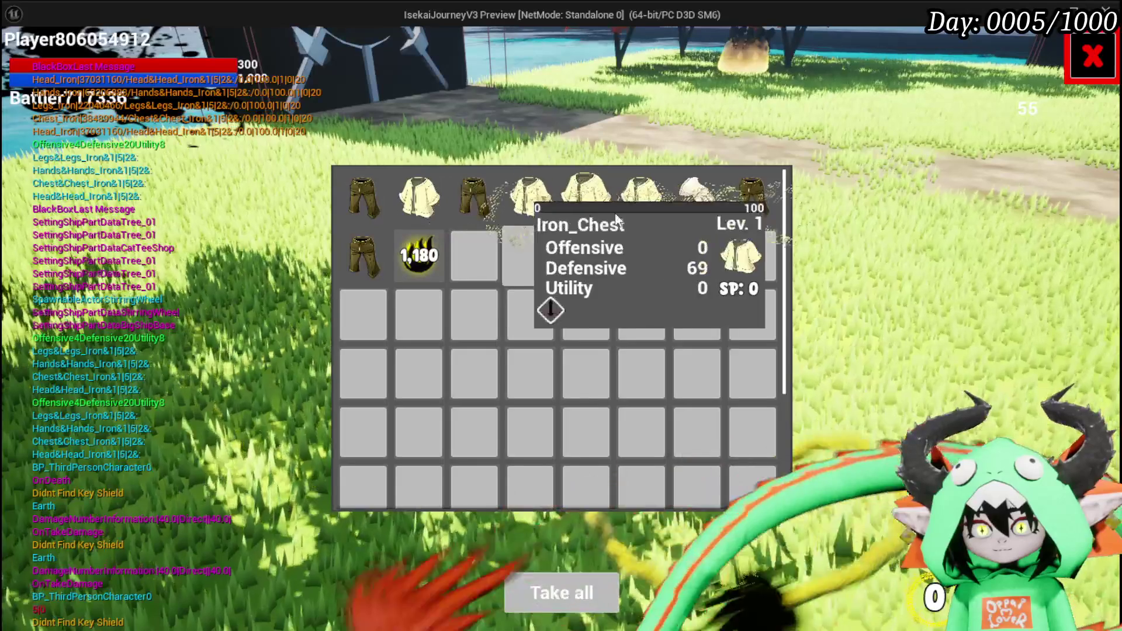
pyautogui.click(567, 610)
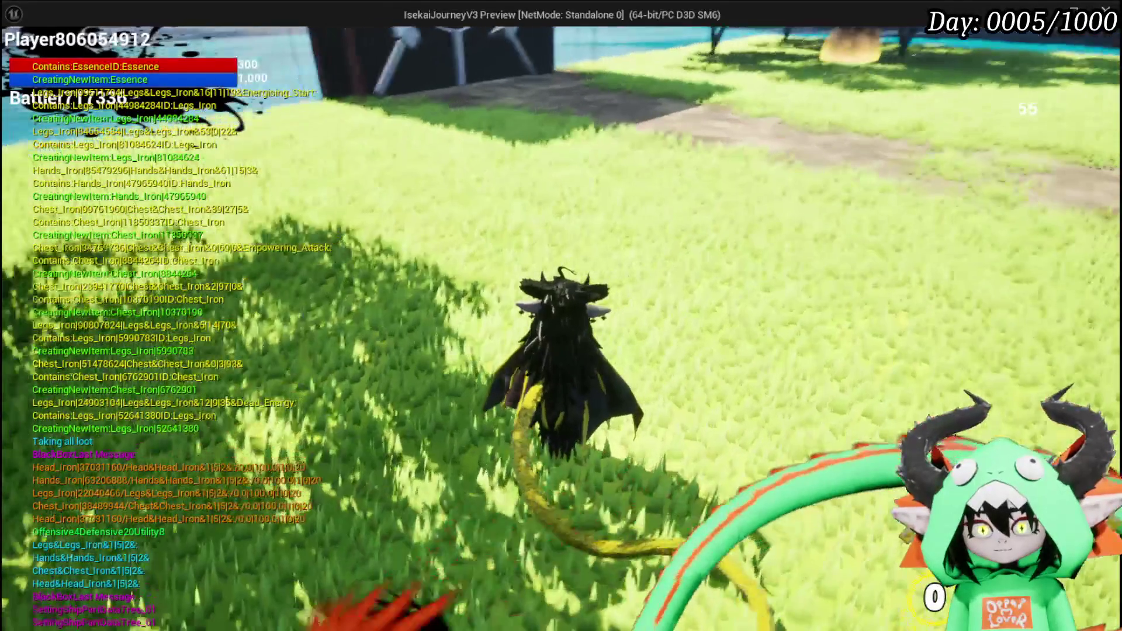
# Browse the chest, hands, legs and head item lists on the equipment screen
pyautogui.press('Tab')
pyautogui.click(59, 40)
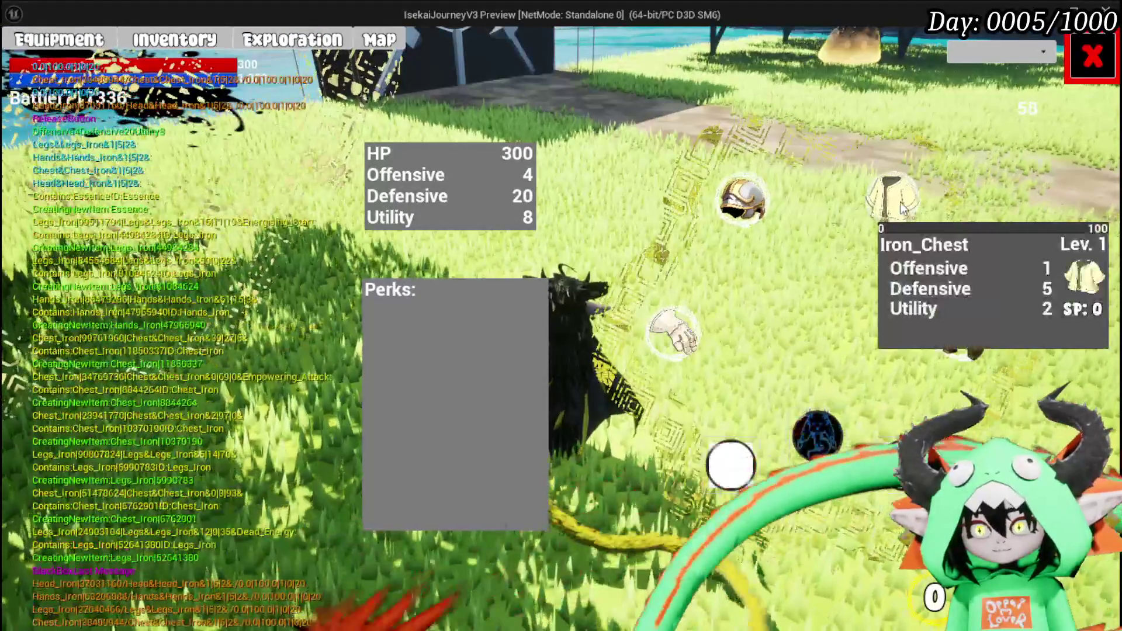
pyautogui.click(899, 204)
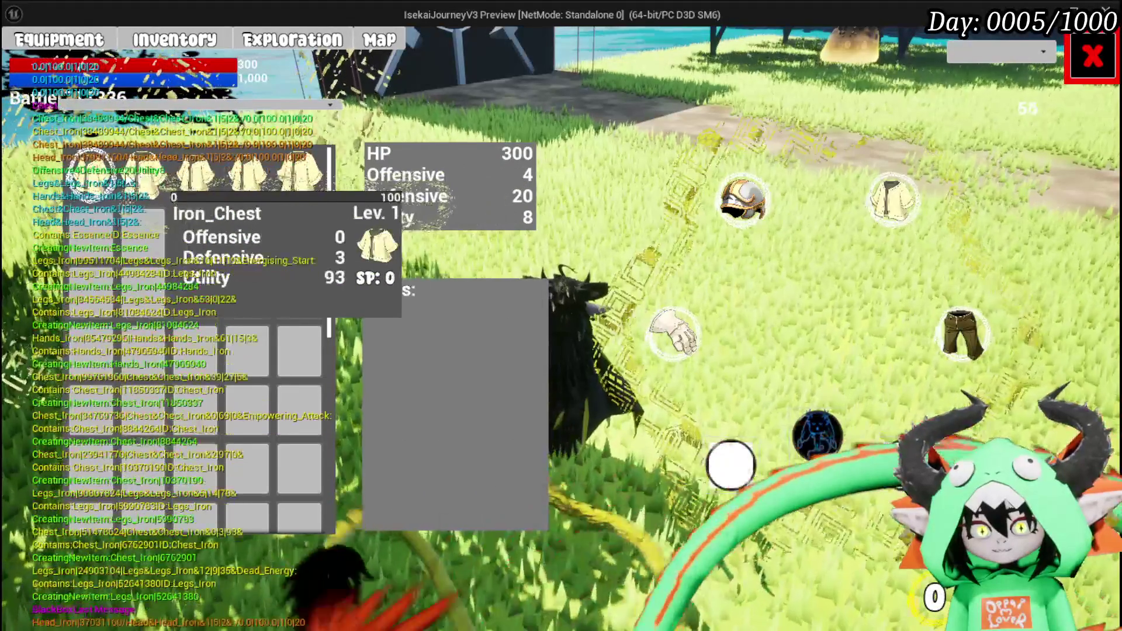
pyautogui.click(675, 333)
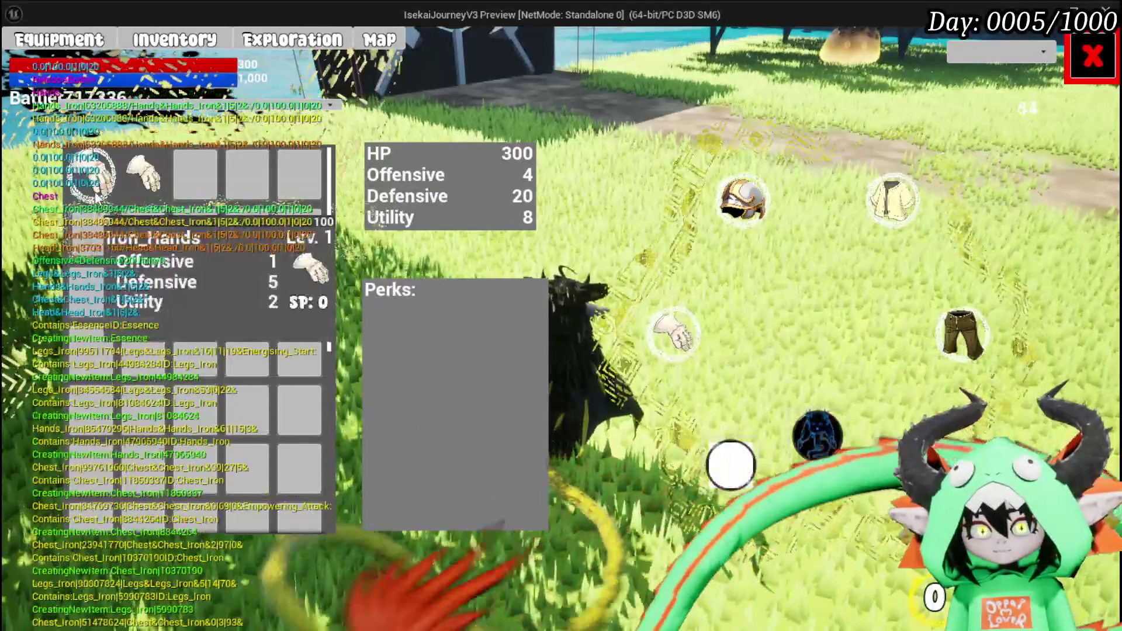
pyautogui.click(91, 169)
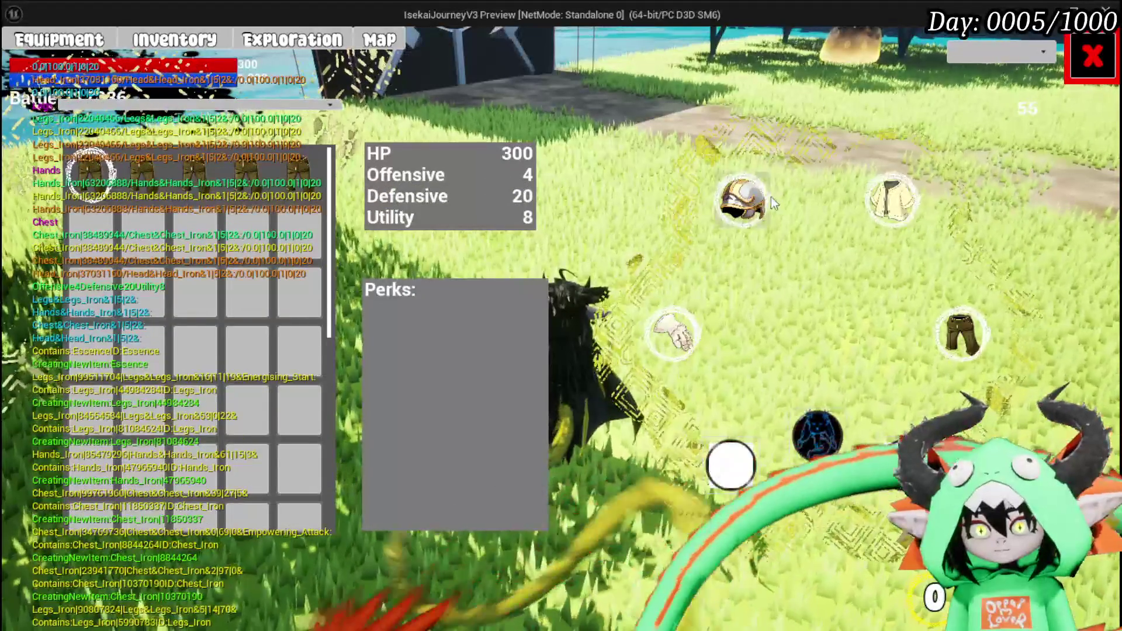
pyautogui.click(770, 202)
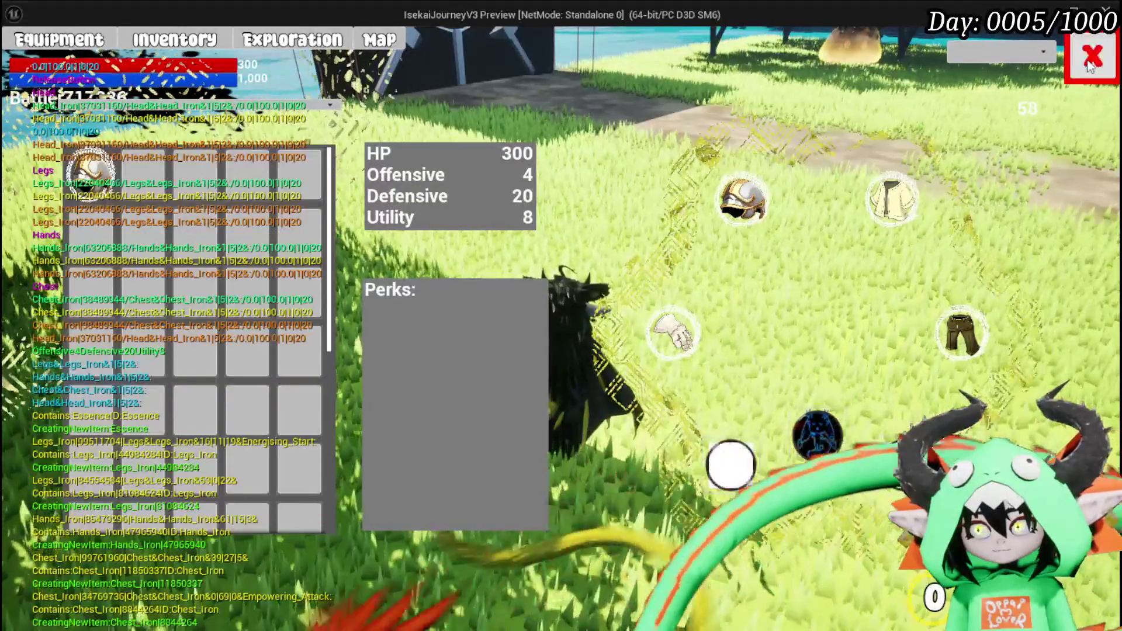
pyautogui.click(1091, 66)
# Run toward the water, choose Save Game from the Esc menu, and bring up the game menu
pyautogui.press('Escape')
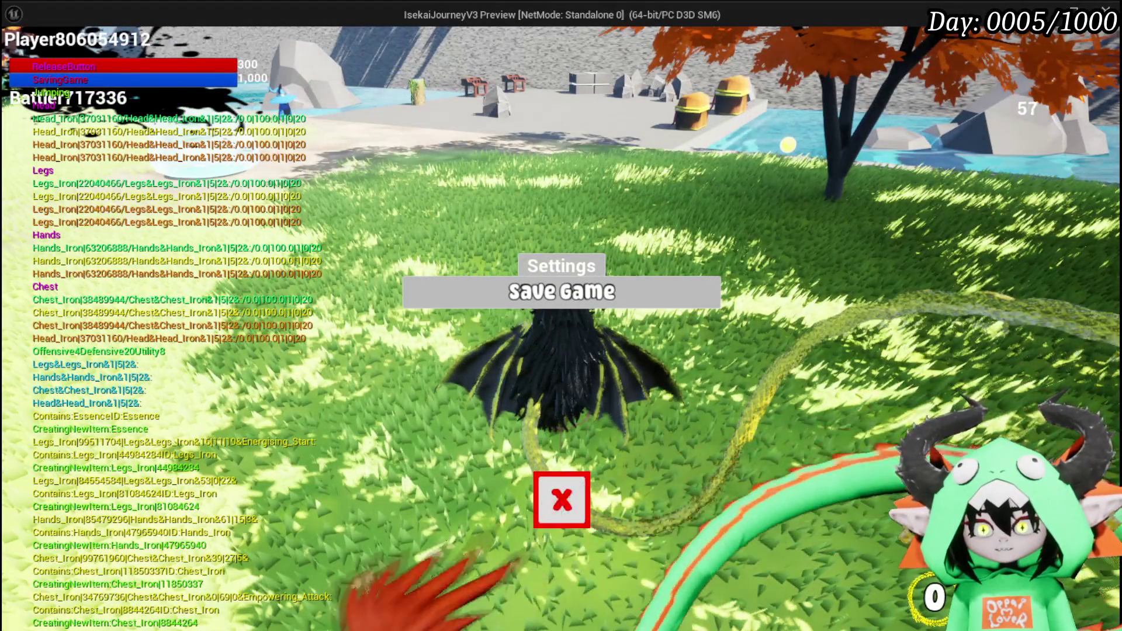
pyautogui.press('Escape')
pyautogui.press('space')
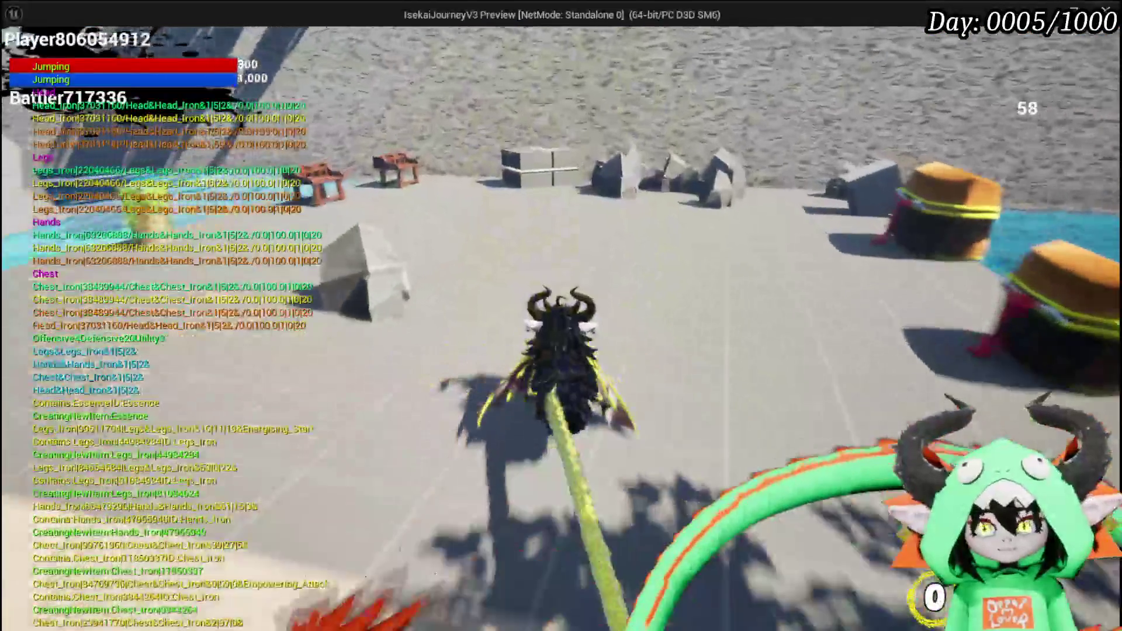
pyautogui.press('w')
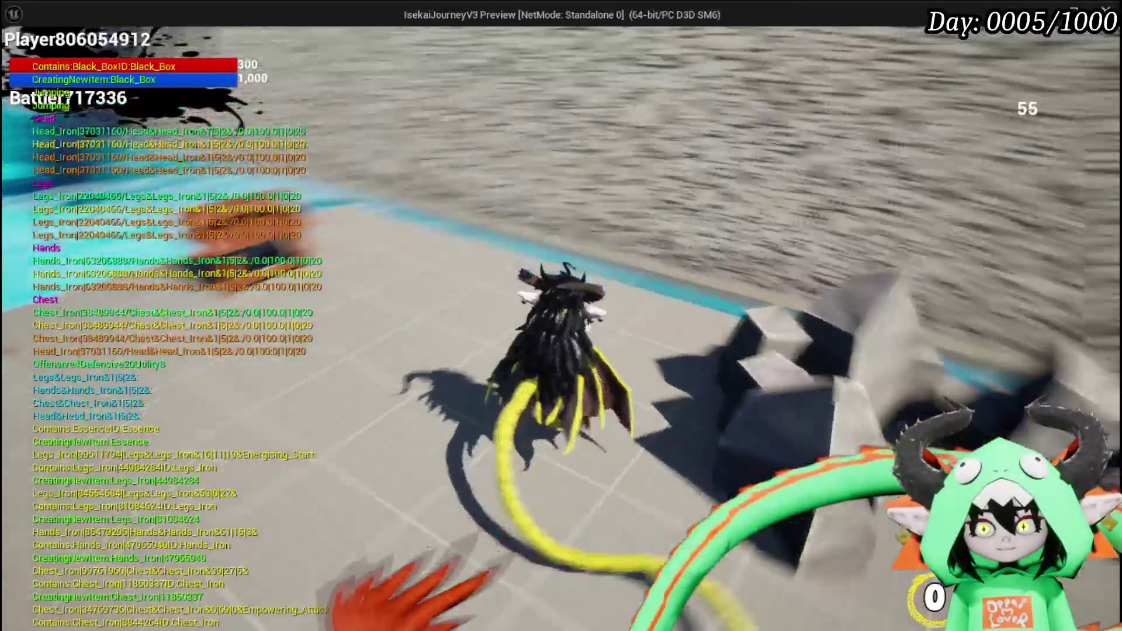
pyautogui.press('Escape')
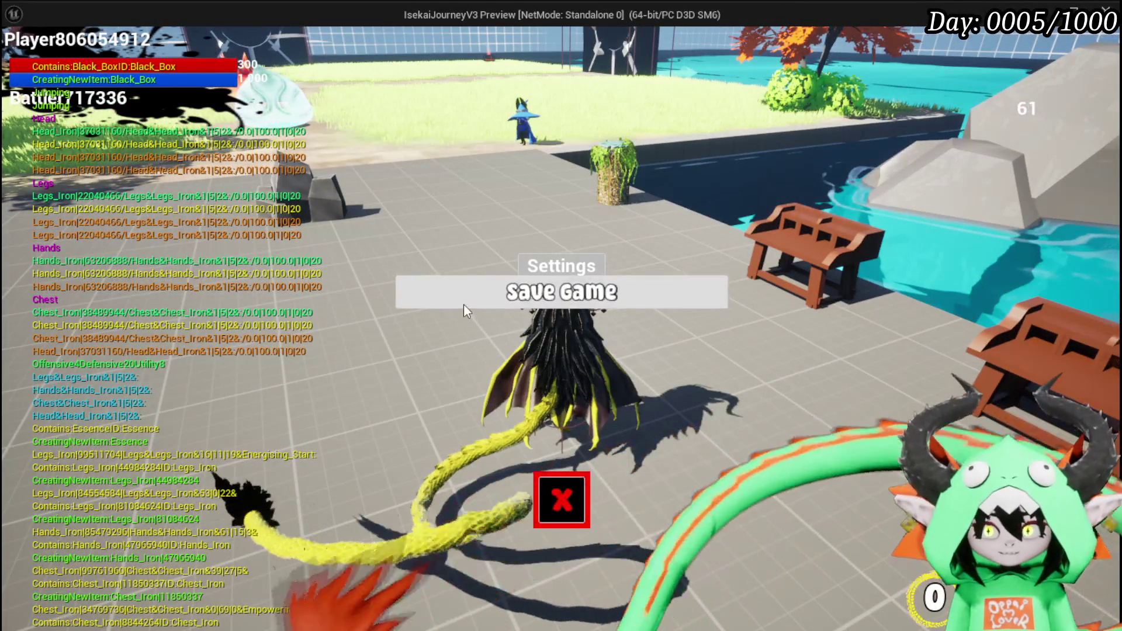
pyautogui.click(465, 300)
pyautogui.press('Tab')
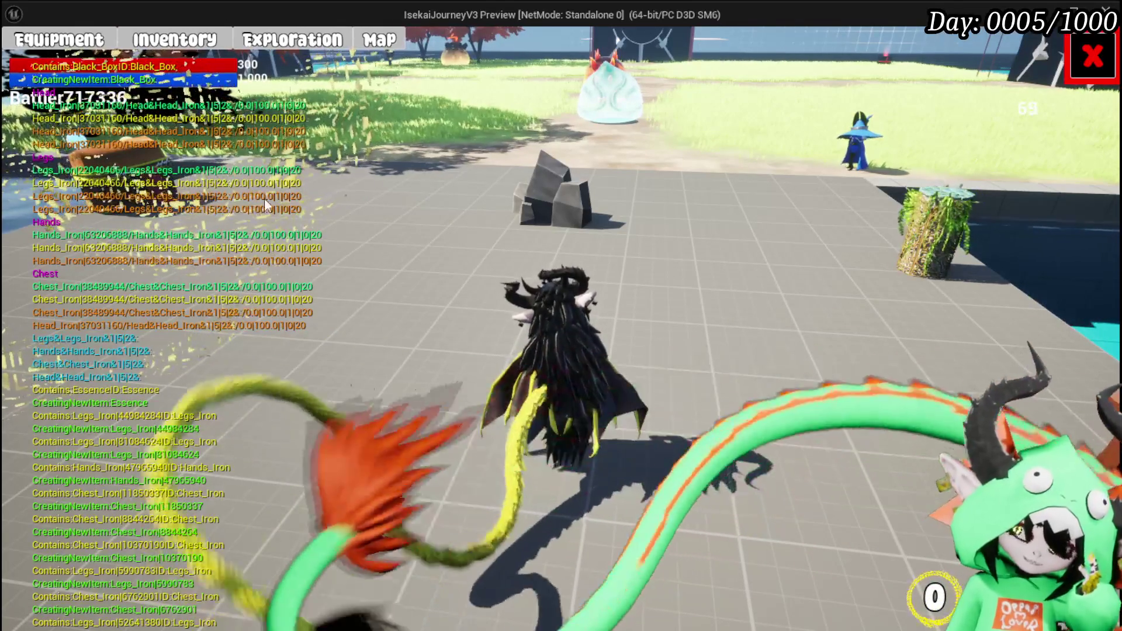
# Move two items and an Iron_Chest into the Black Box (32/2,000), then close the panels
pyautogui.press('e')
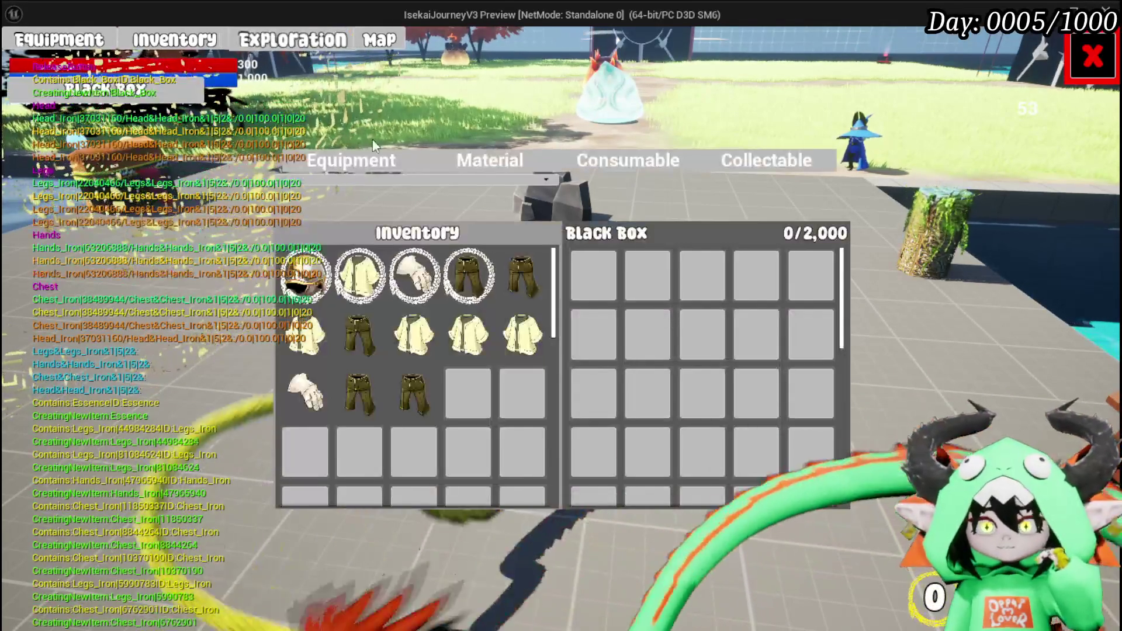
pyautogui.click(420, 277)
pyautogui.click(420, 277)
pyautogui.click(366, 281)
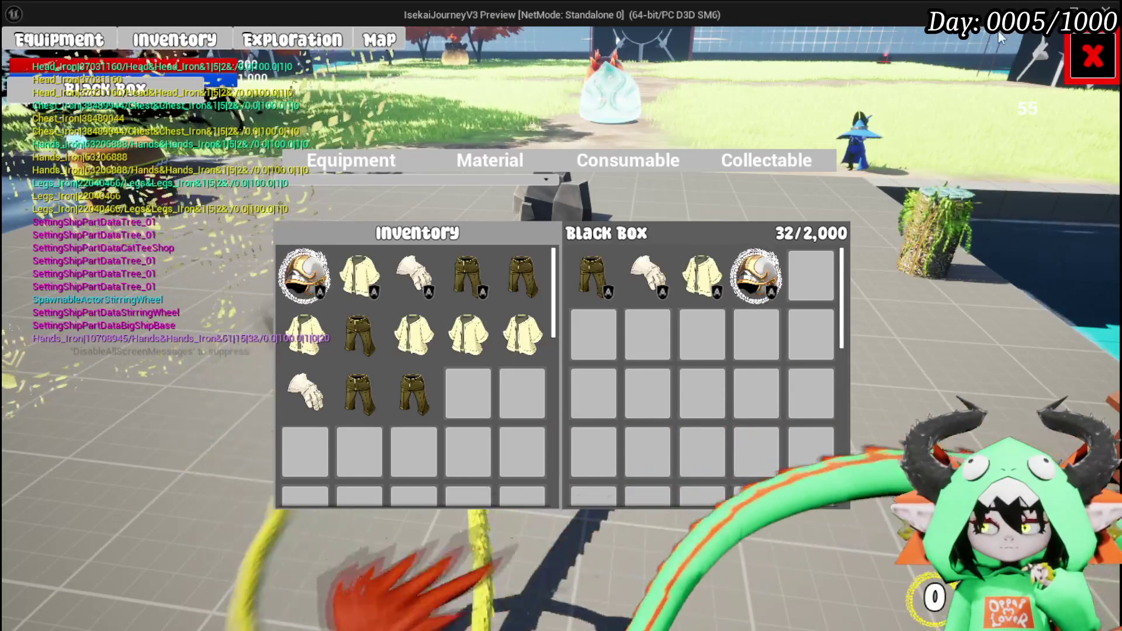
pyautogui.click(1090, 71)
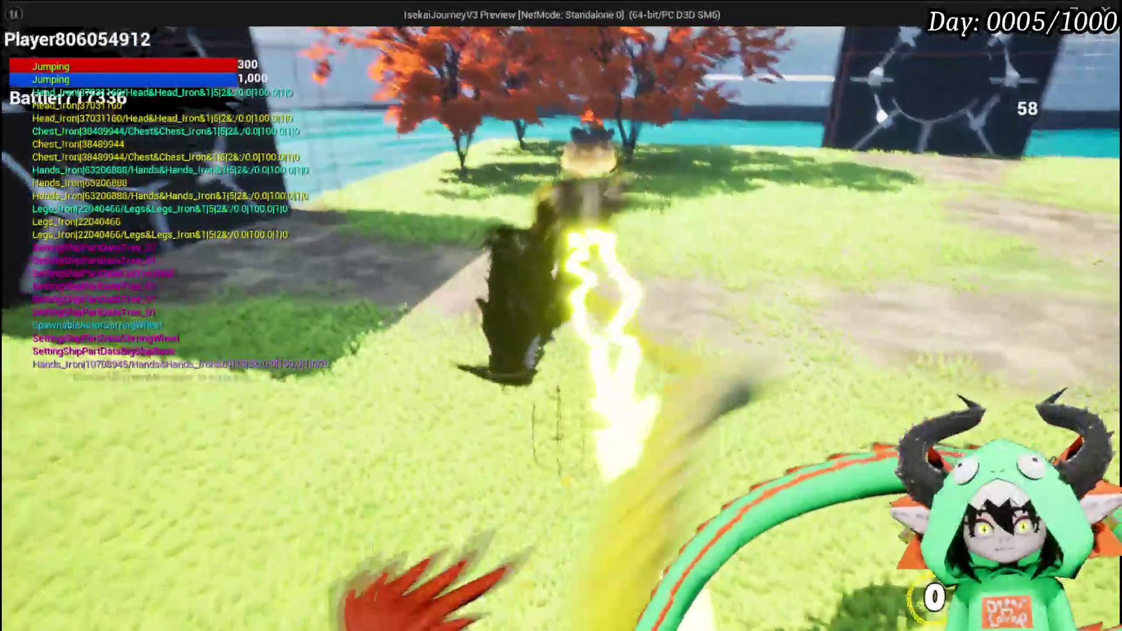
# Walk up to the glowing slime, start combat, and fire a first Free AIM Fire spell
pyautogui.press('w')
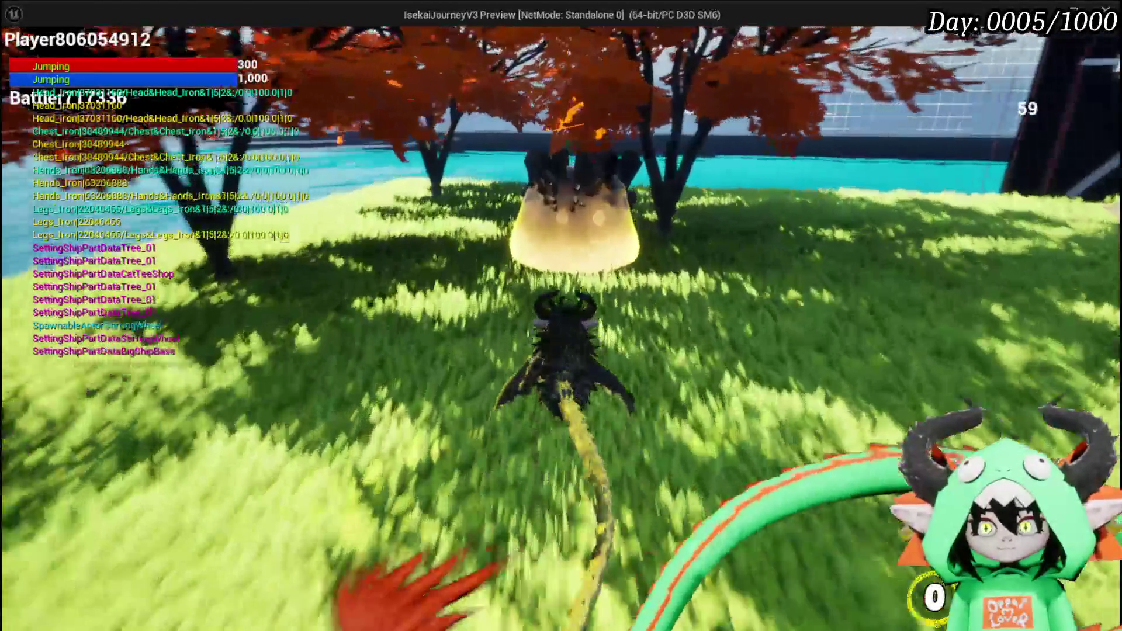
pyautogui.press('w')
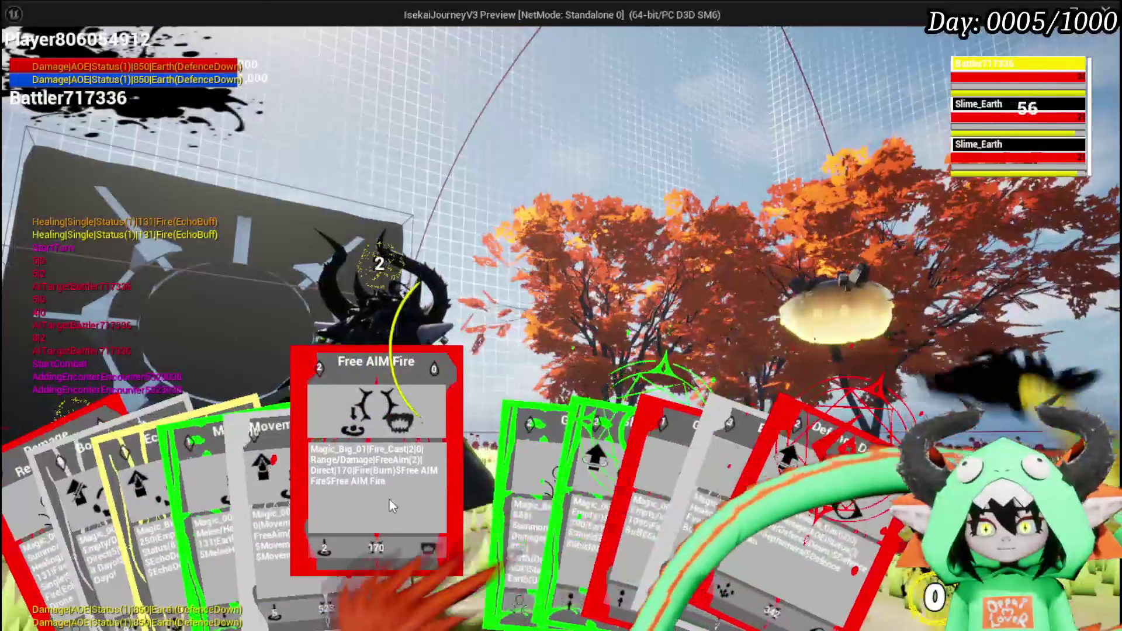
pyautogui.click(389, 500)
pyautogui.click(586, 397)
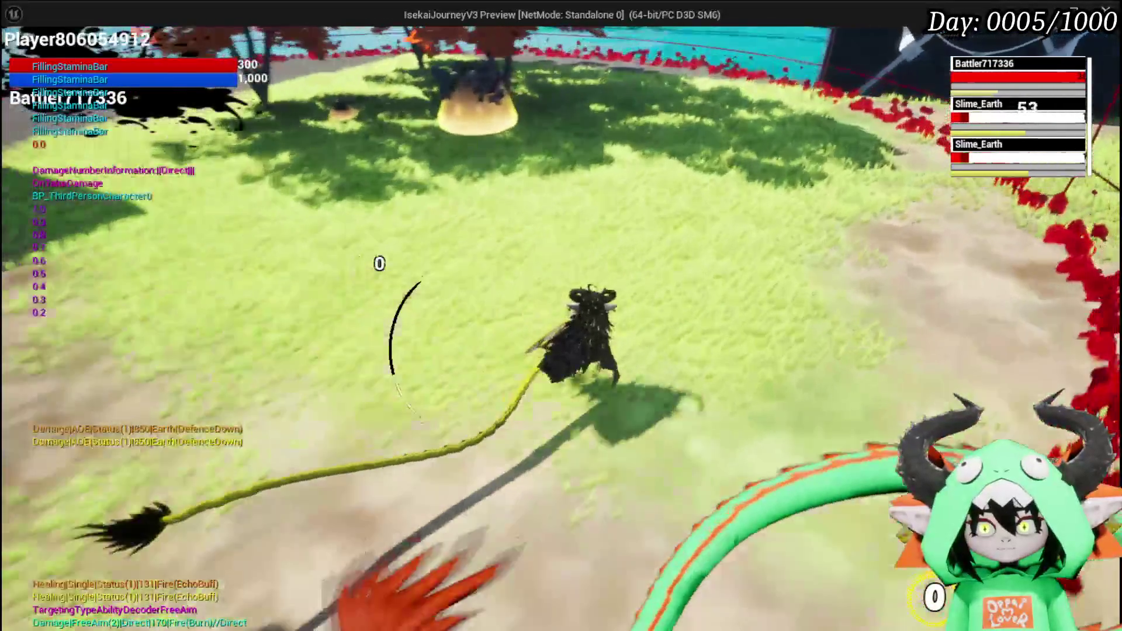
# Take flight, cast Free AIM Fire again to defeat the slimes, then stop Play-In-Editor
pyautogui.press('space')
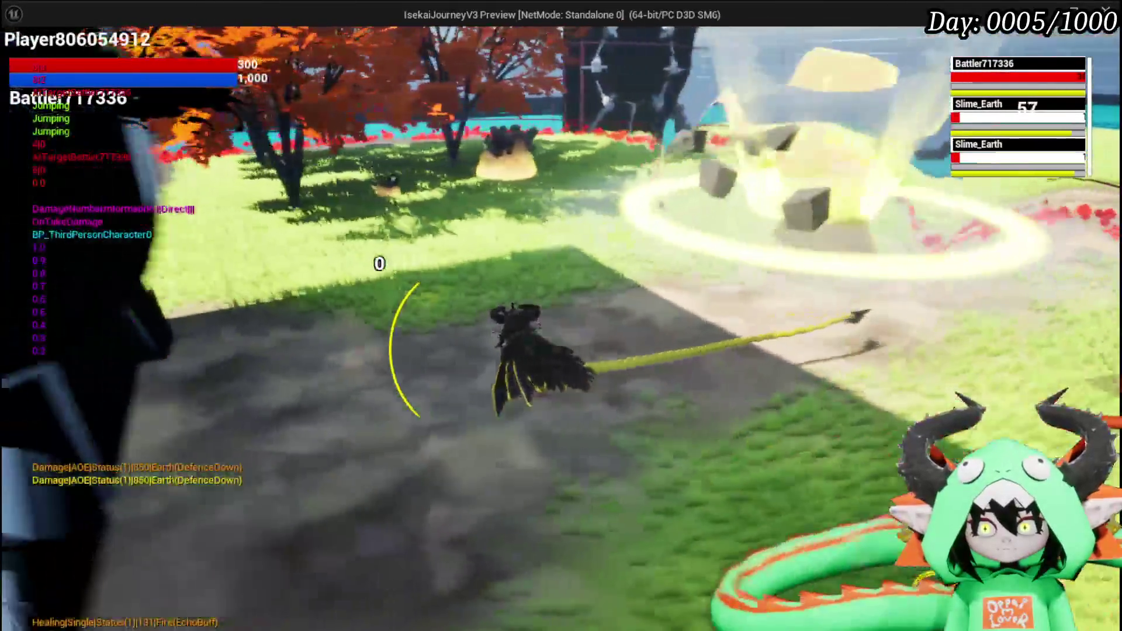
pyautogui.click(471, 405)
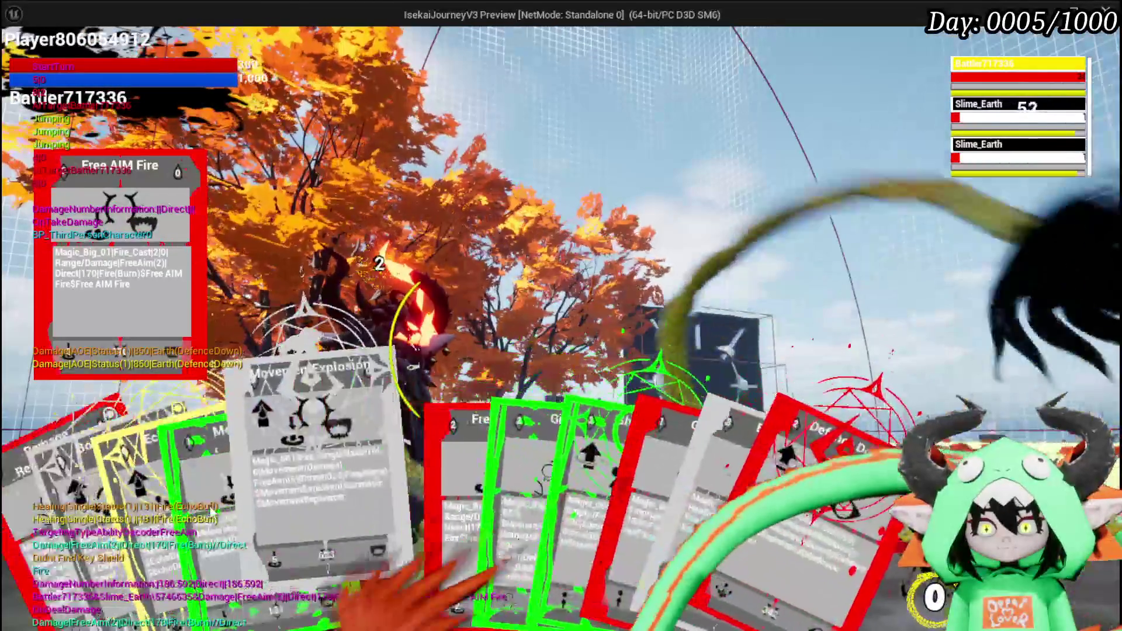
pyautogui.click(413, 475)
pyautogui.click(721, 388)
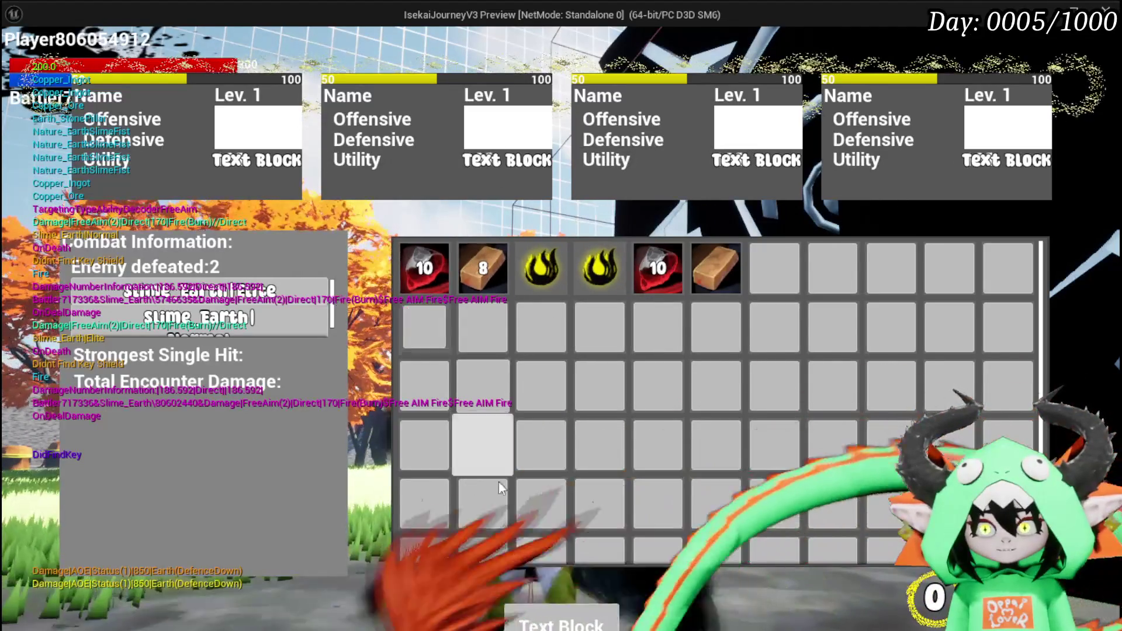
pyautogui.click(586, 625)
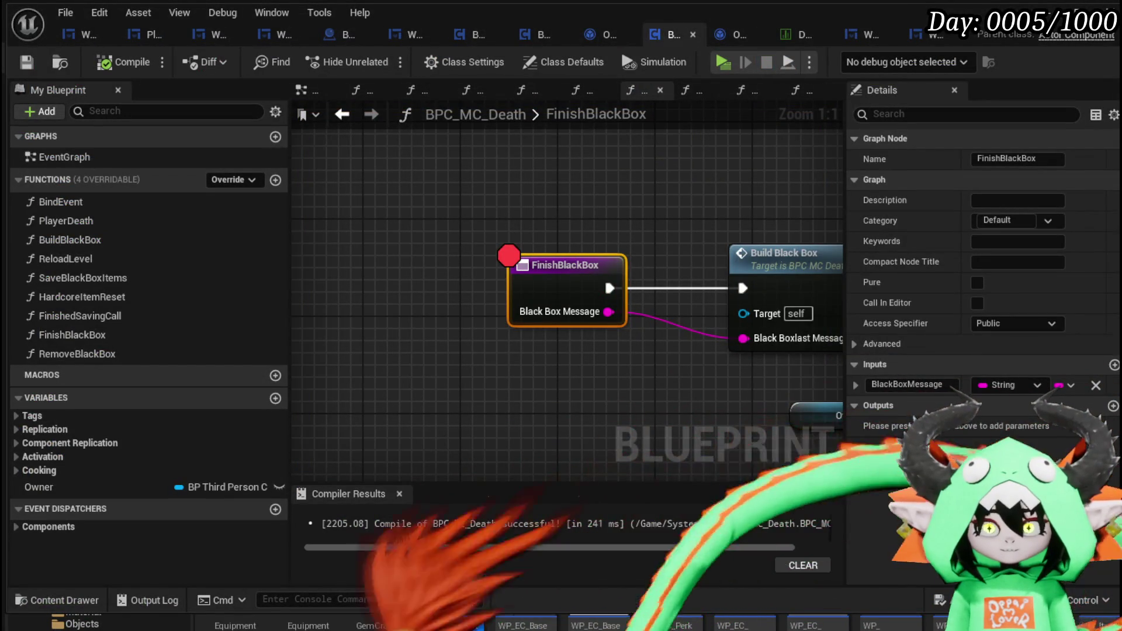
# Browse to Content/Systems/CombatSystem/UI and open WP_VictoryUI in the widget Designer
pyautogui.scroll(-3, 450, 193)
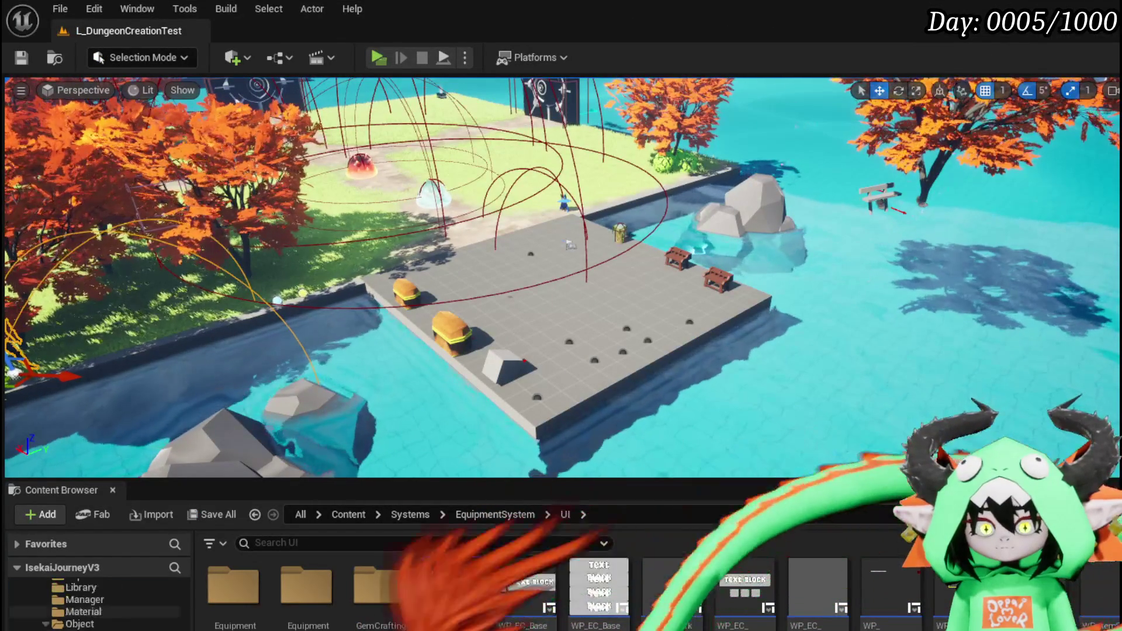
pyautogui.scroll(-5, 96, 604)
pyautogui.scroll(-2, 96, 604)
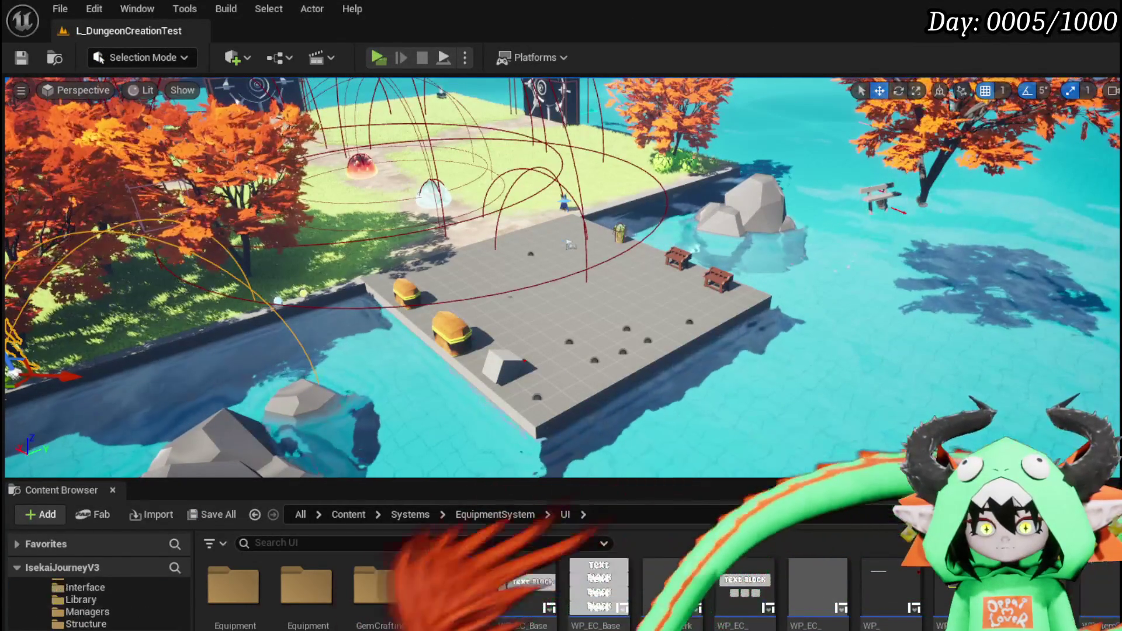
pyautogui.scroll(2, 97, 605)
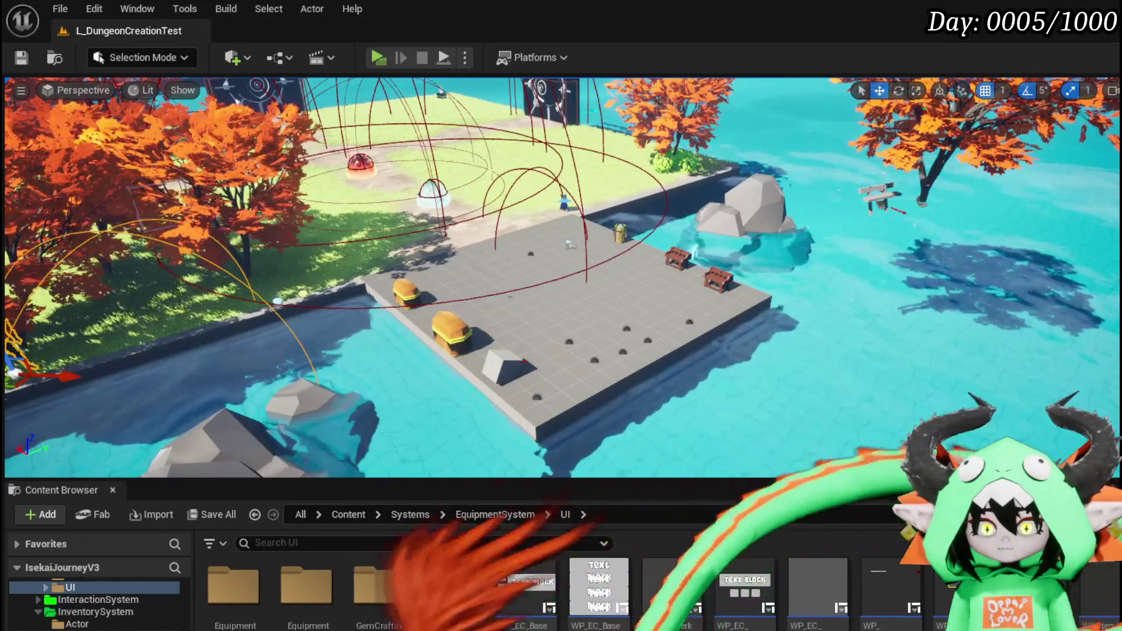
pyautogui.scroll(-2, 96, 605)
pyautogui.scroll(4, 96, 605)
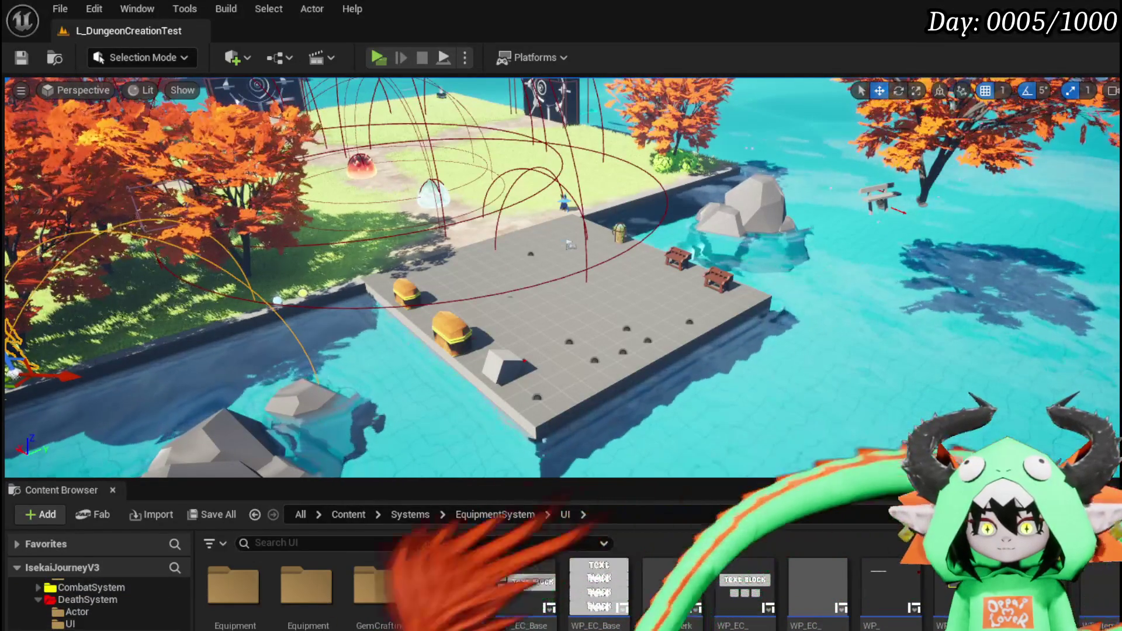
pyautogui.click(38, 587)
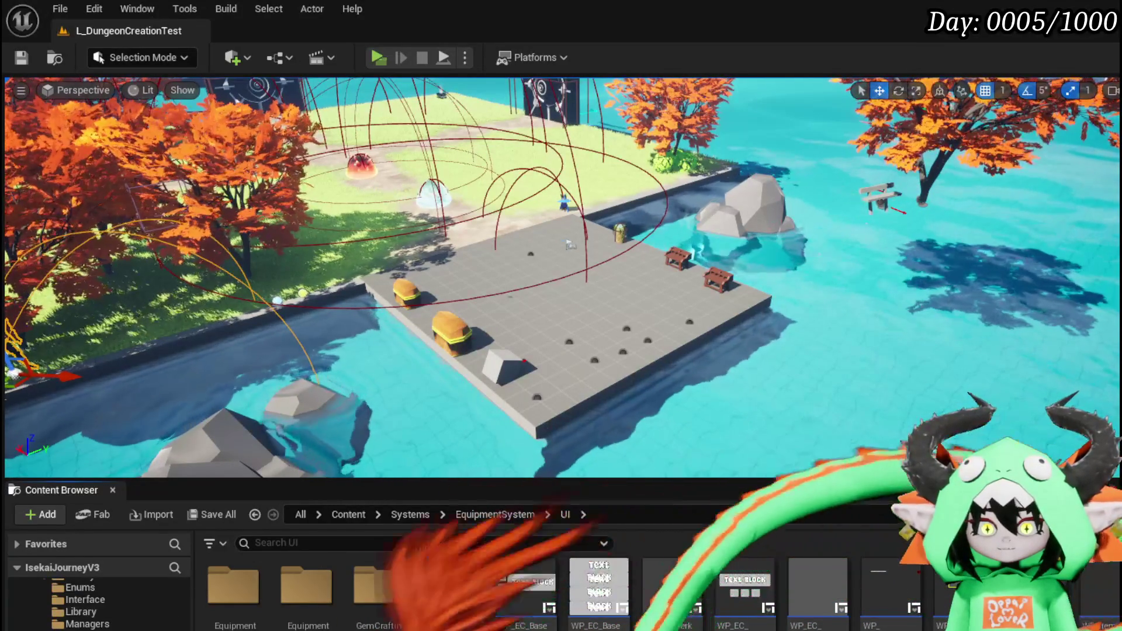
pyautogui.scroll(-3, 97, 605)
pyautogui.click(70, 624)
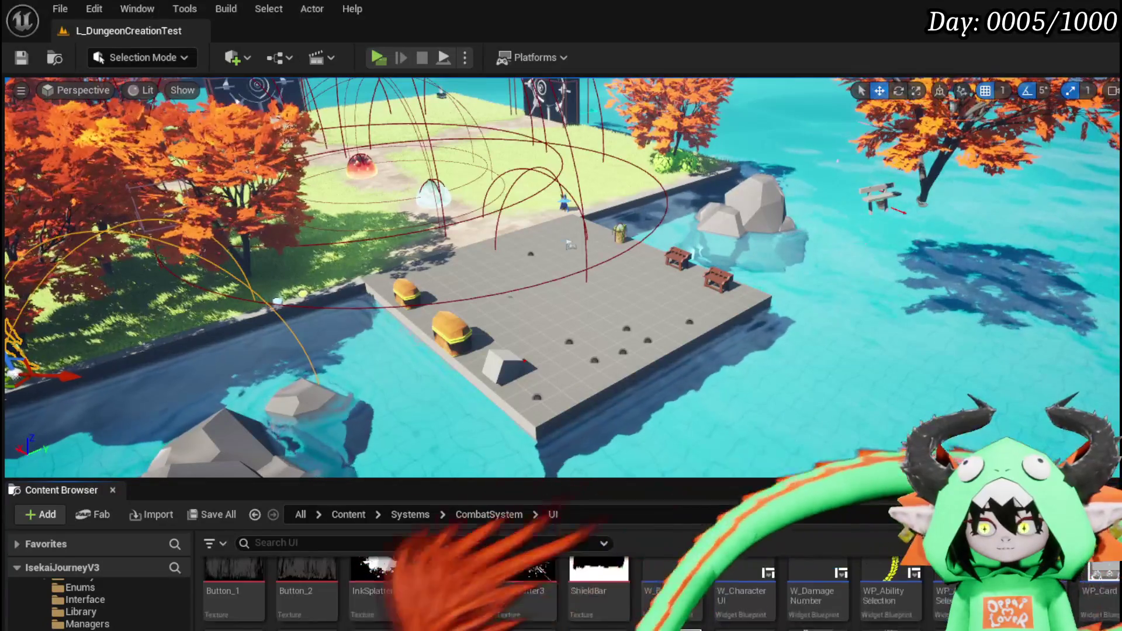
pyautogui.scroll(-1, 1093, 619)
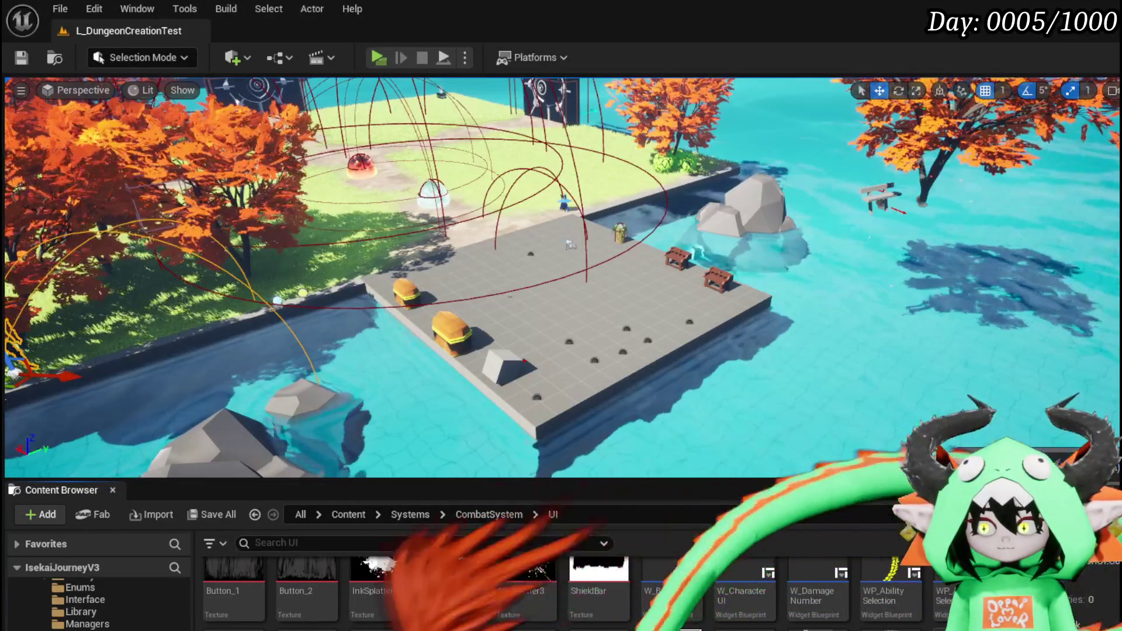
pyautogui.doubleClick(1093, 590)
# Select W_EquipmentToolTipp, switch to the Graph view, and open the AddEquipmentUpgrade function
pyautogui.scroll(3, 444, 313)
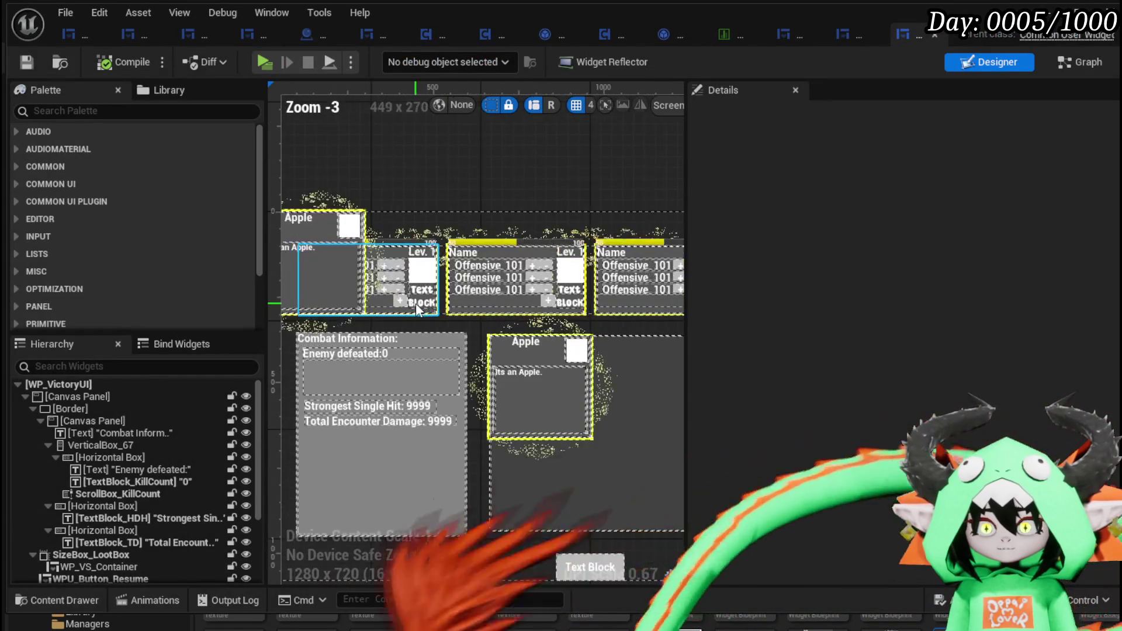
pyautogui.click(415, 302)
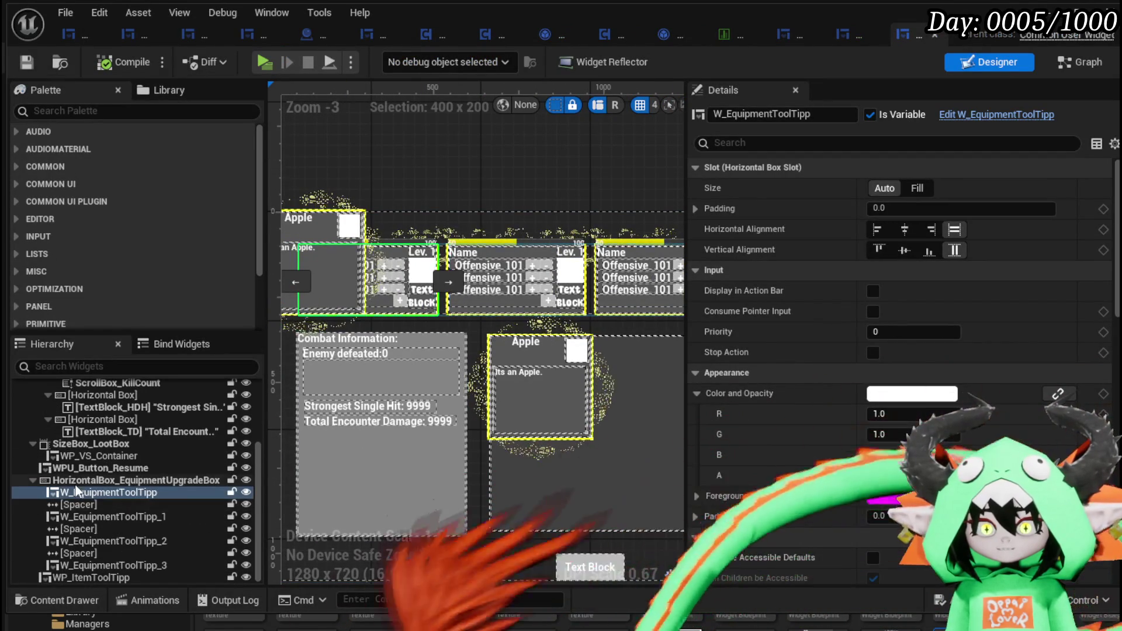
pyautogui.click(1080, 62)
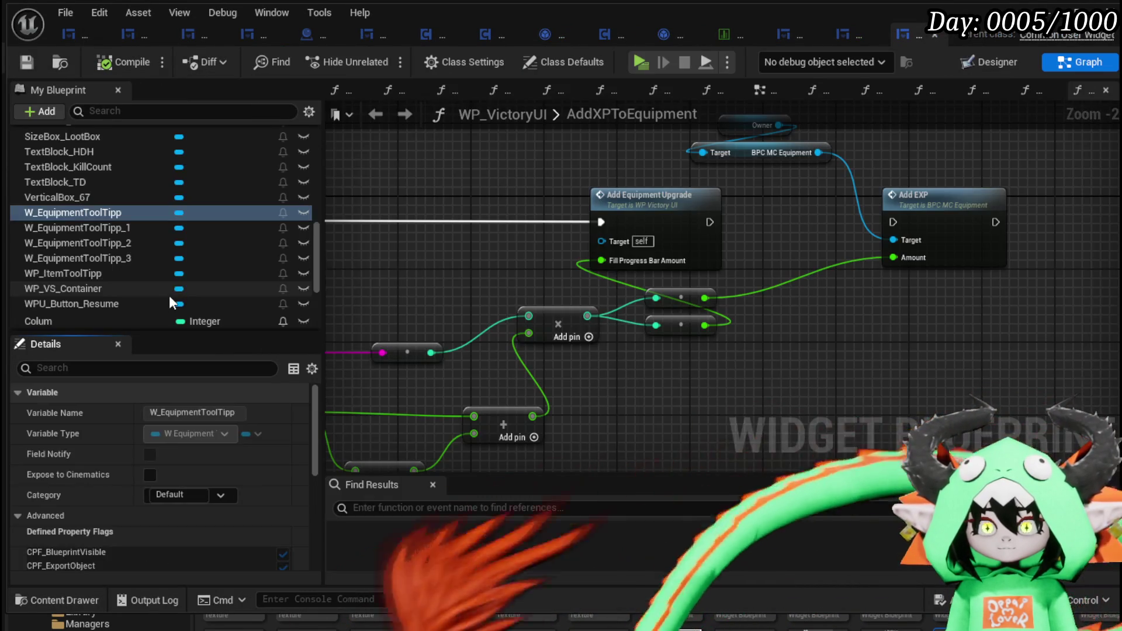
pyautogui.scroll(5, 136, 279)
pyautogui.scroll(3, 138, 284)
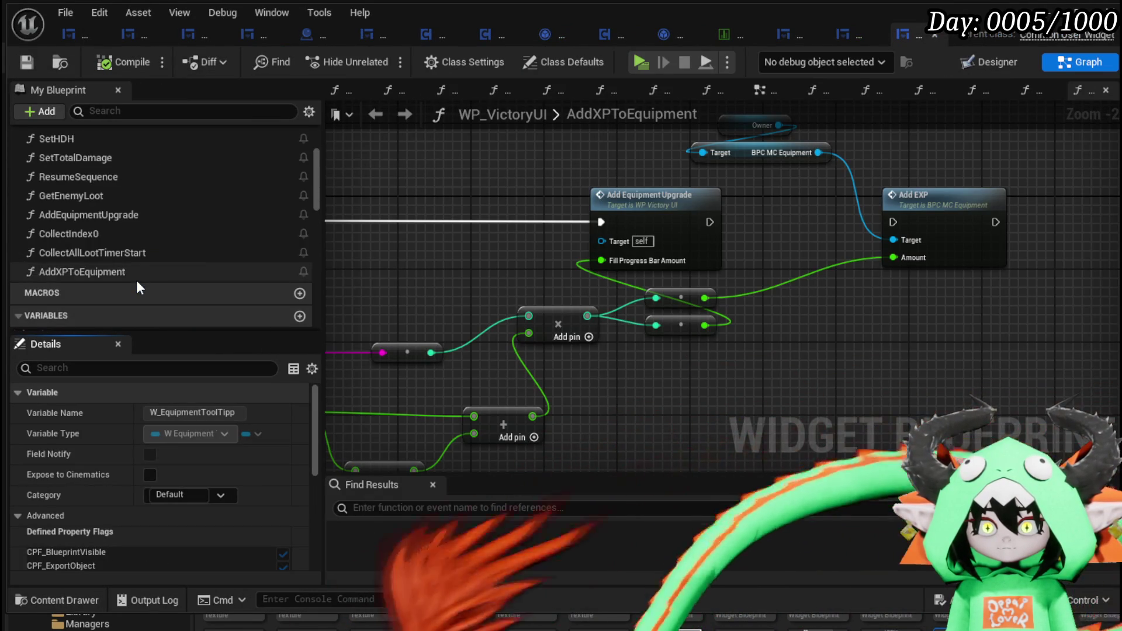
pyautogui.doubleClick(113, 215)
# Make room in the graph by moving the Owner and BPC MC Equipment nodes left
pyautogui.scroll(3, 527, 250)
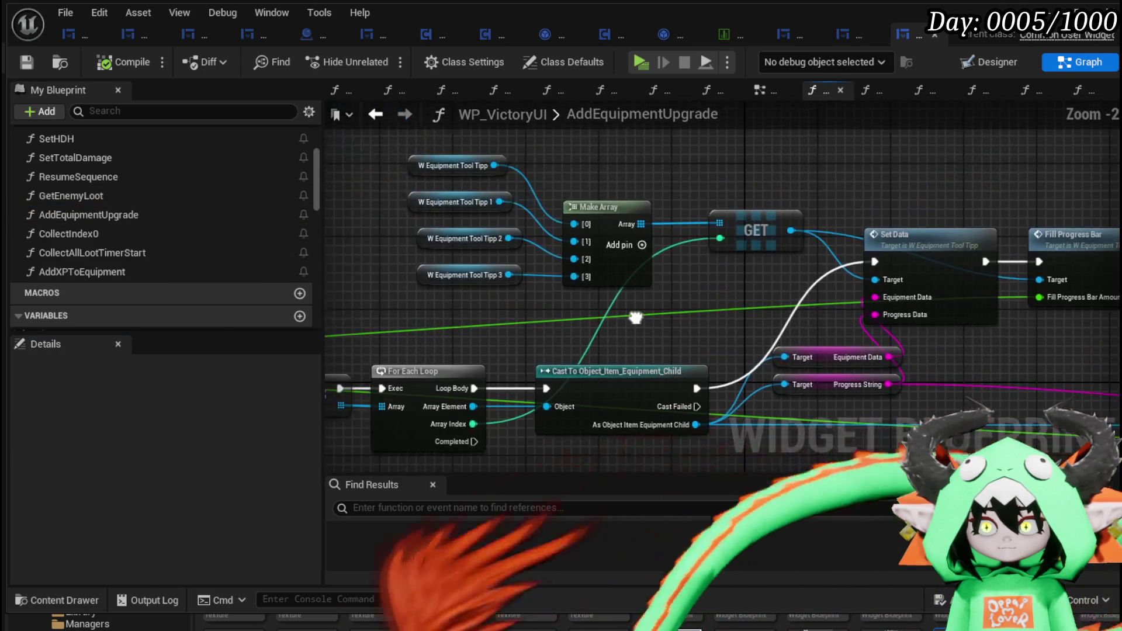
pyautogui.moveTo(620, 317)
pyautogui.mouseDown()
pyautogui.moveTo(730, 238)
pyautogui.moveTo(959, 243)
pyautogui.moveTo(1034, 228)
pyautogui.moveTo(1093, 194)
pyautogui.mouseUp()
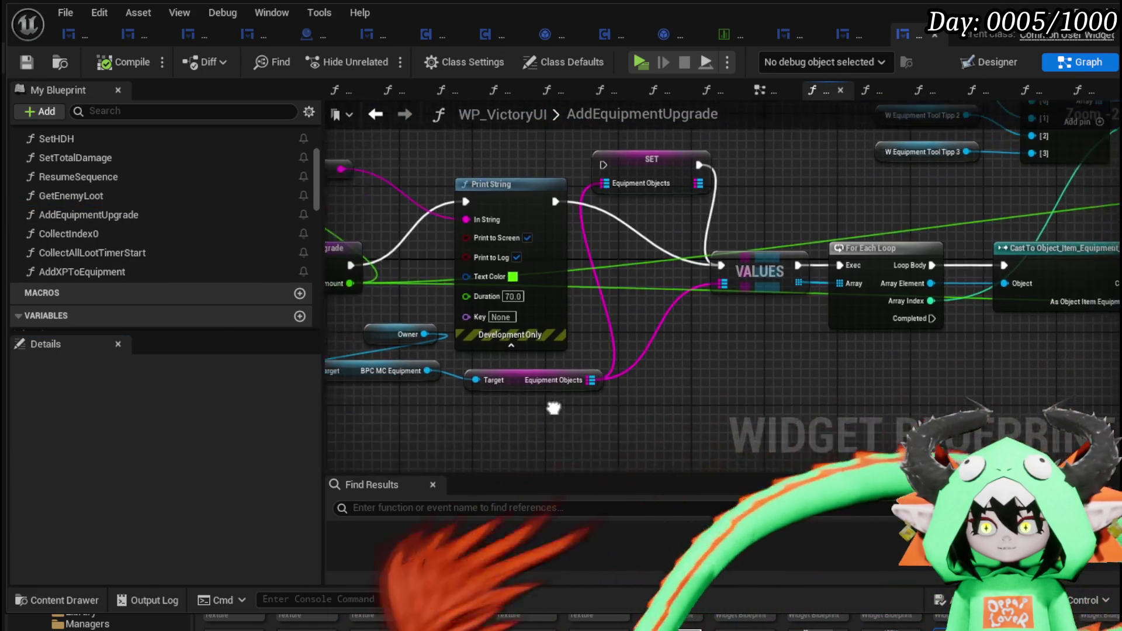
pyautogui.moveTo(547, 403)
pyautogui.mouseDown()
pyautogui.moveTo(646, 367)
pyautogui.moveTo(790, 364)
pyautogui.mouseUp()
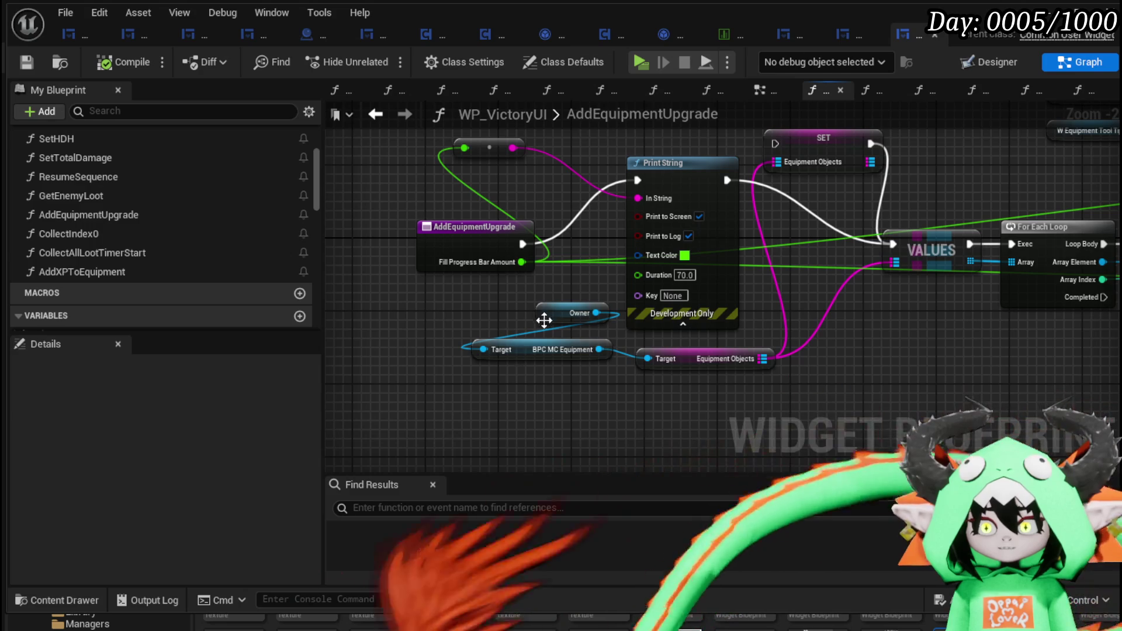
pyautogui.moveTo(543, 318); pyautogui.dragTo(385, 309)
pyautogui.moveTo(521, 350)
pyautogui.mouseDown()
pyautogui.moveTo(421, 358)
pyautogui.moveTo(429, 404)
pyautogui.mouseUp()
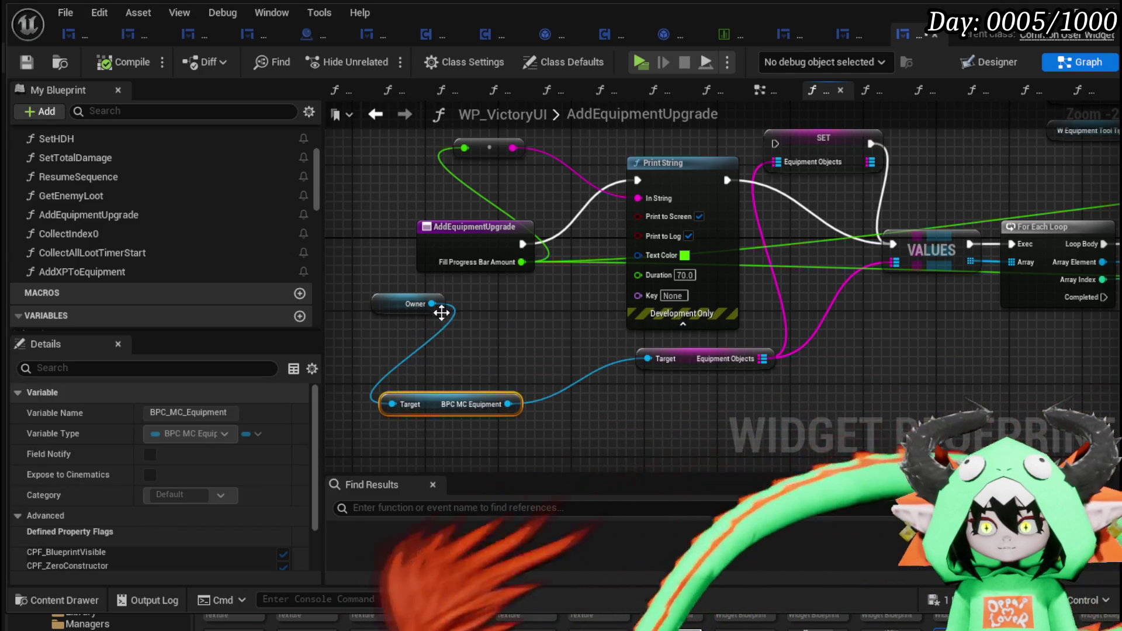
# Add a Get BPC MC Inventory node off Owner and search 'Item' from its pin
pyautogui.moveTo(433, 304)
pyautogui.mouseDown()
pyautogui.moveTo(475, 339)
pyautogui.moveTo(507, 345)
pyautogui.mouseUp()
pyautogui.press('Escape')
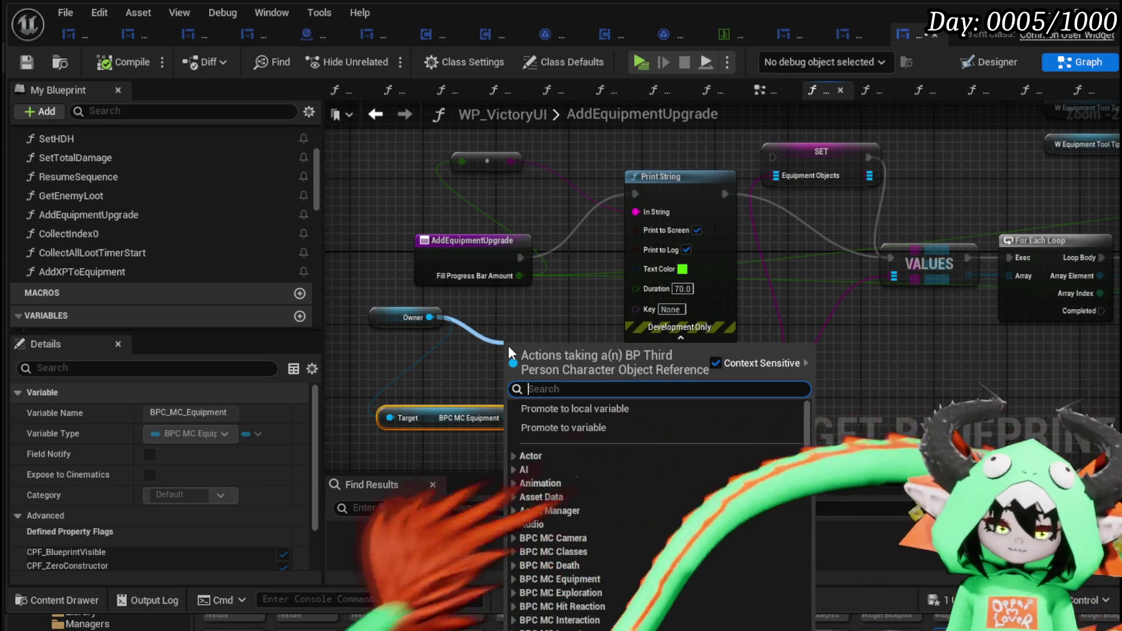
pyautogui.write('Inventory')
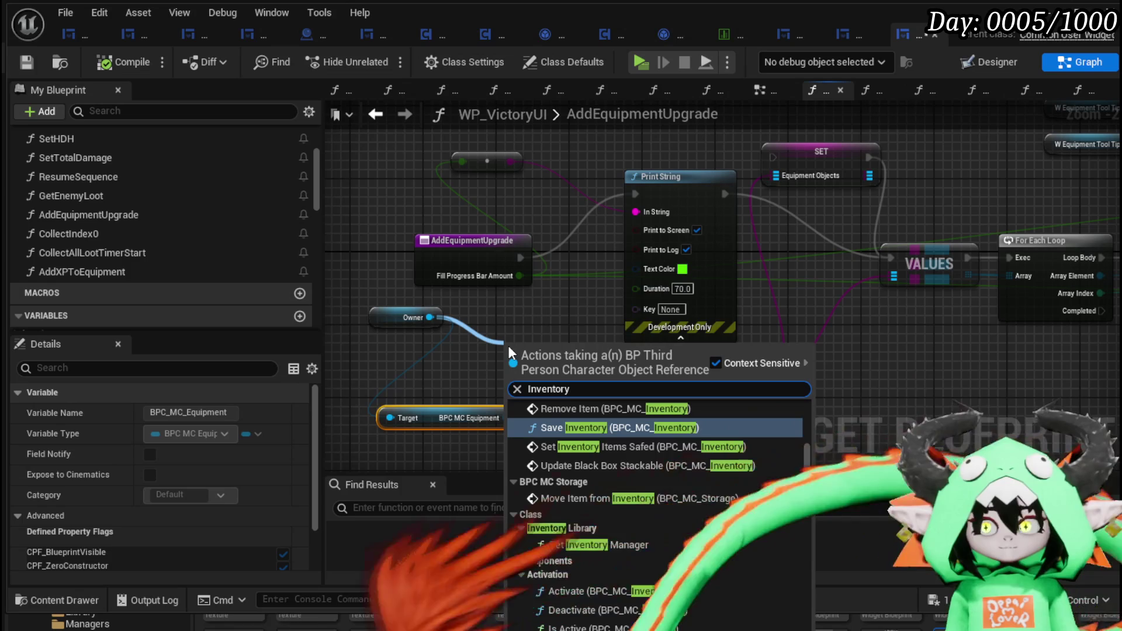
pyautogui.scroll(-10, 759, 497)
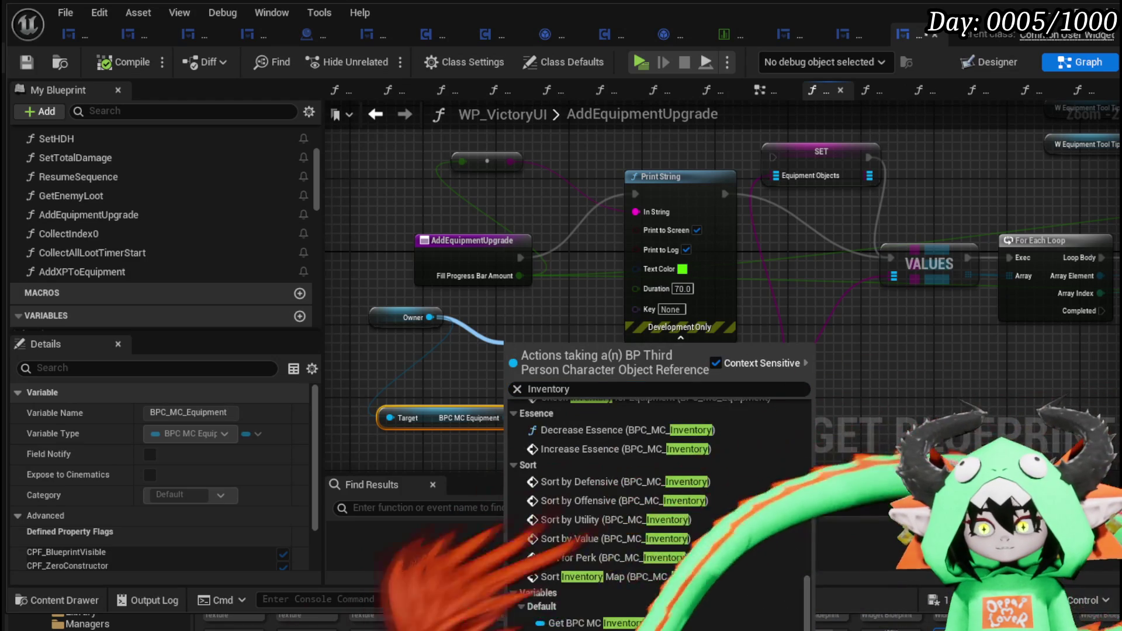
pyautogui.click(641, 620)
pyautogui.click(562, 355)
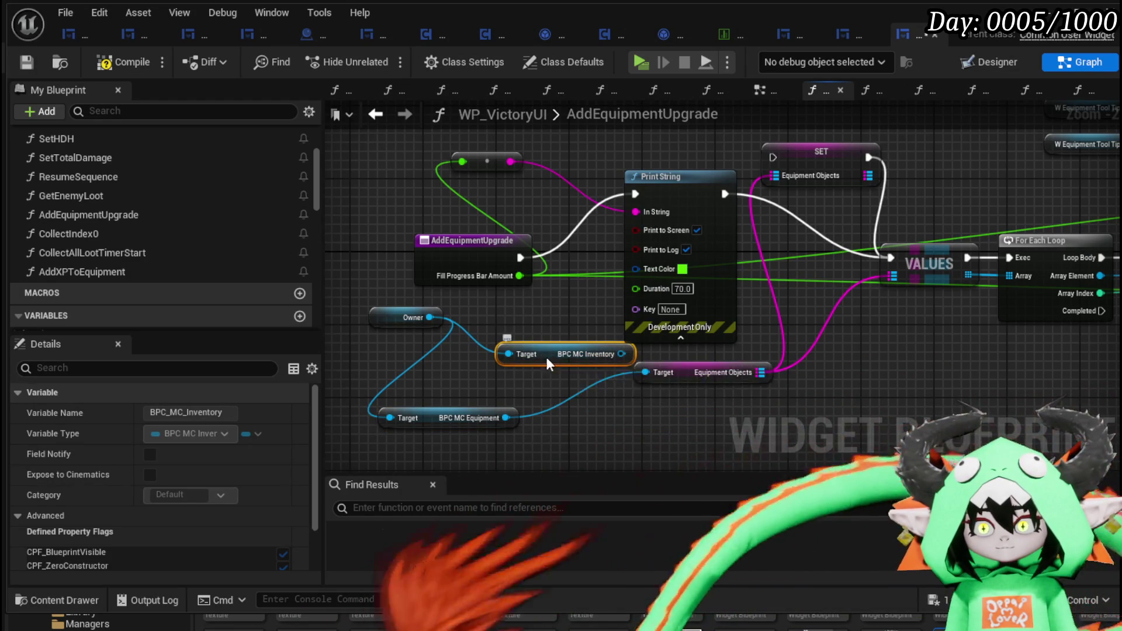
pyautogui.moveTo(546, 357); pyautogui.dragTo(346, 359)
pyautogui.moveTo(423, 354); pyautogui.dragTo(482, 359)
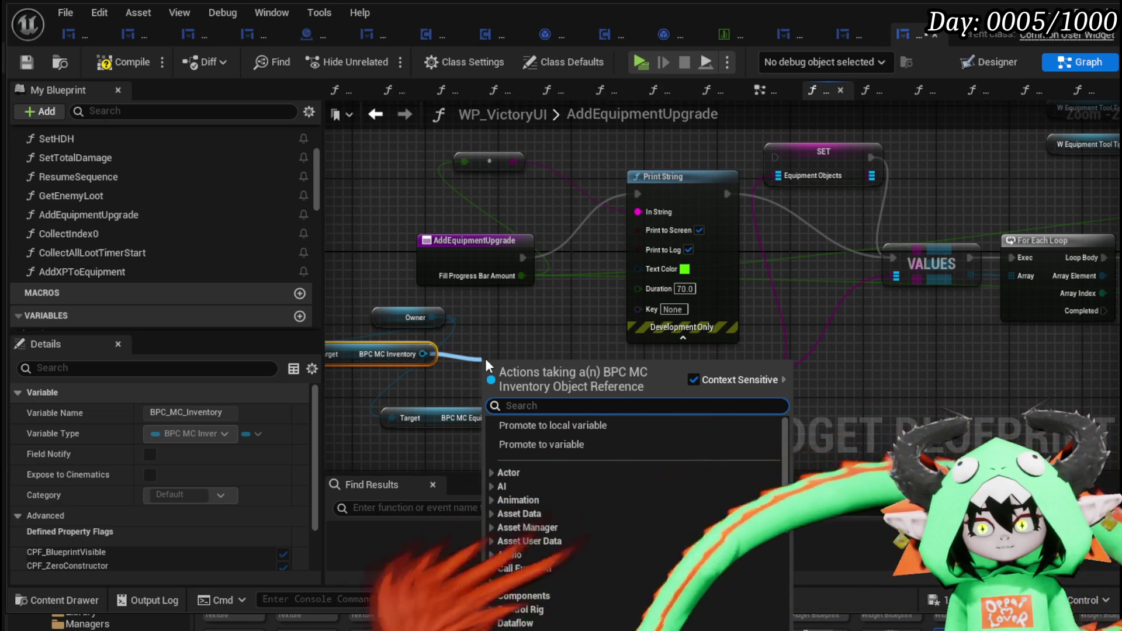
pyautogui.write('Item')
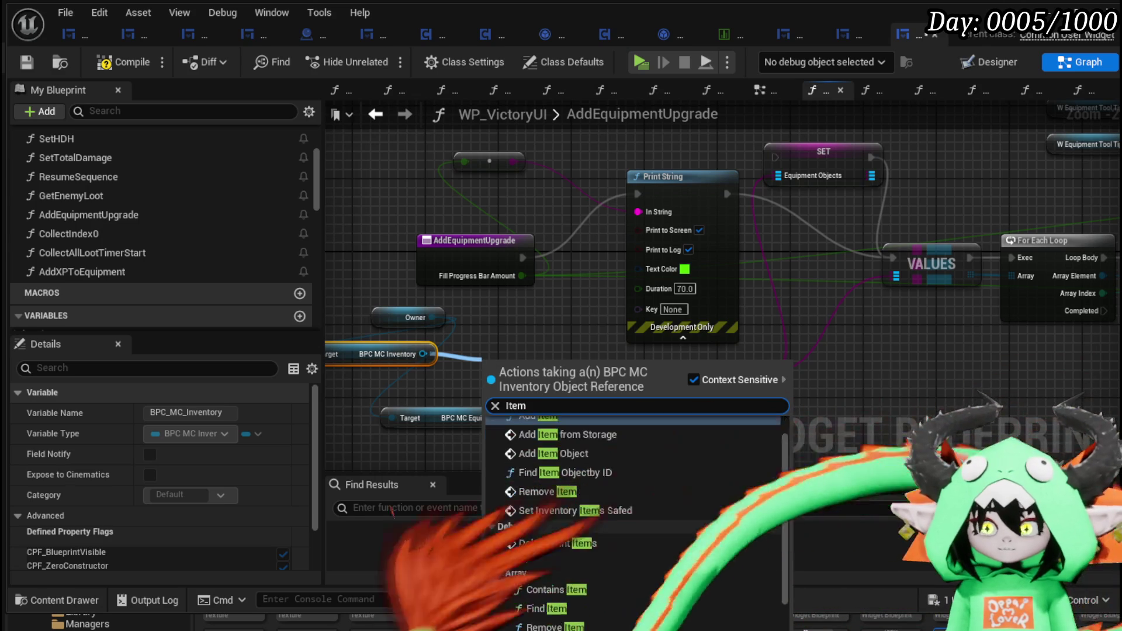
pyautogui.scroll(-5, 710, 545)
# Add the inventory's Item Map getter and a Find node on it
pyautogui.click(590, 598)
pyautogui.moveTo(559, 370); pyautogui.dragTo(524, 358)
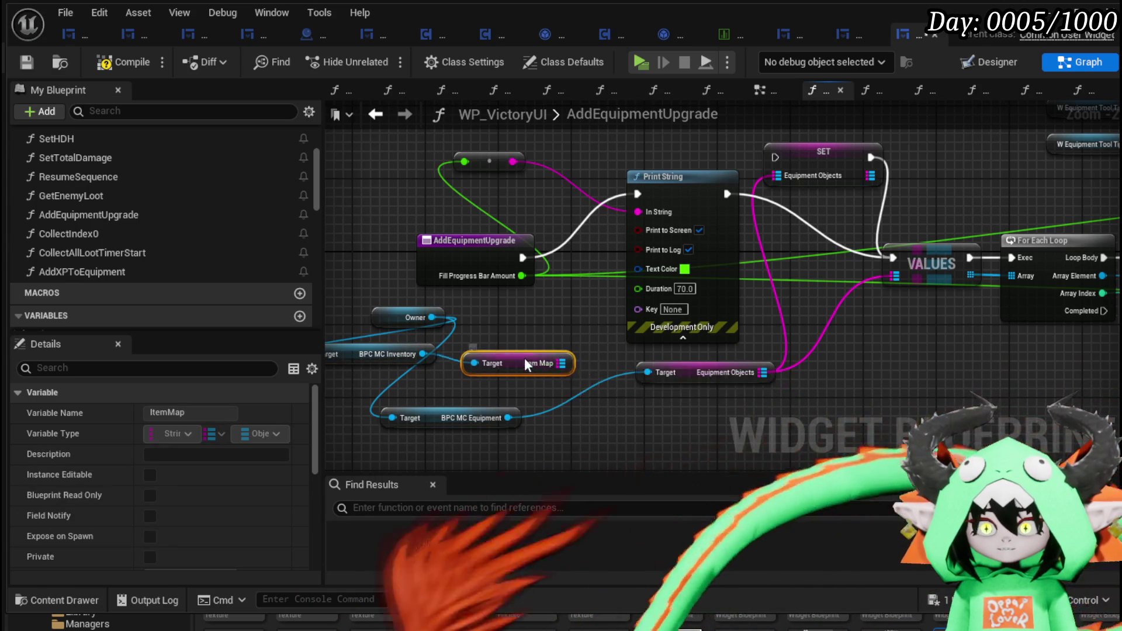
pyautogui.moveTo(621, 346); pyautogui.dragTo(633, 390)
pyautogui.write('Find')
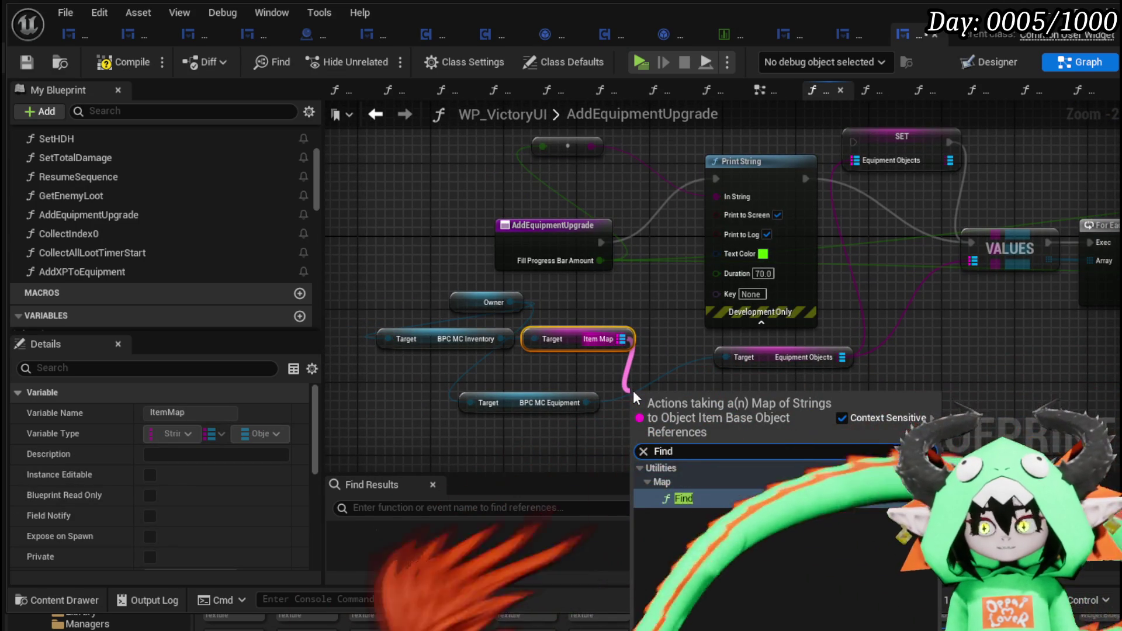
pyautogui.press('Return')
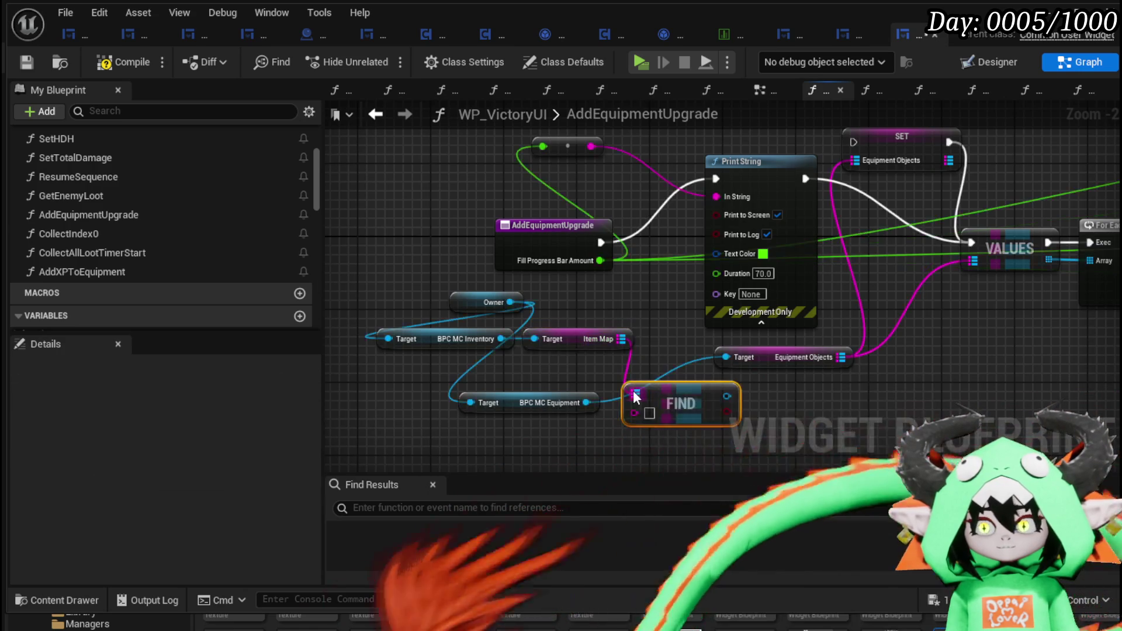
pyautogui.moveTo(615, 321); pyautogui.dragTo(555, 264)
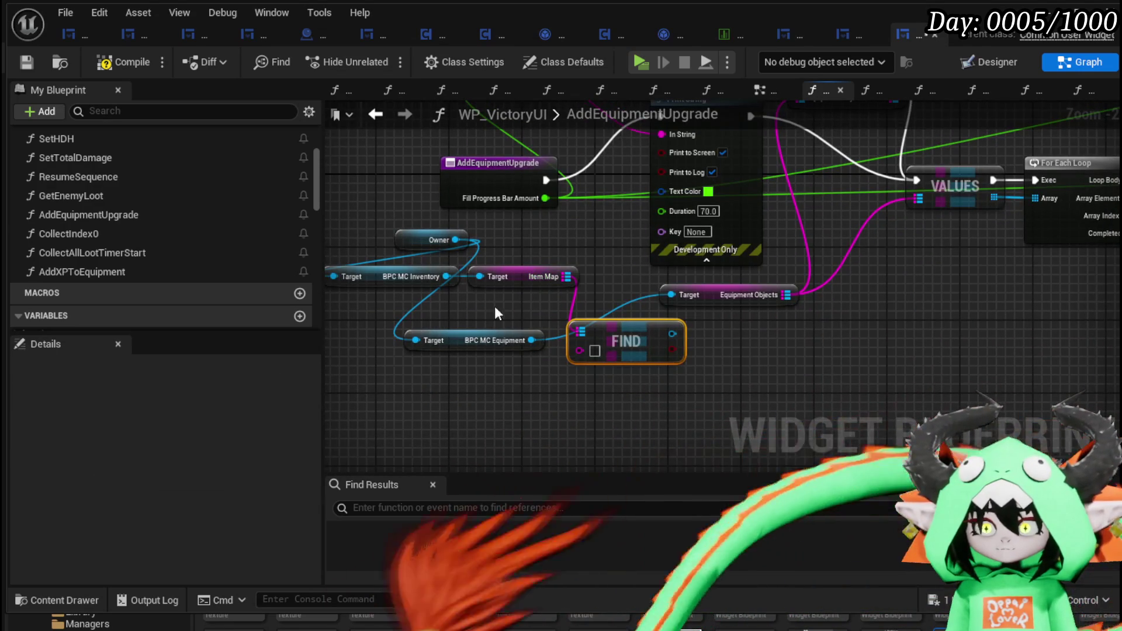
# Tidy the graph, moving the BPC MC Equipment getter further left
pyautogui.click(575, 241)
pyautogui.moveTo(402, 238); pyautogui.dragTo(531, 280)
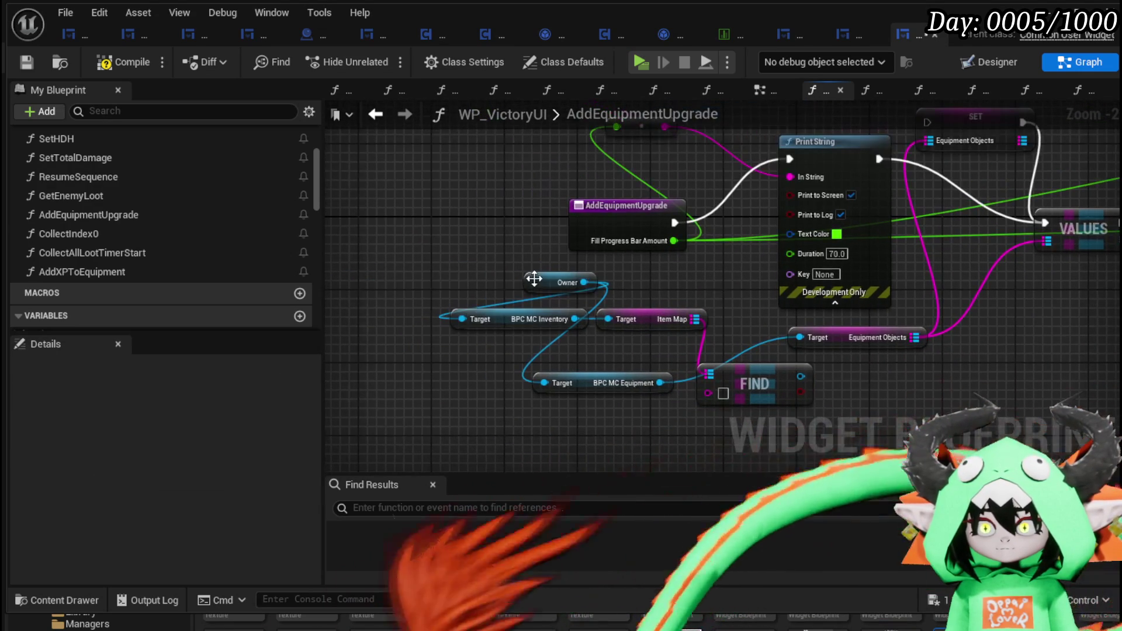
pyautogui.click(462, 282)
pyautogui.click(864, 336)
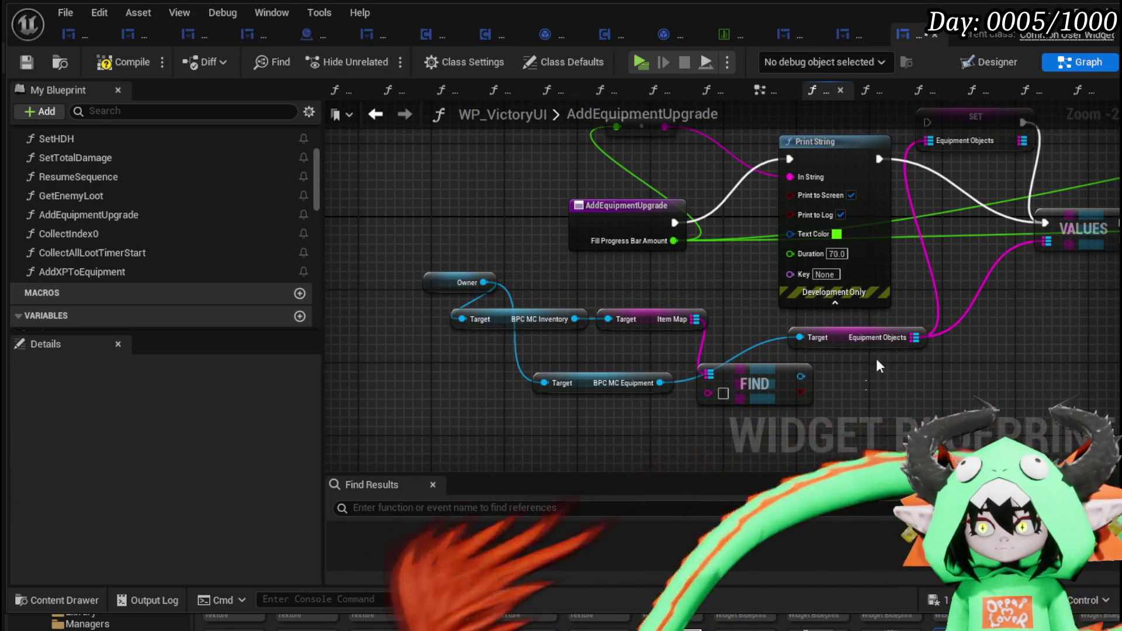
pyautogui.moveTo(921, 386); pyautogui.dragTo(818, 378)
pyautogui.click(118, 61)
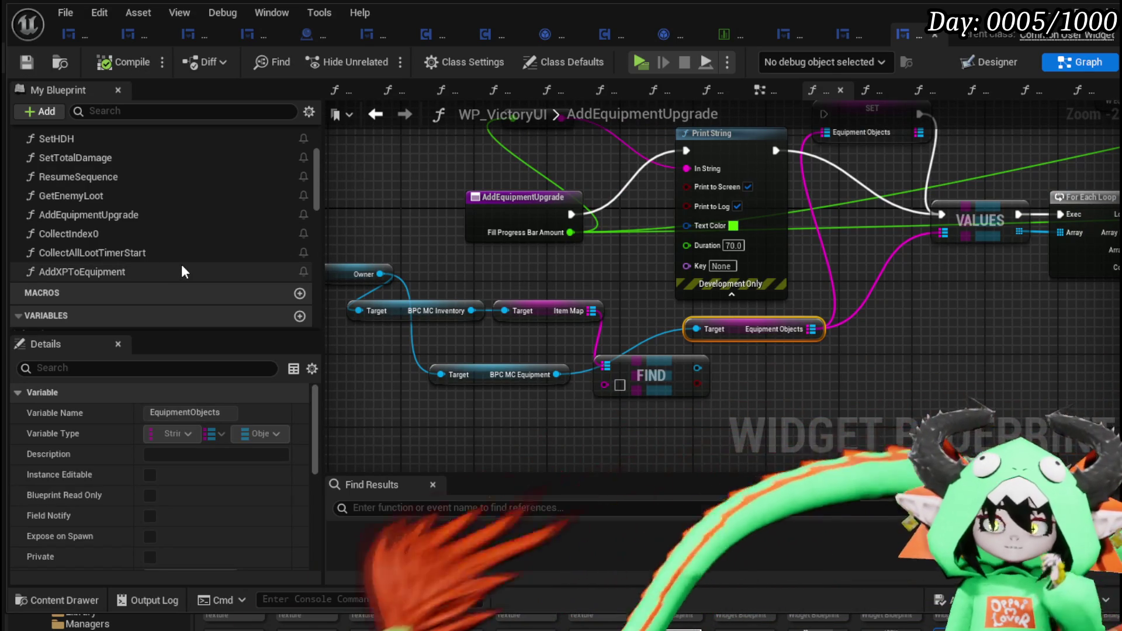
pyautogui.click(628, 383)
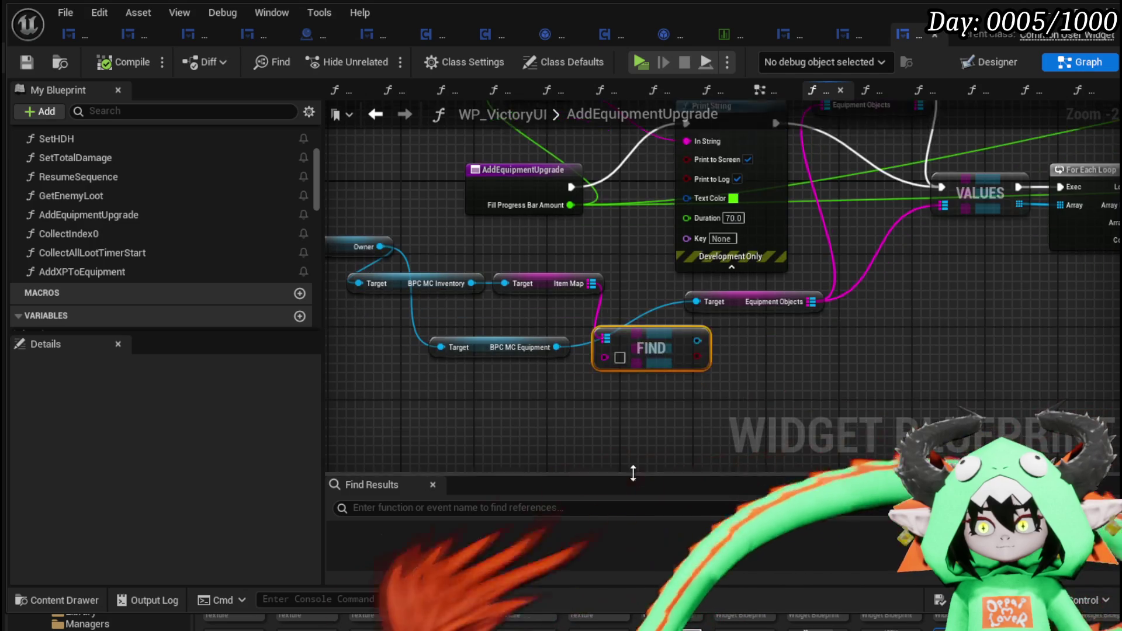
pyautogui.click(576, 430)
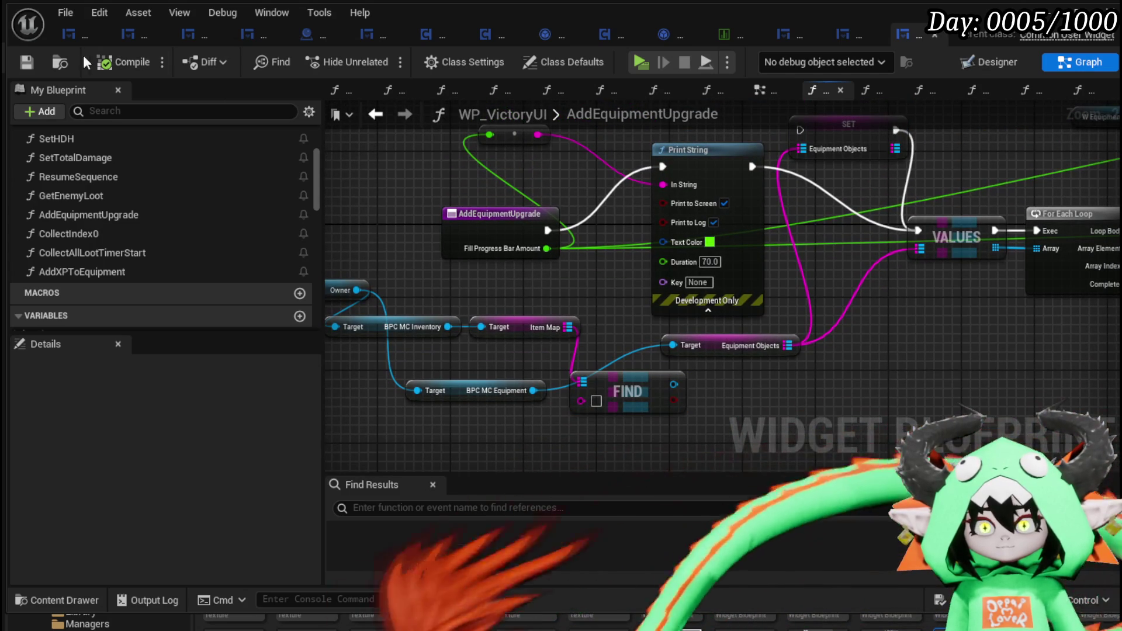
pyautogui.moveTo(463, 393)
pyautogui.mouseDown()
pyautogui.moveTo(381, 395)
pyautogui.moveTo(411, 423)
pyautogui.mouseUp()
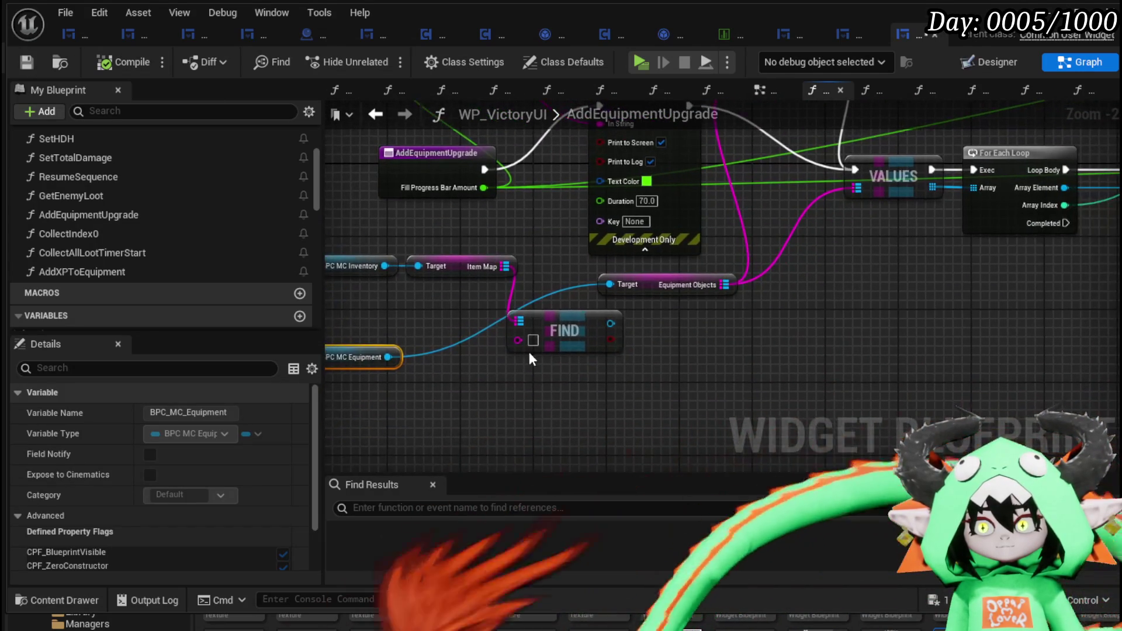
pyautogui.moveTo(691, 285)
pyautogui.mouseDown()
pyautogui.moveTo(623, 298)
pyautogui.moveTo(588, 323)
pyautogui.mouseUp()
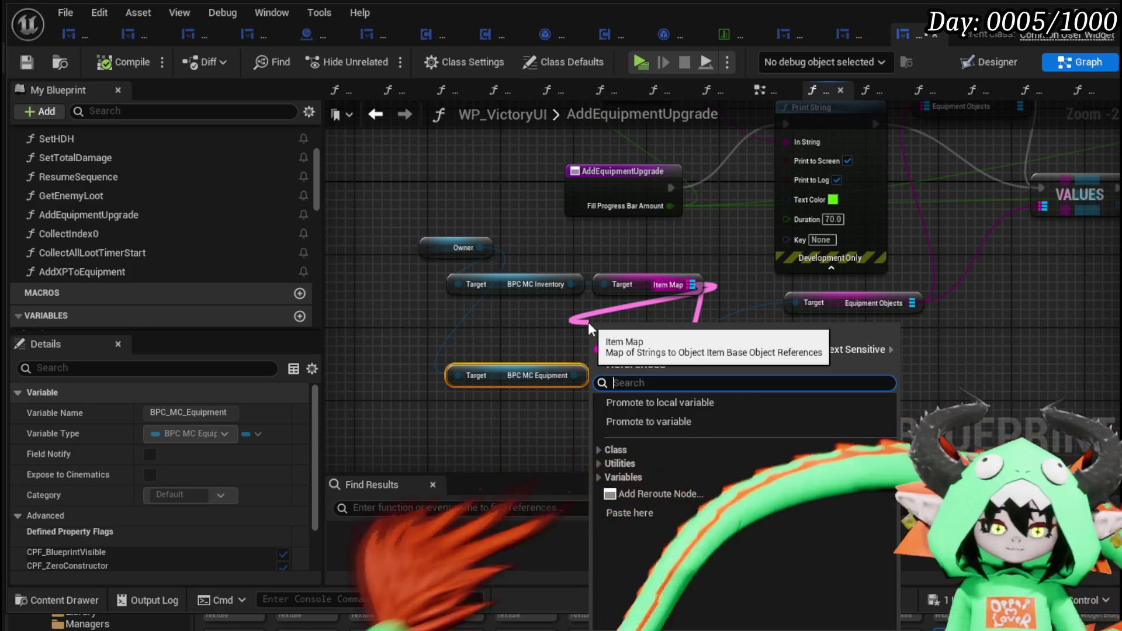
# Add a Keys node on the Item Map
pyautogui.write('keys')
pyautogui.press('Return')
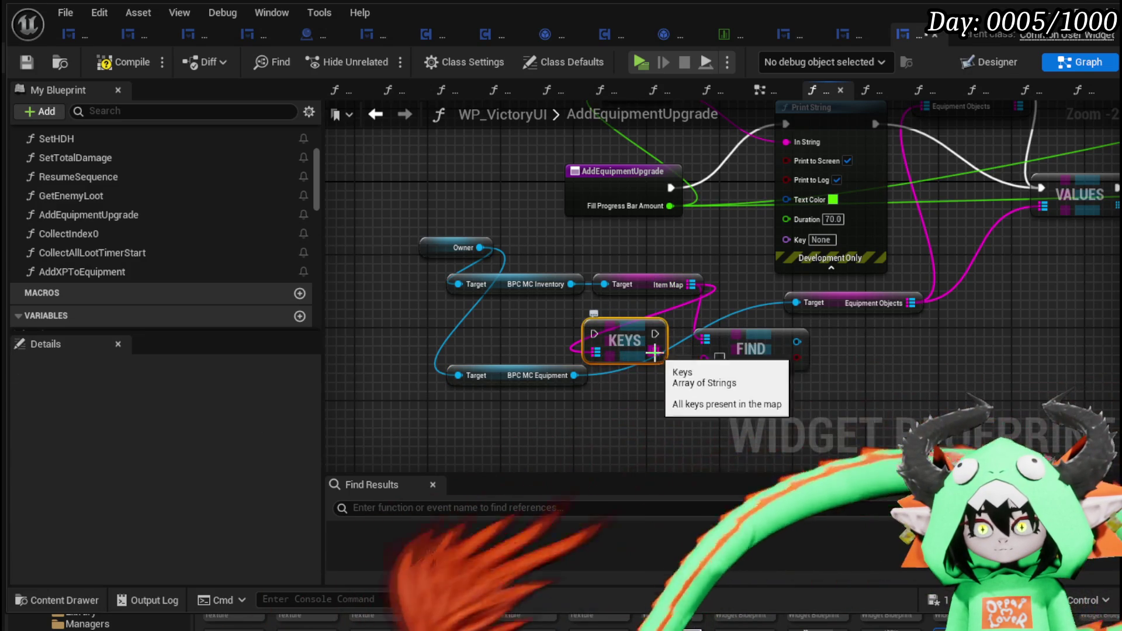
pyautogui.click(555, 347)
pyautogui.moveTo(946, 317); pyautogui.dragTo(808, 333)
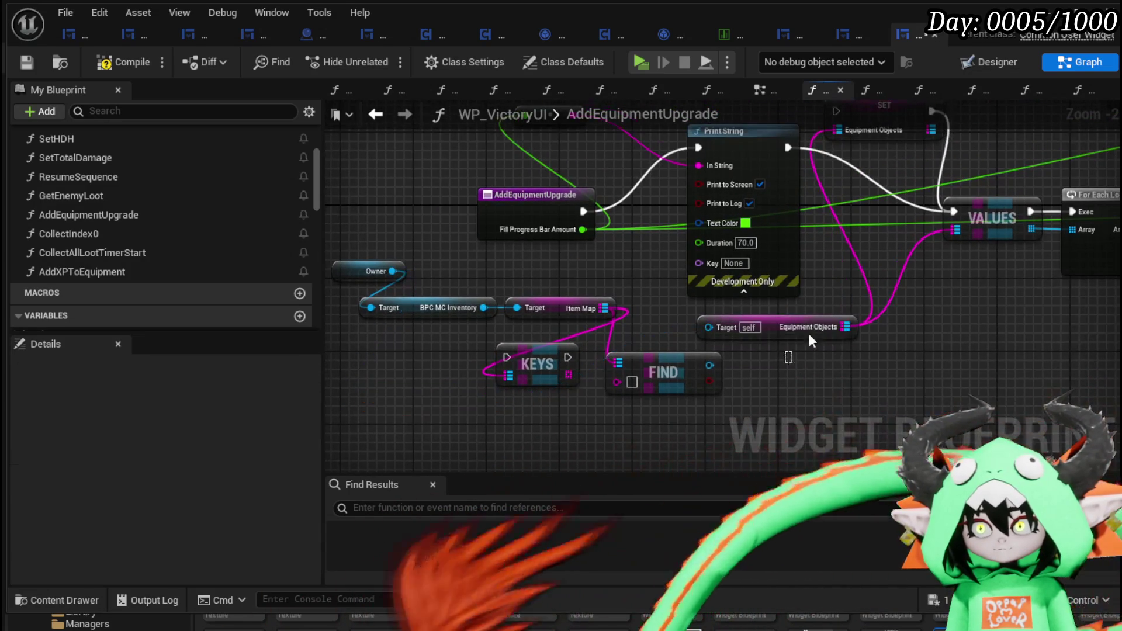
pyautogui.moveTo(860, 177)
pyautogui.mouseDown()
pyautogui.moveTo(797, 266)
pyautogui.moveTo(825, 135)
pyautogui.moveTo(833, 223)
pyautogui.mouseUp()
pyautogui.moveTo(566, 286); pyautogui.dragTo(735, 206)
# Loop over the Keys with a For Each Loop, feeding Array Element into FIND's Key
pyautogui.moveTo(645, 303)
pyautogui.mouseDown()
pyautogui.moveTo(500, 340)
pyautogui.moveTo(633, 368)
pyautogui.mouseUp()
pyautogui.write('Loop')
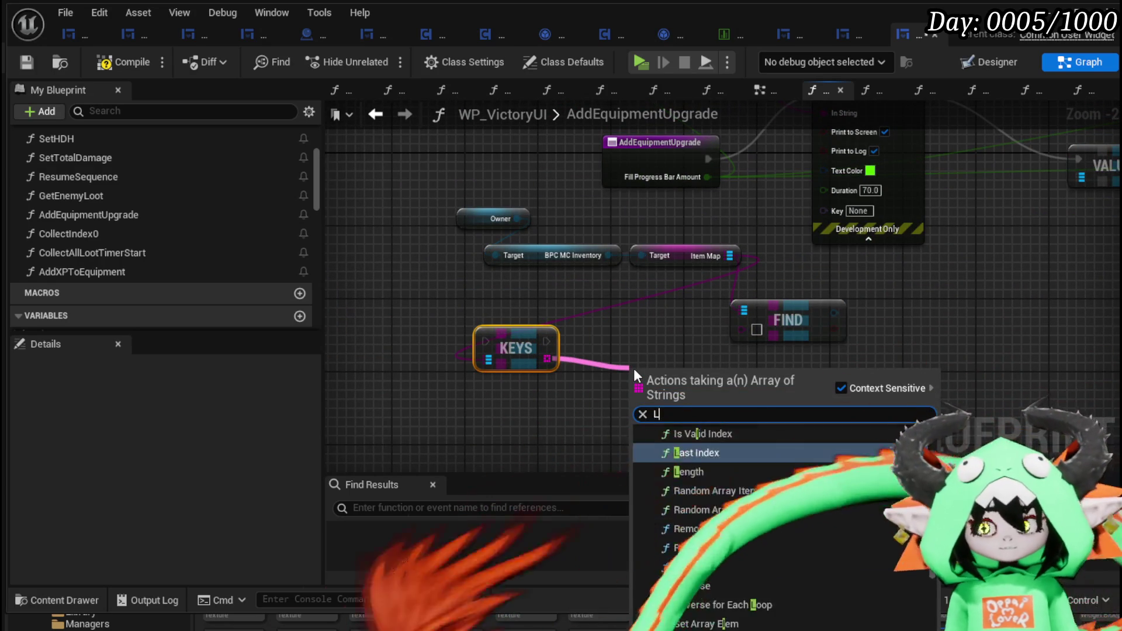
pyautogui.click(704, 461)
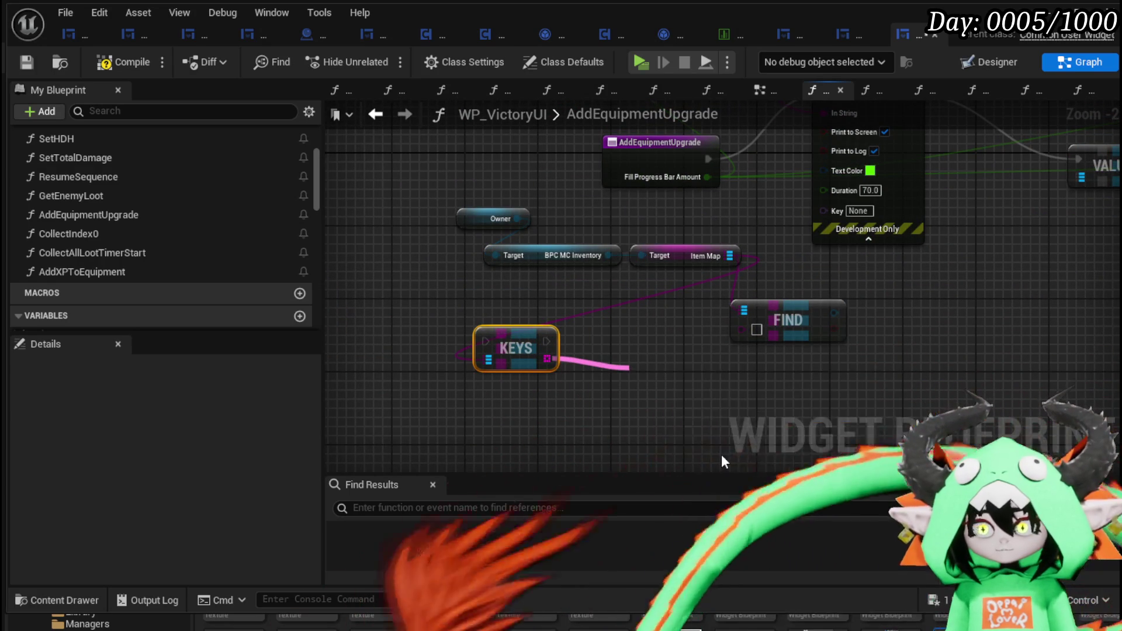
pyautogui.moveTo(781, 322); pyautogui.dragTo(781, 336)
pyautogui.moveTo(741, 343)
pyautogui.mouseDown()
pyautogui.moveTo(686, 359)
pyautogui.moveTo(511, 315)
pyautogui.mouseUp()
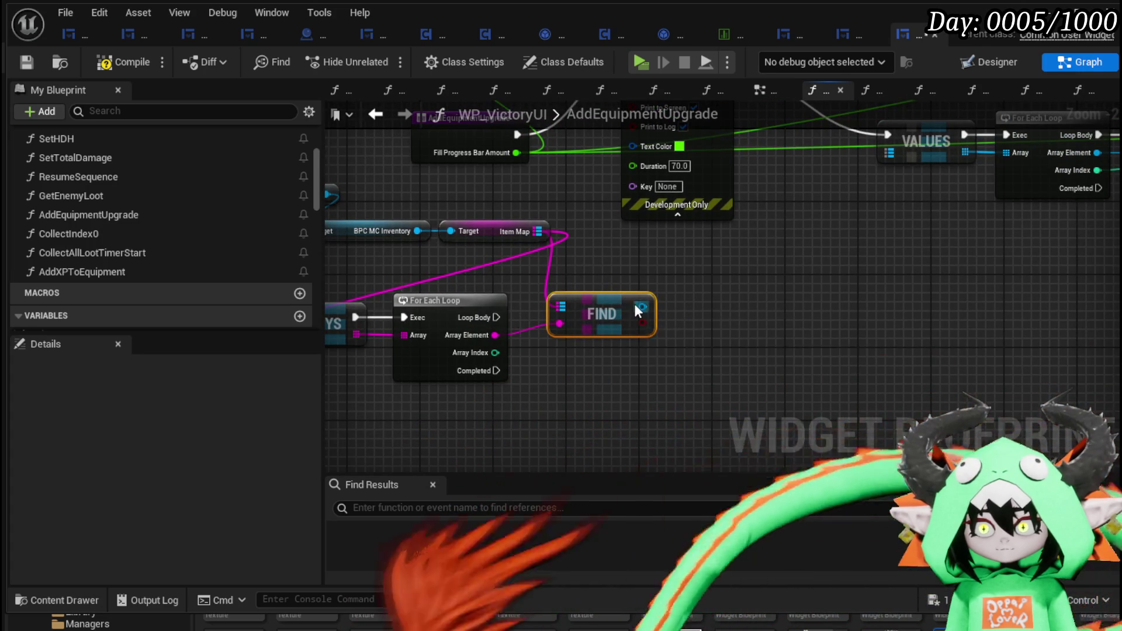
pyautogui.moveTo(642, 307); pyautogui.dragTo(717, 319)
pyautogui.write('Cast to equi')
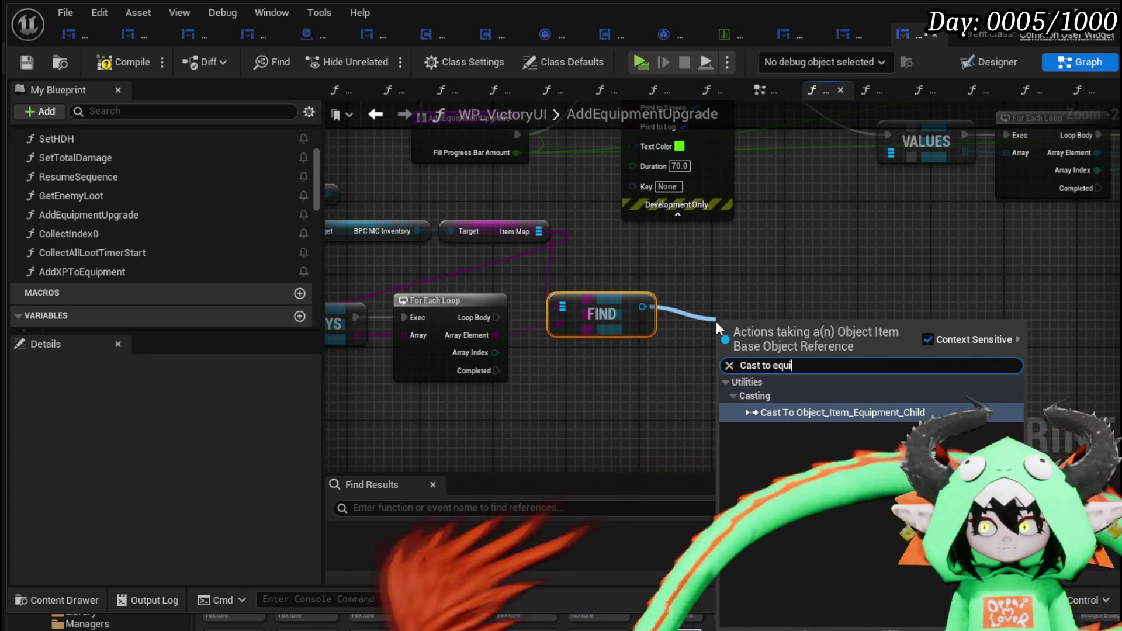
# Cast FIND's result to Object_Item_Equipment_Child and branch on its Equiped flag
pyautogui.click(777, 412)
pyautogui.moveTo(846, 345); pyautogui.dragTo(888, 353)
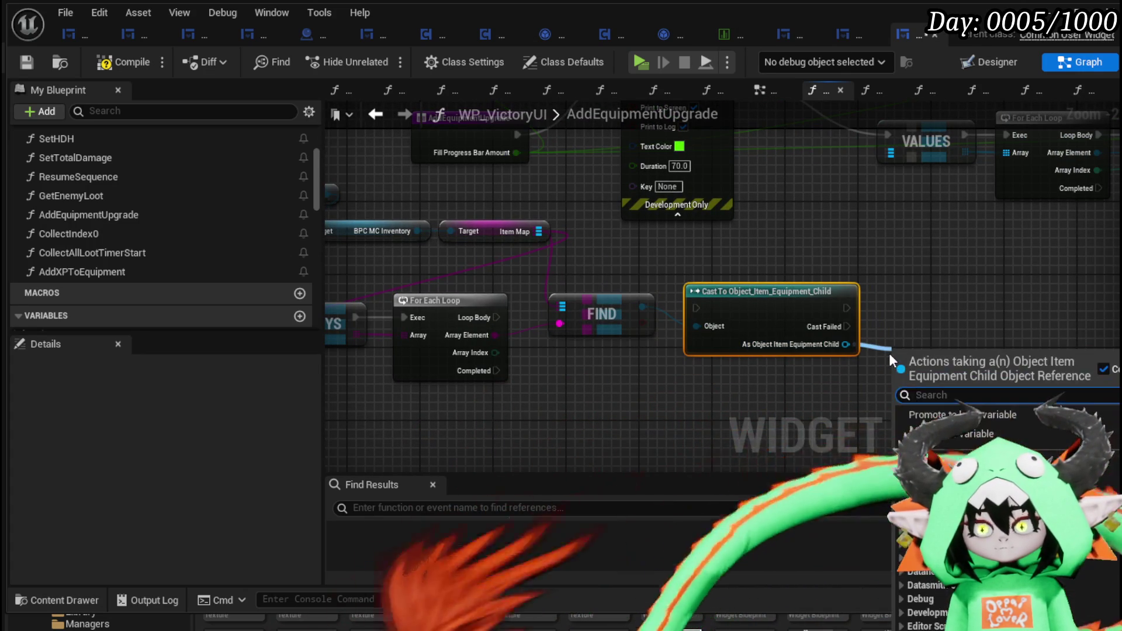
pyautogui.write('Equip')
pyautogui.press('Return')
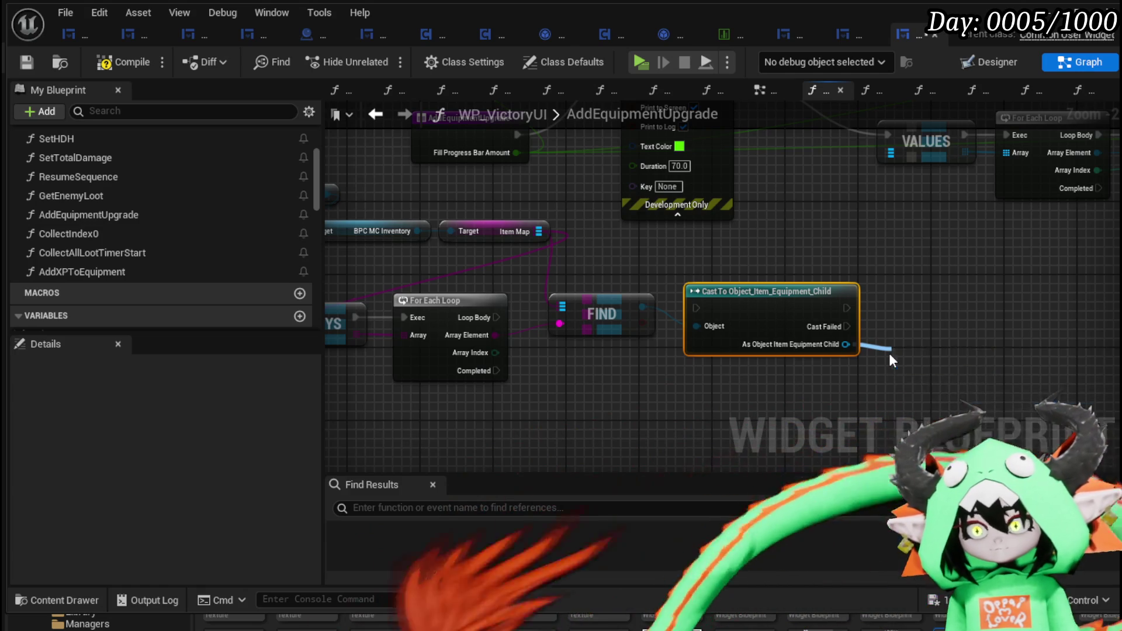
pyautogui.moveTo(967, 357); pyautogui.dragTo(1001, 350)
pyautogui.click(829, 344)
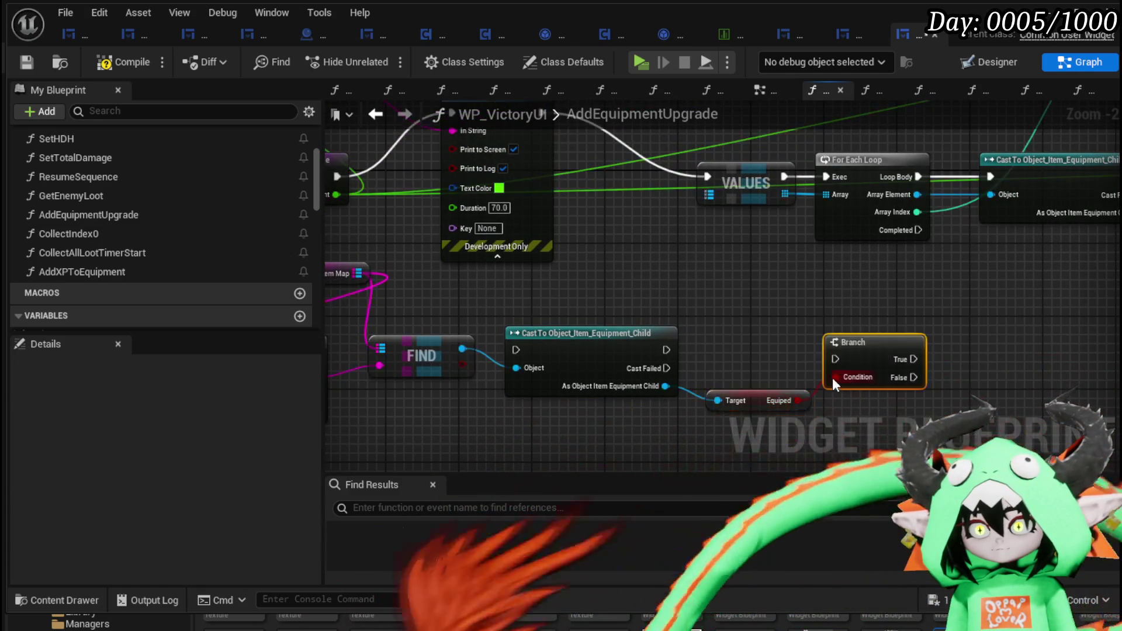
pyautogui.moveTo(666, 350)
pyautogui.mouseDown()
pyautogui.moveTo(843, 351)
pyautogui.moveTo(1094, 306)
pyautogui.mouseUp()
pyautogui.moveTo(762, 320); pyautogui.dragTo(778, 330)
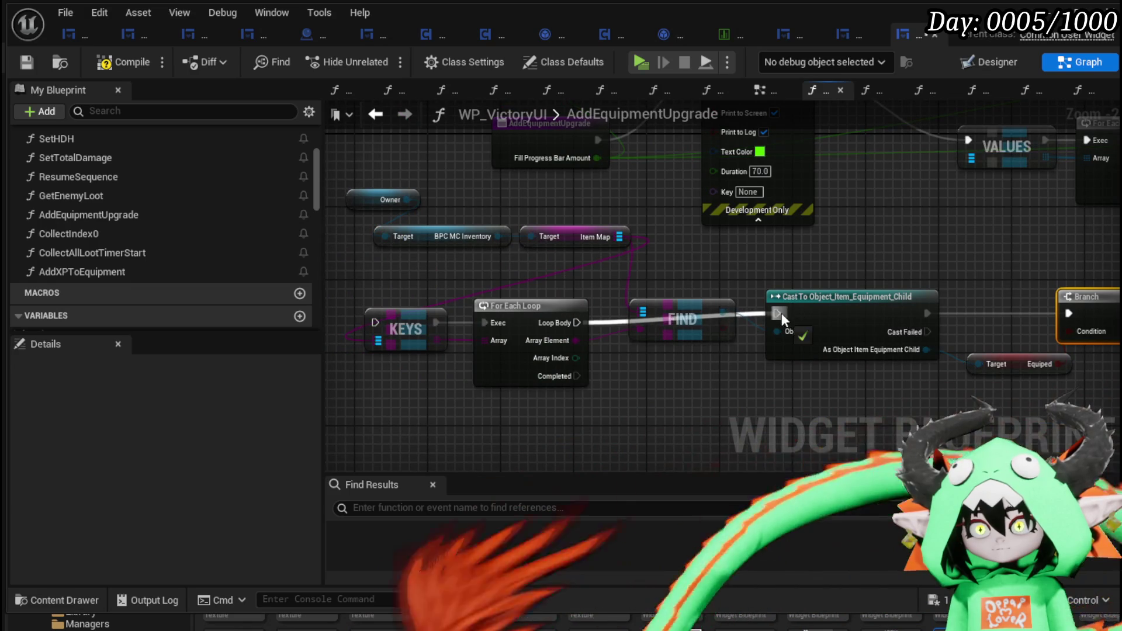
# Rearrange the lookup row and run KEYS from the function's start
pyautogui.moveTo(613, 281); pyautogui.dragTo(1104, 386)
pyautogui.moveTo(1094, 301)
pyautogui.mouseDown()
pyautogui.moveTo(1085, 328)
pyautogui.moveTo(916, 303)
pyautogui.mouseUp()
pyautogui.scroll(-2, 917, 303)
pyautogui.scroll(1, 706, 321)
pyautogui.moveTo(707, 329)
pyautogui.mouseDown()
pyautogui.moveTo(694, 341)
pyautogui.moveTo(671, 284)
pyautogui.moveTo(600, 336)
pyautogui.moveTo(608, 366)
pyautogui.moveTo(596, 363)
pyautogui.moveTo(763, 246)
pyautogui.moveTo(583, 358)
pyautogui.moveTo(509, 388)
pyautogui.moveTo(574, 390)
pyautogui.mouseUp()
pyautogui.scroll(-1, 544, 376)
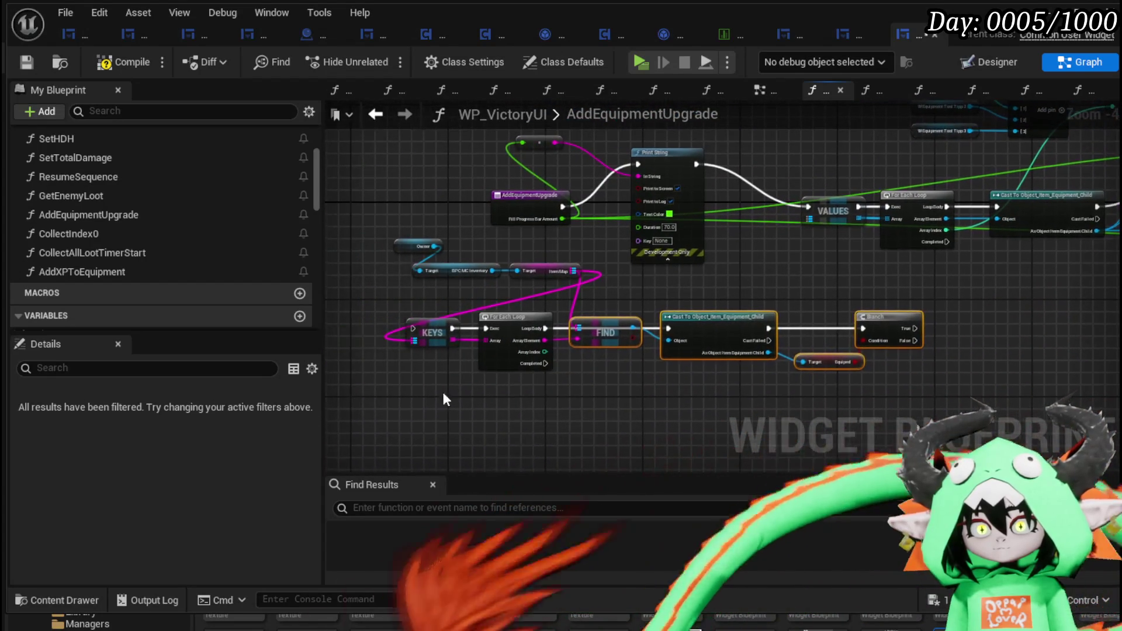
pyautogui.moveTo(363, 395)
pyautogui.mouseDown()
pyautogui.moveTo(509, 277)
pyautogui.moveTo(515, 235)
pyautogui.mouseUp()
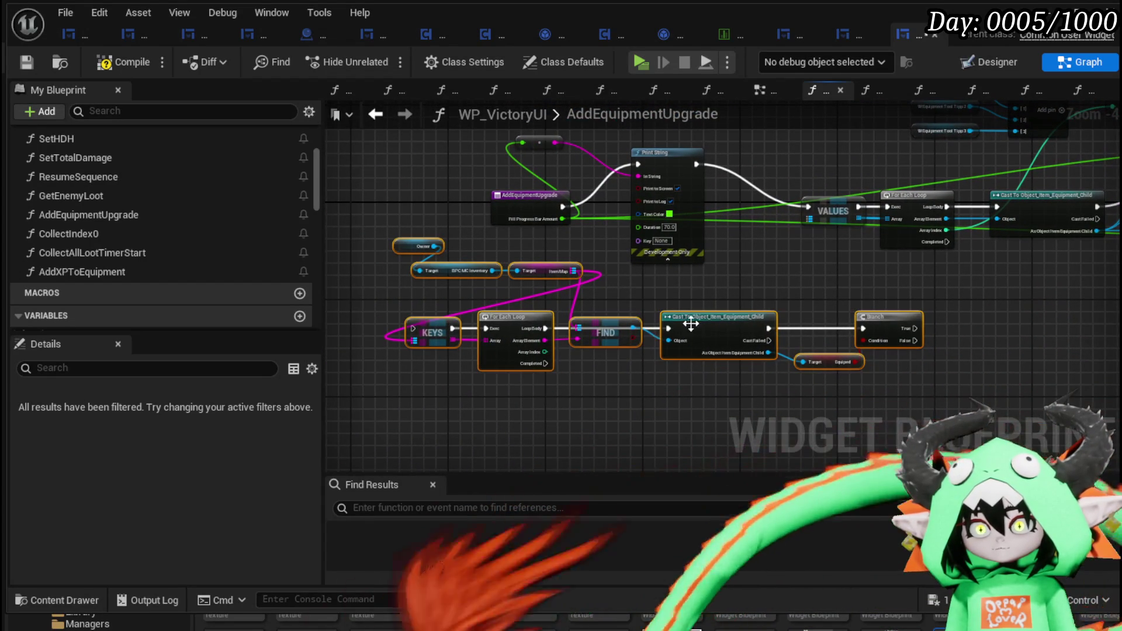
pyautogui.moveTo(690, 324)
pyautogui.mouseDown()
pyautogui.moveTo(883, 316)
pyautogui.moveTo(835, 367)
pyautogui.mouseUp()
pyautogui.moveTo(537, 206)
pyautogui.mouseDown()
pyautogui.moveTo(454, 252)
pyautogui.moveTo(380, 252)
pyautogui.moveTo(451, 409)
pyautogui.moveTo(485, 419)
pyautogui.mouseUp()
pyautogui.moveTo(806, 321)
pyautogui.mouseDown()
pyautogui.moveTo(499, 321)
pyautogui.moveTo(431, 350)
pyautogui.moveTo(463, 313)
pyautogui.mouseUp()
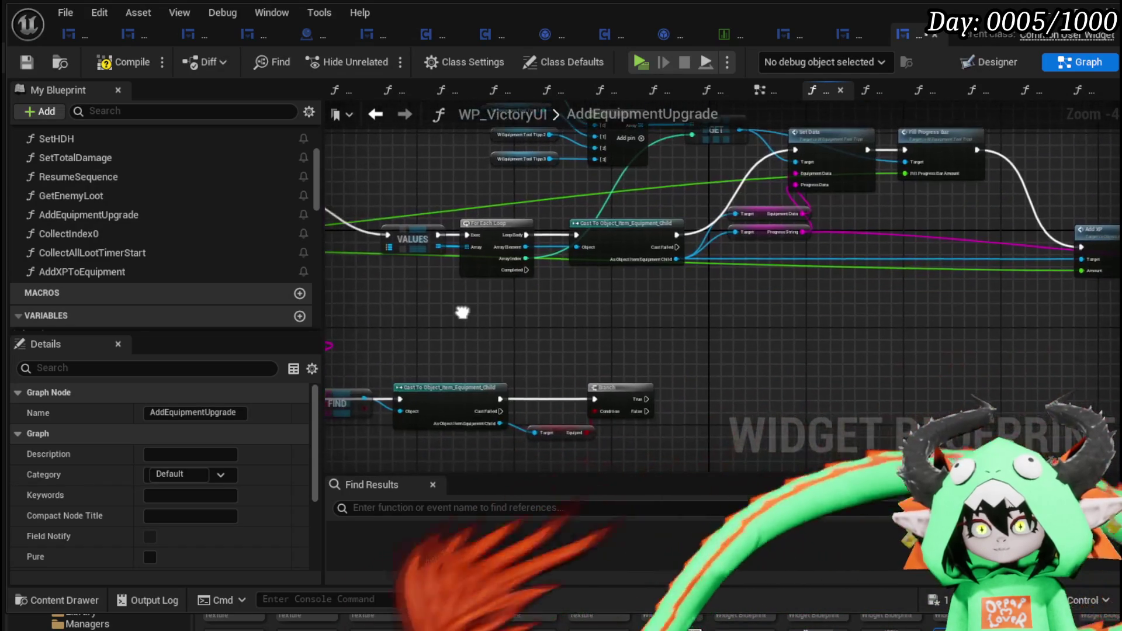
# Wire Branch True to Set Data, and the cast item into Equipment Data, Progress String and Add XP targets
pyautogui.moveTo(647, 399)
pyautogui.mouseDown()
pyautogui.moveTo(749, 194)
pyautogui.moveTo(798, 152)
pyautogui.mouseUp()
pyautogui.moveTo(591, 342)
pyautogui.mouseDown()
pyautogui.moveTo(570, 466)
pyautogui.moveTo(641, 290)
pyautogui.moveTo(605, 383)
pyautogui.mouseUp()
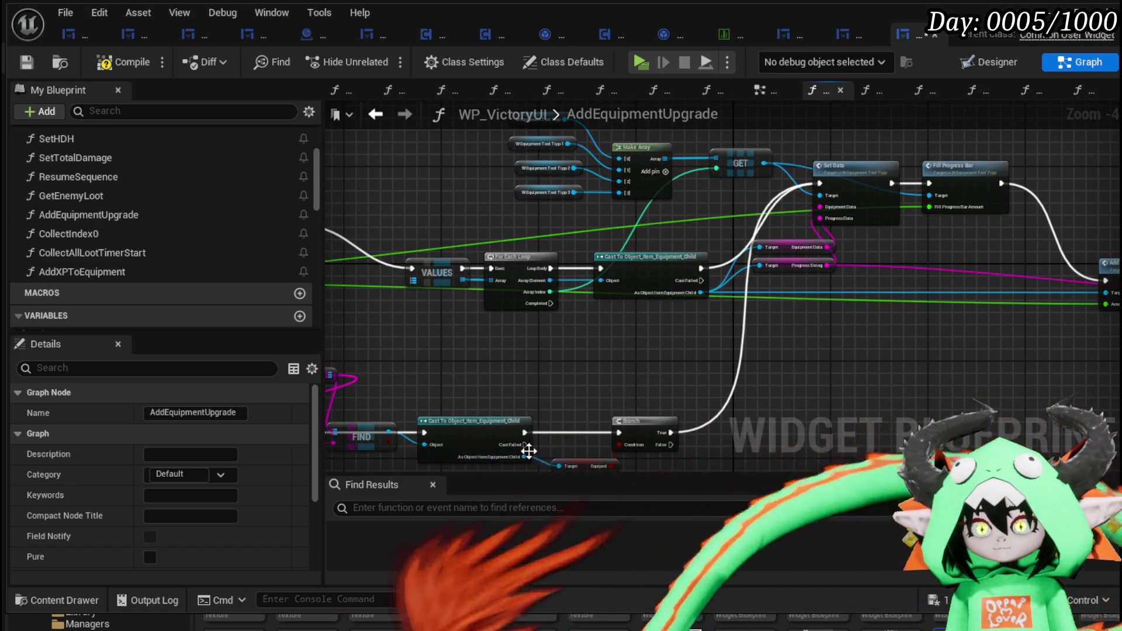
pyautogui.moveTo(526, 456)
pyautogui.mouseDown()
pyautogui.moveTo(764, 257)
pyautogui.moveTo(760, 247)
pyautogui.mouseUp()
pyautogui.moveTo(576, 402); pyautogui.dragTo(584, 327)
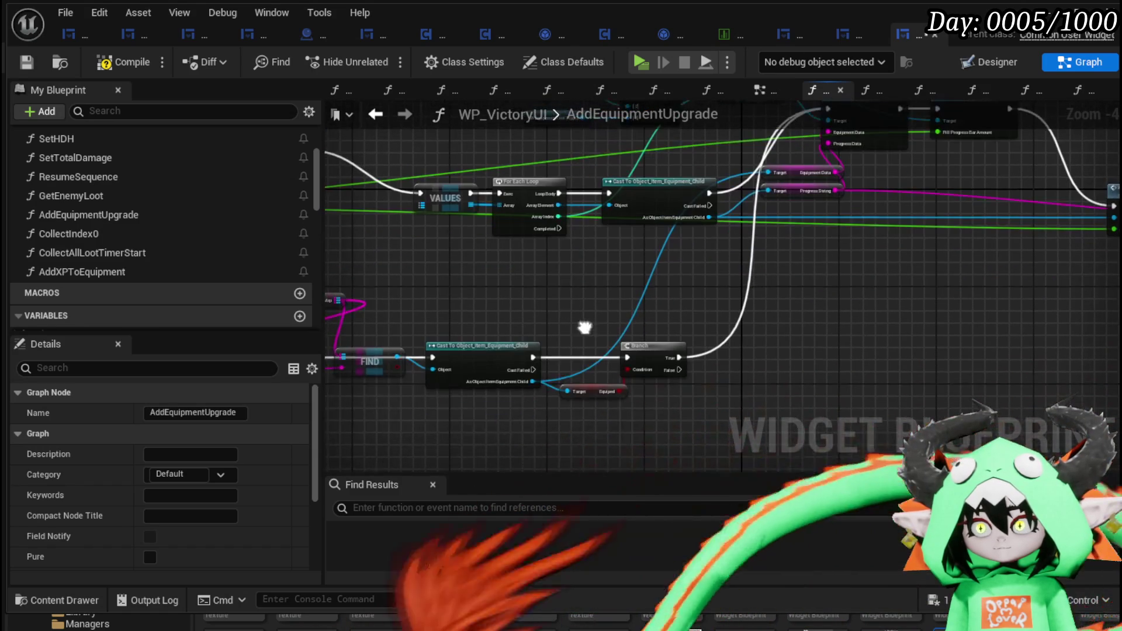
pyautogui.moveTo(533, 383)
pyautogui.mouseDown()
pyautogui.moveTo(780, 184)
pyautogui.moveTo(768, 191)
pyautogui.mouseUp()
pyautogui.moveTo(909, 318)
pyautogui.mouseDown()
pyautogui.moveTo(537, 364)
pyautogui.moveTo(769, 344)
pyautogui.mouseUp()
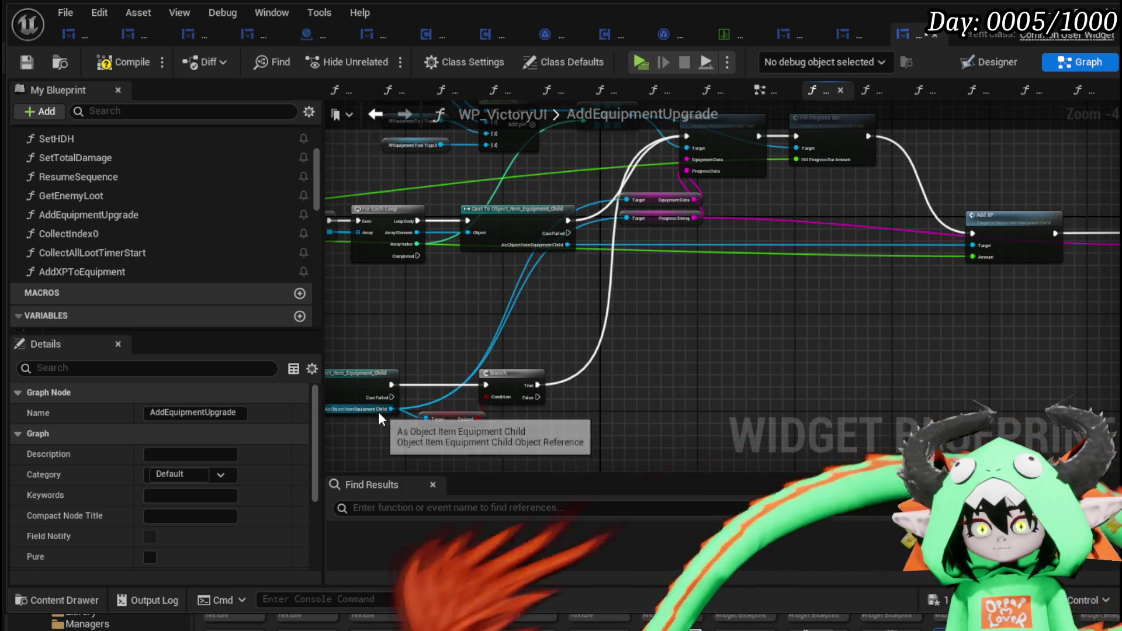
pyautogui.moveTo(387, 411); pyautogui.dragTo(980, 248)
pyautogui.moveTo(853, 304)
pyautogui.mouseDown()
pyautogui.moveTo(634, 353)
pyautogui.moveTo(749, 351)
pyautogui.mouseUp()
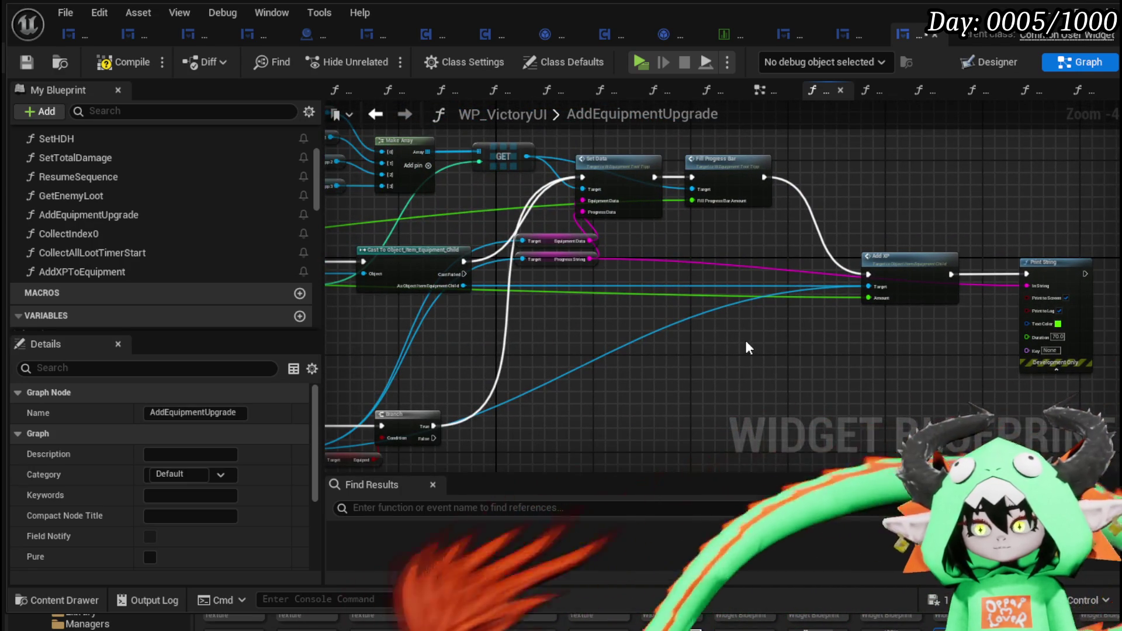
pyautogui.moveTo(667, 329)
pyautogui.mouseDown()
pyautogui.moveTo(858, 325)
pyautogui.moveTo(717, 330)
pyautogui.moveTo(805, 331)
pyautogui.moveTo(659, 318)
pyautogui.moveTo(702, 344)
pyautogui.moveTo(781, 316)
pyautogui.moveTo(874, 307)
pyautogui.mouseUp()
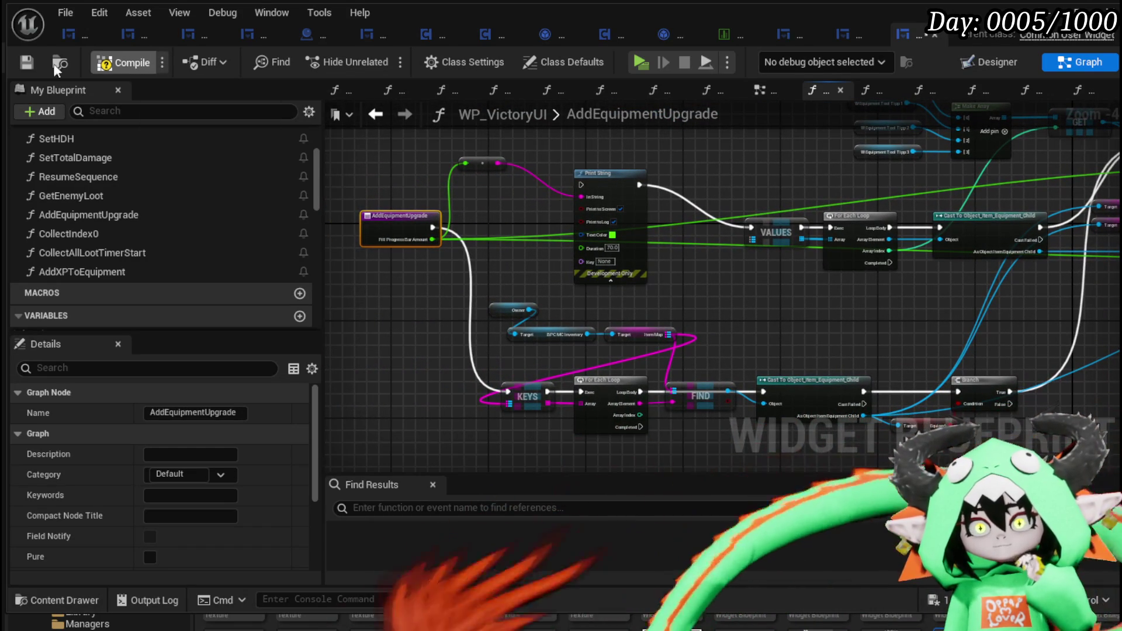
# Compile the widget, delete the old VALUES, loop and cast nodes, then undo the deletion
pyautogui.click(27, 61)
pyautogui.moveTo(754, 298); pyautogui.dragTo(441, 316)
pyautogui.moveTo(659, 229)
pyautogui.mouseDown()
pyautogui.moveTo(671, 264)
pyautogui.moveTo(661, 280)
pyautogui.moveTo(721, 176)
pyautogui.moveTo(814, 207)
pyautogui.moveTo(763, 255)
pyautogui.moveTo(805, 166)
pyautogui.moveTo(715, 283)
pyautogui.moveTo(762, 168)
pyautogui.moveTo(869, 173)
pyautogui.moveTo(656, 258)
pyautogui.moveTo(512, 276)
pyautogui.mouseUp()
pyautogui.press('Delete')
pyautogui.hotkey('ctrl', 'z')
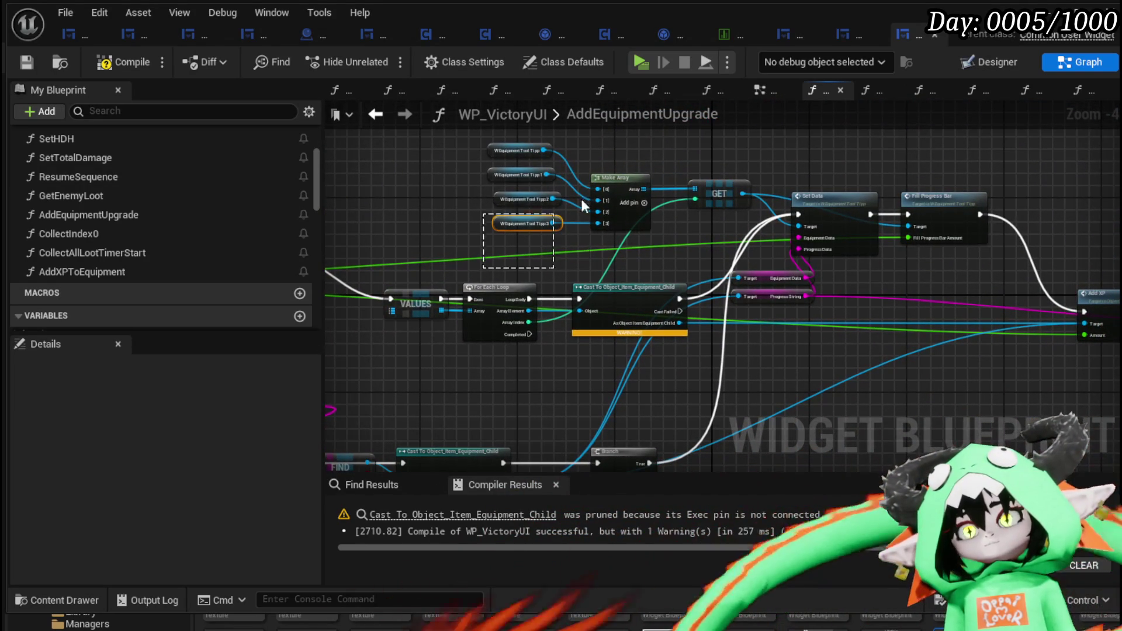
# Move Make Array and GET down, delete the old VALUES loop and cast, placing them beside the Branch
pyautogui.moveTo(711, 178)
pyautogui.mouseDown()
pyautogui.moveTo(626, 412)
pyautogui.moveTo(586, 404)
pyautogui.mouseUp()
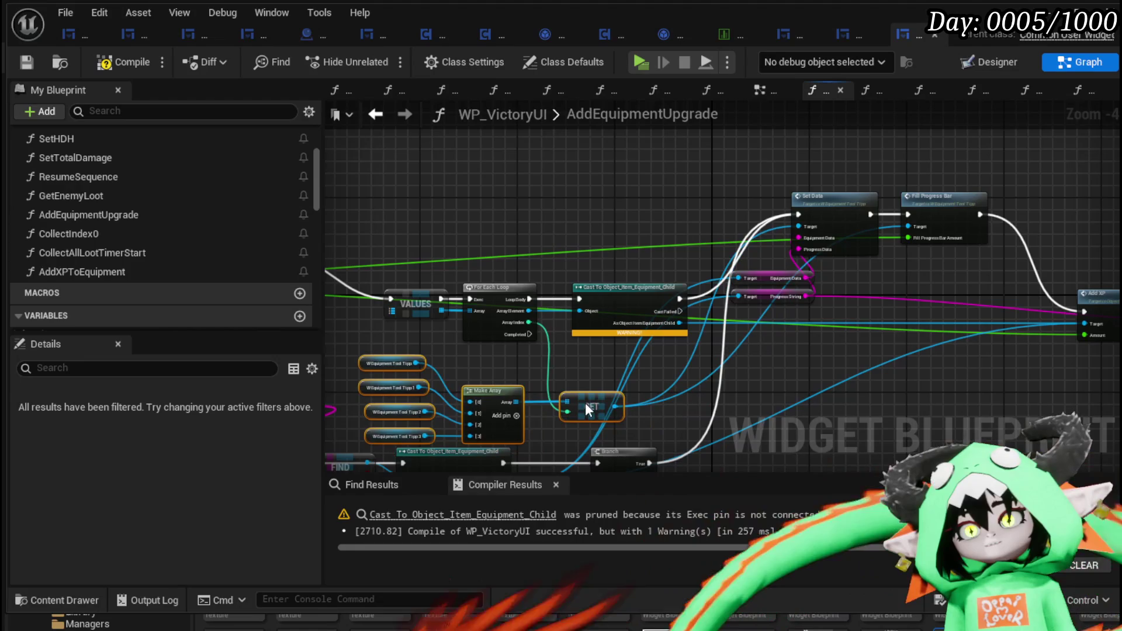
pyautogui.moveTo(489, 265)
pyautogui.mouseDown()
pyautogui.moveTo(633, 224)
pyautogui.moveTo(777, 240)
pyautogui.moveTo(869, 231)
pyautogui.mouseUp()
pyautogui.press('Delete')
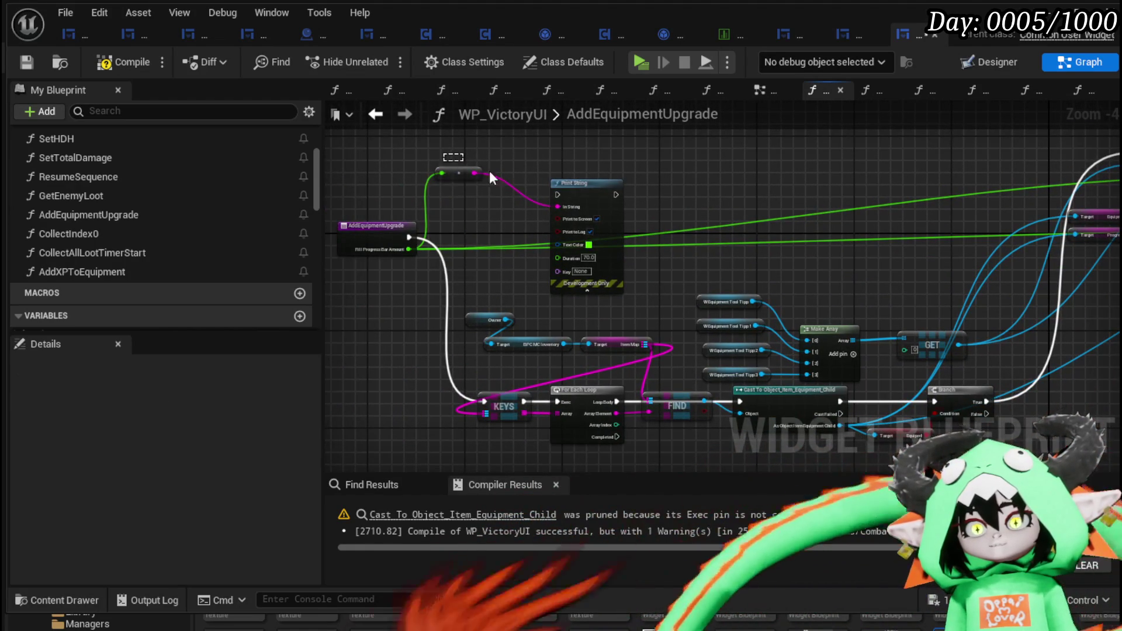
pyautogui.moveTo(669, 251); pyautogui.dragTo(537, 209)
pyautogui.moveTo(698, 296)
pyautogui.mouseDown()
pyautogui.moveTo(755, 304)
pyautogui.moveTo(751, 240)
pyautogui.moveTo(730, 241)
pyautogui.mouseUp()
pyautogui.click(693, 293)
pyautogui.moveTo(693, 293); pyautogui.dragTo(588, 276)
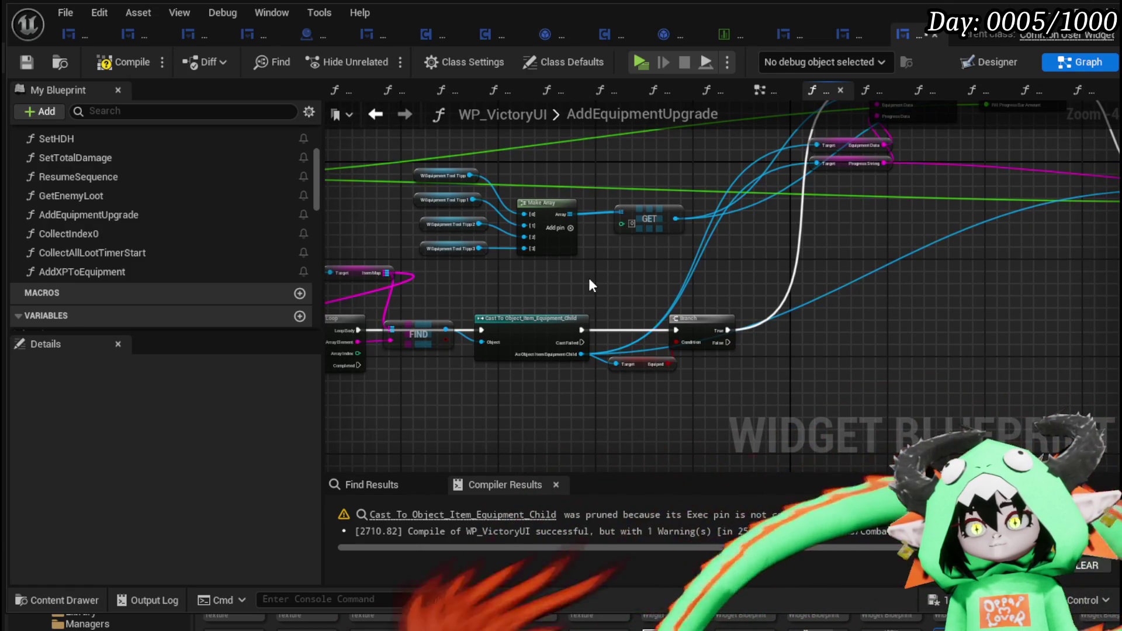
# Promote the GET node's index pin to a local integer variable named WidgetIndex
pyautogui.rightClick(653, 228)
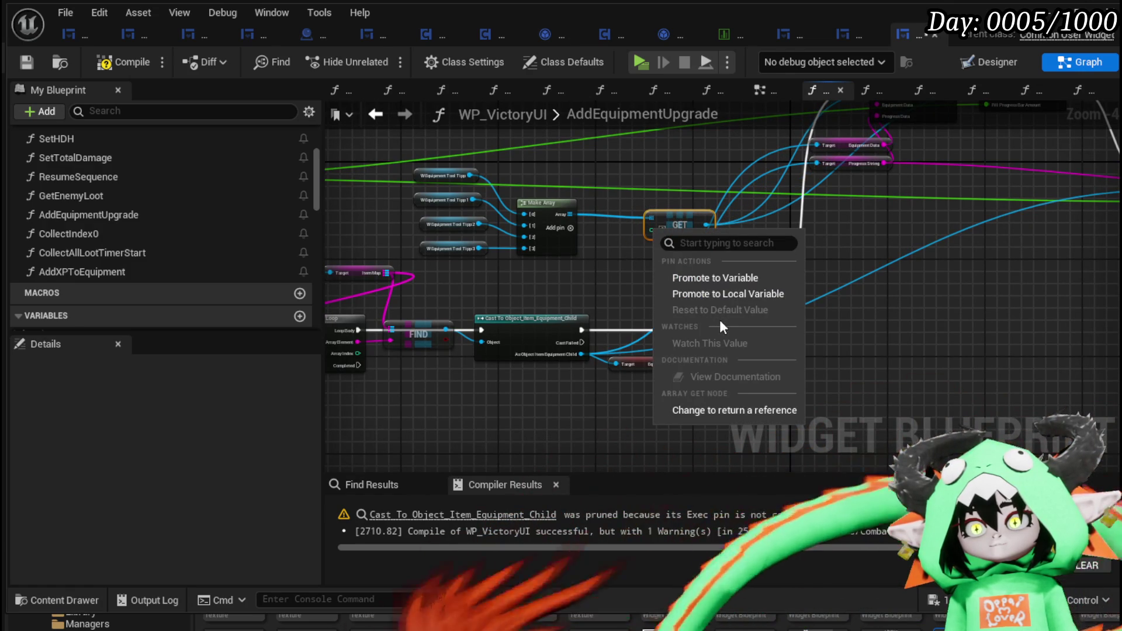
pyautogui.click(717, 294)
pyautogui.write('Widg')
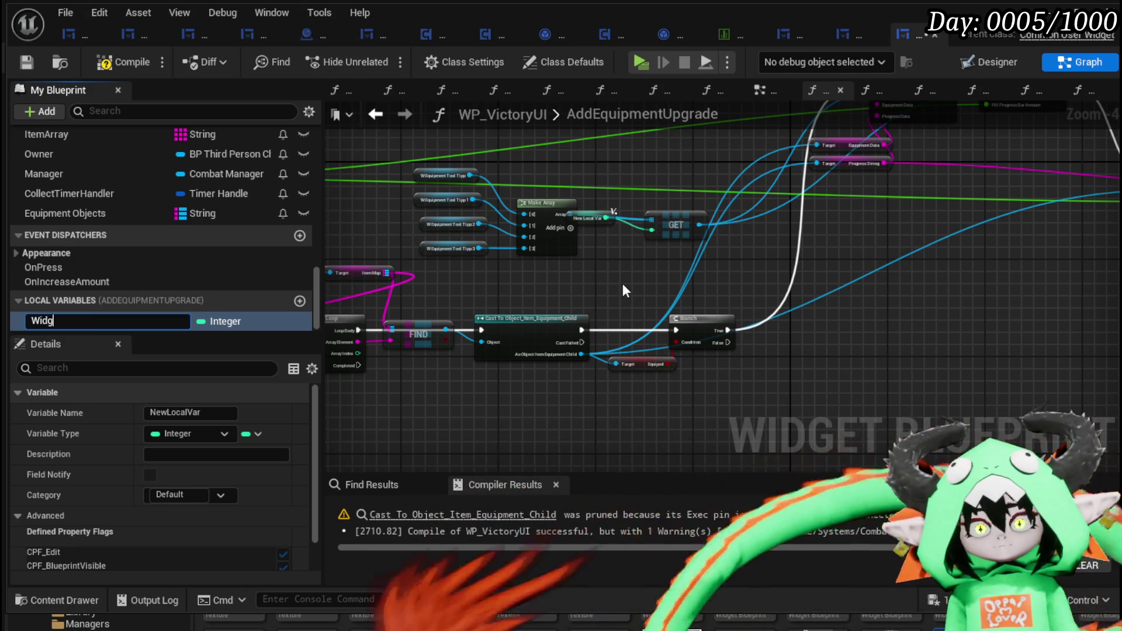
pyautogui.write('etIndex')
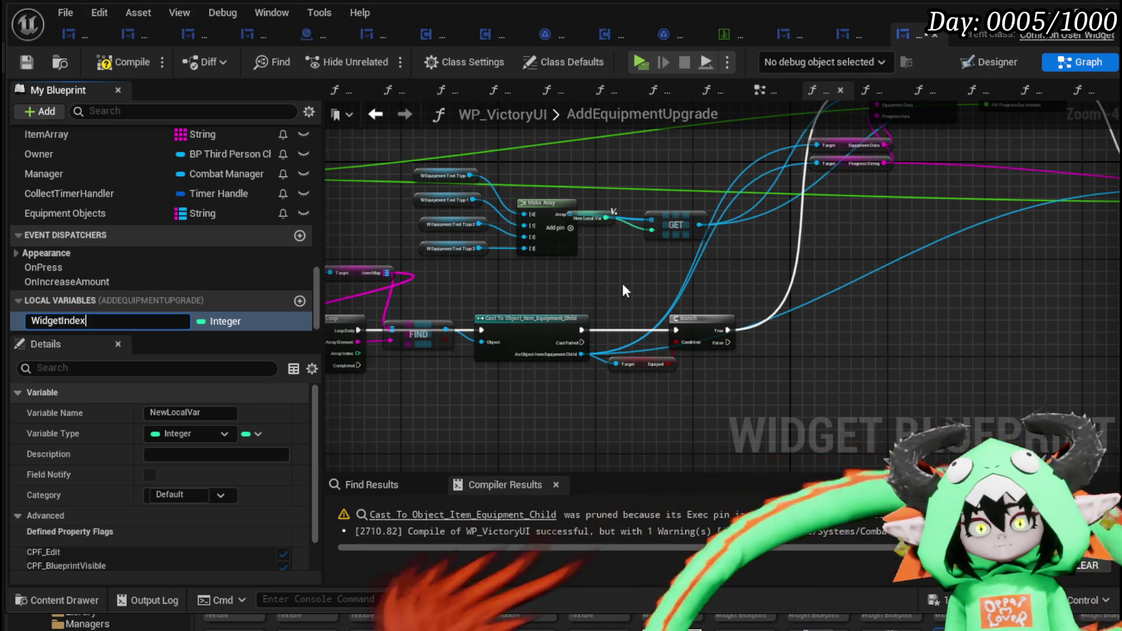
pyautogui.press('Return')
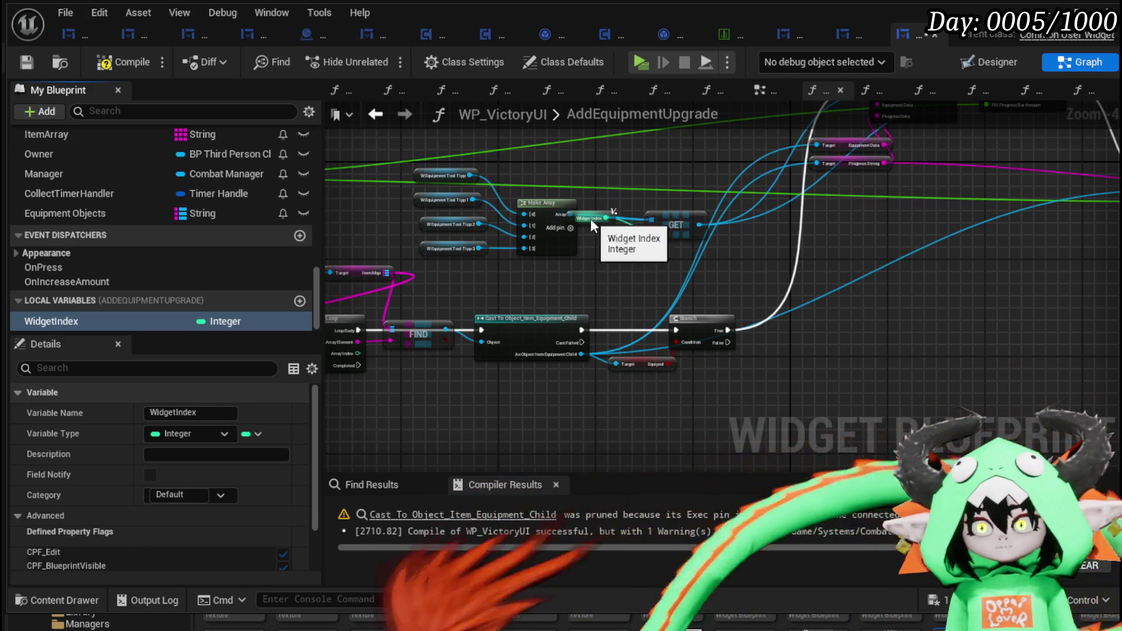
# Add a WidgetIndex getter feeding a new Increment Int node
pyautogui.moveTo(606, 218); pyautogui.dragTo(609, 249)
pyautogui.moveTo(84, 323)
pyautogui.mouseDown()
pyautogui.moveTo(507, 319)
pyautogui.moveTo(604, 280)
pyautogui.moveTo(640, 286)
pyautogui.mouseUp()
pyautogui.click(624, 311)
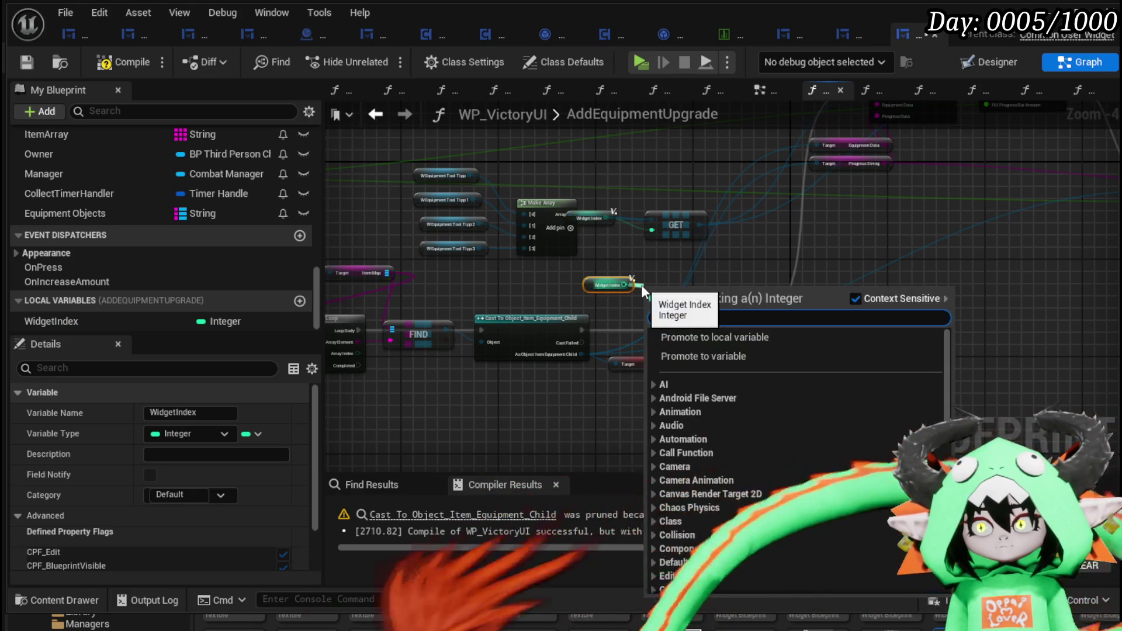
pyautogui.write('increment')
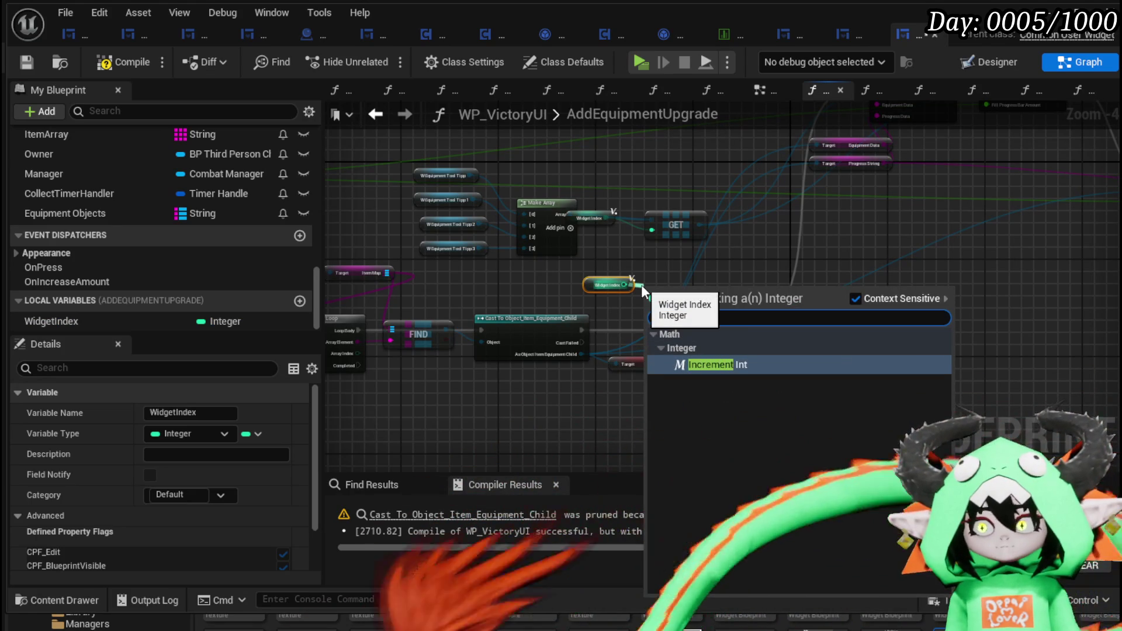
pyautogui.click(752, 365)
pyautogui.moveTo(657, 282); pyautogui.dragTo(784, 273)
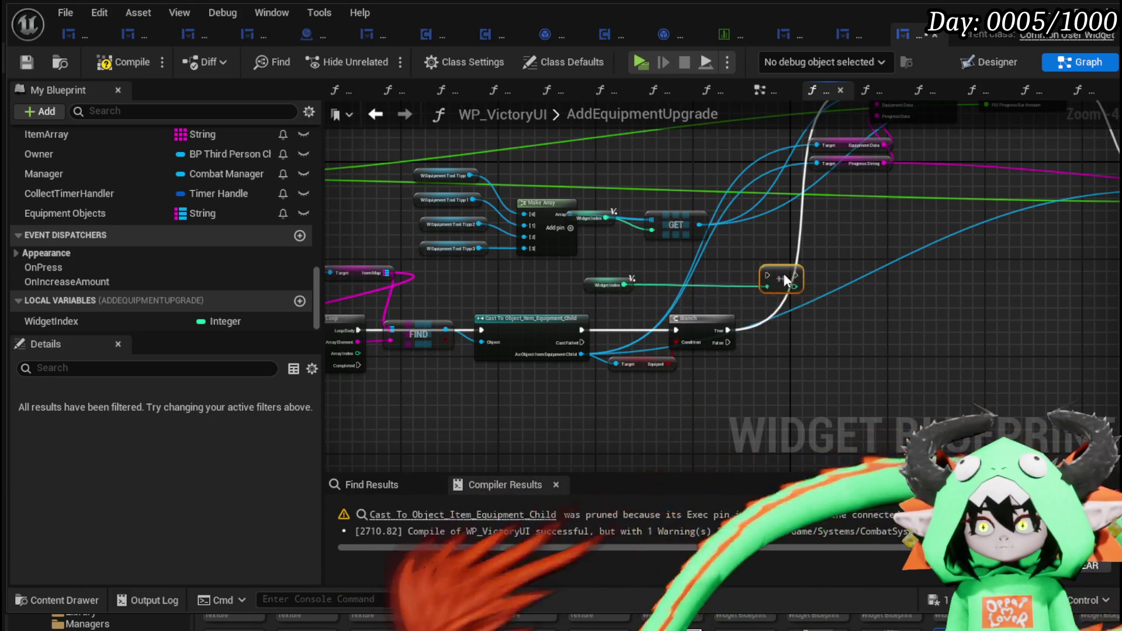
pyautogui.moveTo(929, 324)
pyautogui.mouseDown()
pyautogui.moveTo(844, 189)
pyautogui.moveTo(1038, 178)
pyautogui.moveTo(985, 169)
pyautogui.mouseUp()
pyautogui.moveTo(446, 349)
pyautogui.mouseDown()
pyautogui.moveTo(766, 356)
pyautogui.moveTo(528, 359)
pyautogui.mouseUp()
# Run Increment after Add XP and tidy the WidgetIndex getter above GET
pyautogui.moveTo(552, 380); pyautogui.dragTo(643, 367)
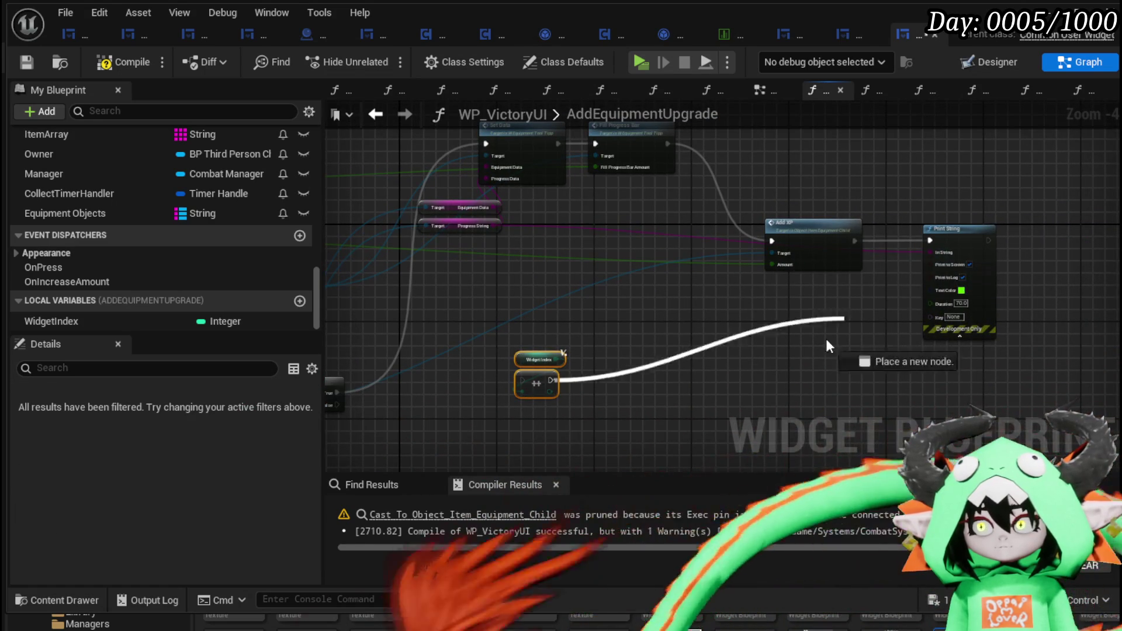
pyautogui.moveTo(826, 345)
pyautogui.mouseDown()
pyautogui.moveTo(614, 305)
pyautogui.moveTo(536, 377)
pyautogui.mouseUp()
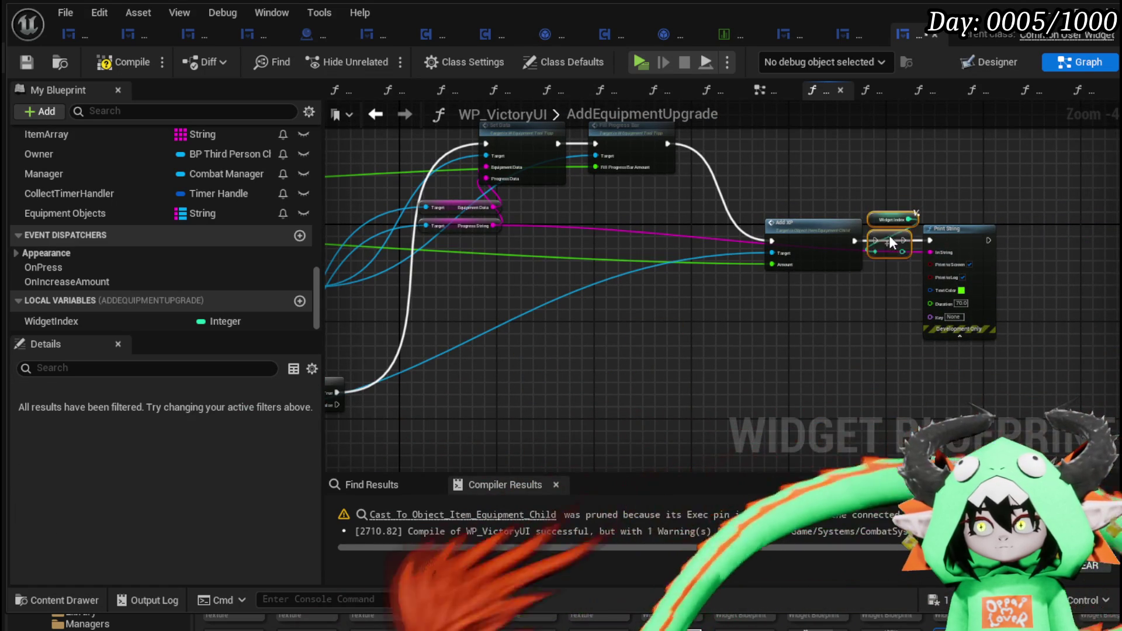
pyautogui.moveTo(889, 235)
pyautogui.mouseDown()
pyautogui.moveTo(871, 245)
pyautogui.moveTo(920, 222)
pyautogui.moveTo(955, 251)
pyautogui.moveTo(840, 315)
pyautogui.mouseUp()
pyautogui.moveTo(723, 308); pyautogui.dragTo(845, 298)
pyautogui.moveTo(374, 327)
pyautogui.mouseDown()
pyautogui.moveTo(642, 311)
pyautogui.moveTo(637, 273)
pyautogui.moveTo(722, 227)
pyautogui.mouseUp()
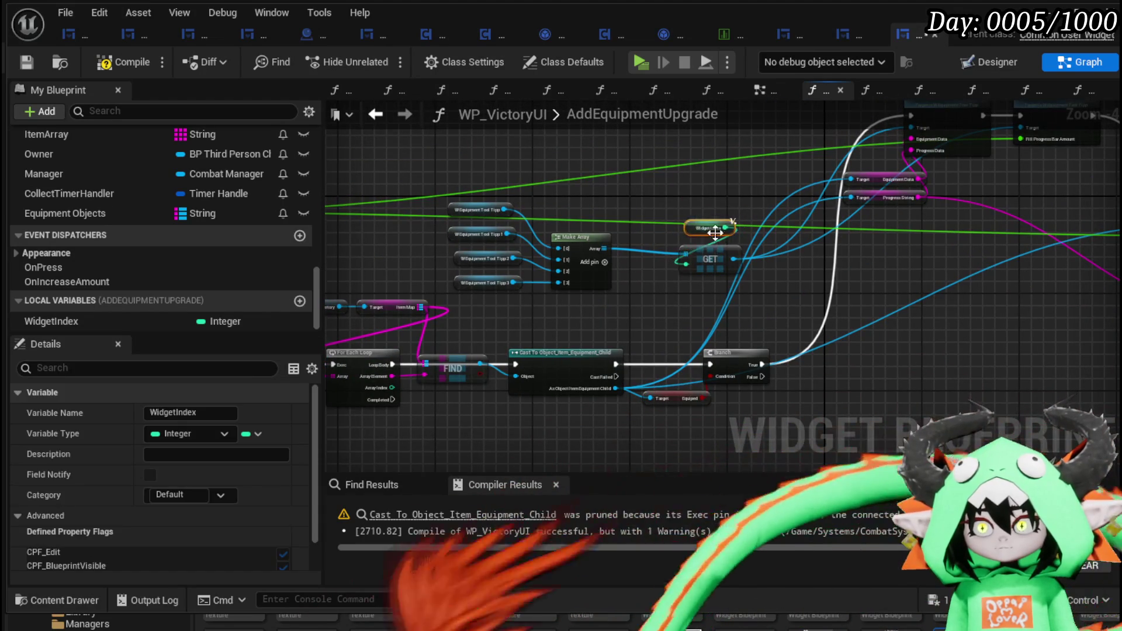
pyautogui.click(629, 198)
pyautogui.moveTo(574, 209); pyautogui.dragTo(811, 215)
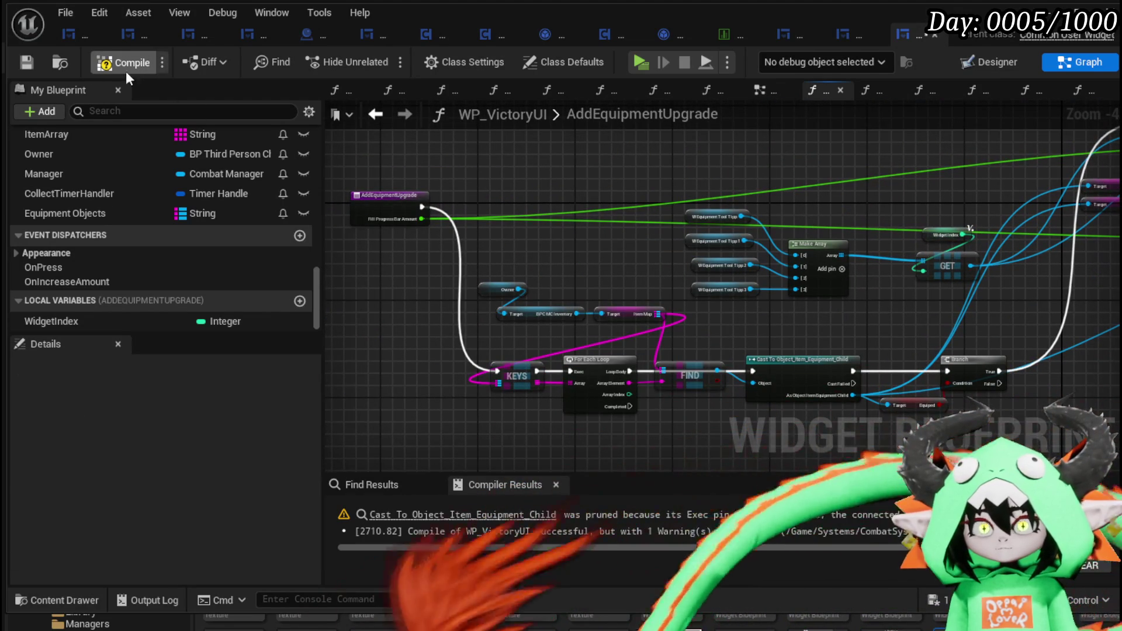
# Save the widget and add a SET WidgetIndex node after the Increment
pyautogui.click(27, 62)
pyautogui.moveTo(941, 281)
pyautogui.mouseDown()
pyautogui.moveTo(588, 288)
pyautogui.moveTo(445, 344)
pyautogui.mouseUp()
pyautogui.moveTo(86, 321)
pyautogui.mouseDown()
pyautogui.moveTo(832, 250)
pyautogui.moveTo(800, 274)
pyautogui.moveTo(784, 258)
pyautogui.moveTo(766, 262)
pyautogui.mouseUp()
pyautogui.click(832, 296)
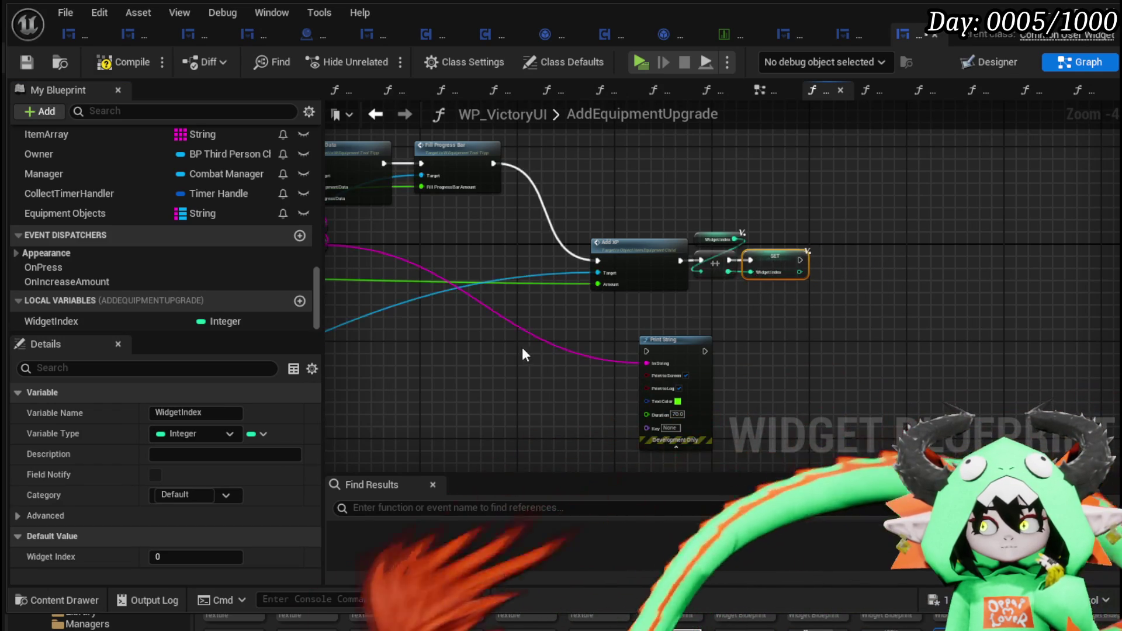
# Compile the blueprint and launch the game to test the changes
pyautogui.scroll(-2, 521, 354)
pyautogui.scroll(2, 720, 320)
pyautogui.moveTo(709, 296)
pyautogui.mouseDown()
pyautogui.moveTo(894, 270)
pyautogui.moveTo(789, 283)
pyautogui.moveTo(532, 220)
pyautogui.mouseUp()
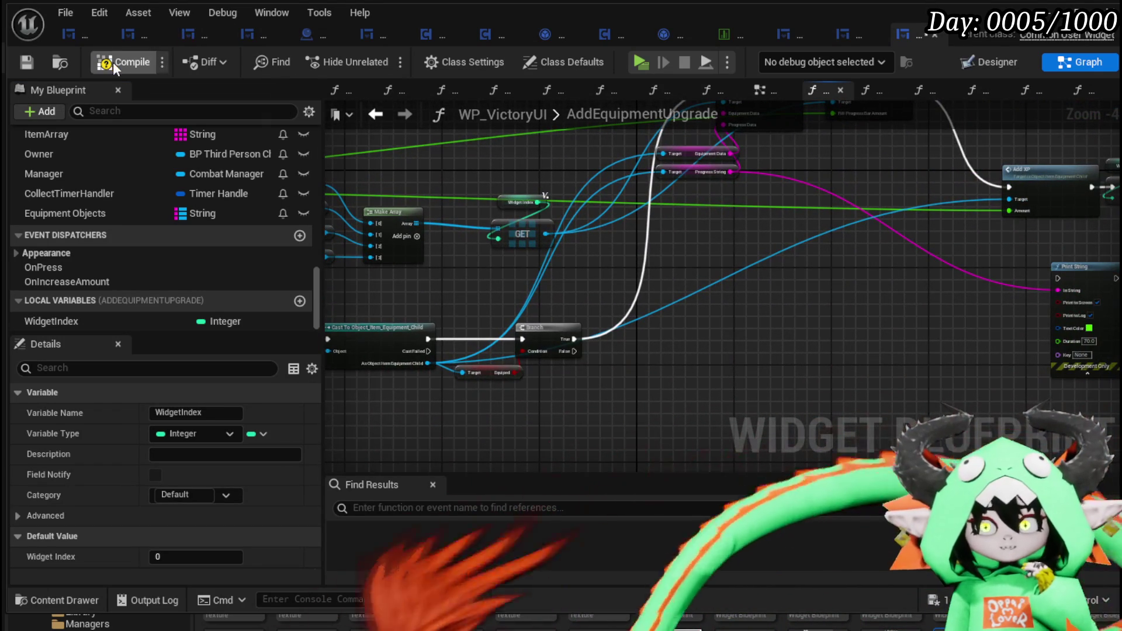
pyautogui.click(26, 64)
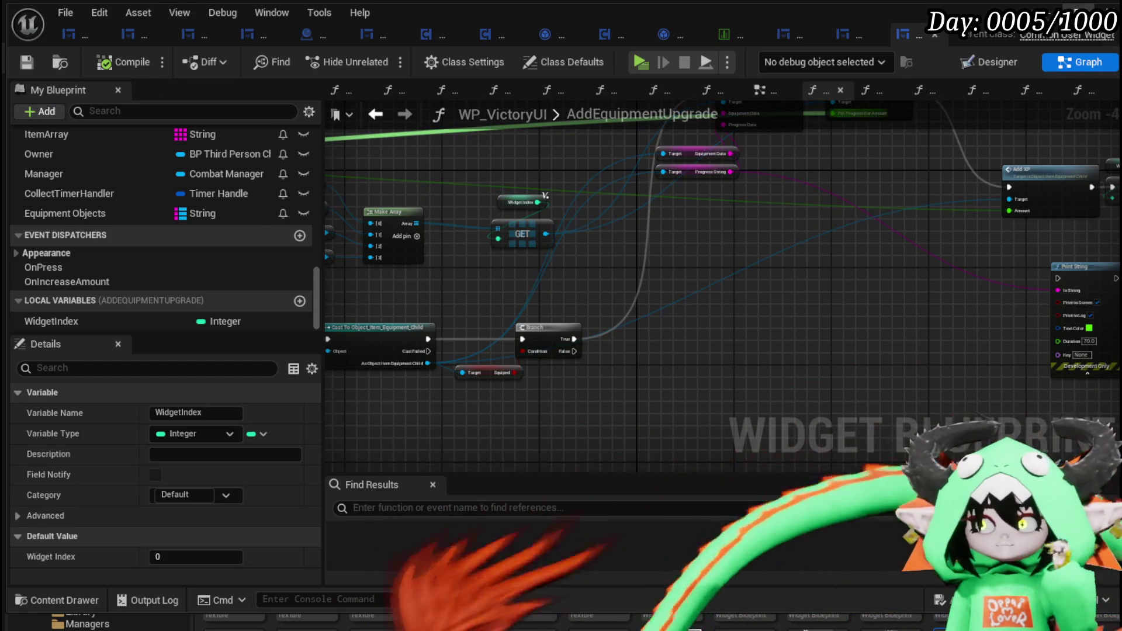
pyautogui.hotkey('alt', 'Tab')
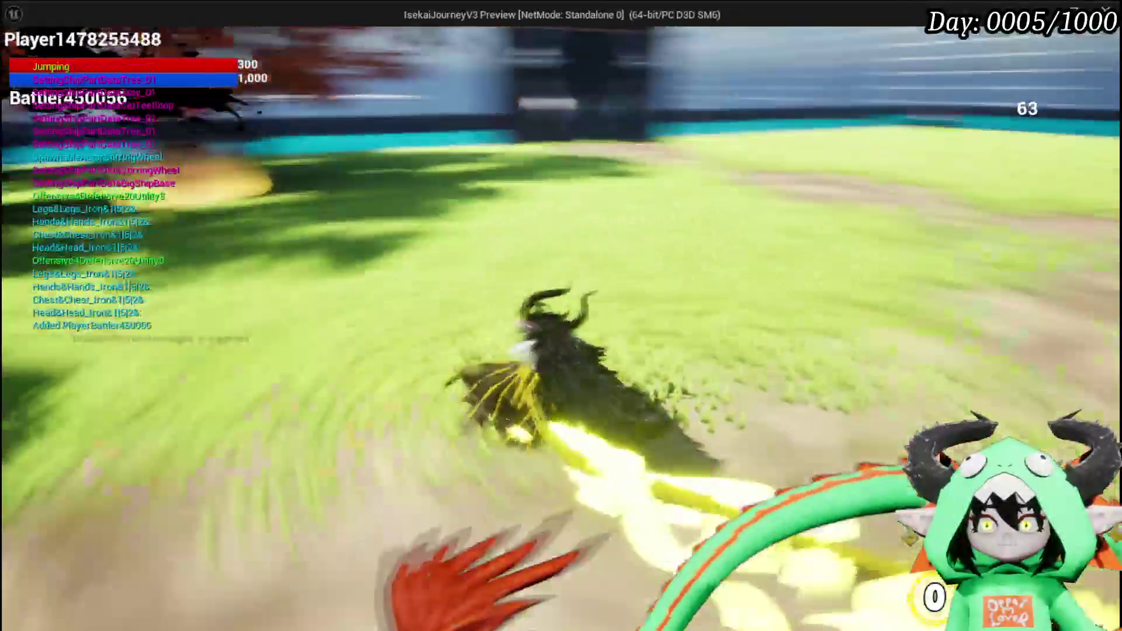
# Equip the 39/27/5 Iron_Chest in the chest slot from the Equipment panel
pyautogui.press('Tab')
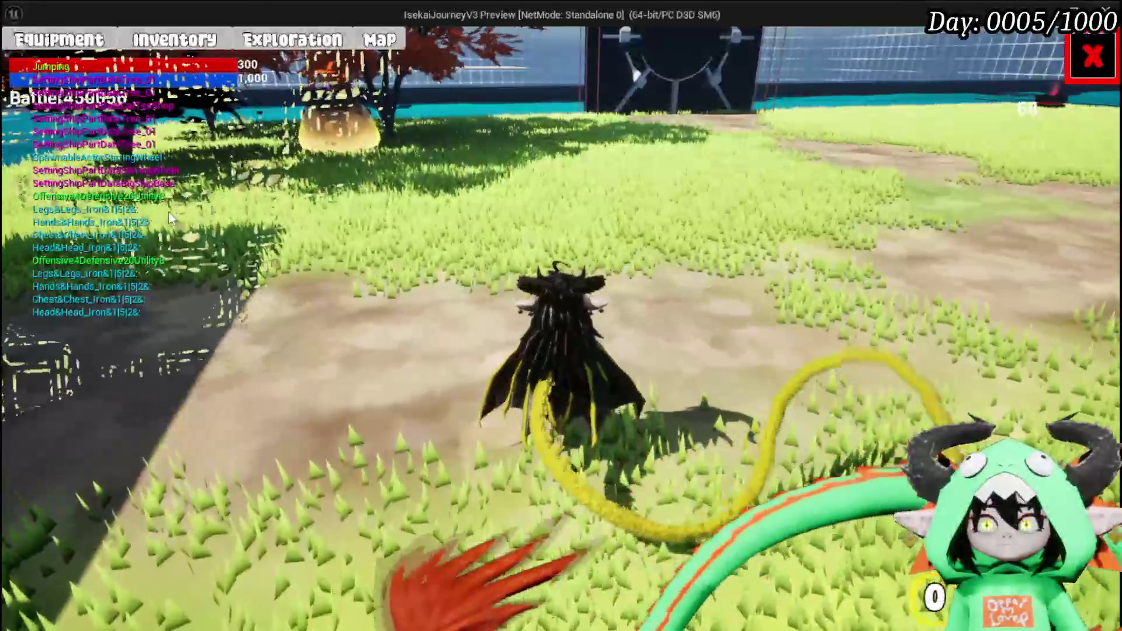
pyautogui.click(58, 39)
pyautogui.moveTo(762, 196)
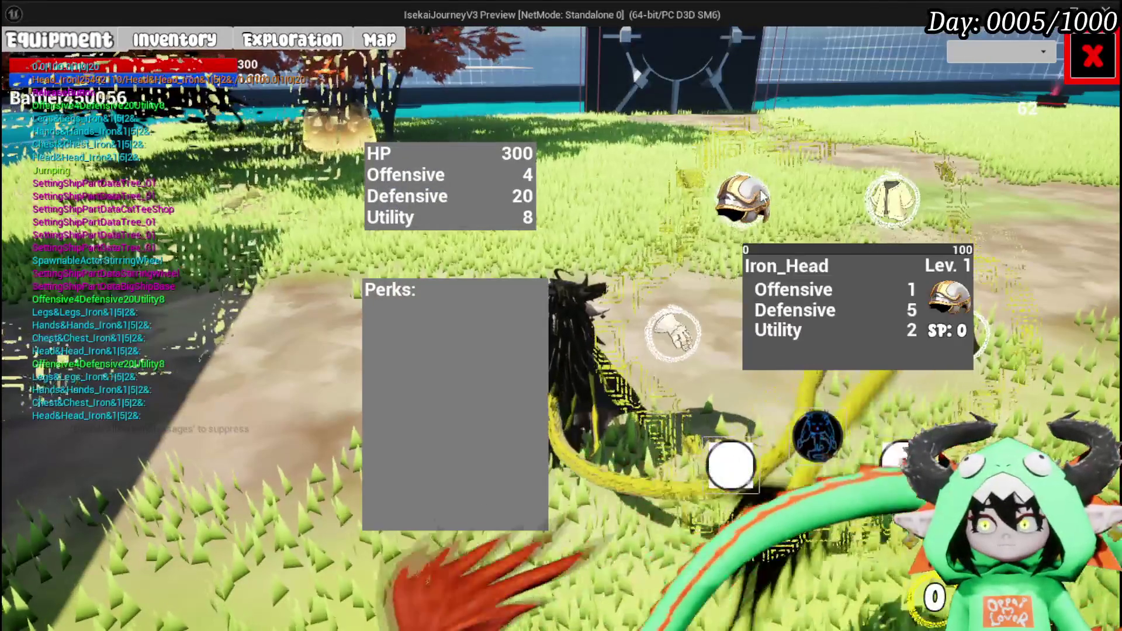
pyautogui.click(891, 199)
pyautogui.moveTo(240, 172)
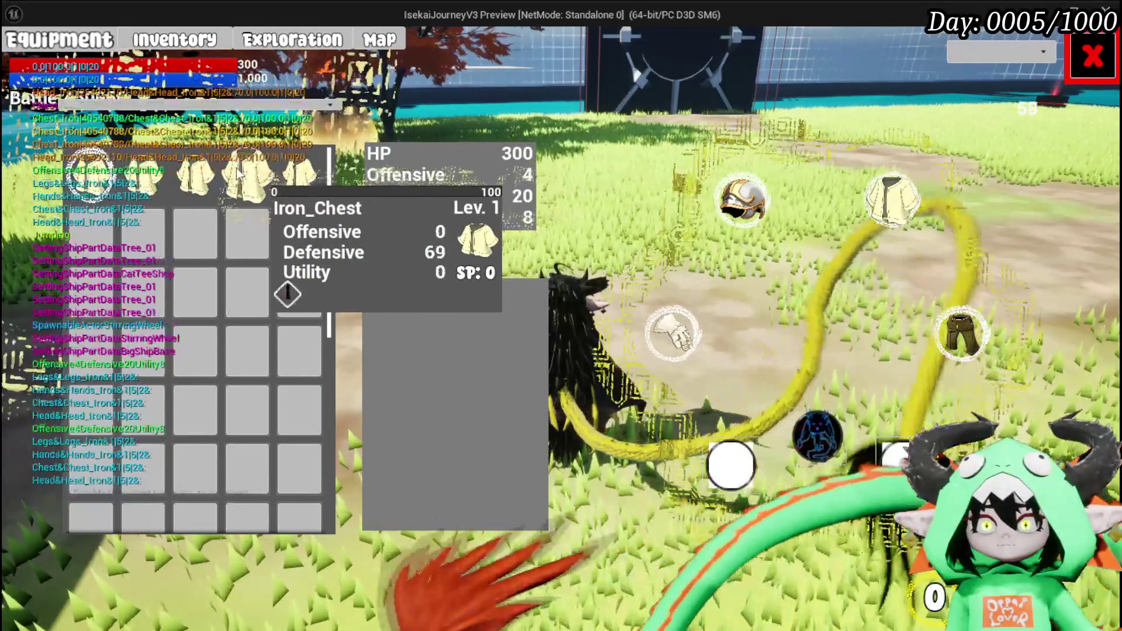
pyautogui.click(290, 180)
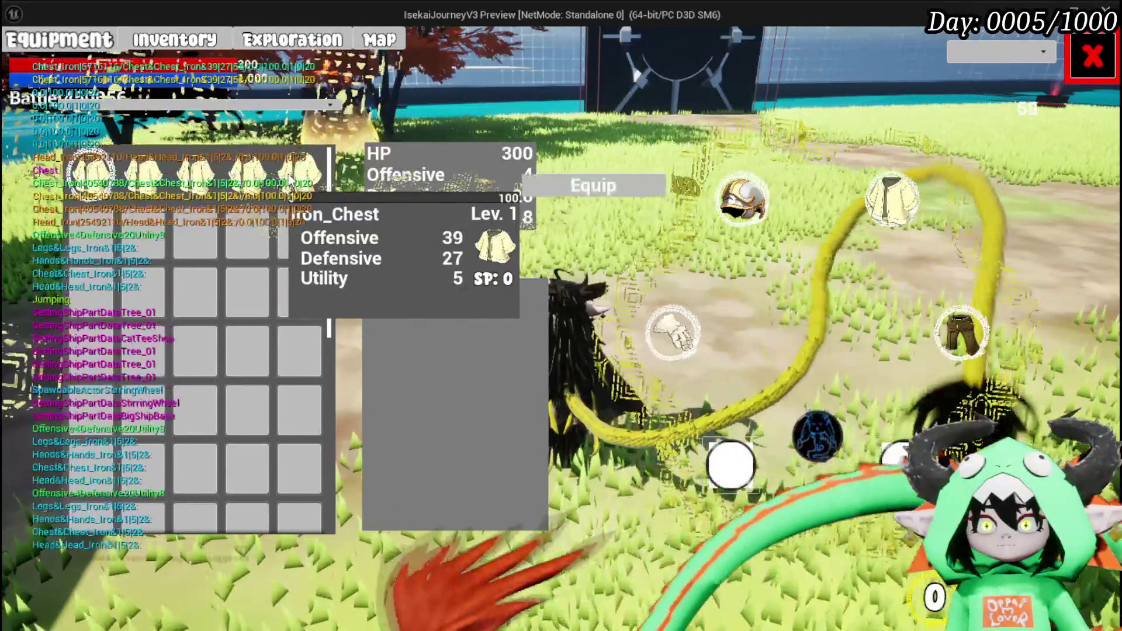
pyautogui.click(619, 182)
# Close the menu, walk to the Slime_Earth and attack it to start combat
pyautogui.click(1091, 56)
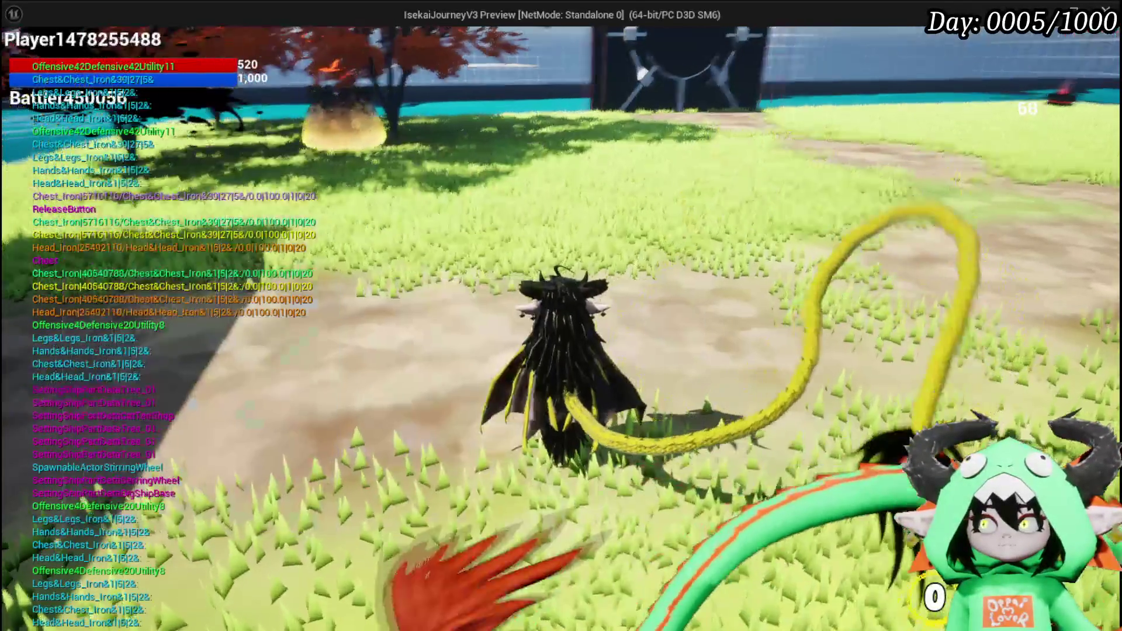
pyautogui.press('w')
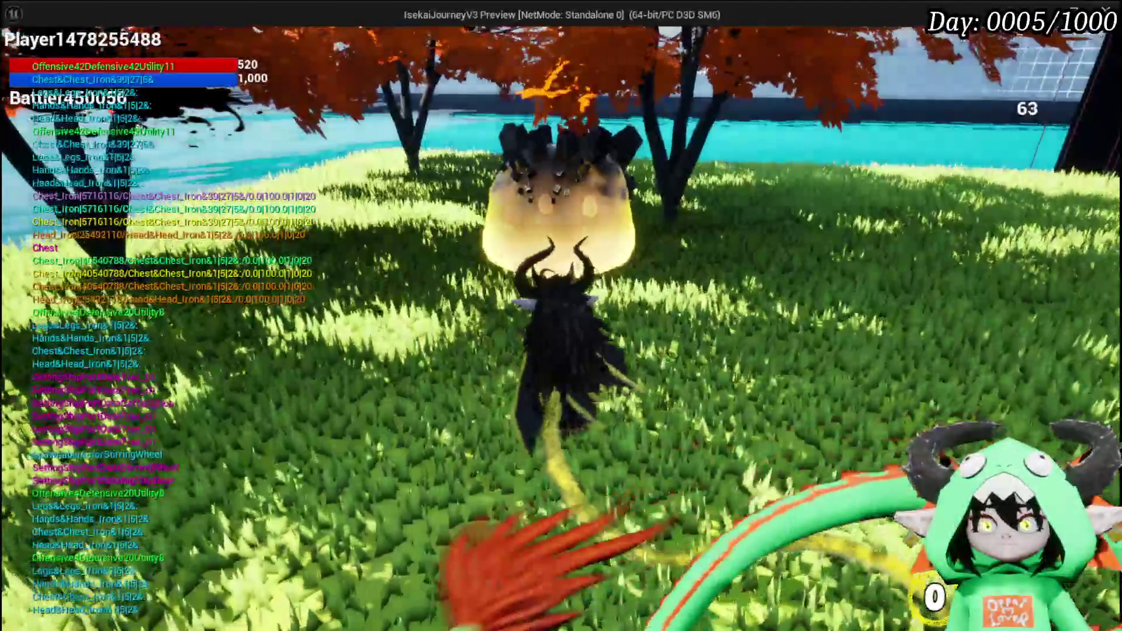
pyautogui.click(561, 316)
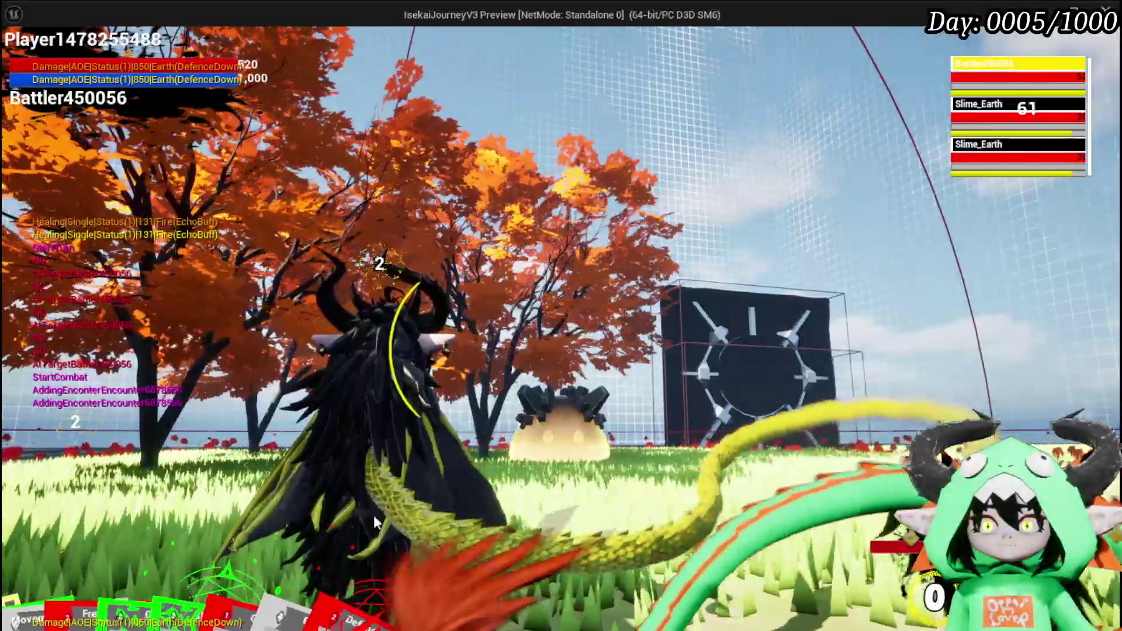
# Cast the Free AIM Fire card at the Slime_Earth enemies' area
pyautogui.click(377, 479)
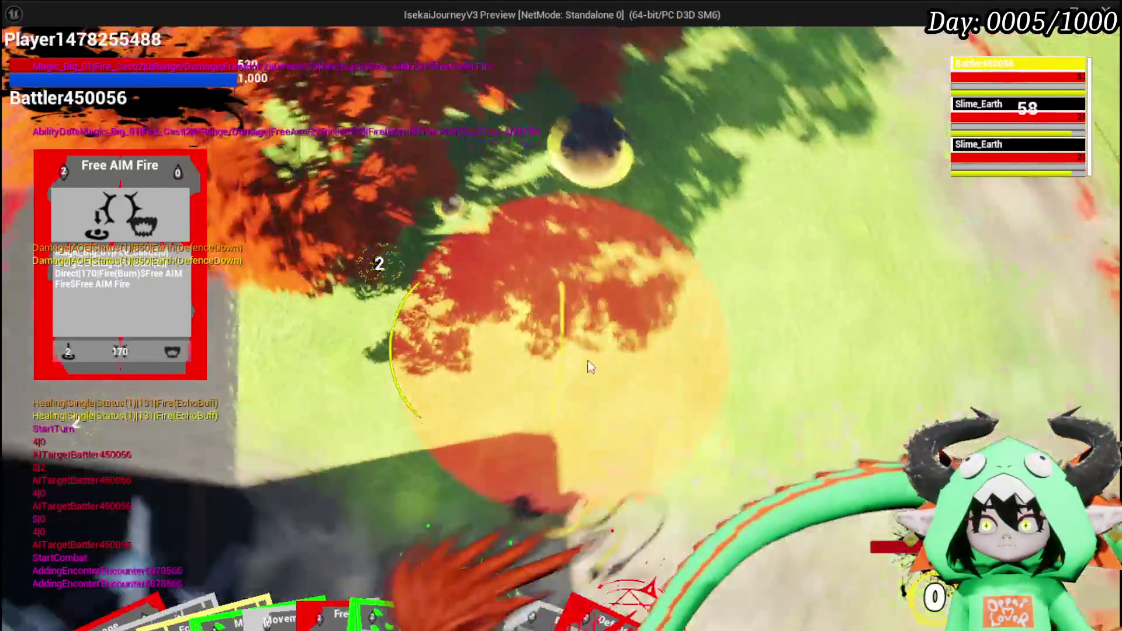
pyautogui.click(590, 366)
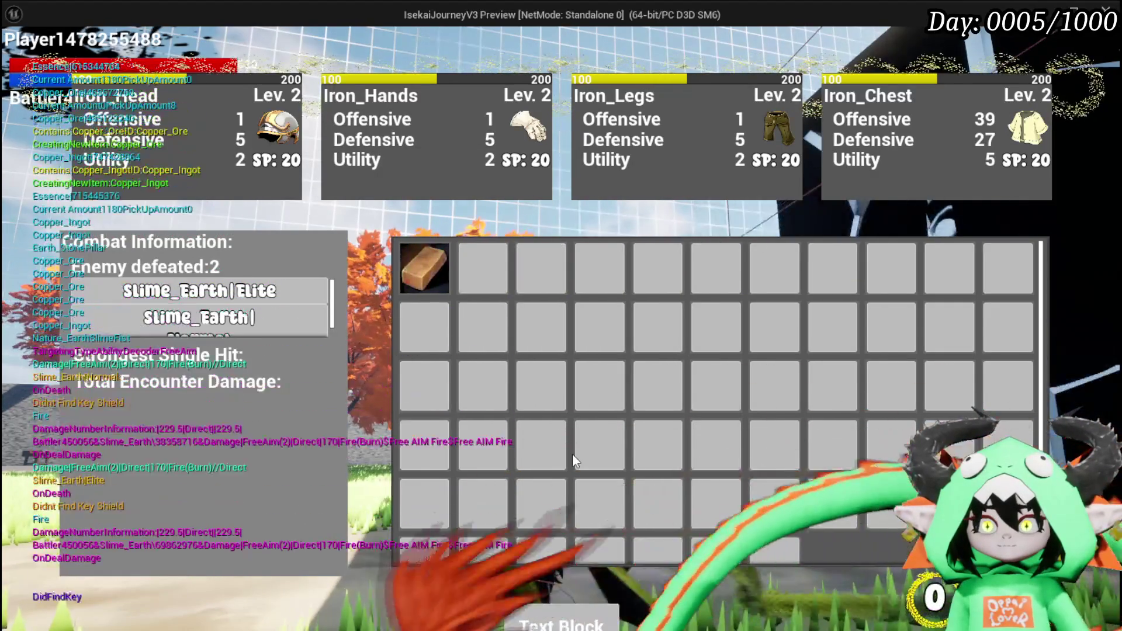
# Dismiss the victory inventory and open the Equipment panel to inspect the Iron_Chest's stats
pyautogui.press('i')
pyautogui.press('i')
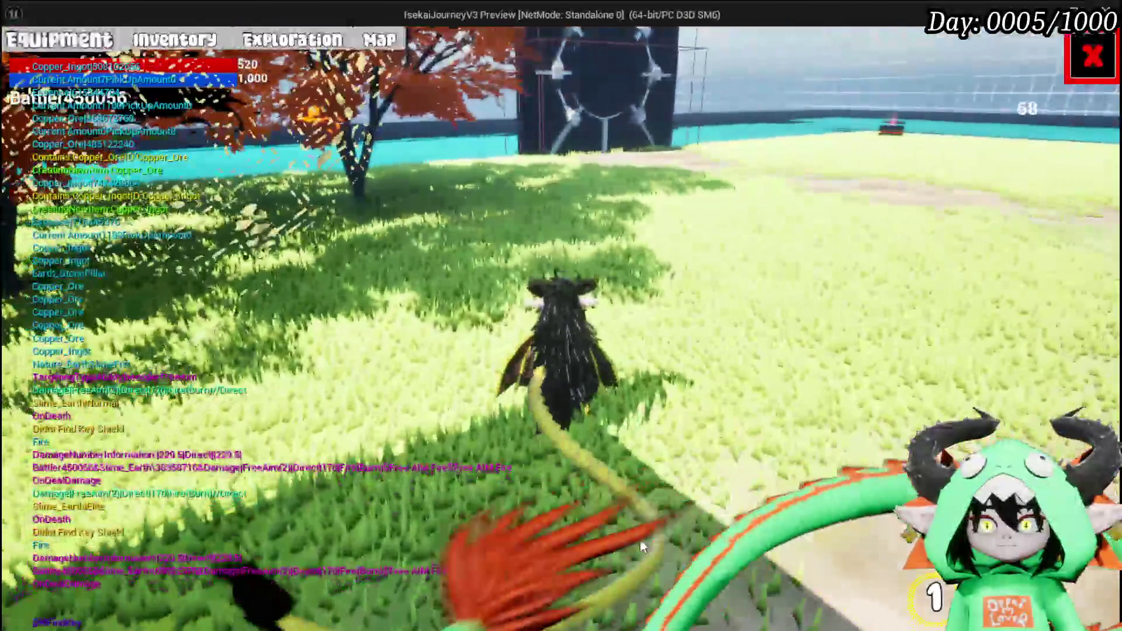
pyautogui.click(84, 52)
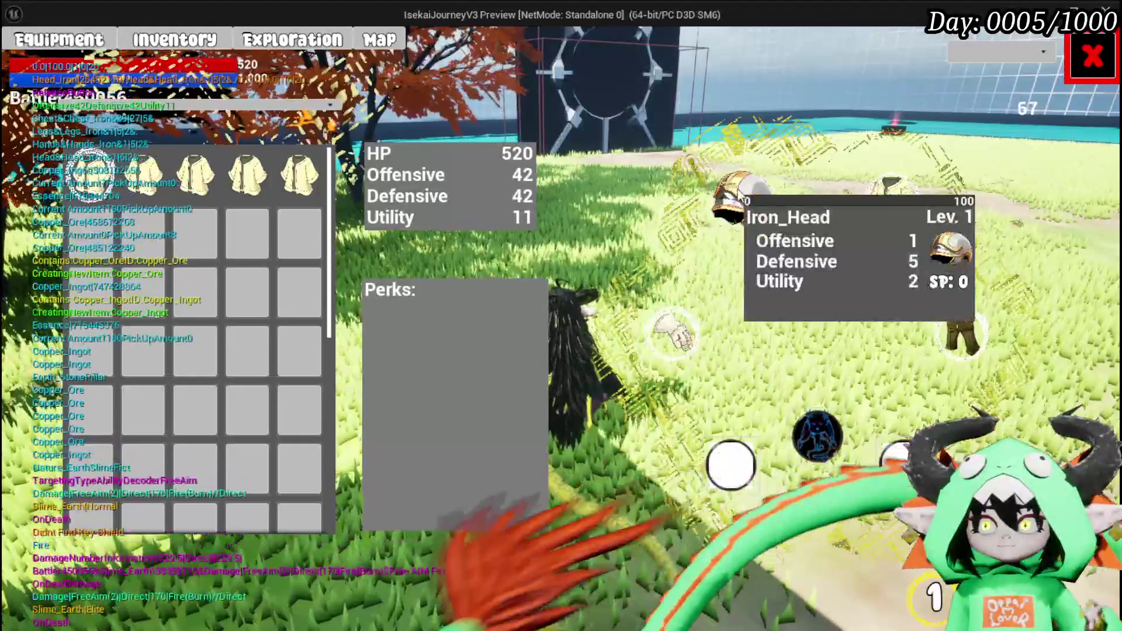
pyautogui.moveTo(882, 201)
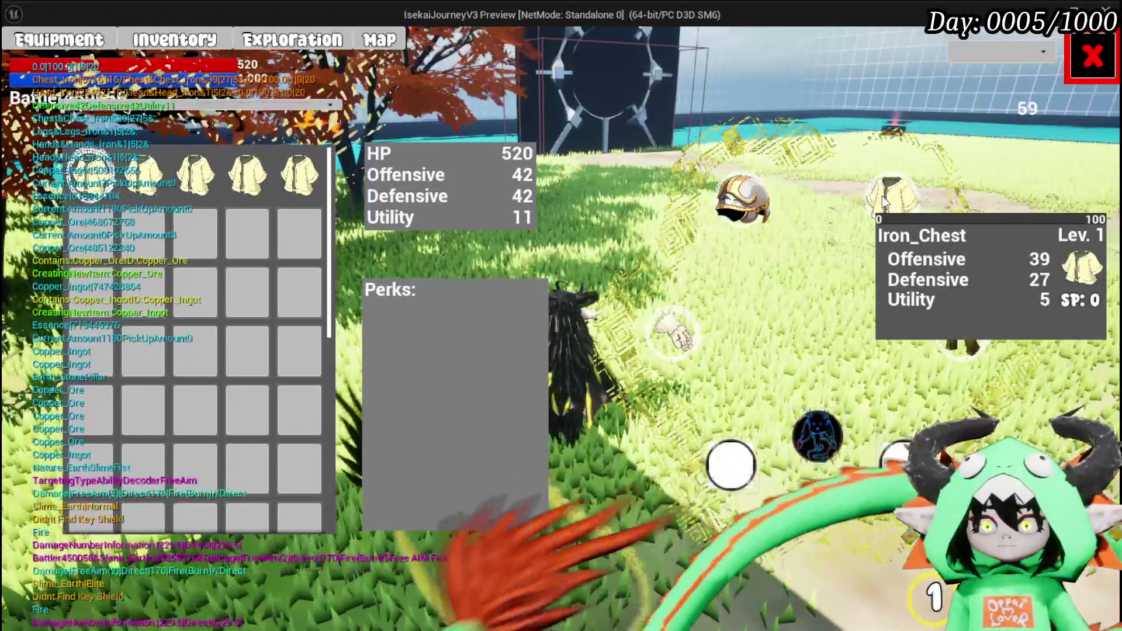
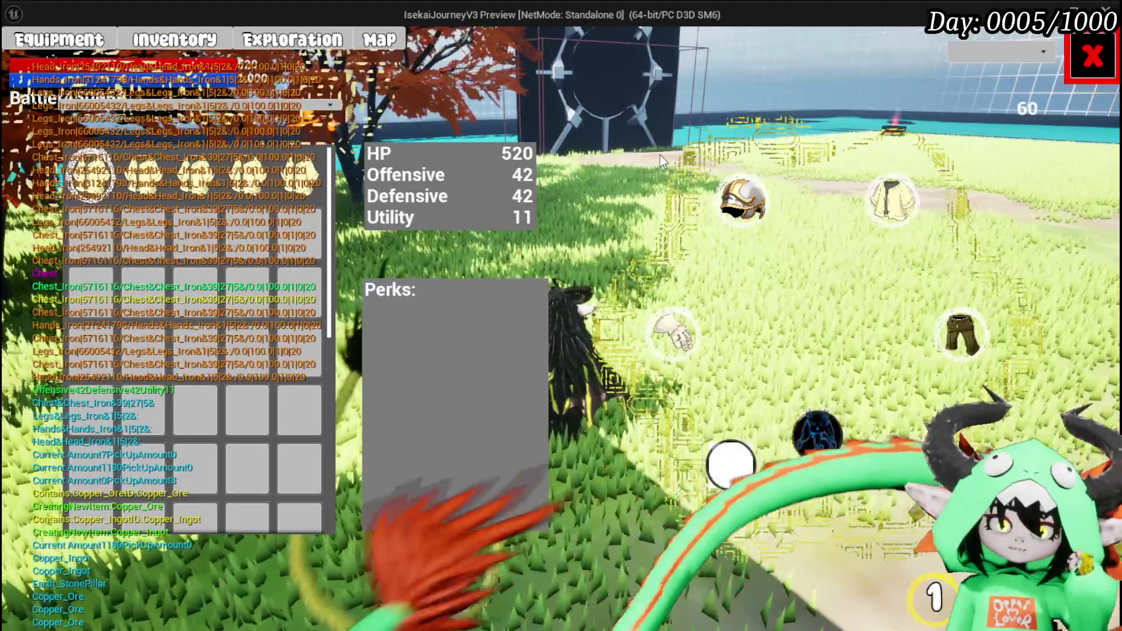
# End the equipment-tooltip play preview and return to the L_DungeonCreationTest level editor
pyautogui.moveTo(740, 212)
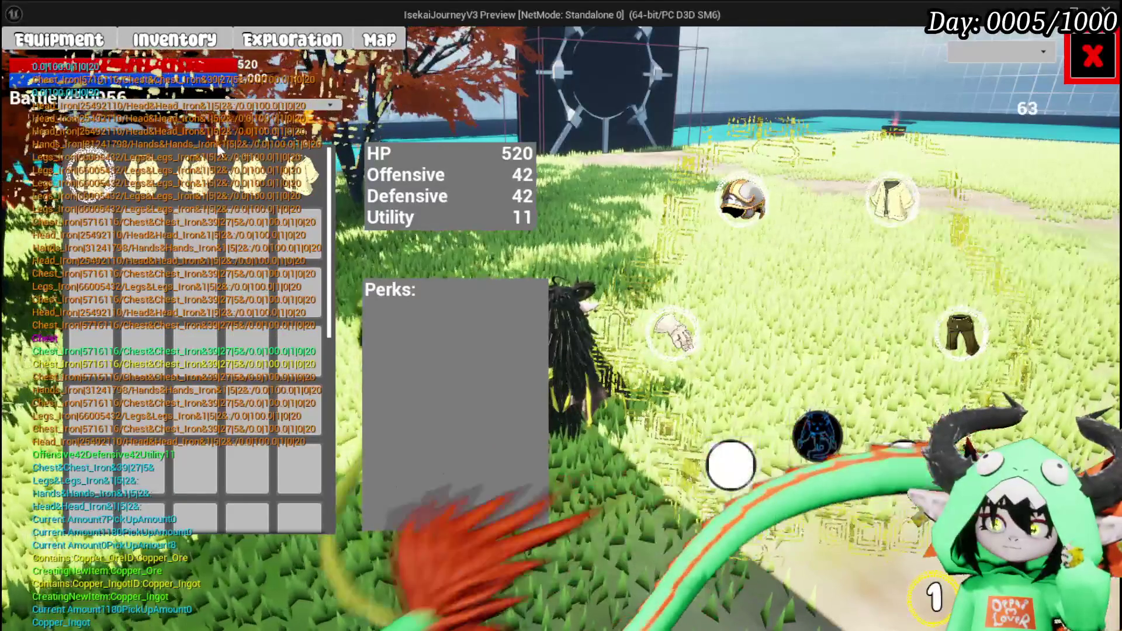
pyautogui.moveTo(86, 178)
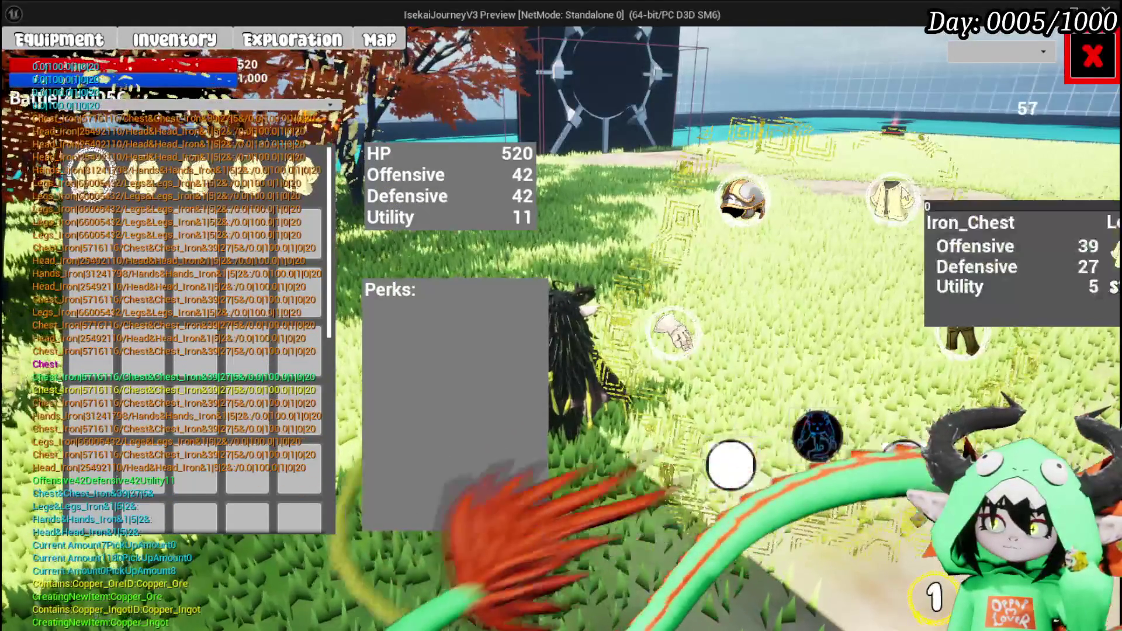
pyautogui.press('Escape')
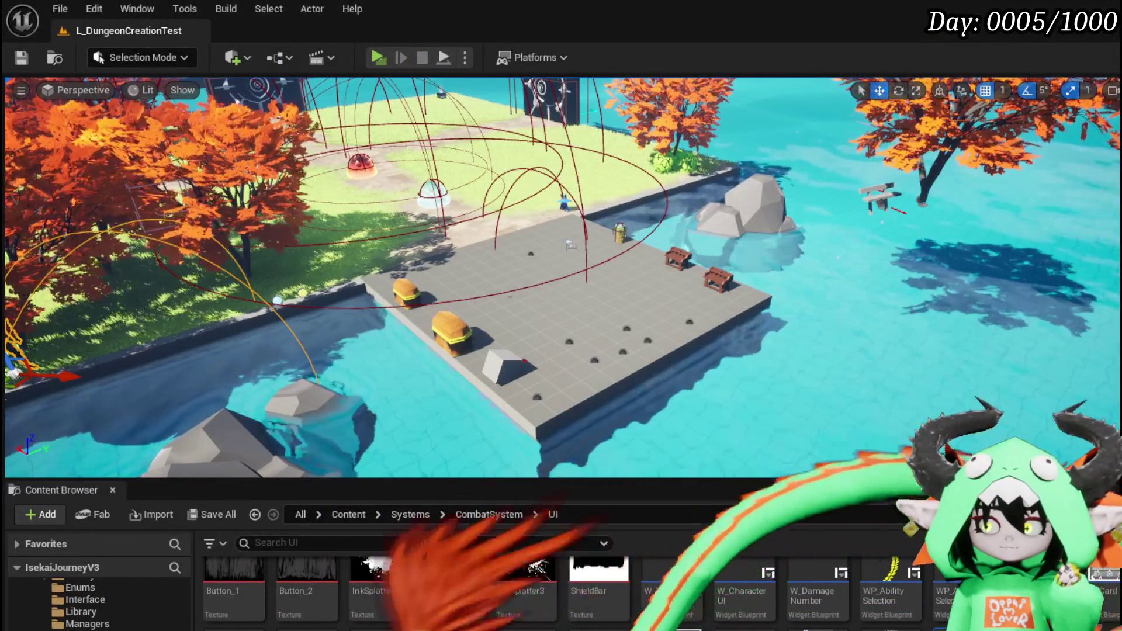
# Bring up the Blueprint editor and go through PlayerStatsHUD to WP_EquipmentUI's HideAbilityToolTipp graph
pyautogui.hotkey('alt', 'Tab')
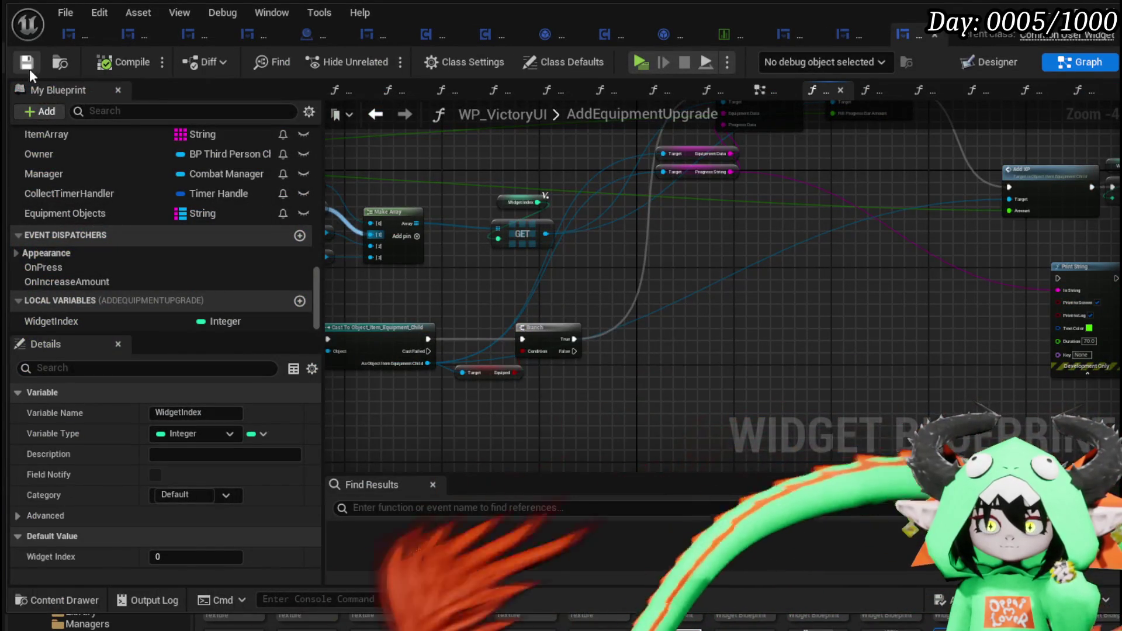
pyautogui.scroll(-3, 532, 215)
pyautogui.moveTo(545, 218)
pyautogui.mouseDown()
pyautogui.moveTo(611, 200)
pyautogui.moveTo(736, 207)
pyautogui.mouseUp()
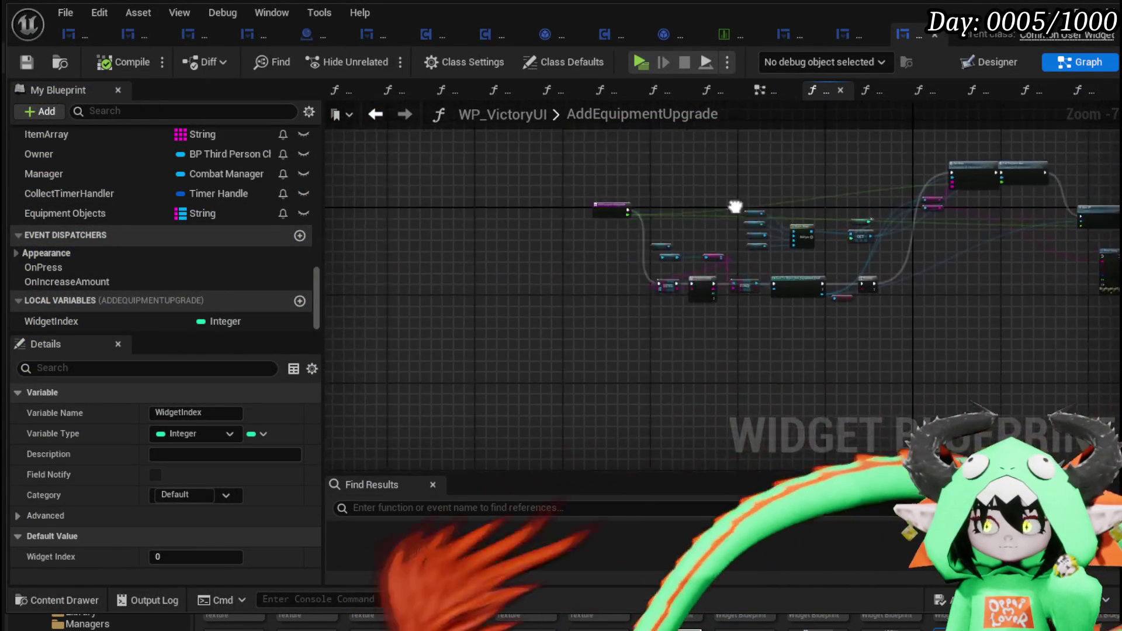
pyautogui.scroll(3, 735, 207)
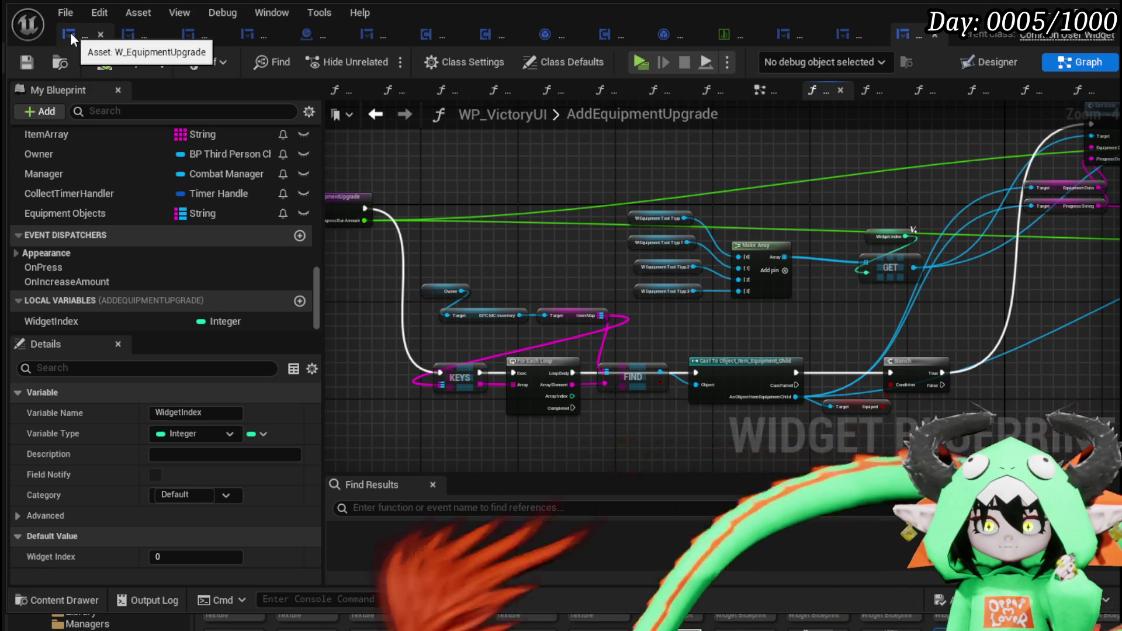
pyautogui.click(127, 37)
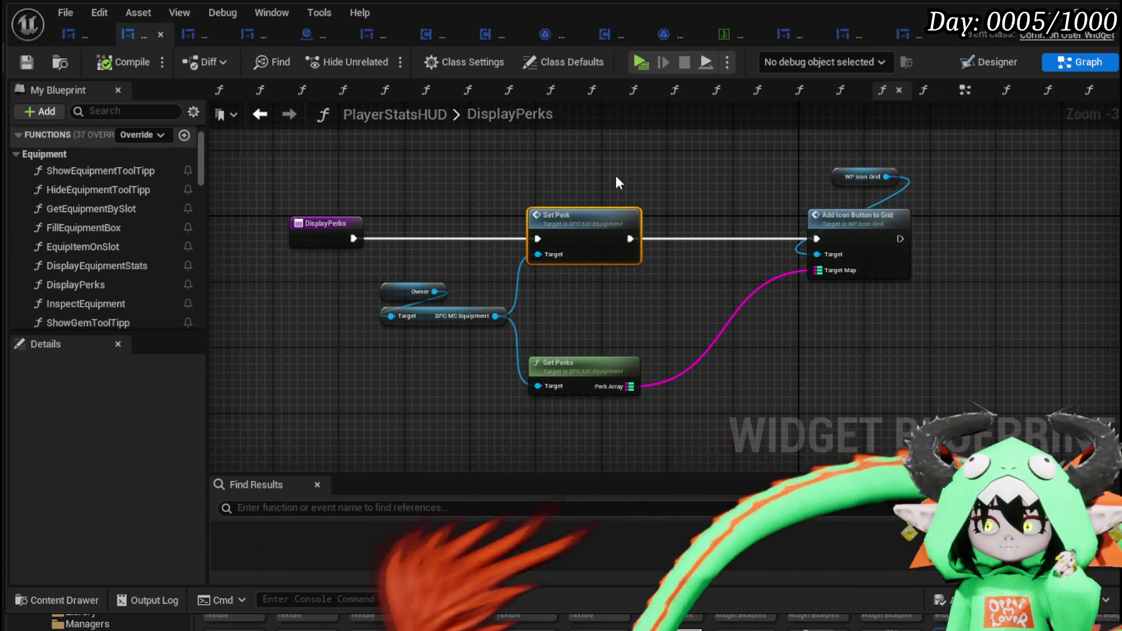
pyautogui.click(202, 42)
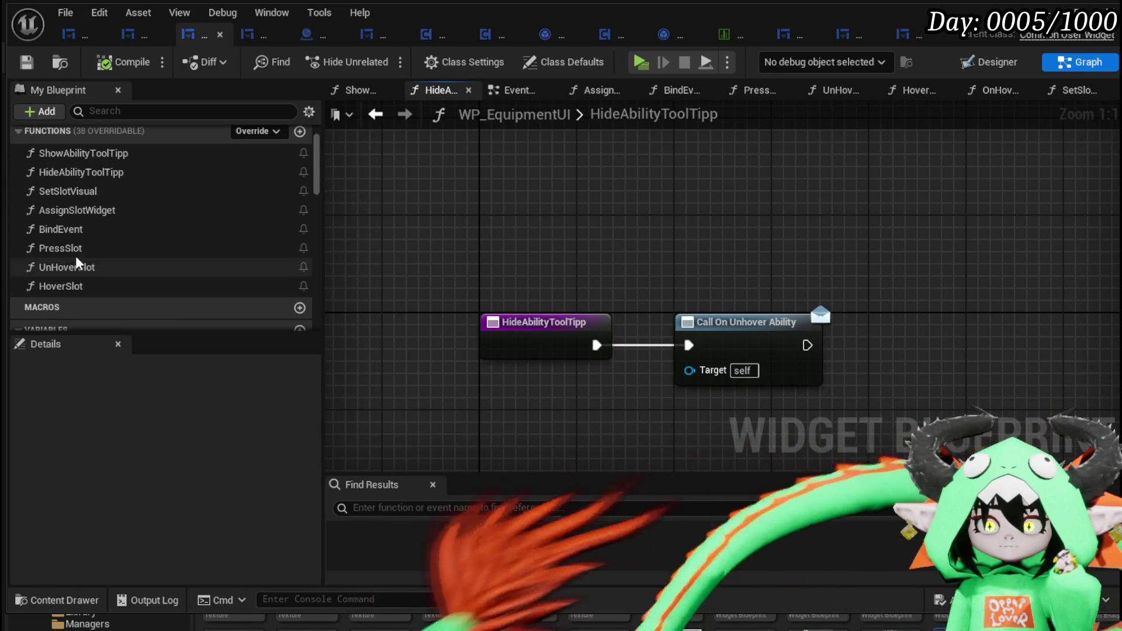
# Open SetSlotVisual in WP_EquipmentUI, review its Get Data Table Row nodes, and save
pyautogui.doubleClick(79, 195)
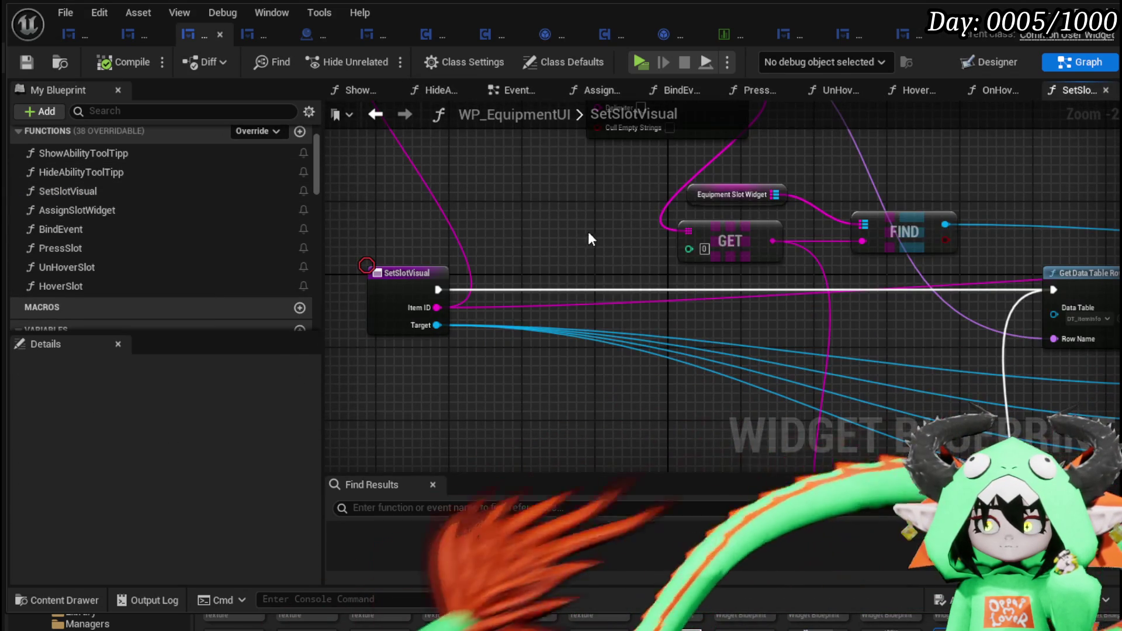
pyautogui.moveTo(628, 262)
pyautogui.mouseDown()
pyautogui.moveTo(261, 239)
pyautogui.moveTo(199, 138)
pyautogui.moveTo(233, 116)
pyautogui.moveTo(929, 382)
pyautogui.moveTo(606, 321)
pyautogui.moveTo(497, 316)
pyautogui.moveTo(583, 248)
pyautogui.mouseUp()
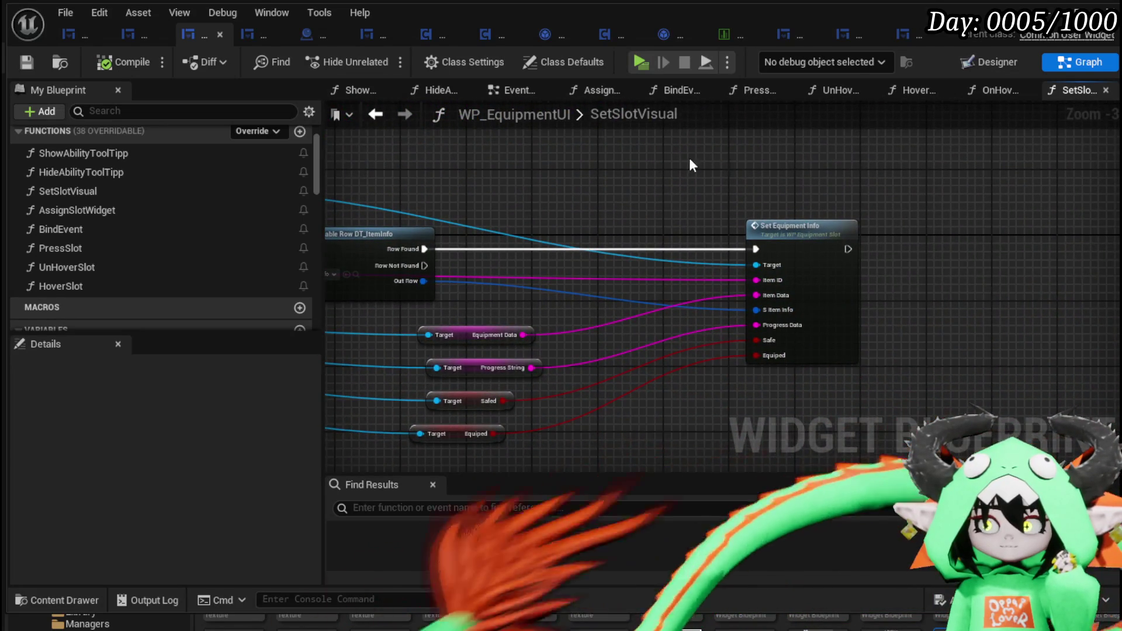
pyautogui.moveTo(690, 166); pyautogui.dragTo(741, 135)
pyautogui.moveTo(516, 170)
pyautogui.mouseDown()
pyautogui.moveTo(1001, 388)
pyautogui.moveTo(994, 461)
pyautogui.mouseUp()
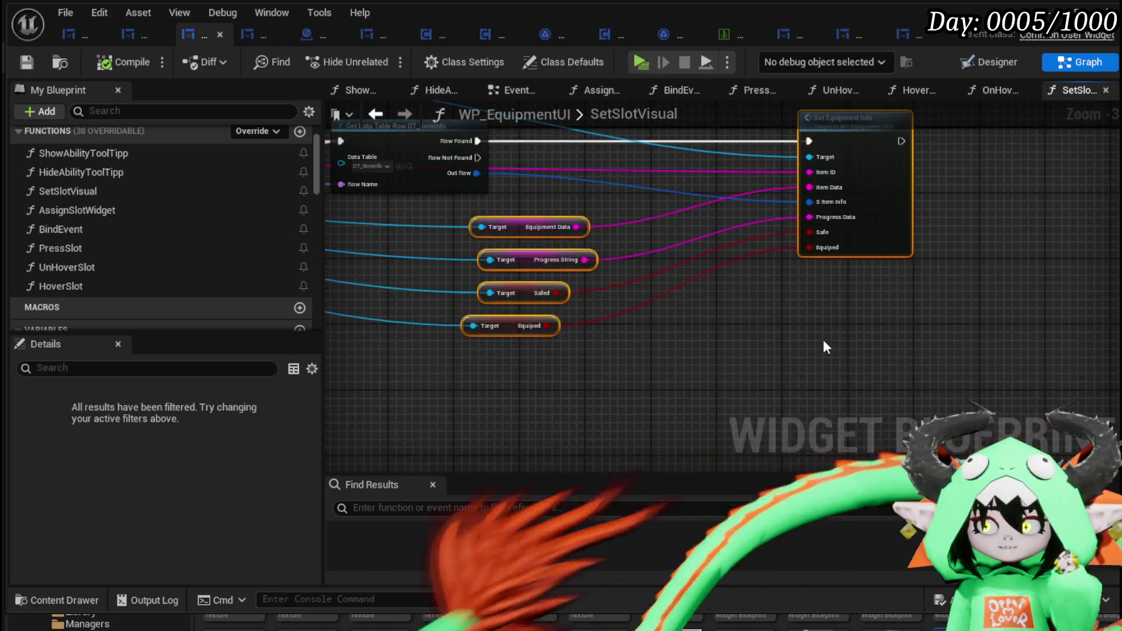
pyautogui.moveTo(808, 273); pyautogui.dragTo(903, 374)
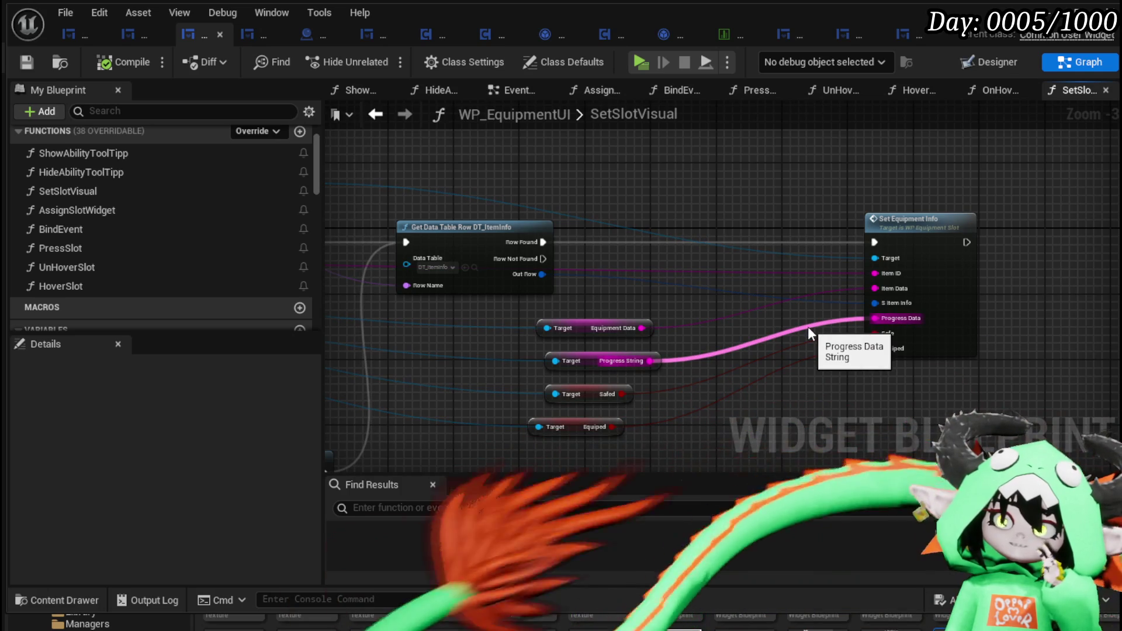
pyautogui.moveTo(777, 313)
pyautogui.mouseDown()
pyautogui.moveTo(529, 313)
pyautogui.moveTo(690, 355)
pyautogui.moveTo(631, 381)
pyautogui.mouseUp()
pyautogui.click(26, 62)
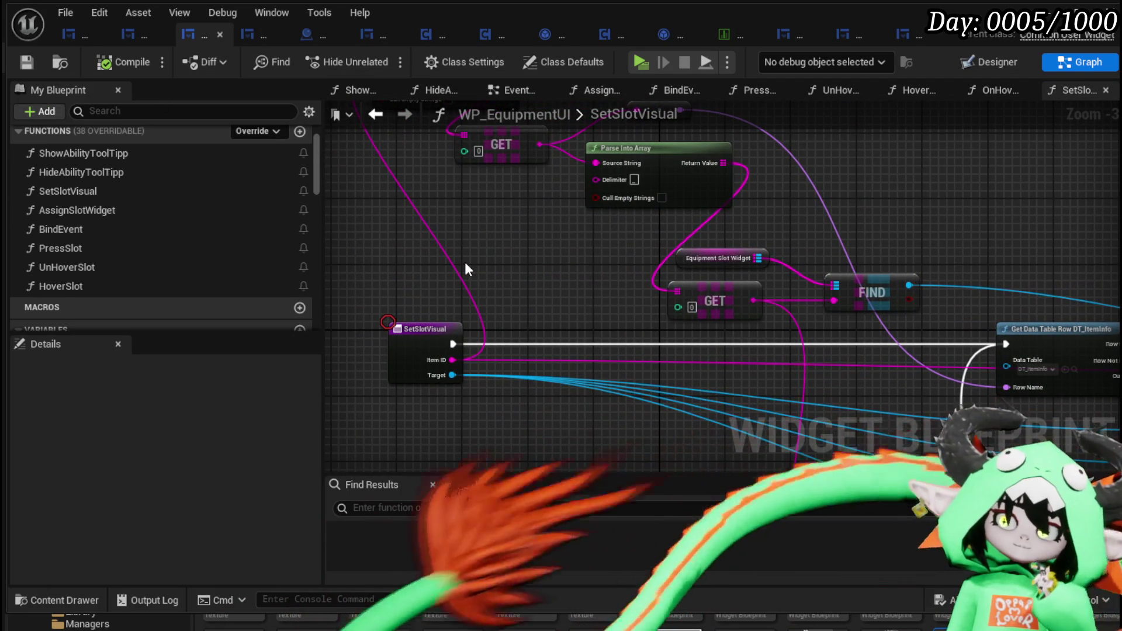
# Open PlayerStatsHUD's LoadEquipment graph and rearrange its getter and Display Equipment Stats nodes
pyautogui.click(135, 40)
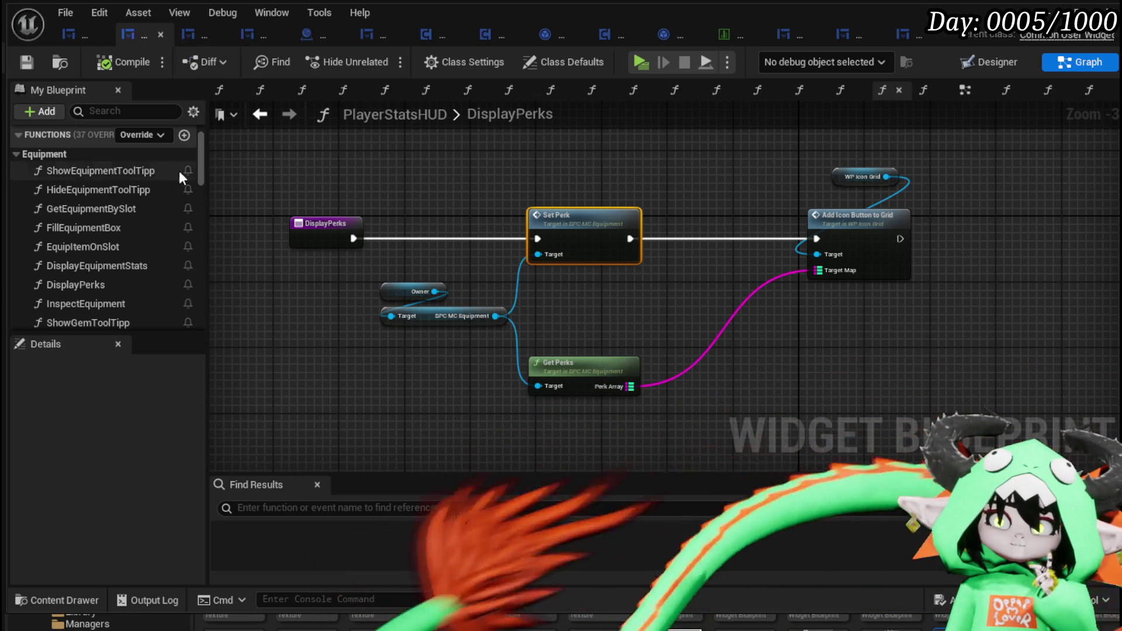
pyautogui.scroll(-3, 163, 243)
pyautogui.doubleClick(123, 303)
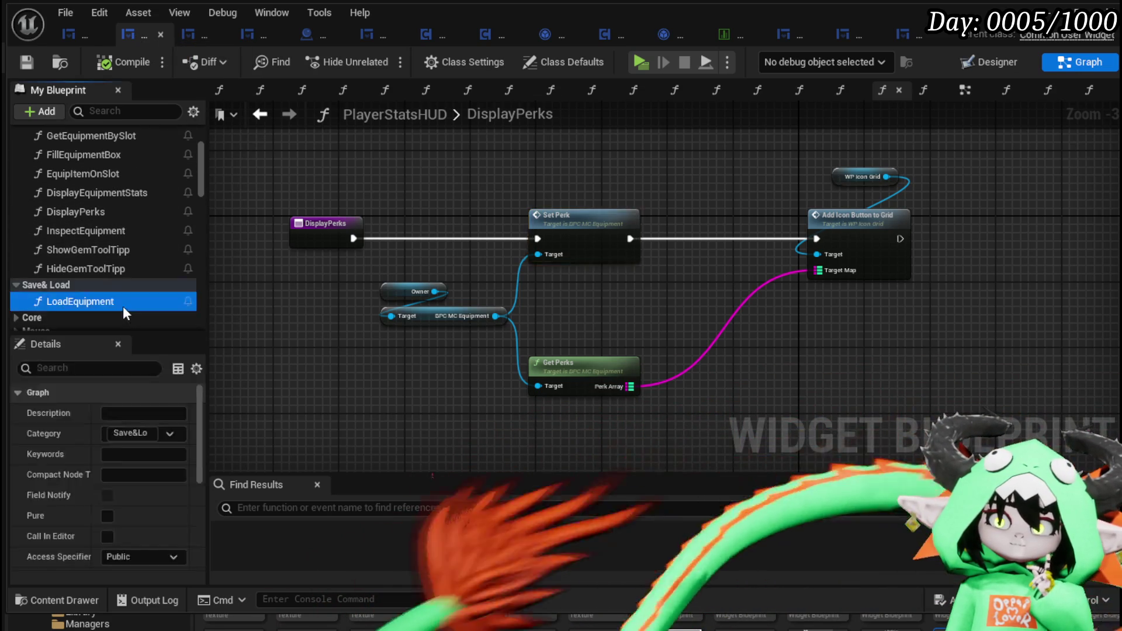
pyautogui.moveTo(430, 276); pyautogui.dragTo(612, 248)
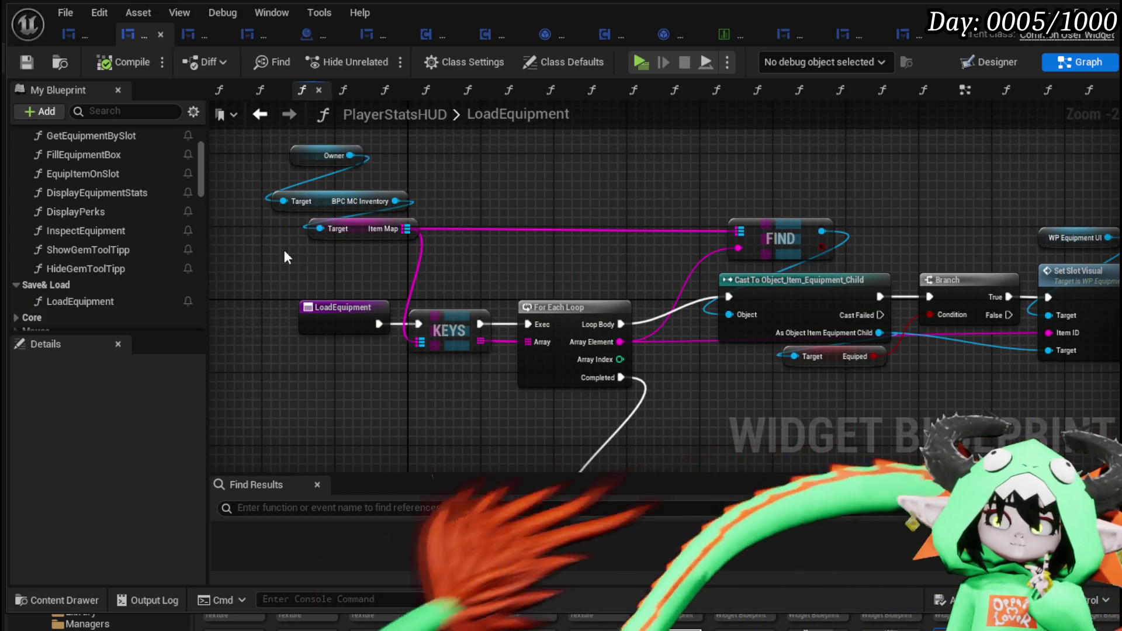
pyautogui.moveTo(287, 257); pyautogui.dragTo(381, 150)
pyautogui.moveTo(361, 220); pyautogui.dragTo(342, 229)
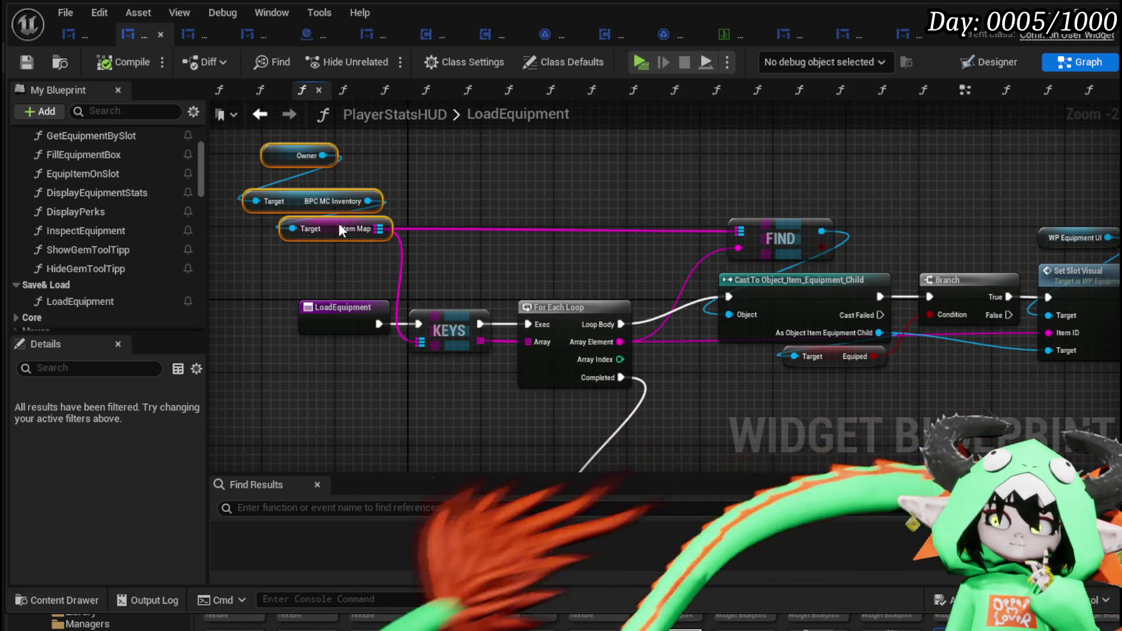
pyautogui.moveTo(730, 400)
pyautogui.mouseDown()
pyautogui.moveTo(570, 328)
pyautogui.moveTo(592, 327)
pyautogui.moveTo(577, 284)
pyautogui.mouseUp()
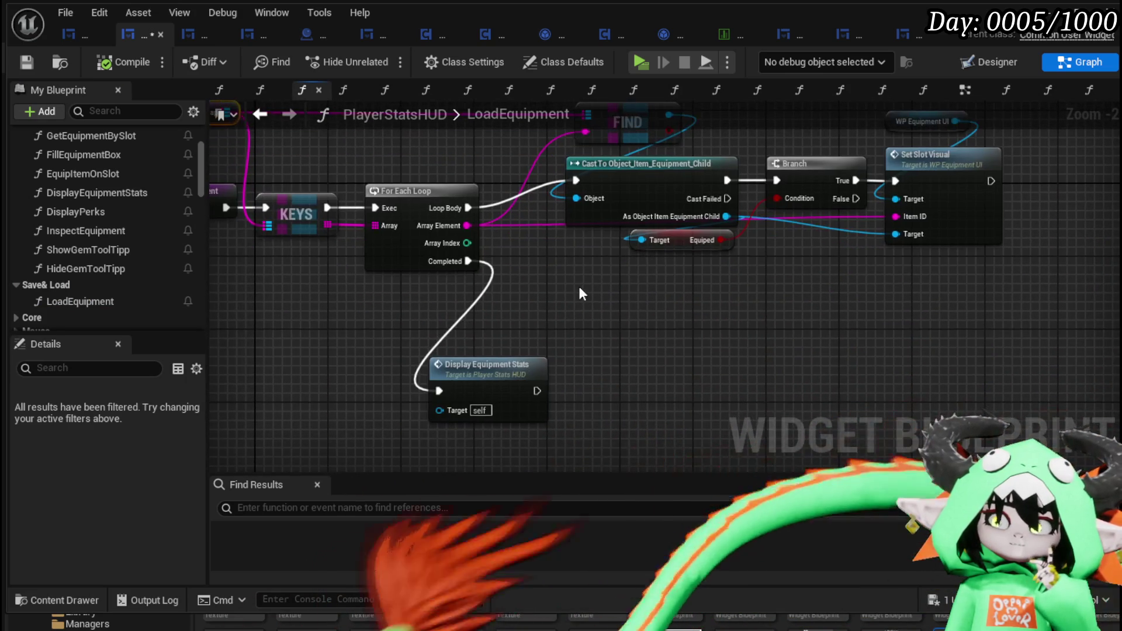
pyautogui.moveTo(485, 364); pyautogui.dragTo(593, 305)
pyautogui.moveTo(498, 272)
pyautogui.mouseDown()
pyautogui.moveTo(640, 338)
pyautogui.moveTo(548, 374)
pyautogui.moveTo(520, 360)
pyautogui.mouseUp()
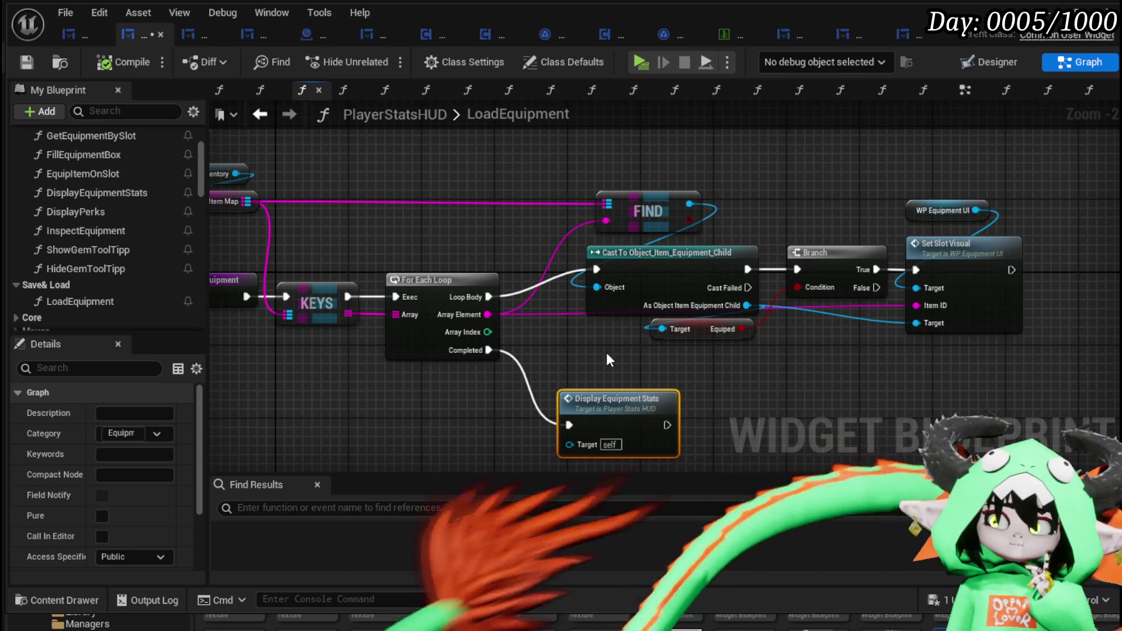
pyautogui.moveTo(605, 352); pyautogui.dragTo(777, 340)
# Rename the LoadEquipment function to UpdateEquipment
pyautogui.click(388, 285)
pyautogui.rightClick(371, 281)
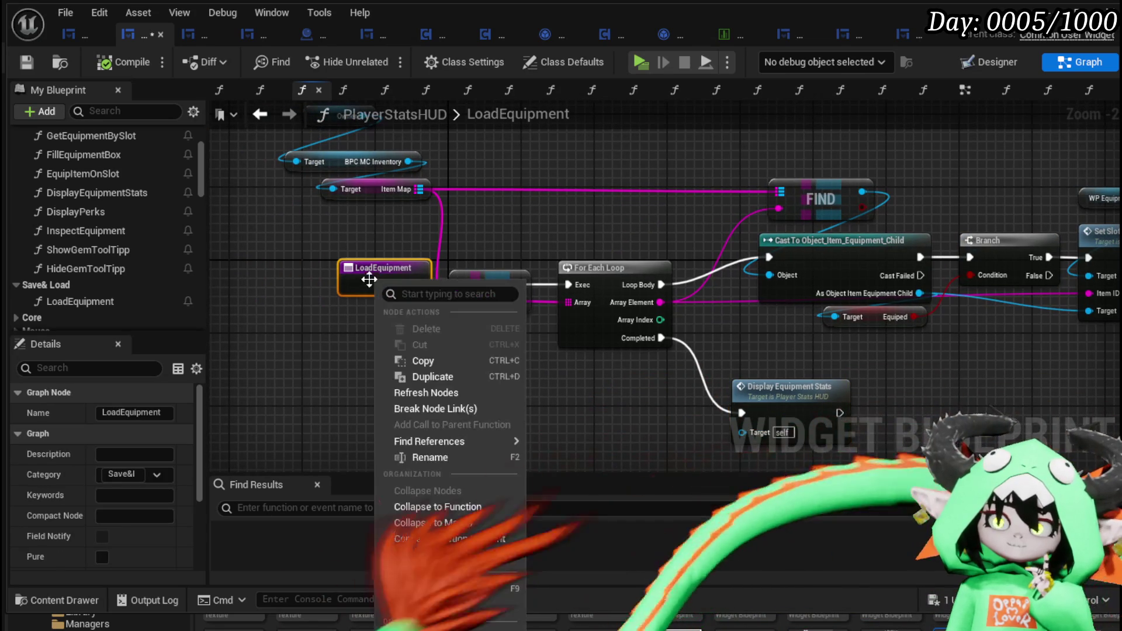
pyautogui.click(433, 458)
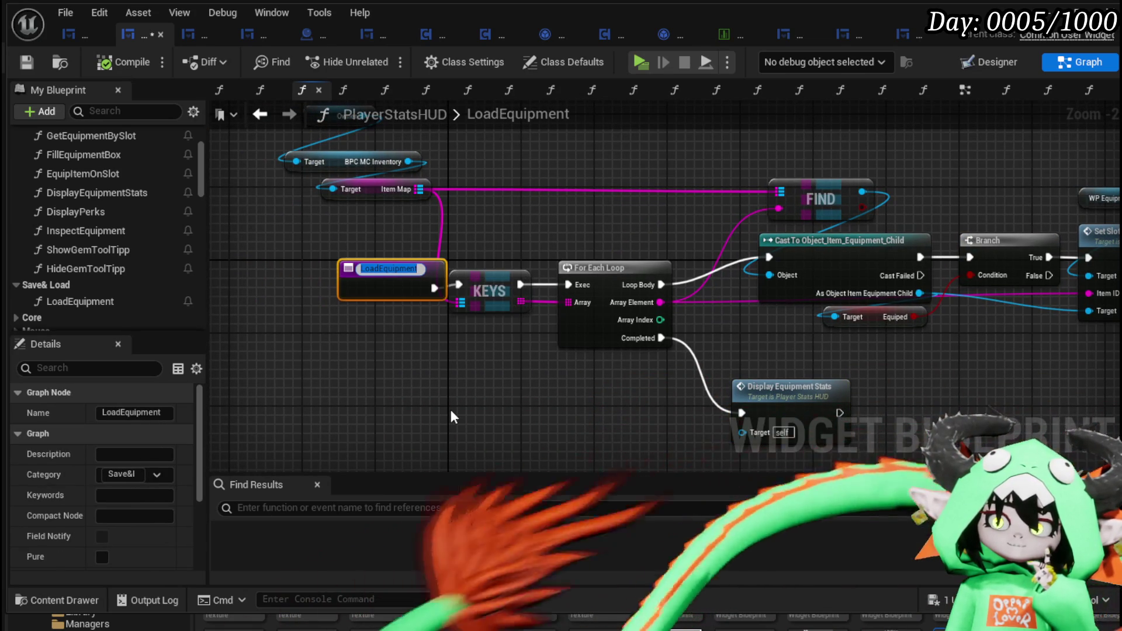
pyautogui.write('Upd')
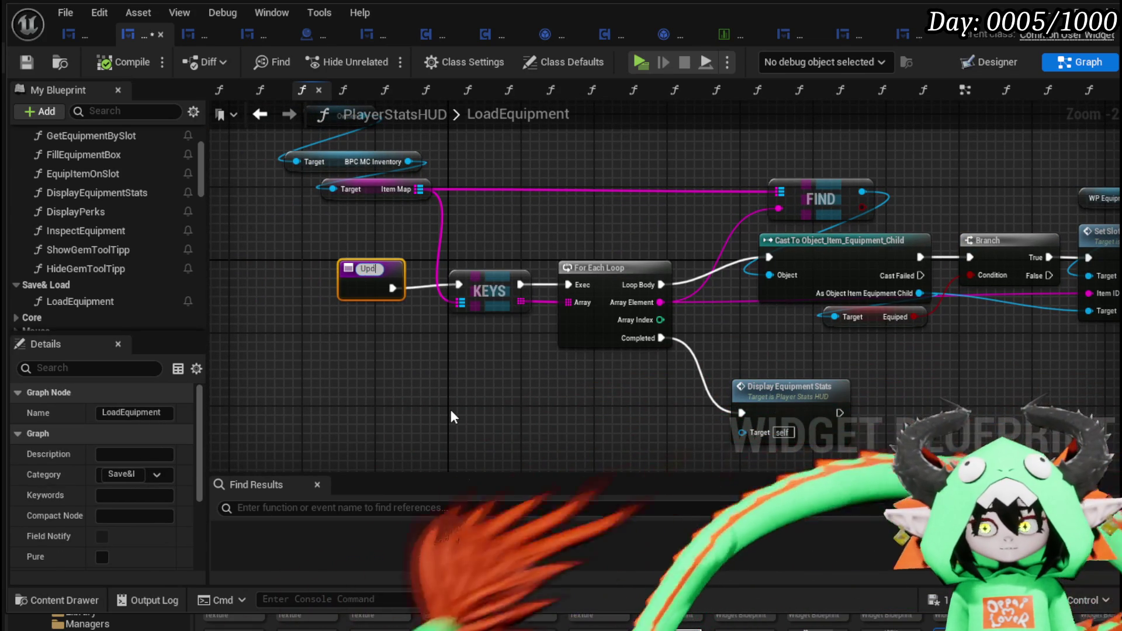
pyautogui.write('ateEquipment')
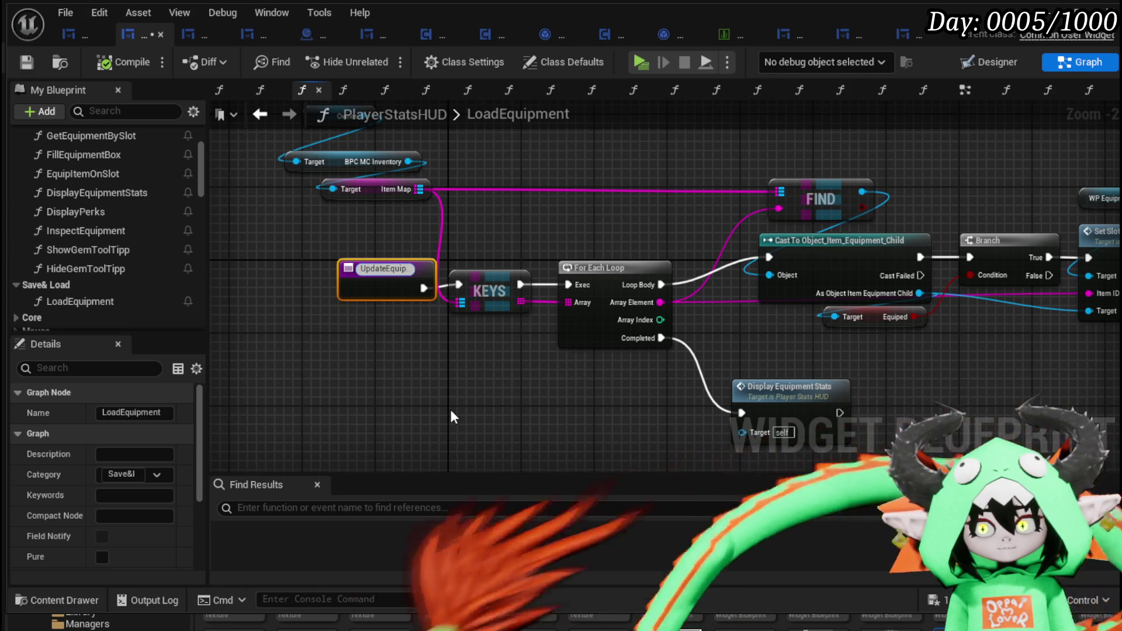
pyautogui.press('Return')
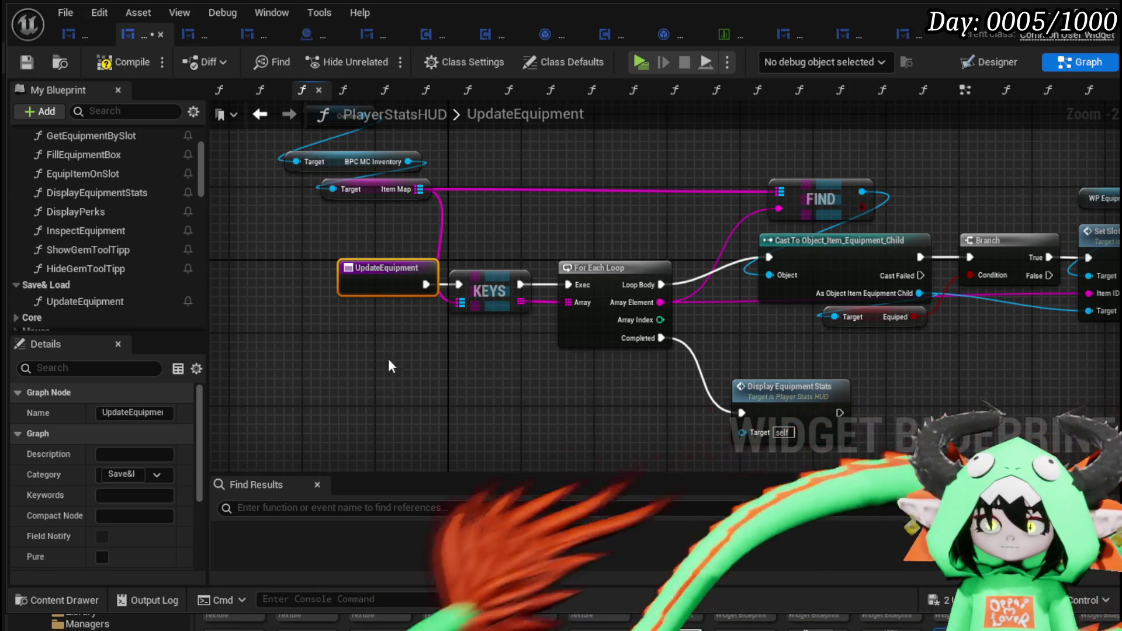
pyautogui.moveTo(394, 268); pyautogui.dragTo(365, 267)
# Save the PlayerStatsHUD blueprint with the renamed UpdateEquipment function
pyautogui.click(263, 234)
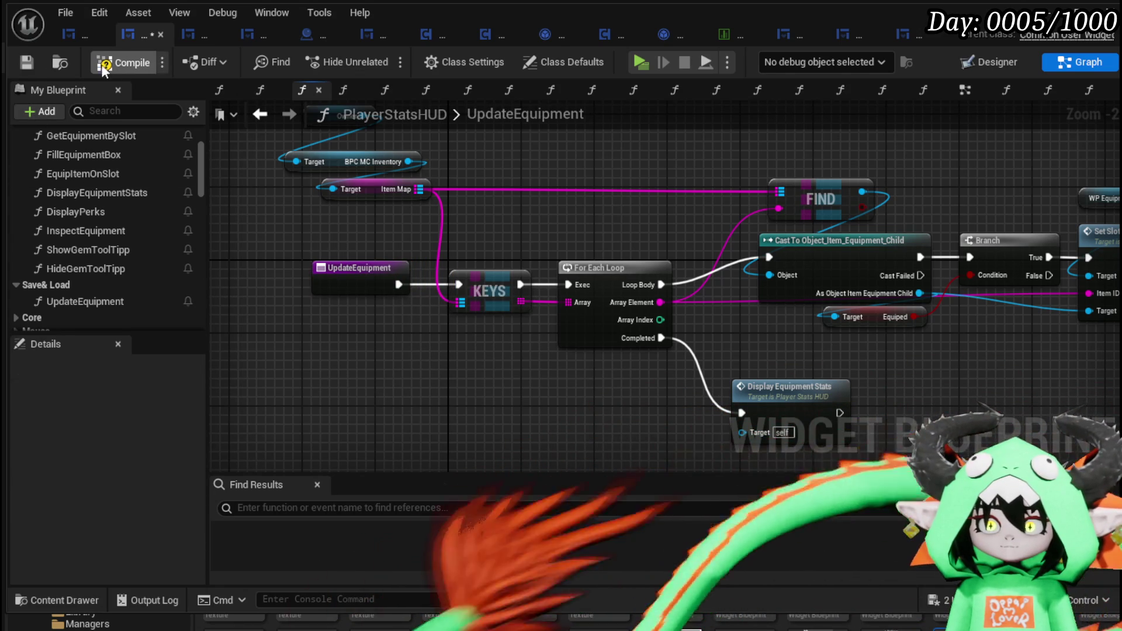
pyautogui.click(28, 67)
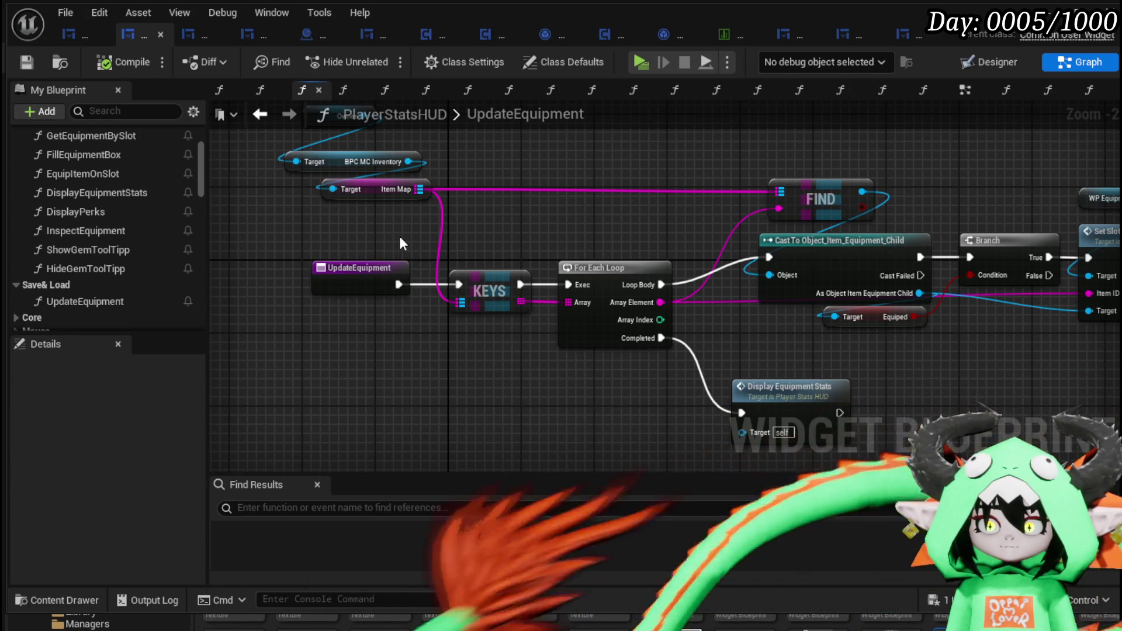
pyautogui.scroll(-10, 152, 273)
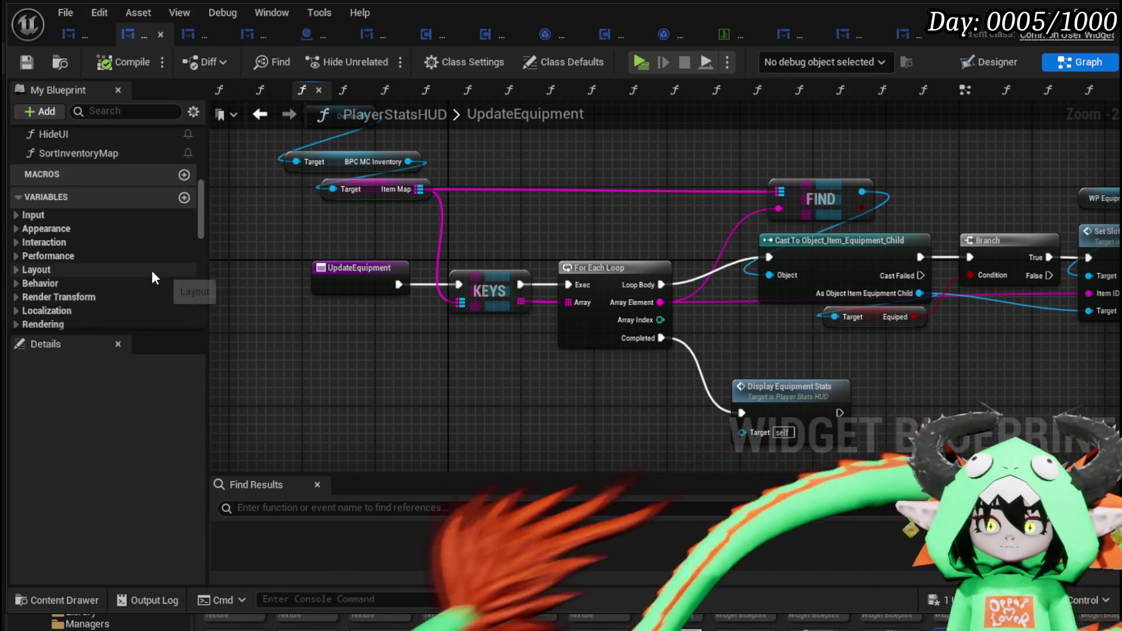
pyautogui.scroll(5, 152, 270)
pyautogui.moveTo(319, 230)
pyautogui.mouseDown()
pyautogui.moveTo(330, 310)
pyautogui.moveTo(376, 332)
pyautogui.mouseUp()
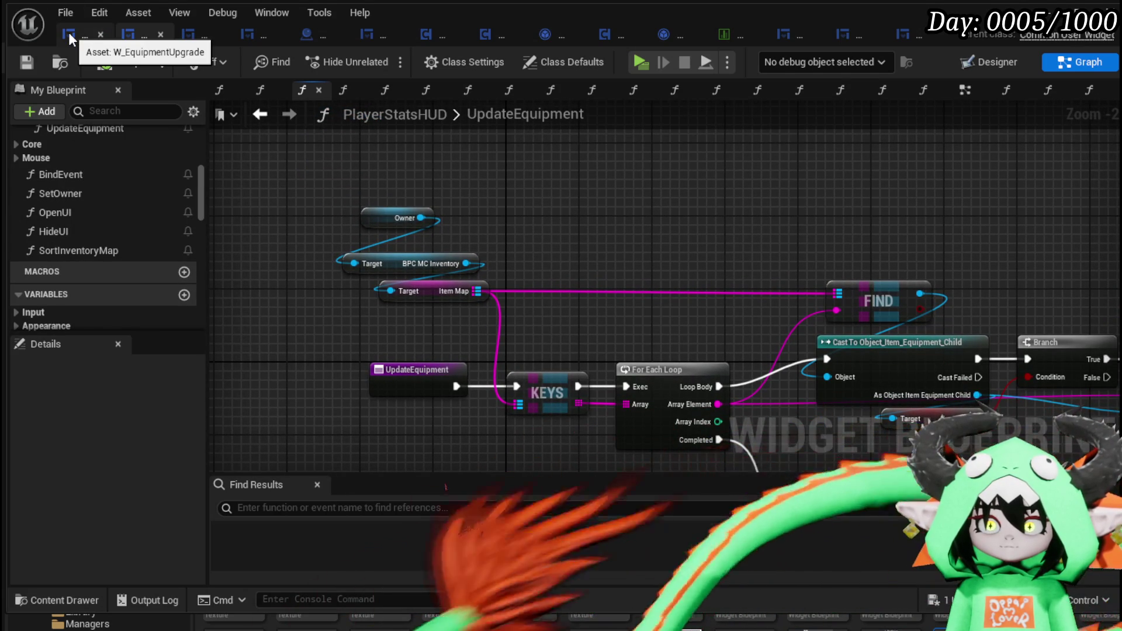
pyautogui.click(916, 35)
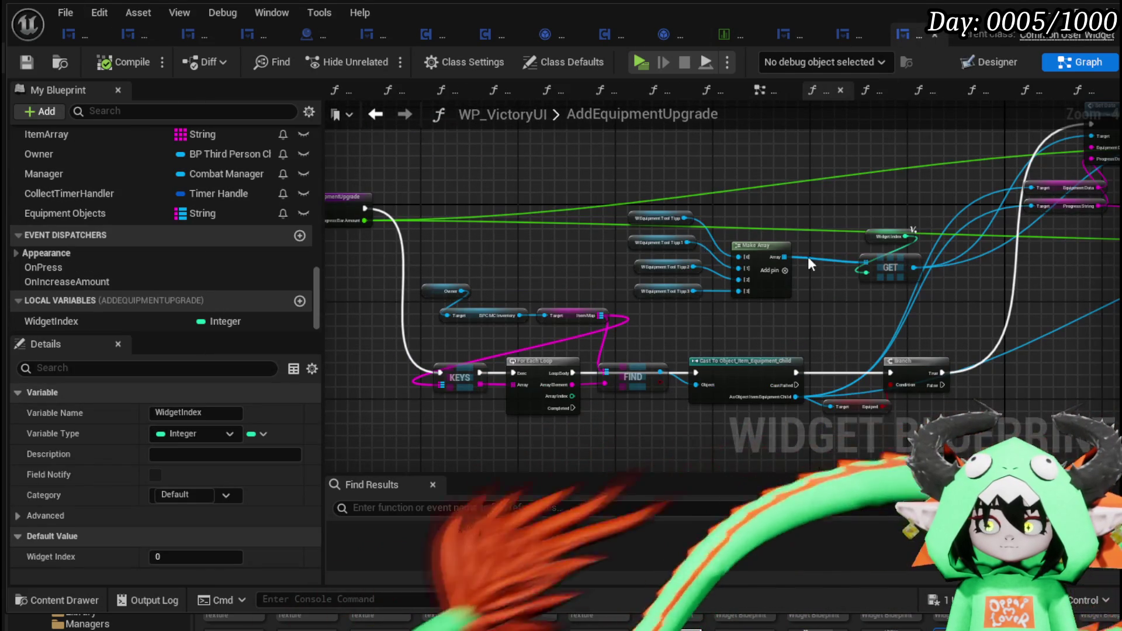
pyautogui.moveTo(807, 262); pyautogui.dragTo(802, 195)
pyautogui.moveTo(566, 341); pyautogui.dragTo(664, 364)
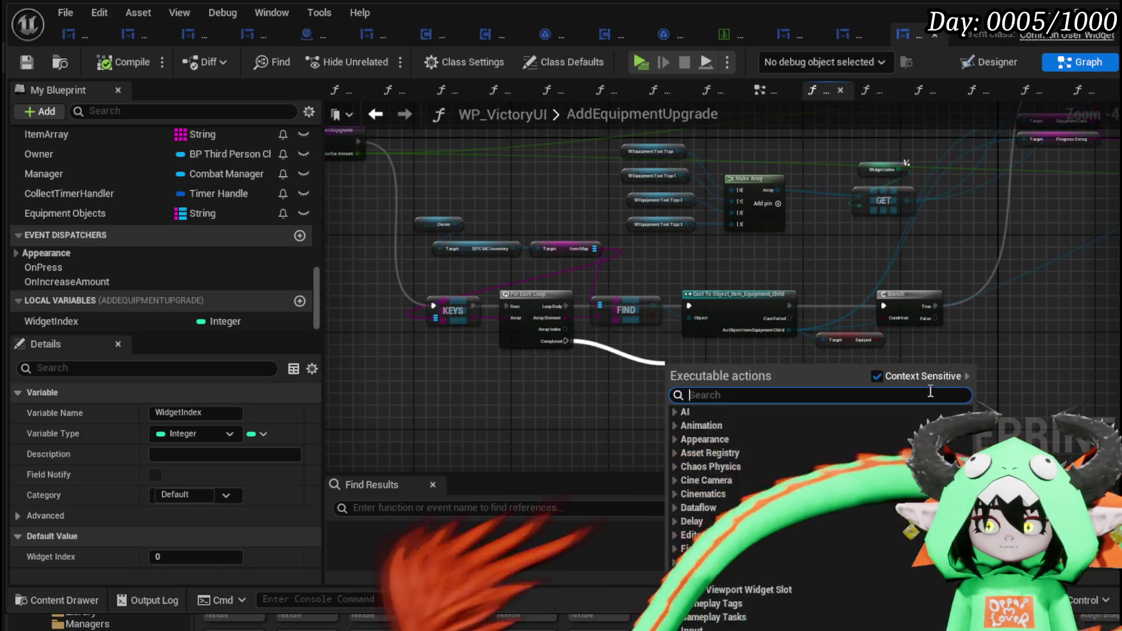
pyautogui.moveTo(1042, 307)
pyautogui.mouseDown()
pyautogui.moveTo(506, 318)
pyautogui.moveTo(494, 351)
pyautogui.moveTo(563, 415)
pyautogui.mouseUp()
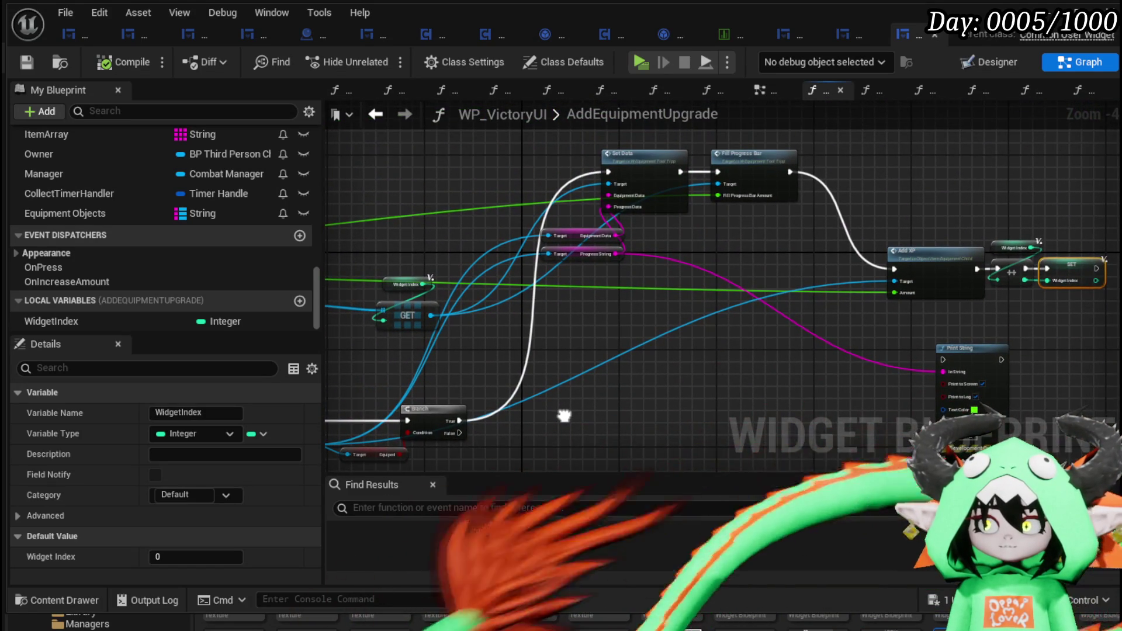
pyautogui.moveTo(563, 416)
pyautogui.mouseDown()
pyautogui.moveTo(570, 313)
pyautogui.moveTo(839, 314)
pyautogui.mouseUp()
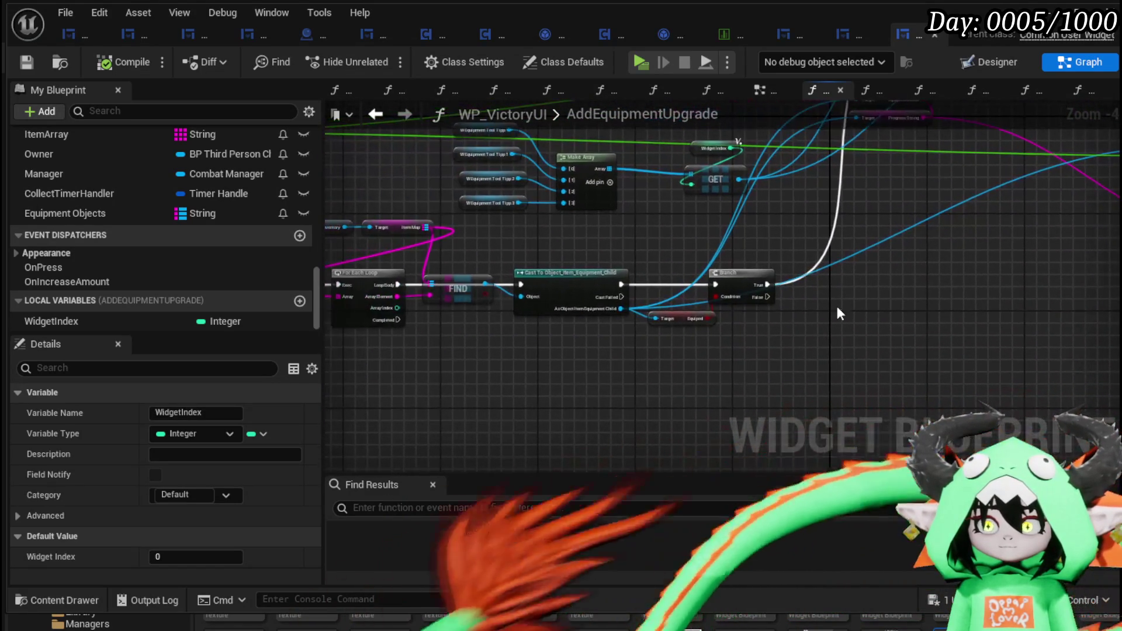
pyautogui.moveTo(443, 342); pyautogui.dragTo(682, 320)
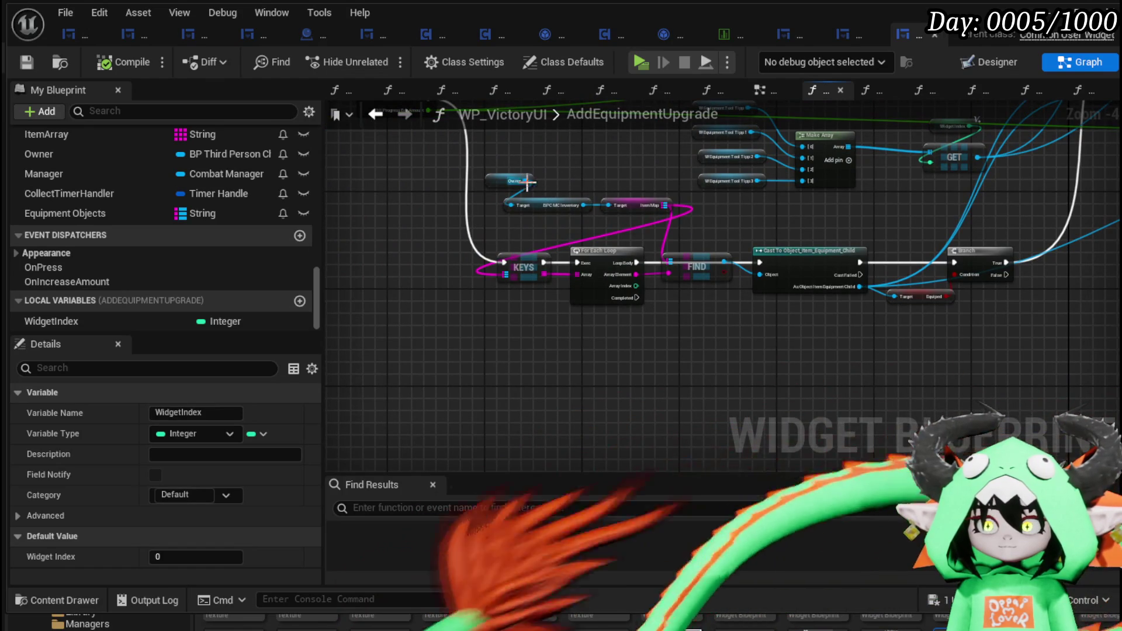
pyautogui.moveTo(528, 182); pyautogui.dragTo(433, 354)
pyautogui.write('ge')
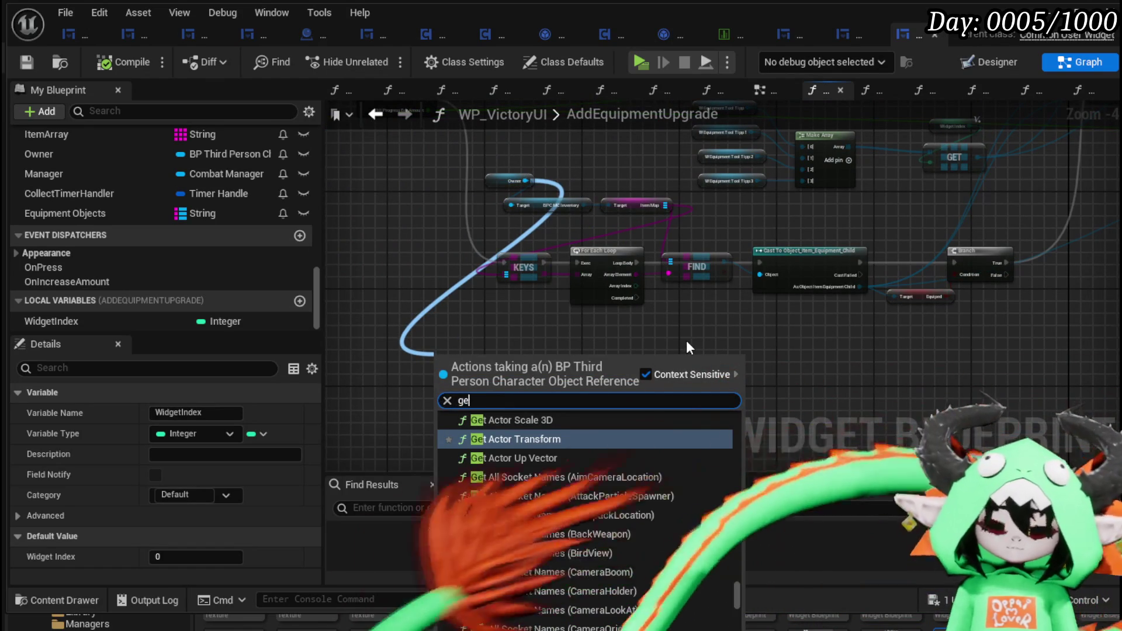
pyautogui.write('t general ')
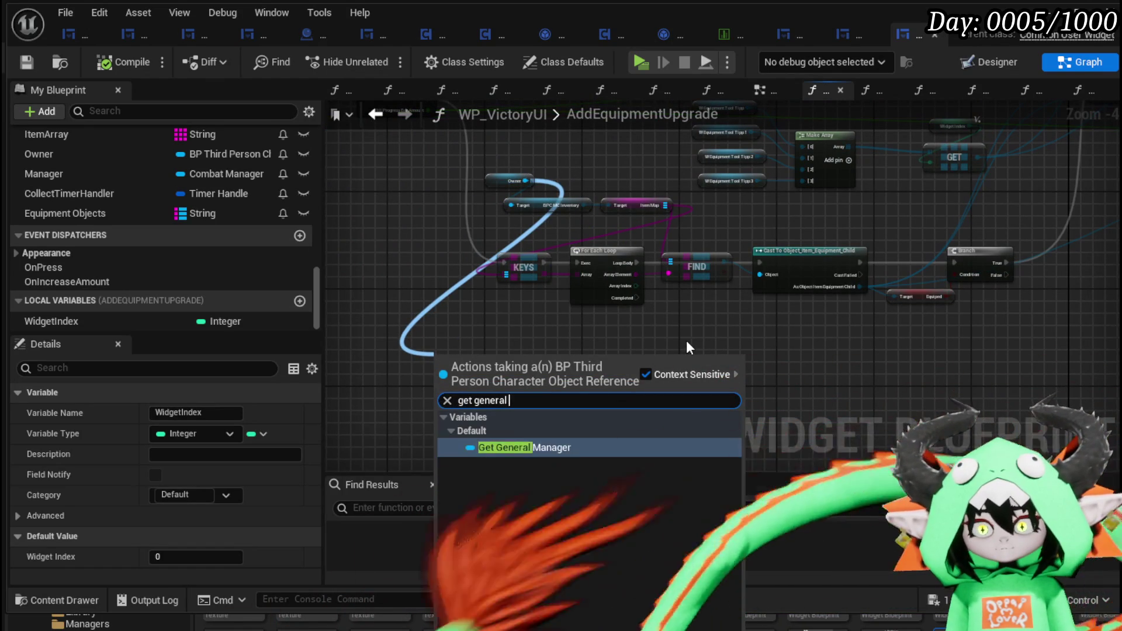
pyautogui.write('u')
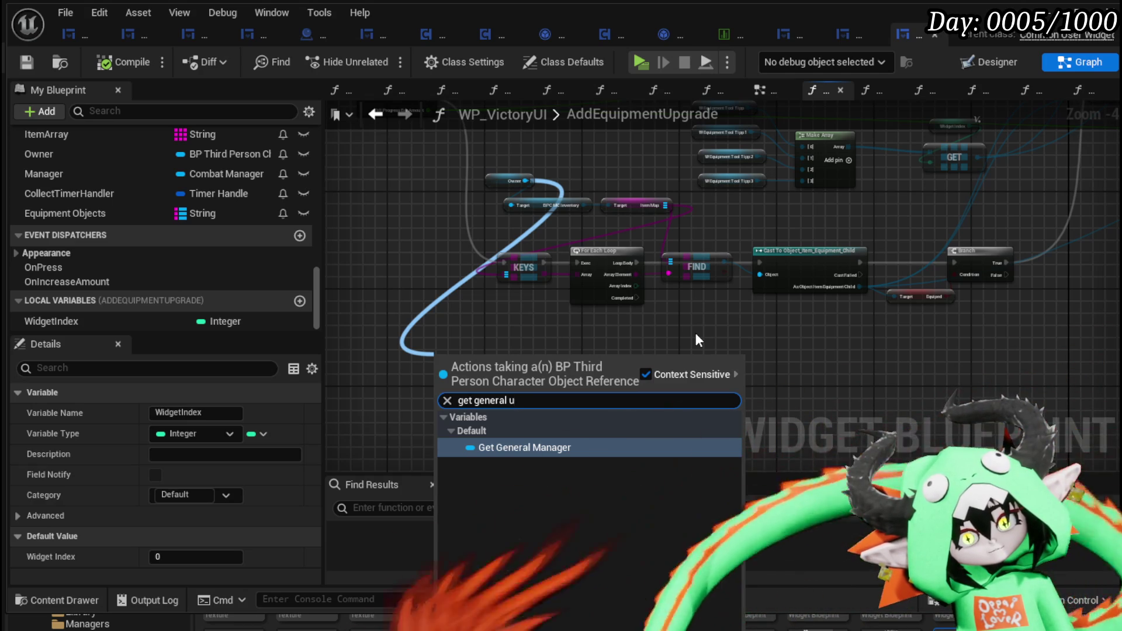
pyautogui.click(703, 332)
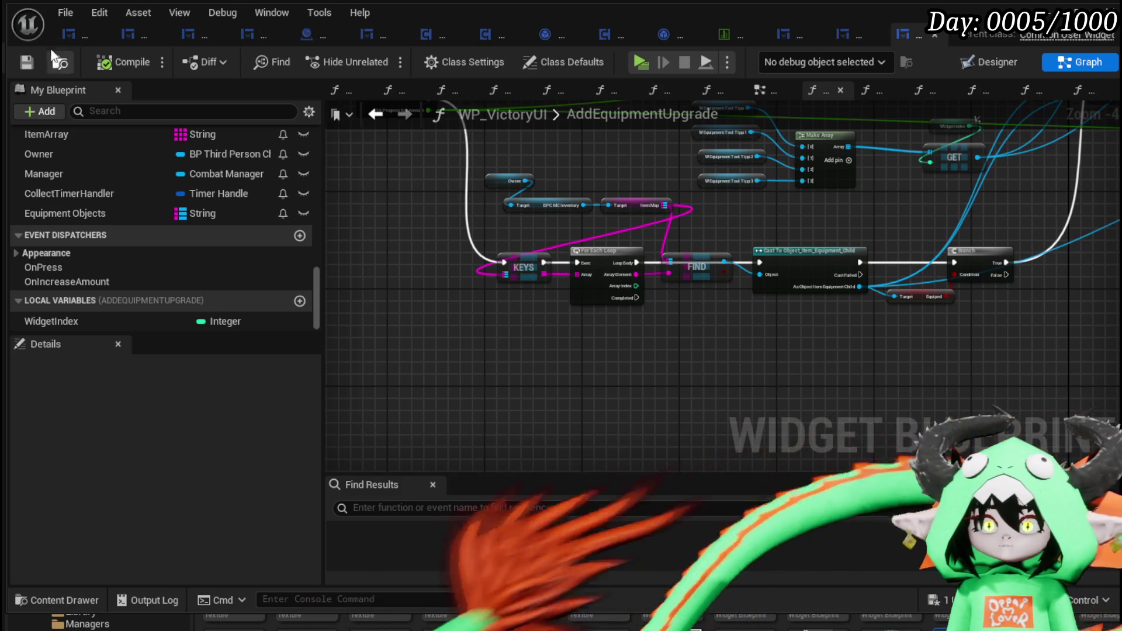
# Open PlayerStatsHUD's OpenUI graph and add an UpdateEquipment call next to Display Equipment Stats
pyautogui.click(135, 33)
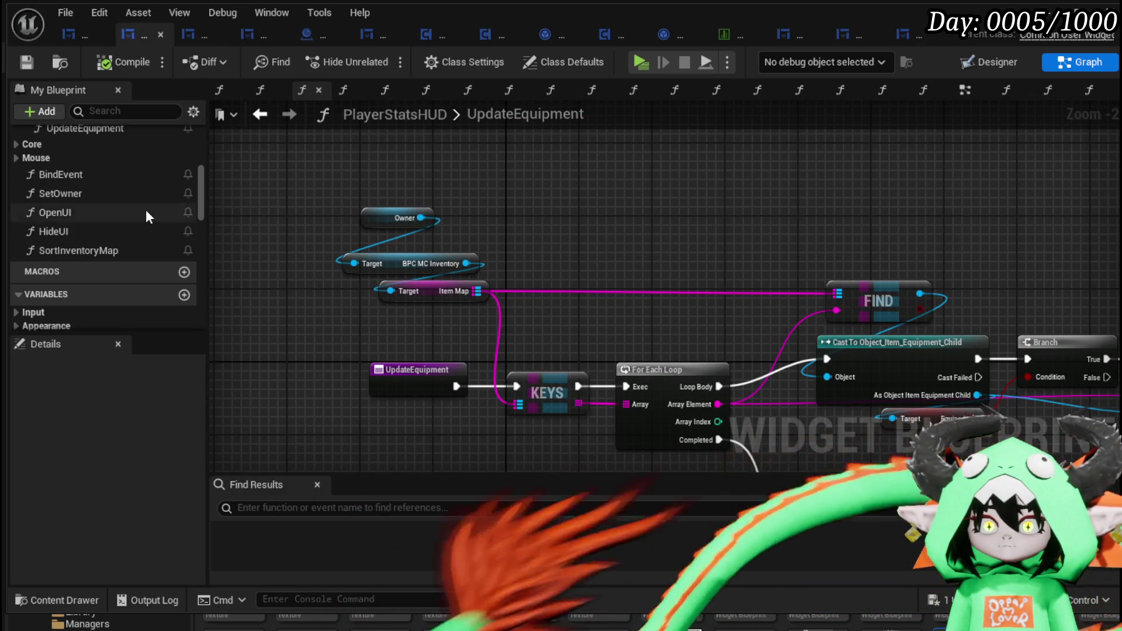
pyautogui.scroll(3, 120, 188)
pyautogui.scroll(3, 120, 188)
pyautogui.scroll(-3, 120, 188)
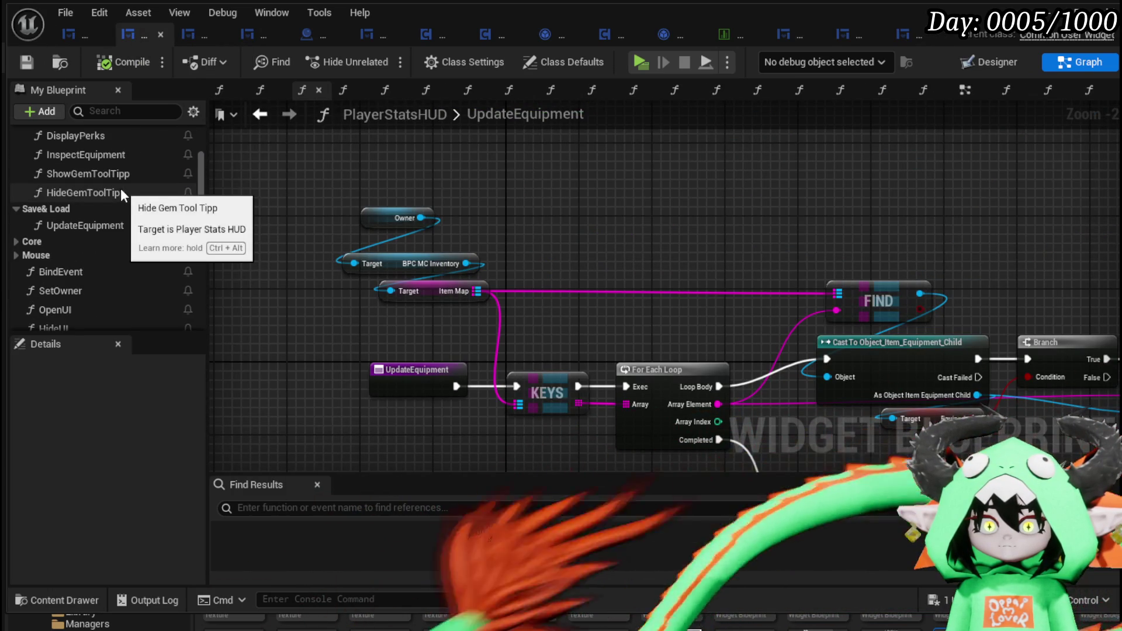
pyautogui.scroll(-2, 120, 188)
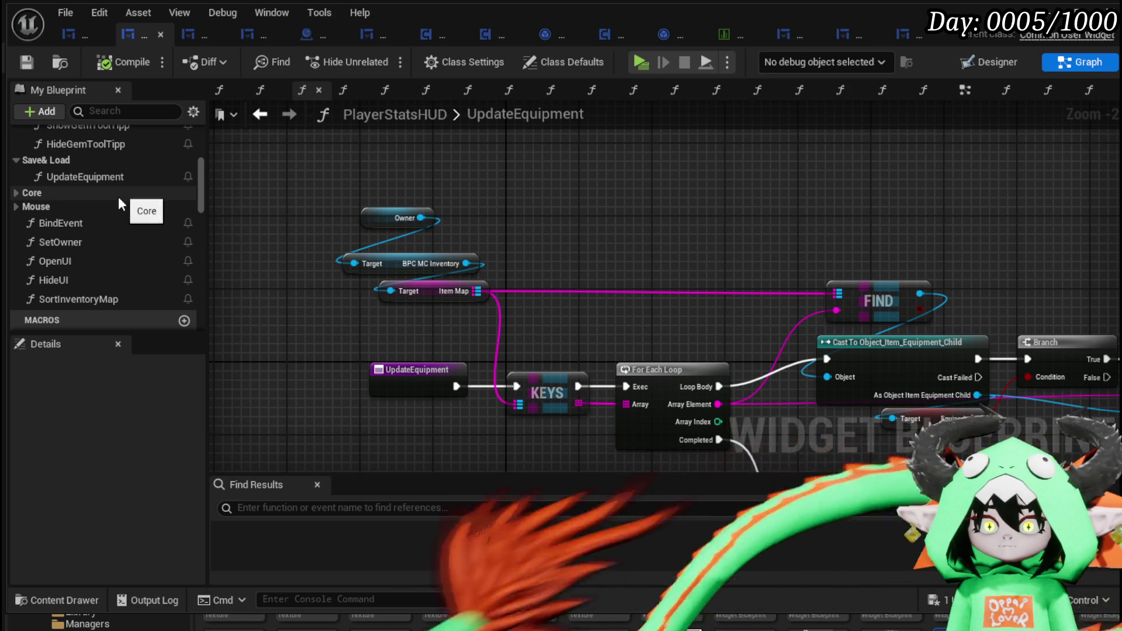
pyautogui.doubleClick(91, 261)
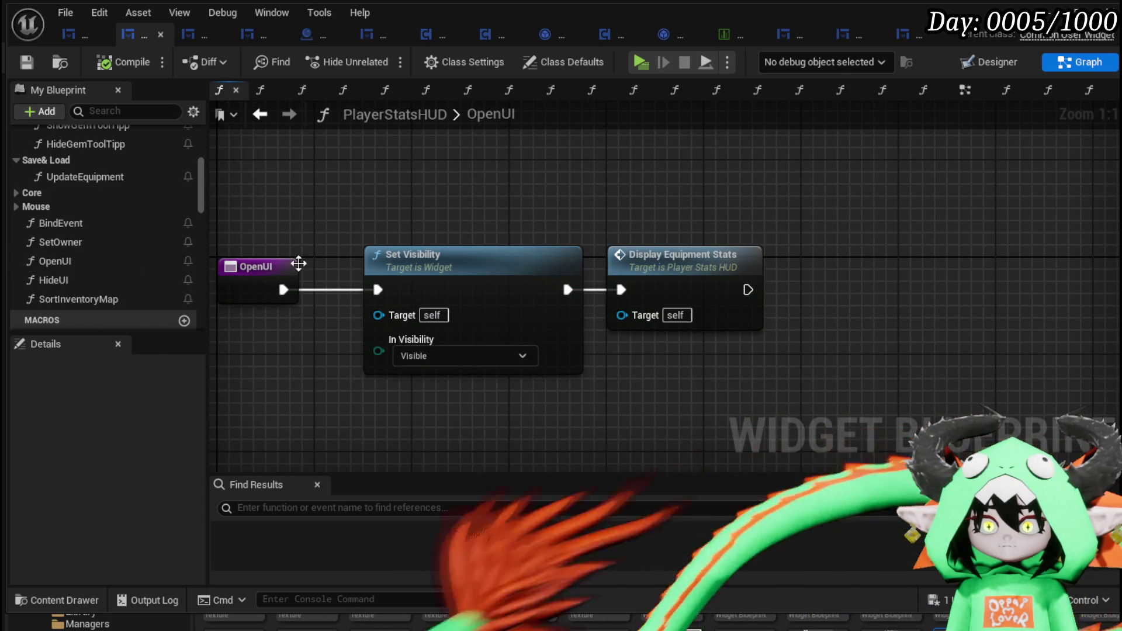
pyautogui.moveTo(712, 268); pyautogui.dragTo(931, 271)
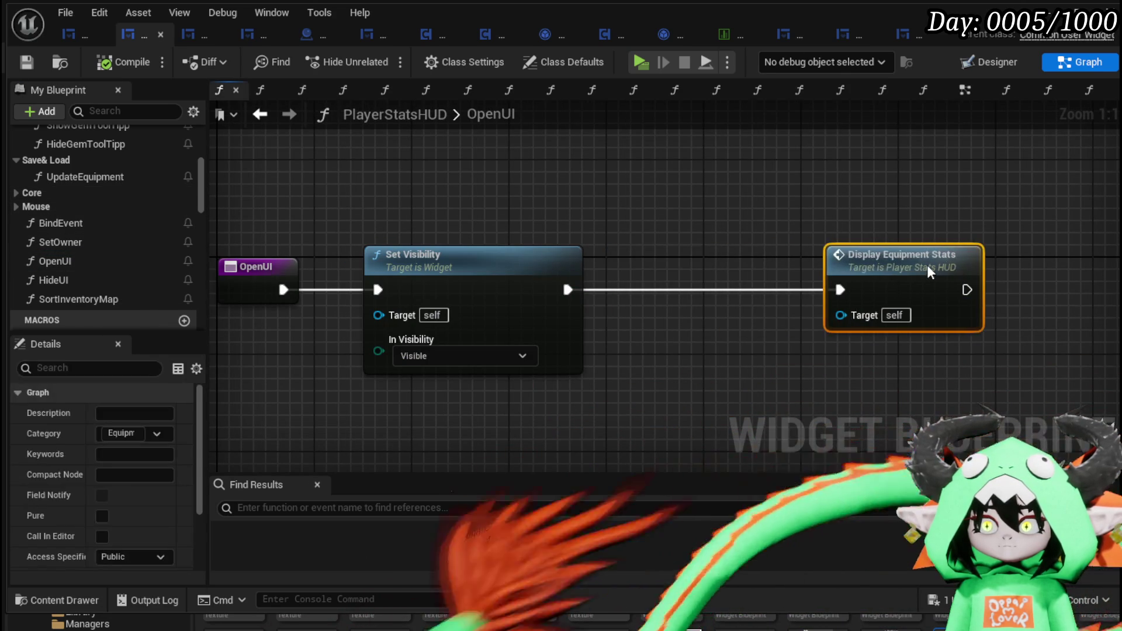
pyautogui.moveTo(124, 169)
pyautogui.mouseDown()
pyautogui.moveTo(301, 217)
pyautogui.moveTo(657, 222)
pyautogui.mouseUp()
# Inspect the Display Equipment Stats and UpdateEquipment function graphs, then return to OpenUI
pyautogui.doubleClick(906, 257)
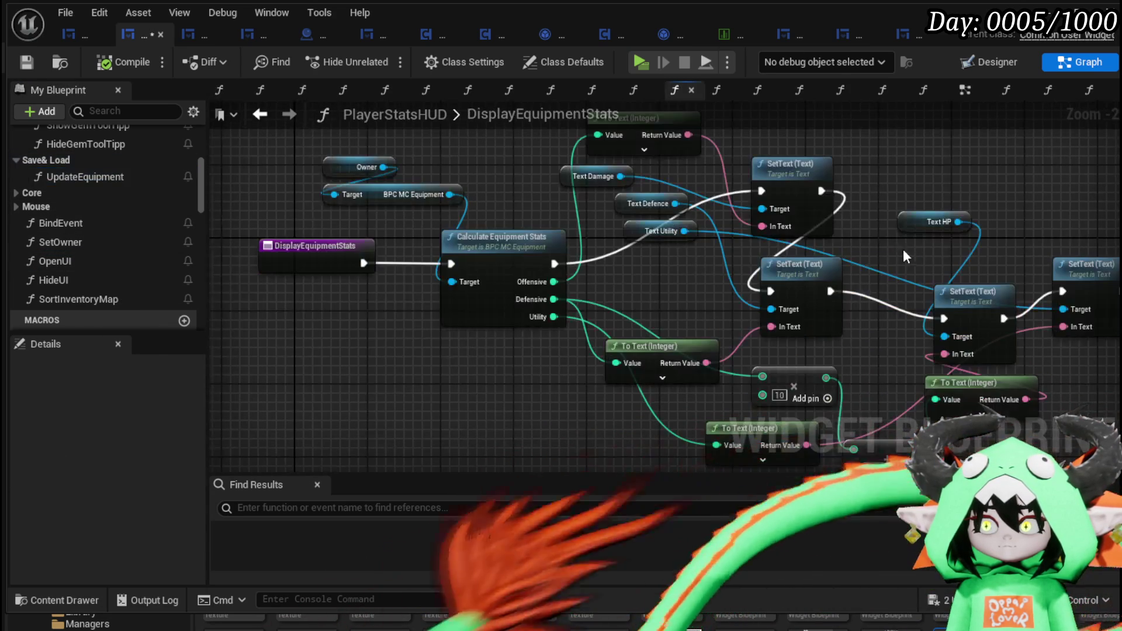
pyautogui.click(254, 122)
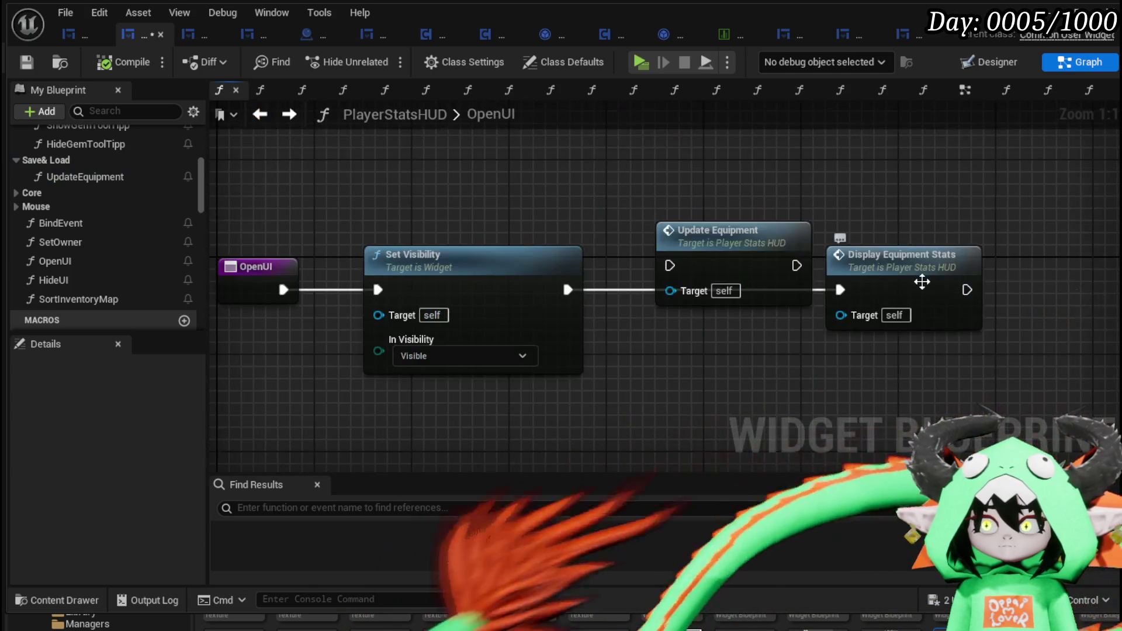
pyautogui.doubleClick(724, 240)
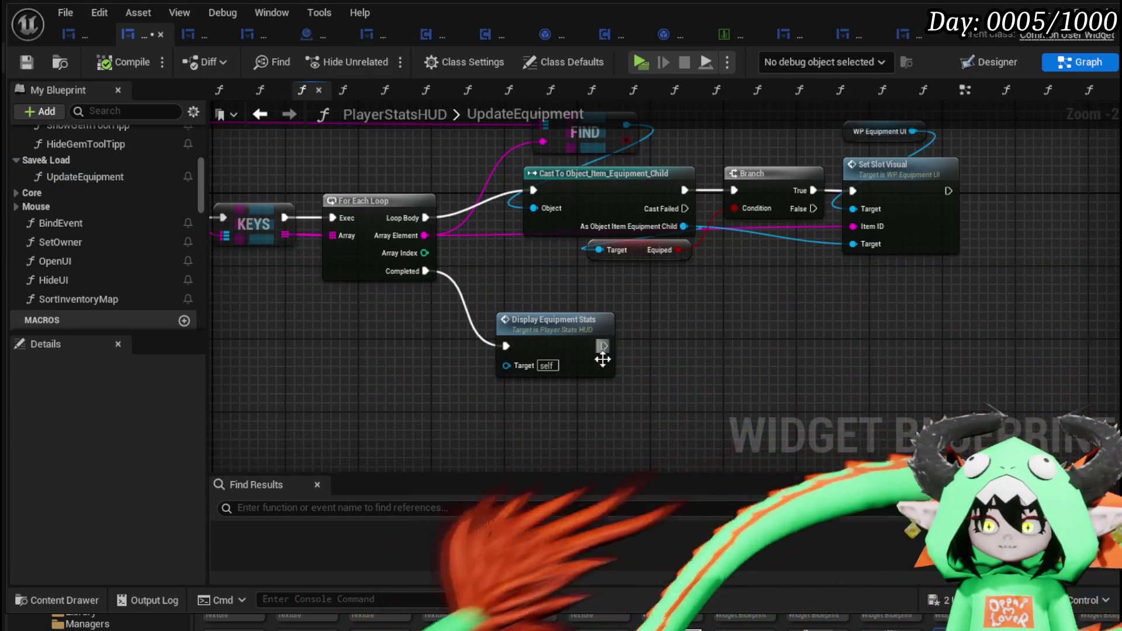
pyautogui.doubleClick(547, 329)
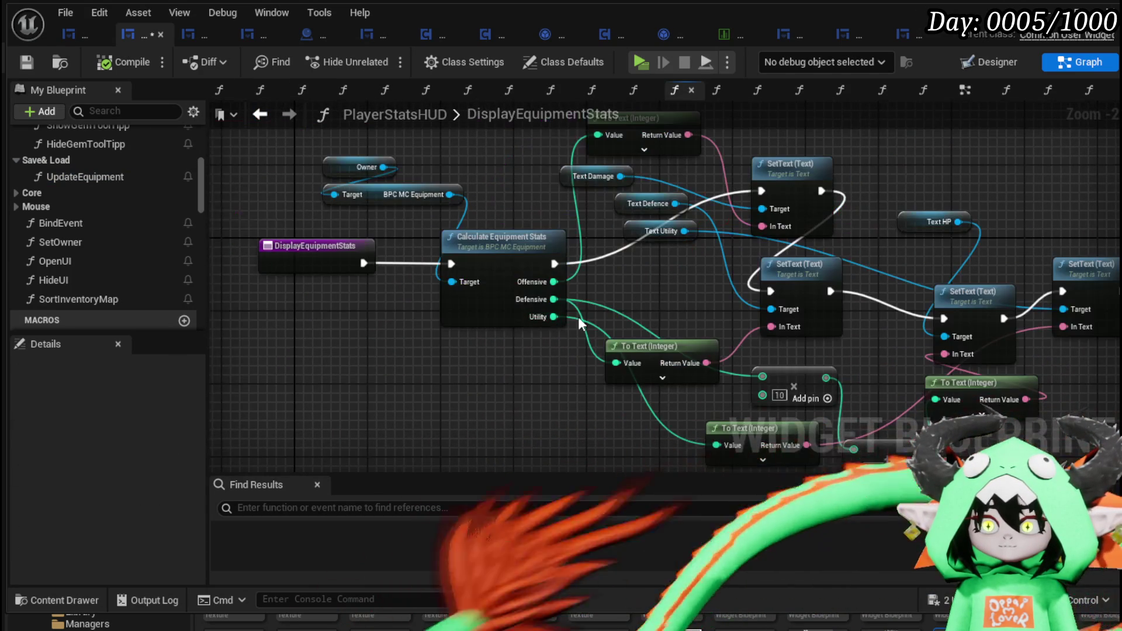
pyautogui.click(259, 115)
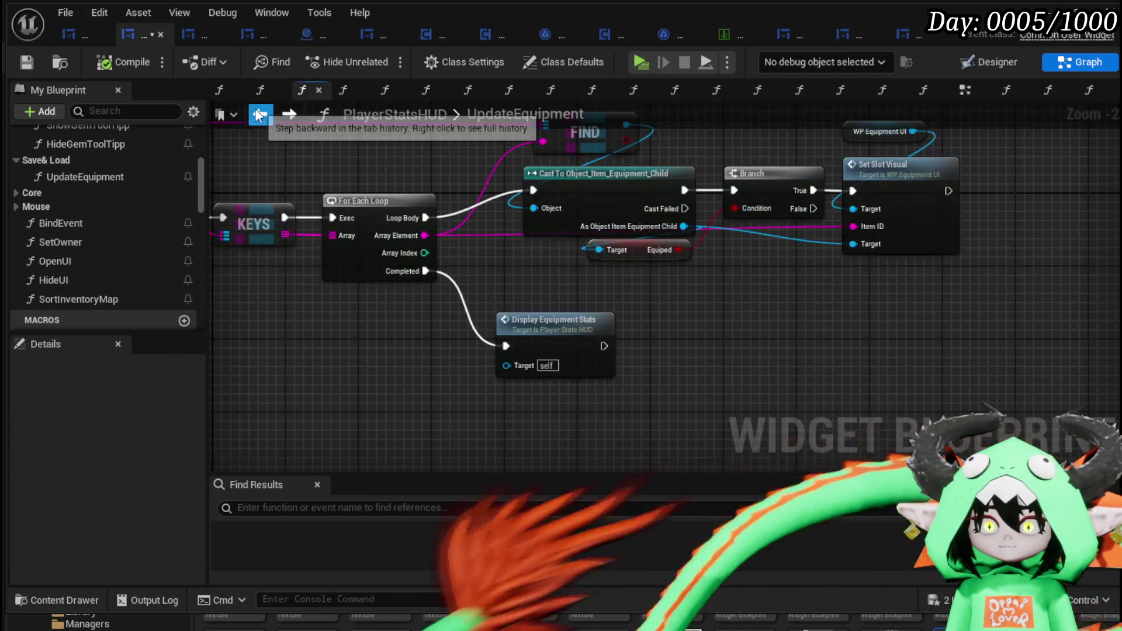
pyautogui.click(259, 115)
# Wire Update Equipment after Set Visibility, delete Display Equipment Stats, and save
pyautogui.moveTo(711, 257); pyautogui.dragTo(696, 272)
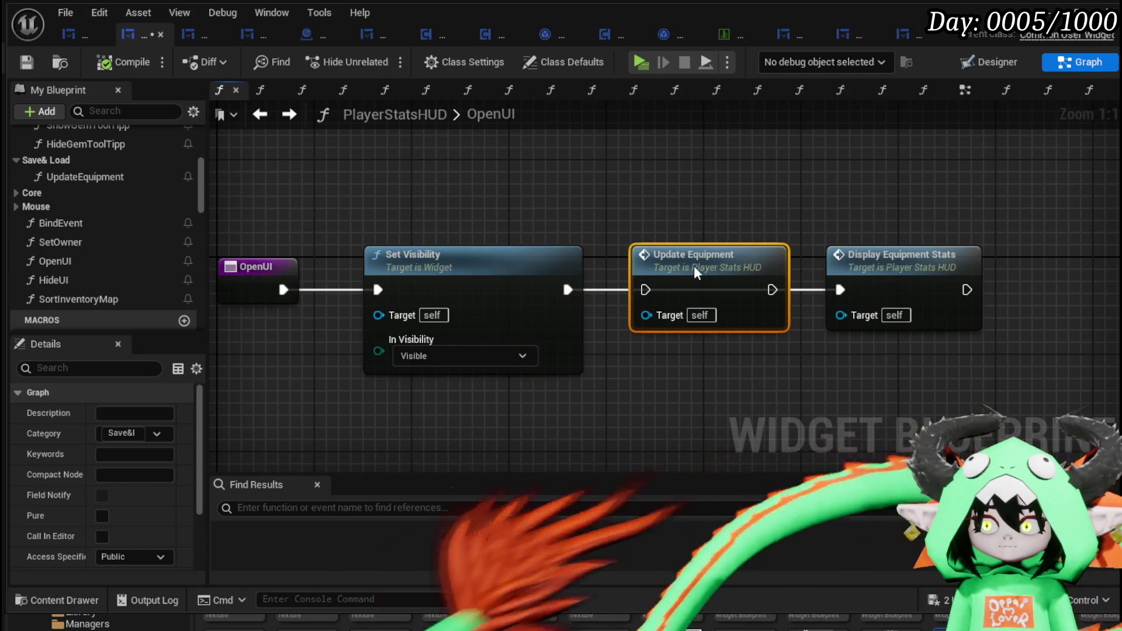
pyautogui.moveTo(564, 292); pyautogui.dragTo(645, 290)
pyautogui.moveTo(878, 199); pyautogui.dragTo(926, 359)
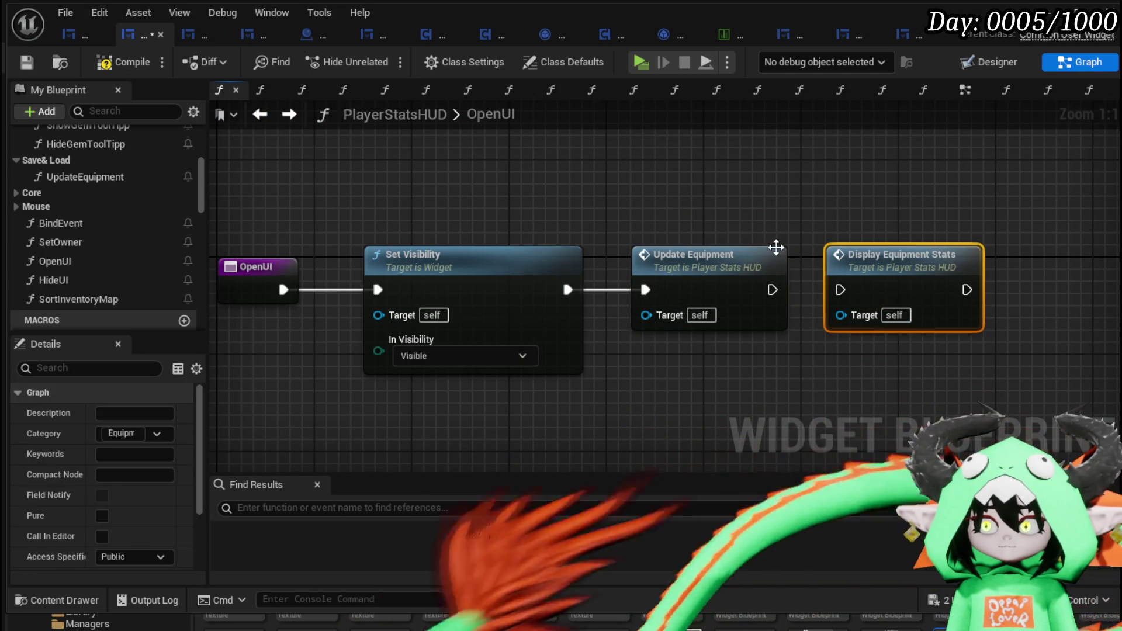
pyautogui.press('Delete')
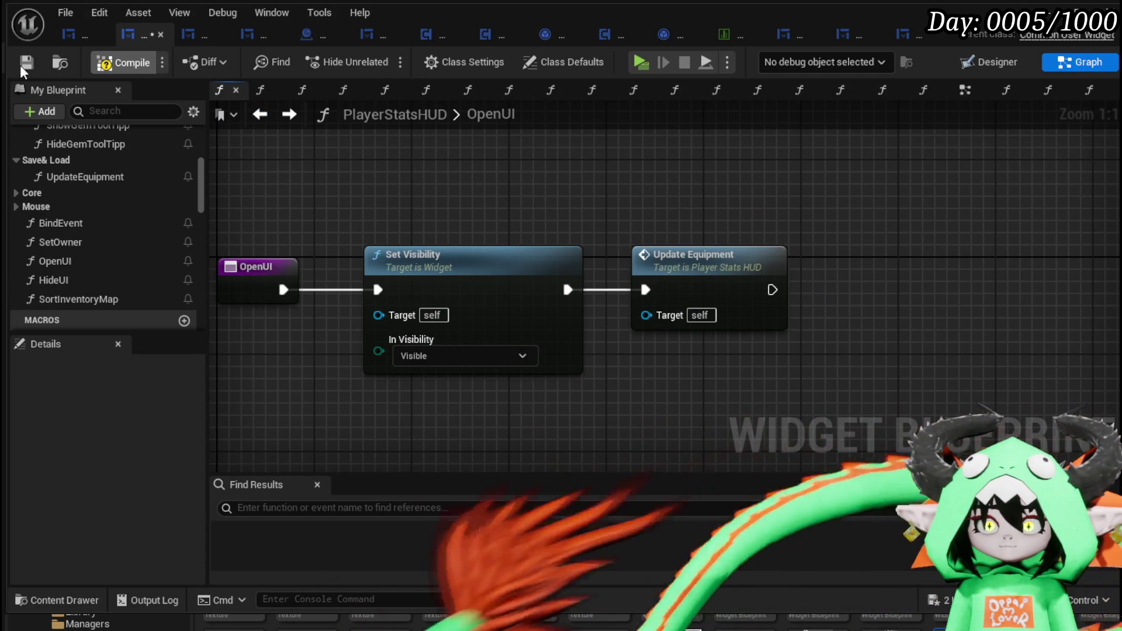
pyautogui.click(19, 65)
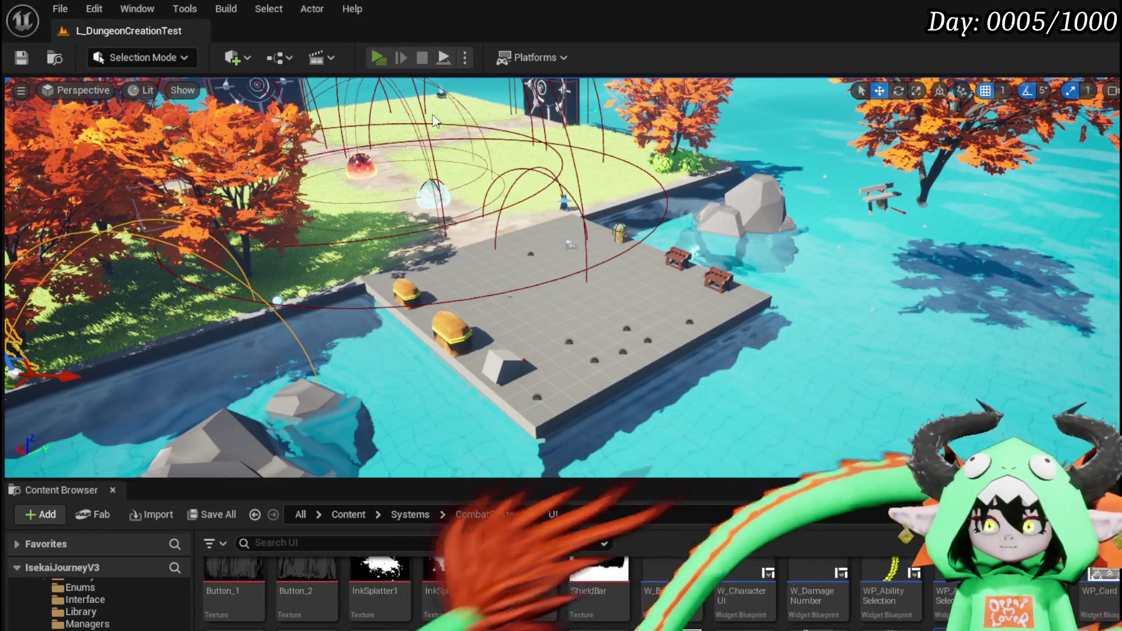
# Start Play, then dismiss the Crash Reporter after the editor crashes
pyautogui.click(374, 54)
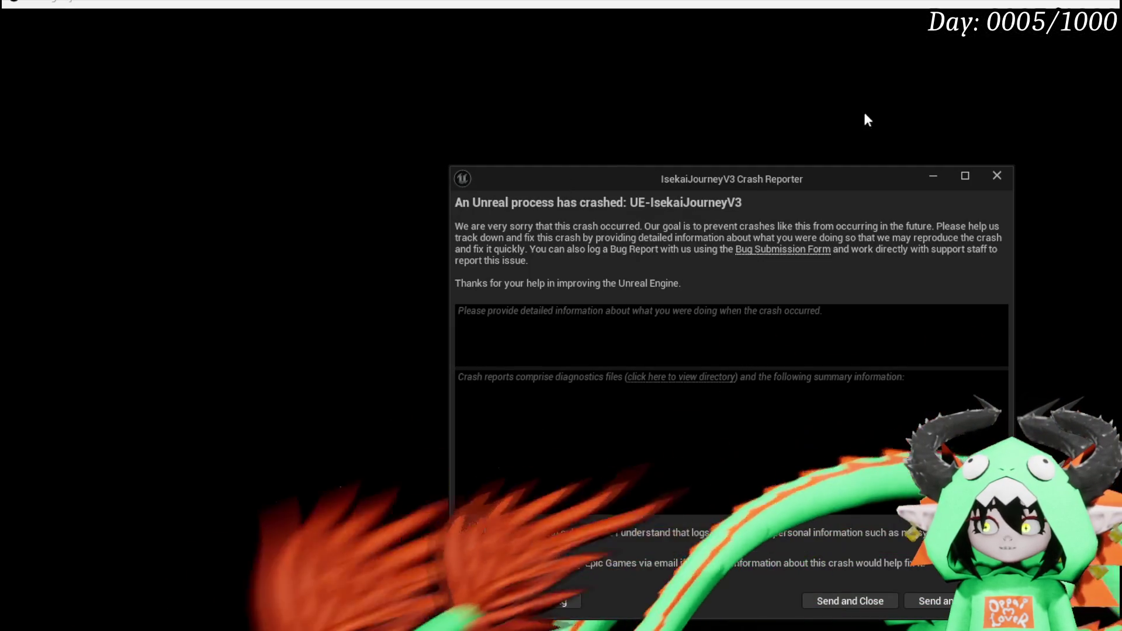
pyautogui.click(1011, 180)
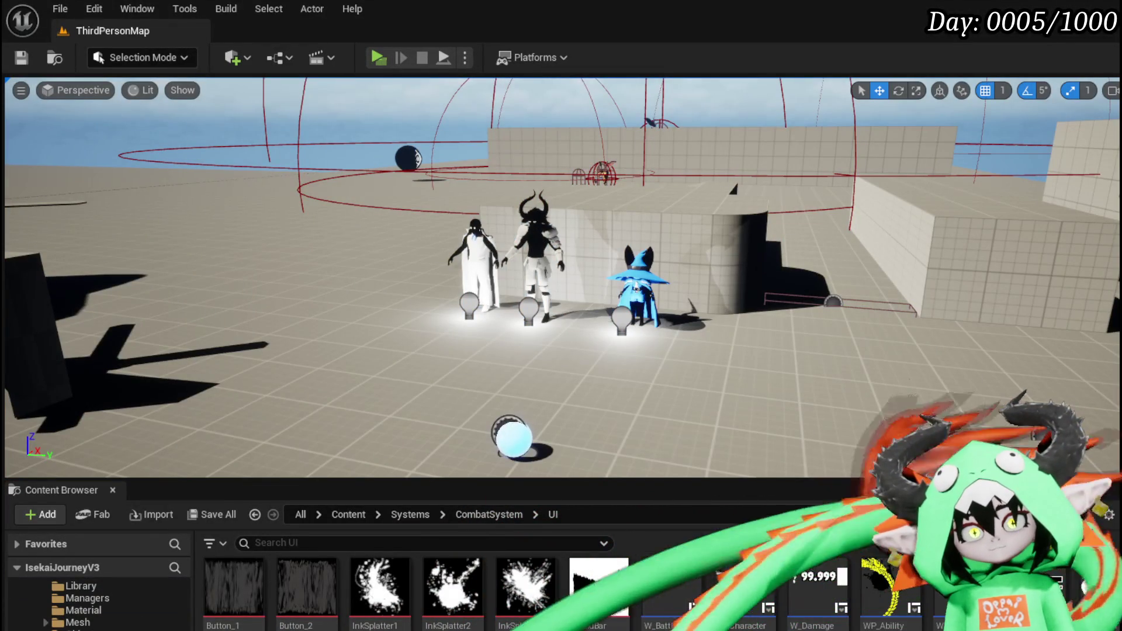
# Load L_DungeonCreationTest from File > Recent Levels
pyautogui.click(59, 9)
pyautogui.moveTo(175, 116)
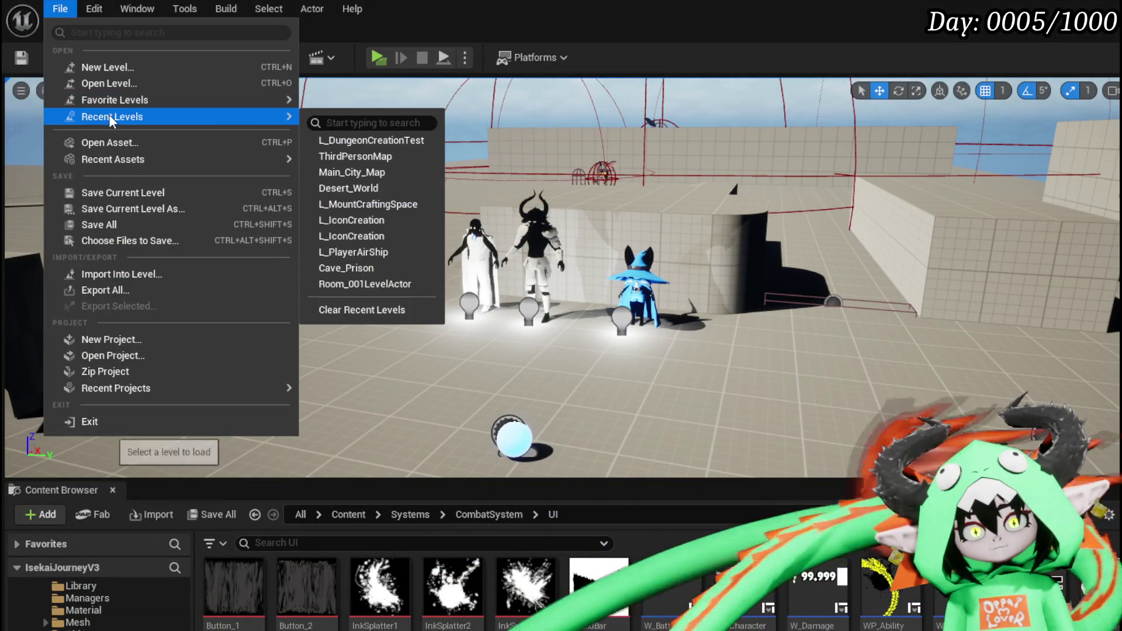
pyautogui.click(391, 140)
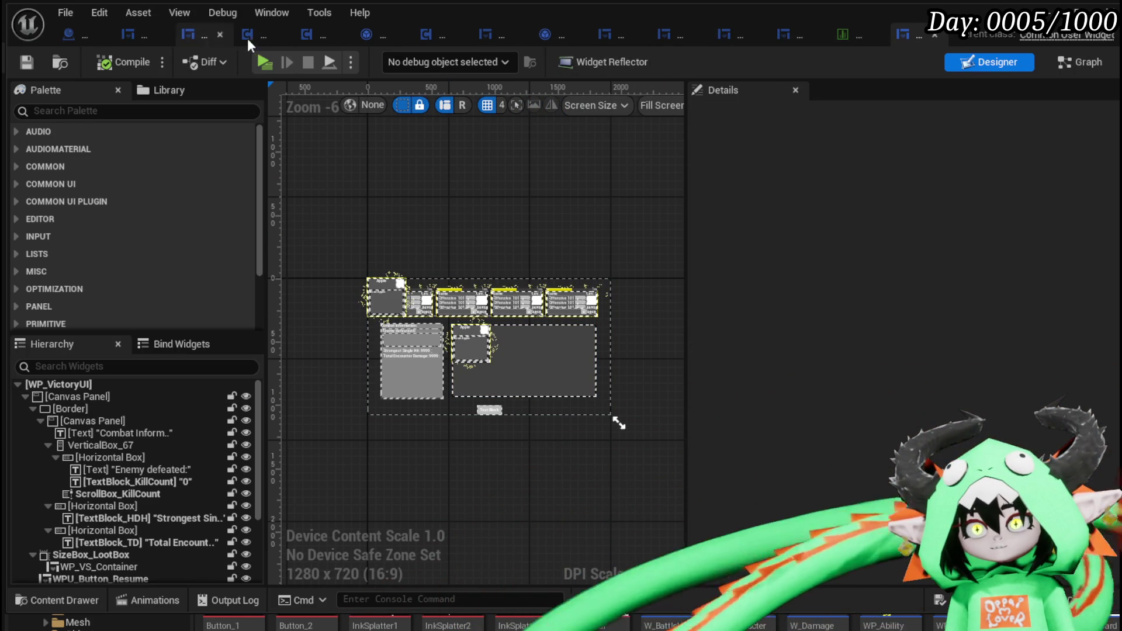
# In PlayerStatsHUD's graph, reposition Update Equipment, review its function graph, and save the blueprint
pyautogui.click(204, 37)
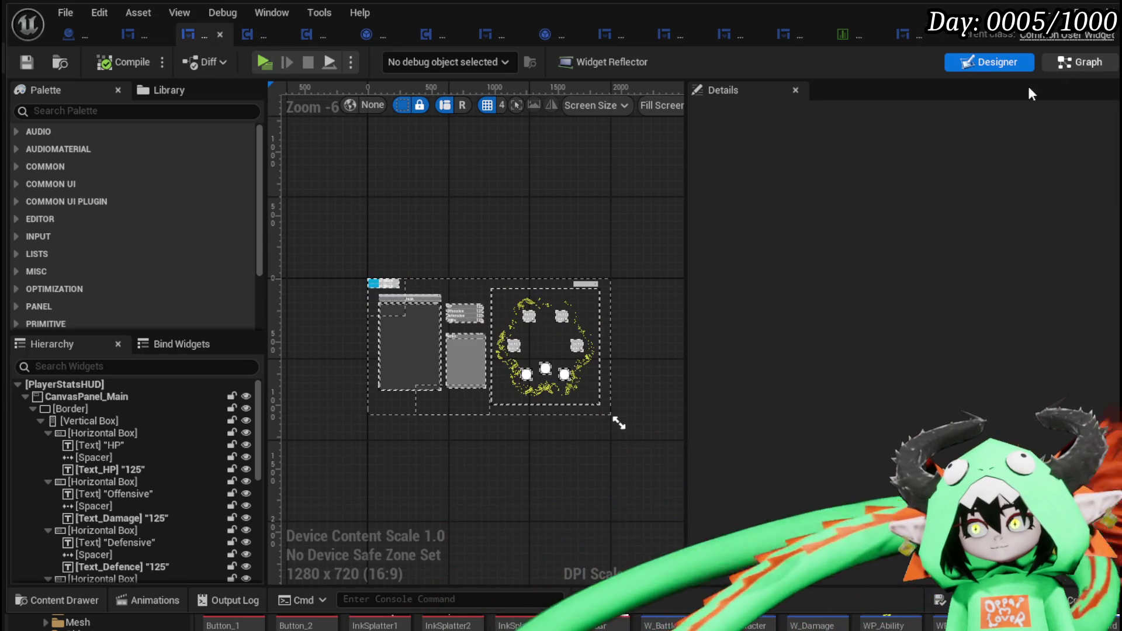
pyautogui.click(1080, 62)
pyautogui.moveTo(814, 282)
pyautogui.mouseDown()
pyautogui.moveTo(931, 275)
pyautogui.moveTo(800, 292)
pyautogui.moveTo(805, 279)
pyautogui.mouseUp()
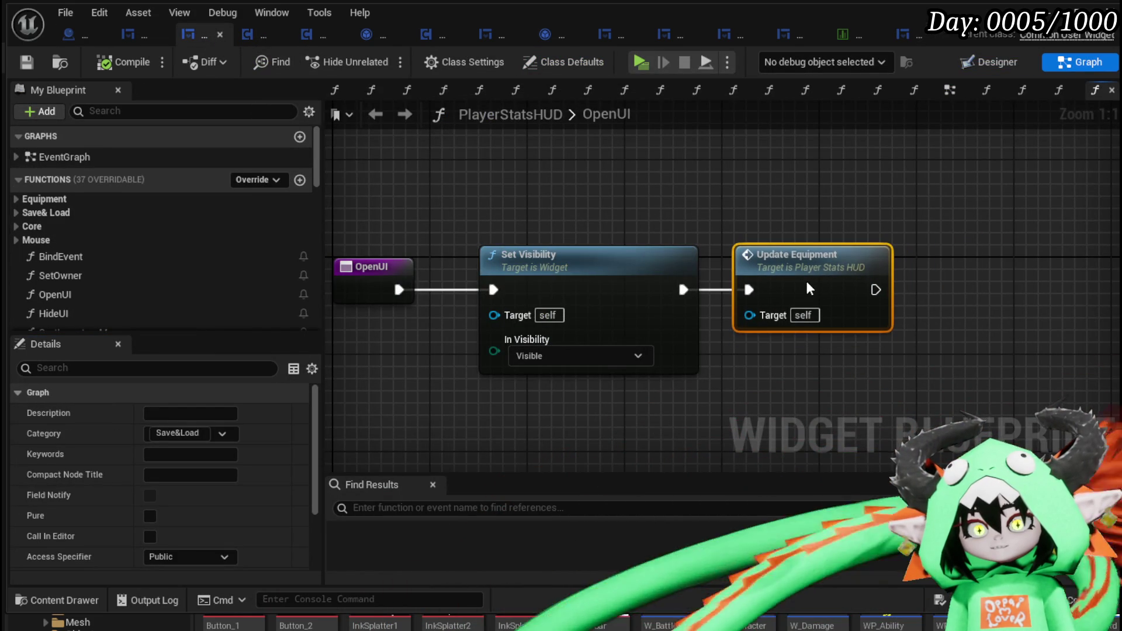
pyautogui.scroll(-4, 114, 219)
pyautogui.scroll(3, 113, 219)
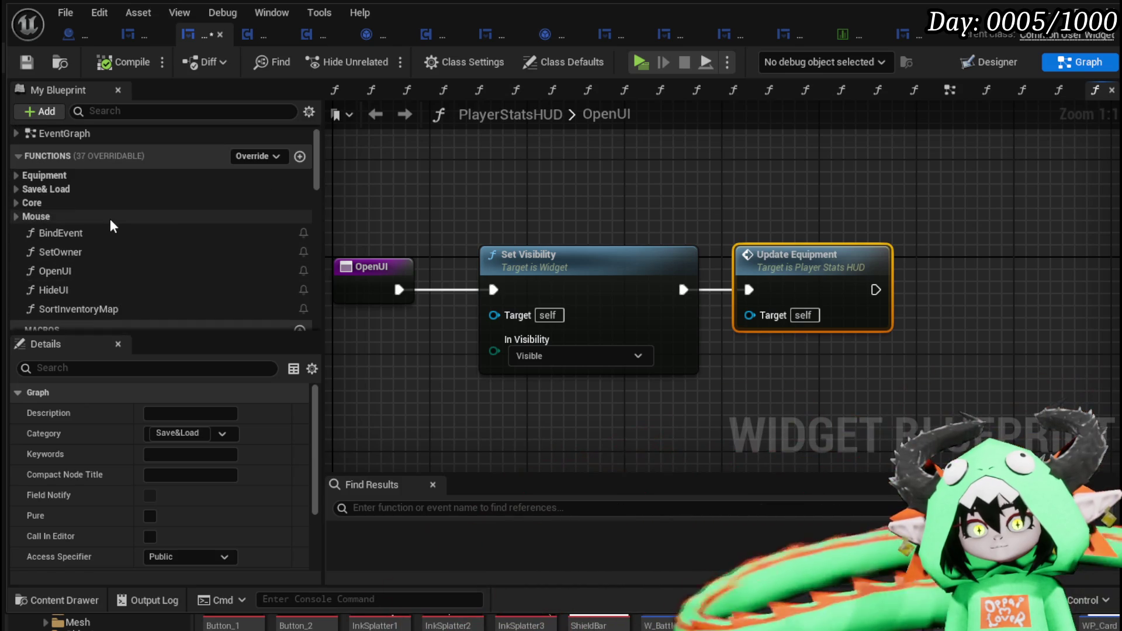
pyautogui.click(18, 189)
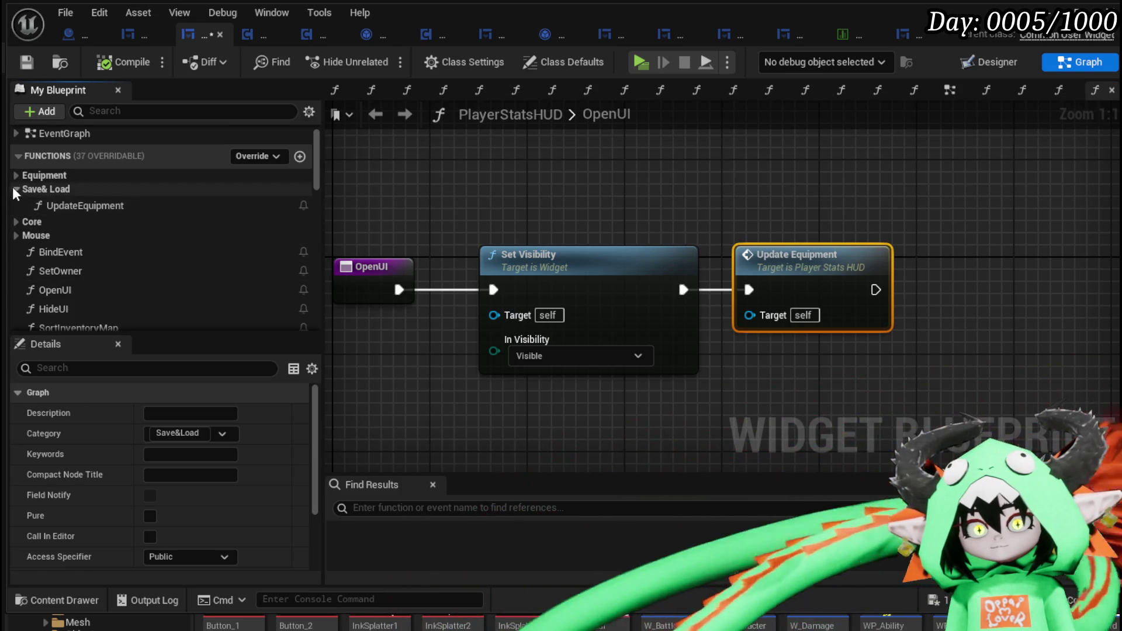
pyautogui.click(13, 188)
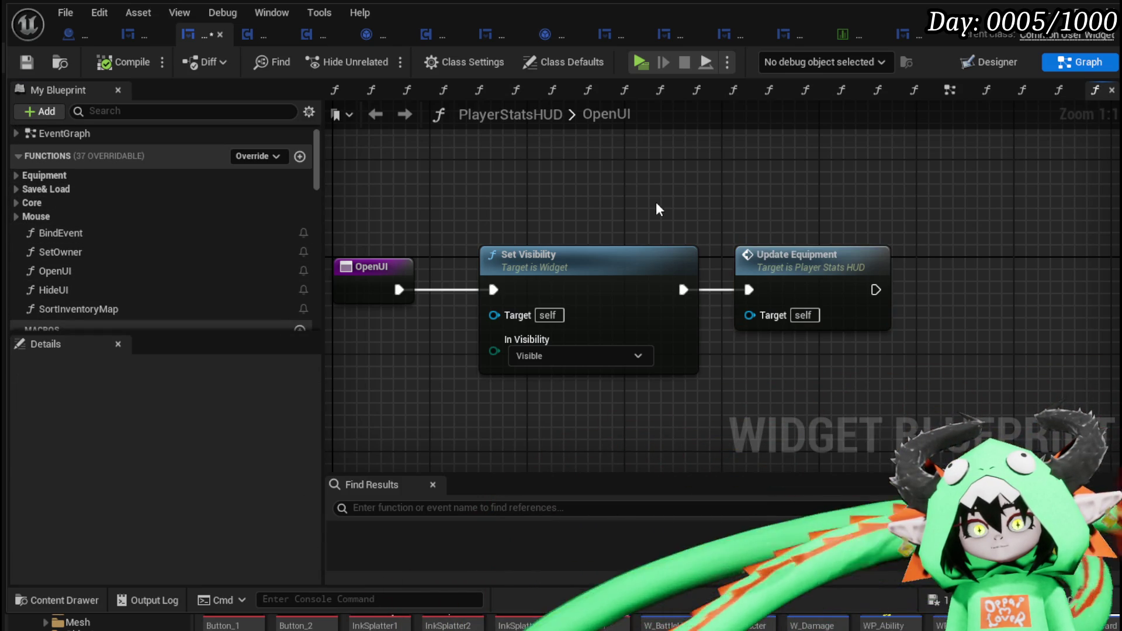
pyautogui.doubleClick(849, 261)
pyautogui.moveTo(746, 242)
pyautogui.mouseDown()
pyautogui.moveTo(854, 395)
pyautogui.moveTo(559, 306)
pyautogui.moveTo(884, 324)
pyautogui.moveTo(803, 339)
pyautogui.moveTo(883, 357)
pyautogui.mouseUp()
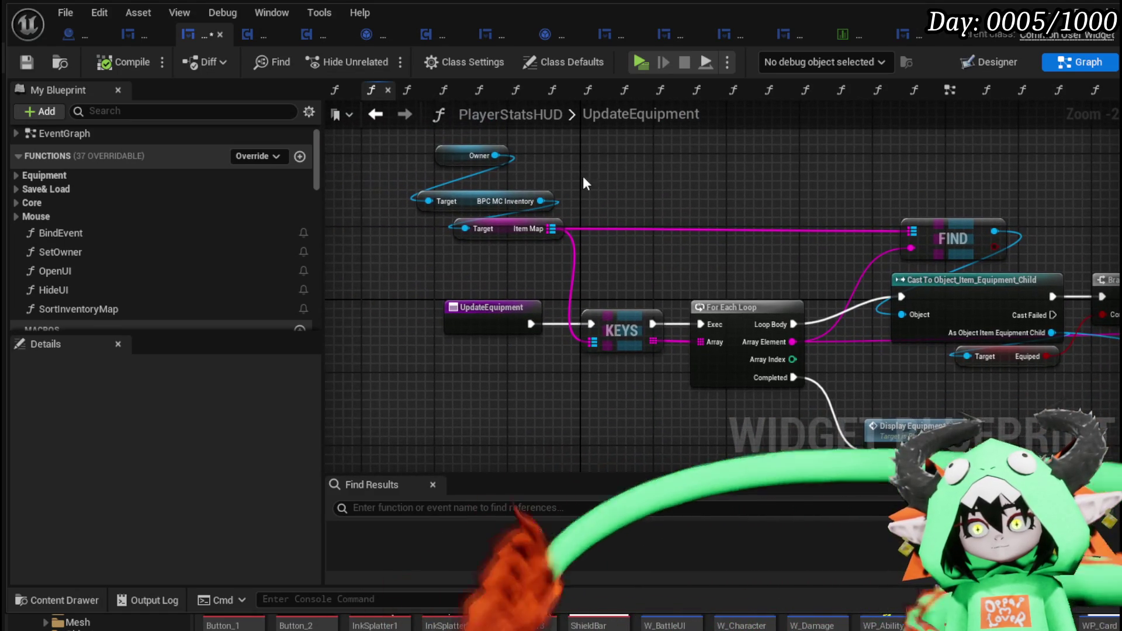
pyautogui.click(39, 72)
# Check the Set Visibility node in OpenUI and save the current level
pyautogui.hotkey('alt', 'Tab')
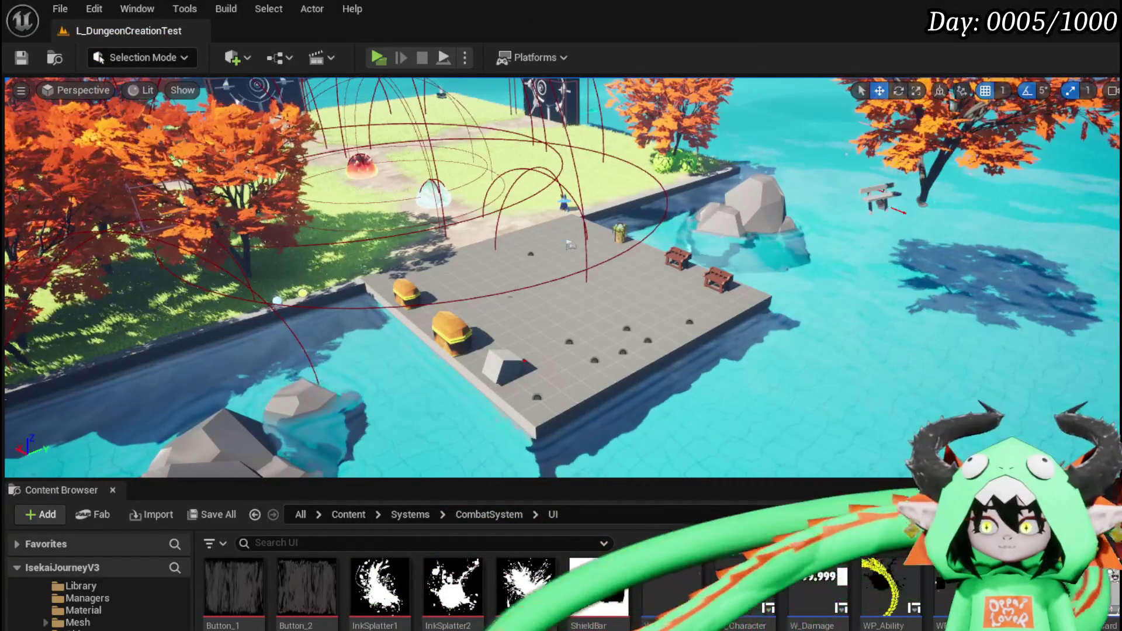
pyautogui.hotkey('alt', 'Tab')
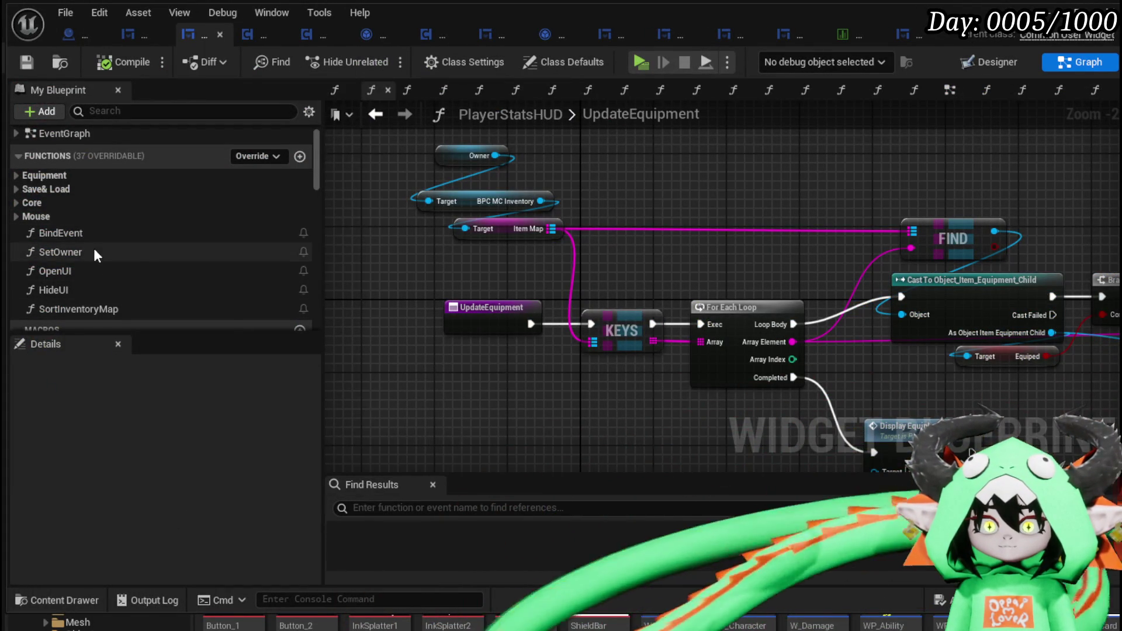
pyautogui.doubleClick(92, 269)
pyautogui.click(590, 261)
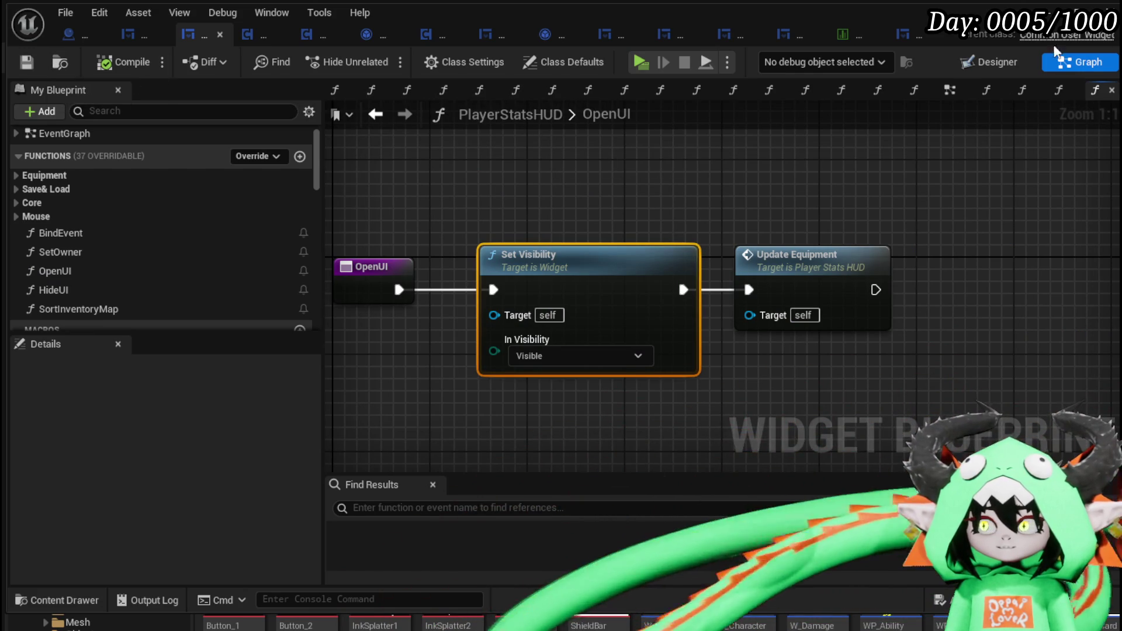
pyautogui.click(1046, 10)
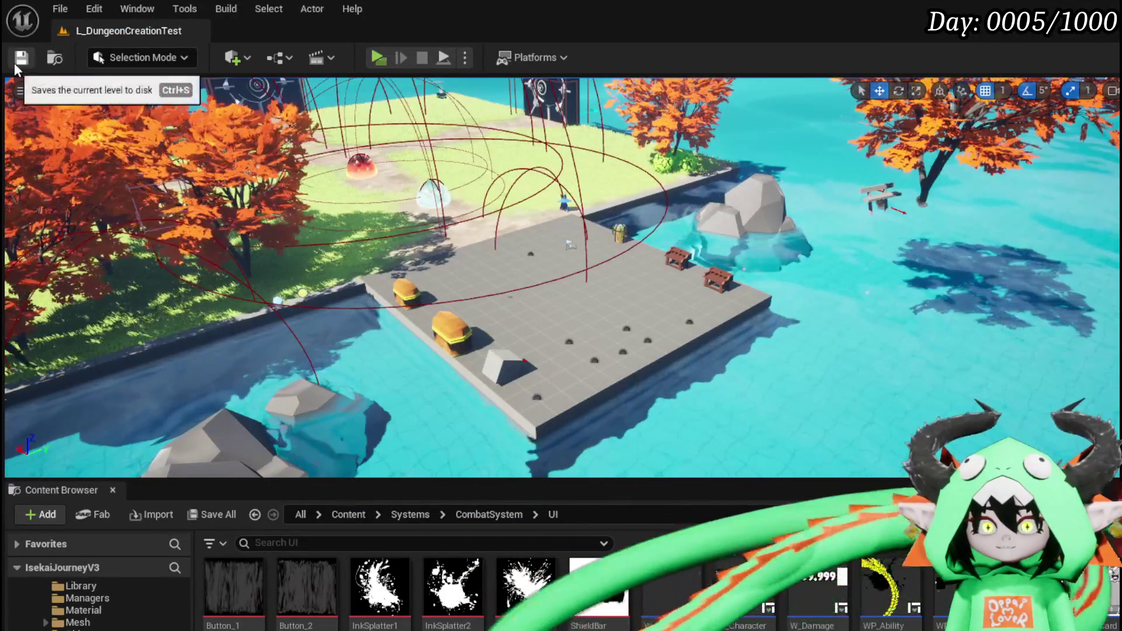
pyautogui.click(21, 58)
# Start a standalone play session and run into the glowing slime to start combat
pyautogui.click(381, 58)
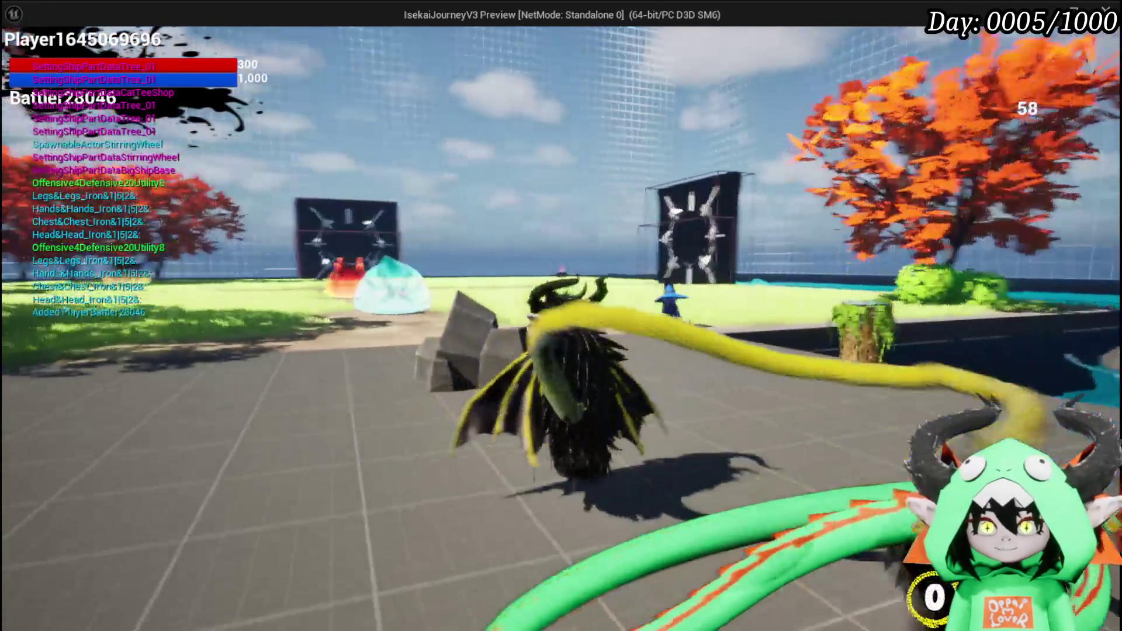
pyautogui.press('w')
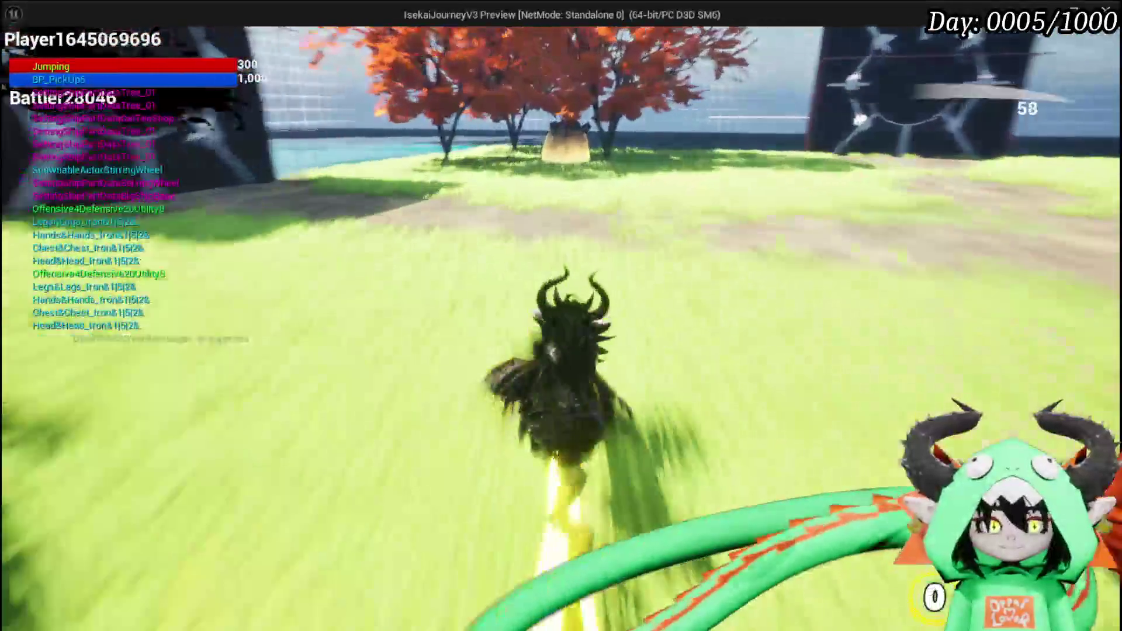
pyautogui.press('space')
pyautogui.press('w')
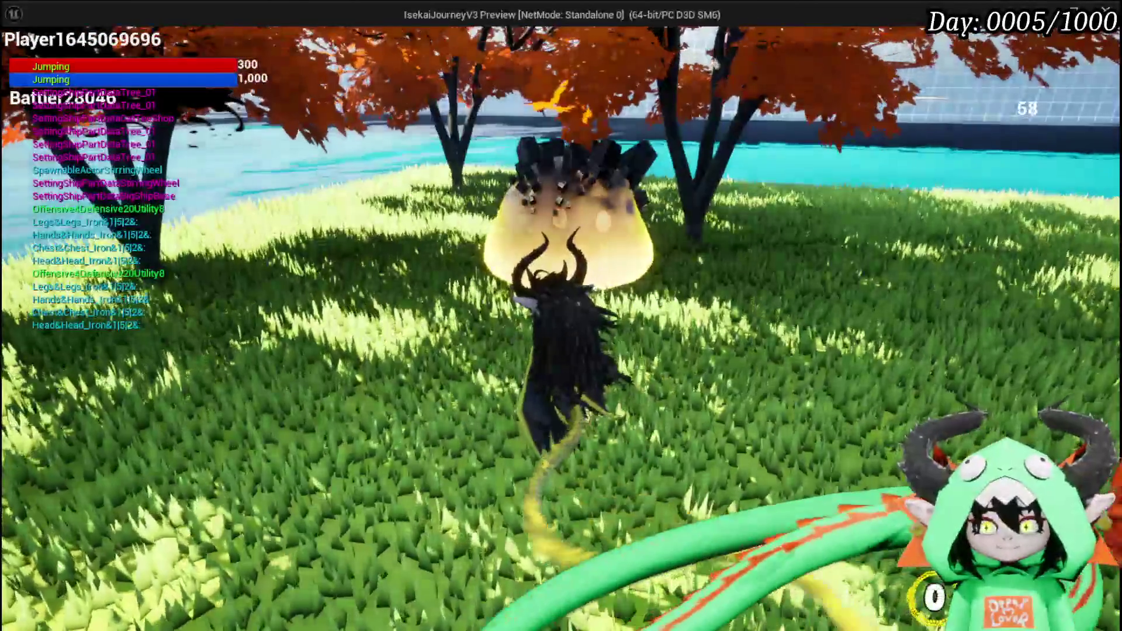
pyautogui.press('w')
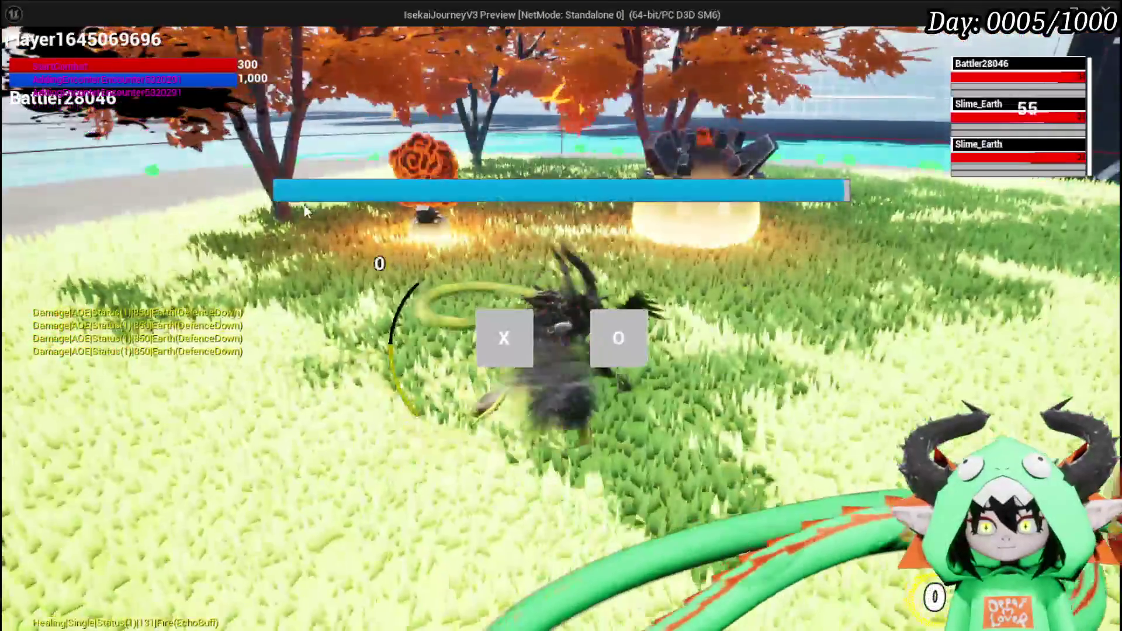
pyautogui.press('x')
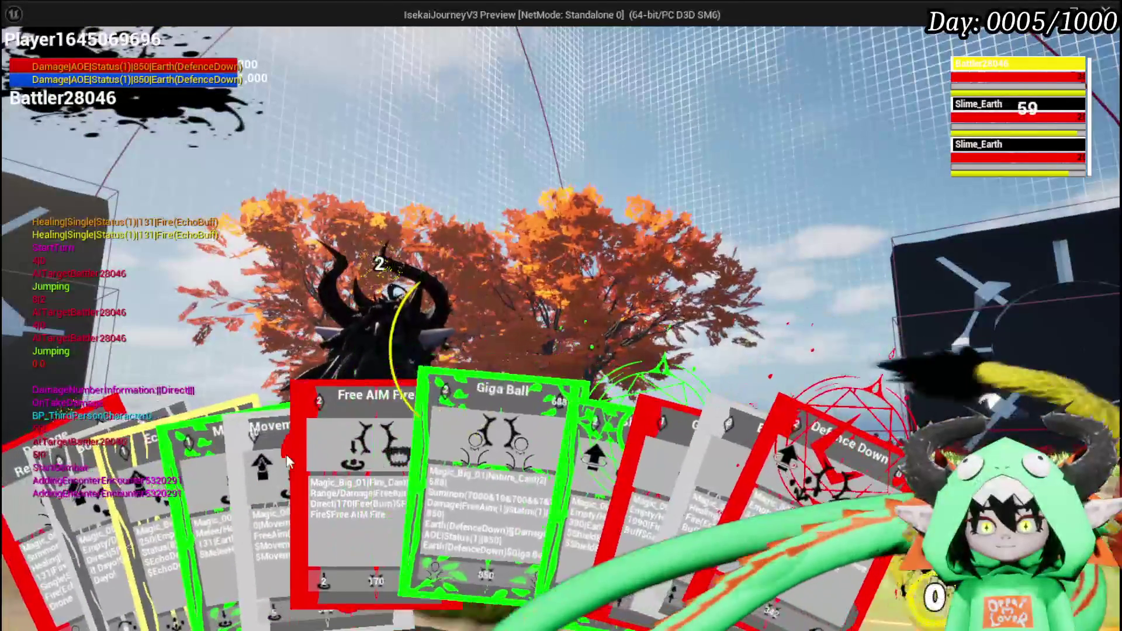
# Play Free AIM Fire cards at the Slime_Earth enemies until both are defeated
pyautogui.click(361, 453)
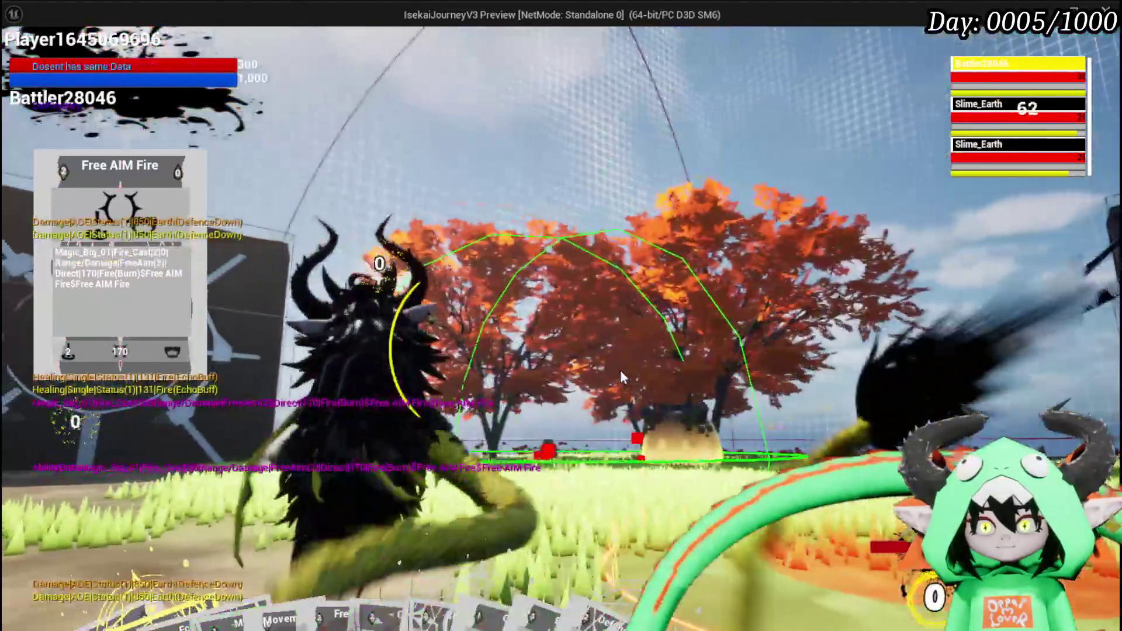
pyautogui.click(621, 372)
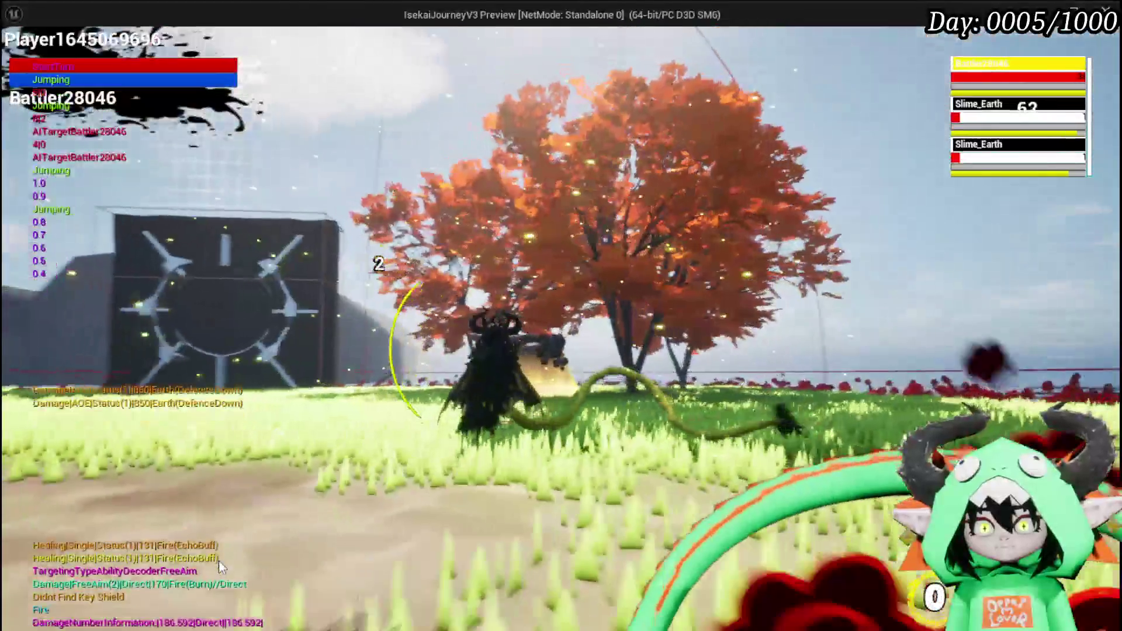
pyautogui.click(218, 561)
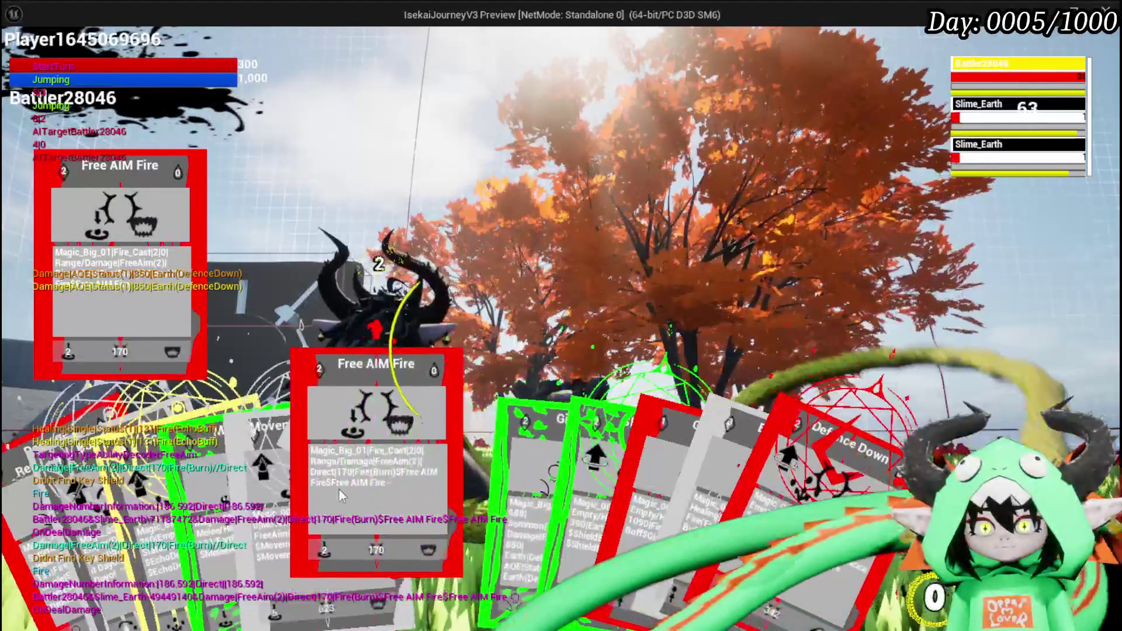
pyautogui.click(339, 489)
pyautogui.click(602, 387)
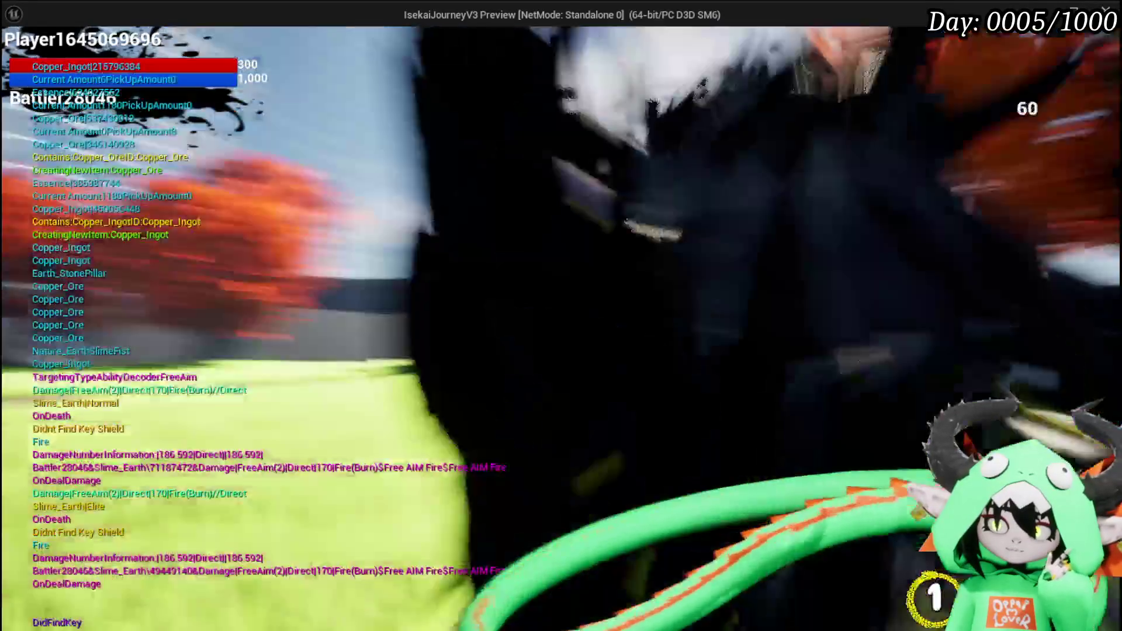
pyautogui.press('Tab')
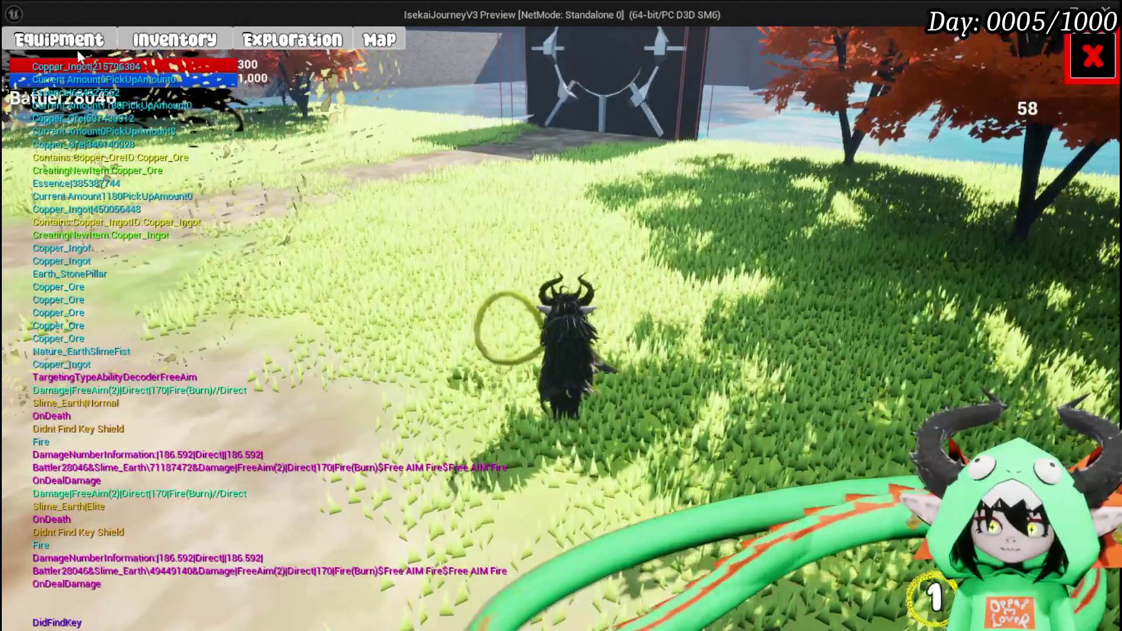
pyautogui.click(65, 39)
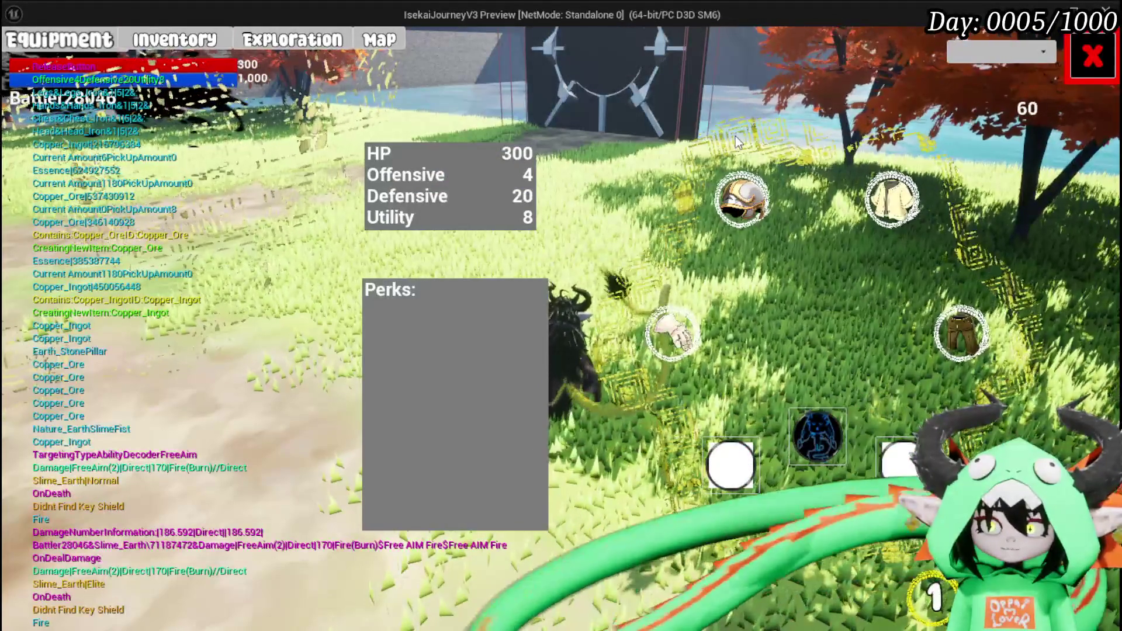
pyautogui.moveTo(745, 183)
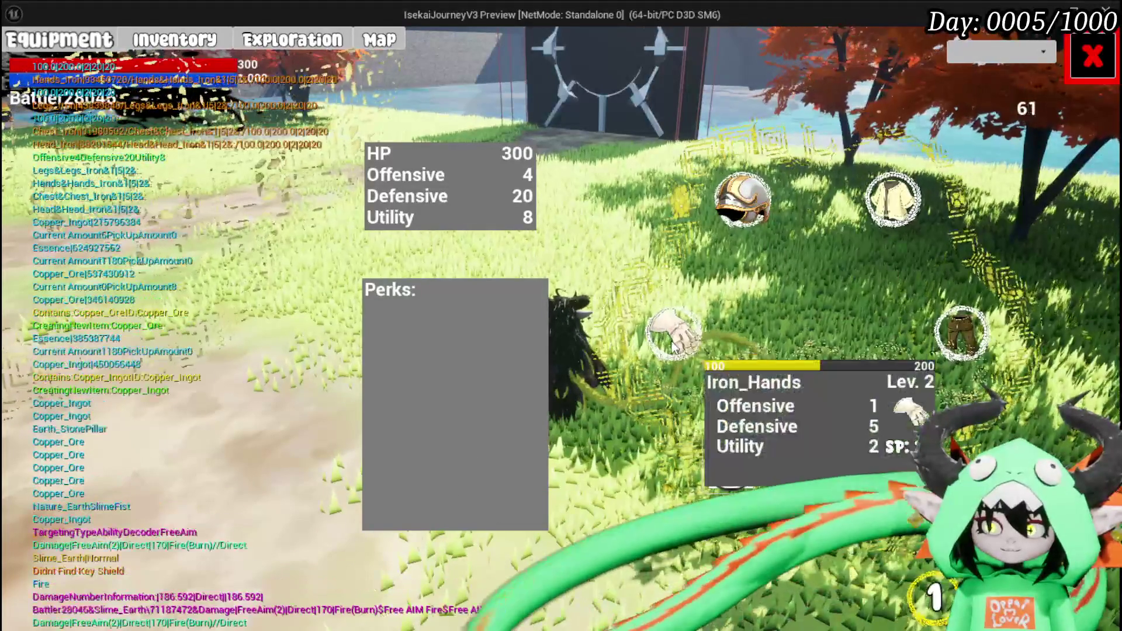
pyautogui.moveTo(883, 212)
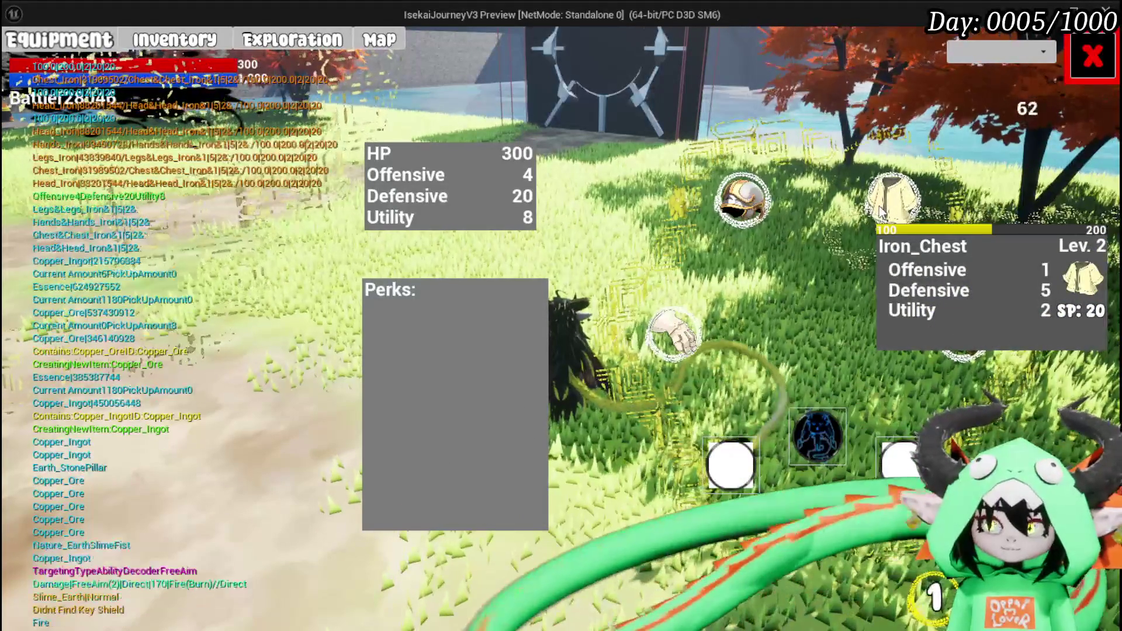
pyautogui.moveTo(965, 339)
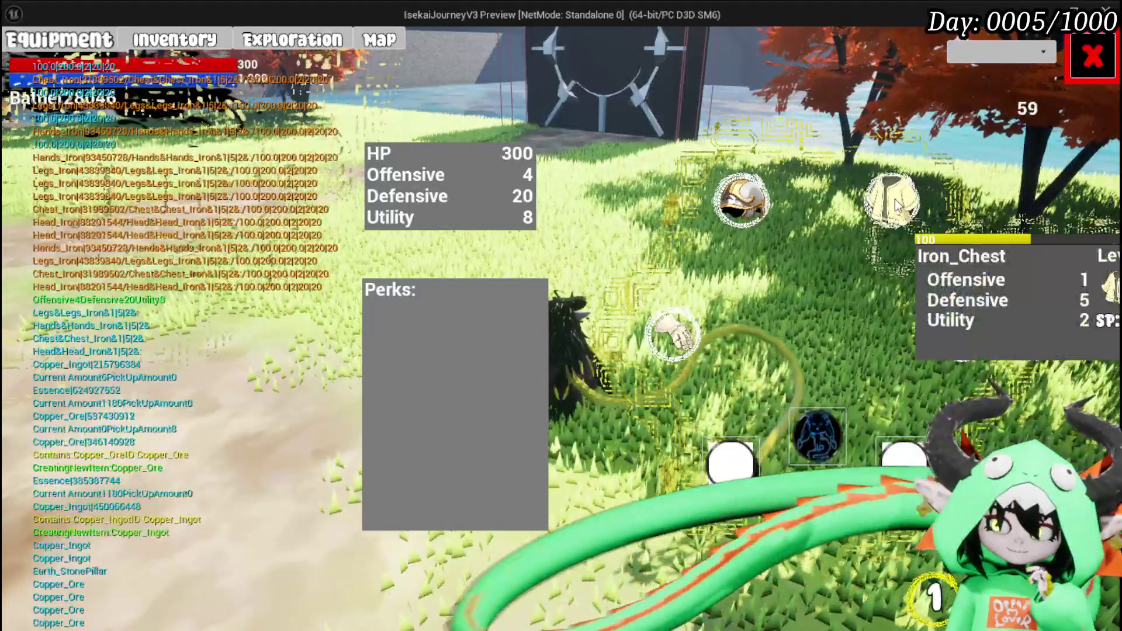
pyautogui.moveTo(759, 216)
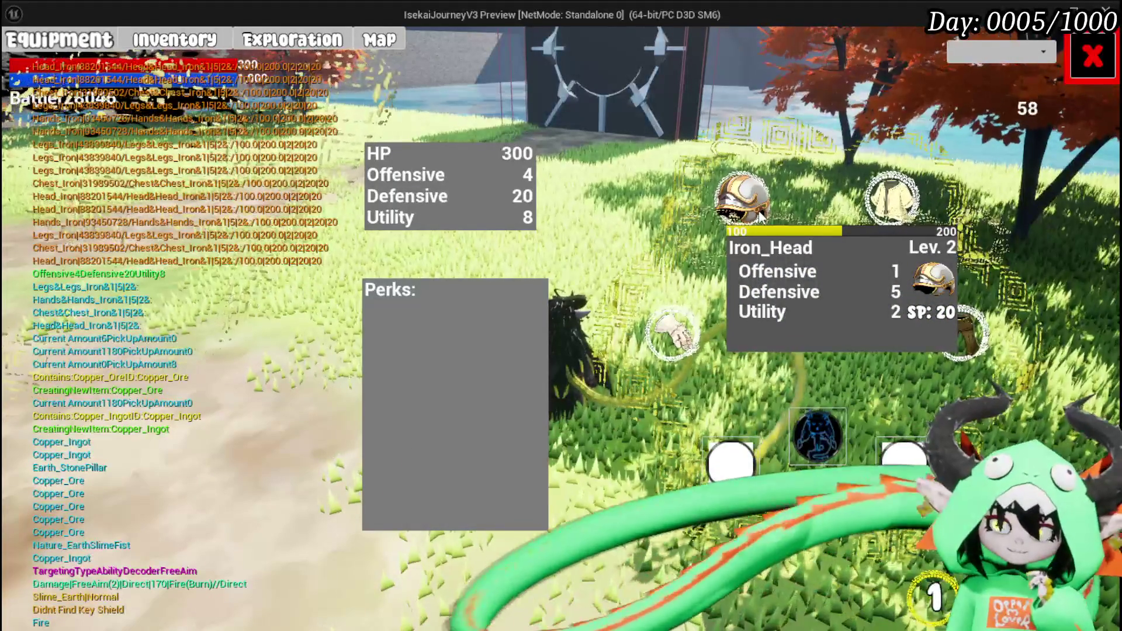
pyautogui.moveTo(689, 323)
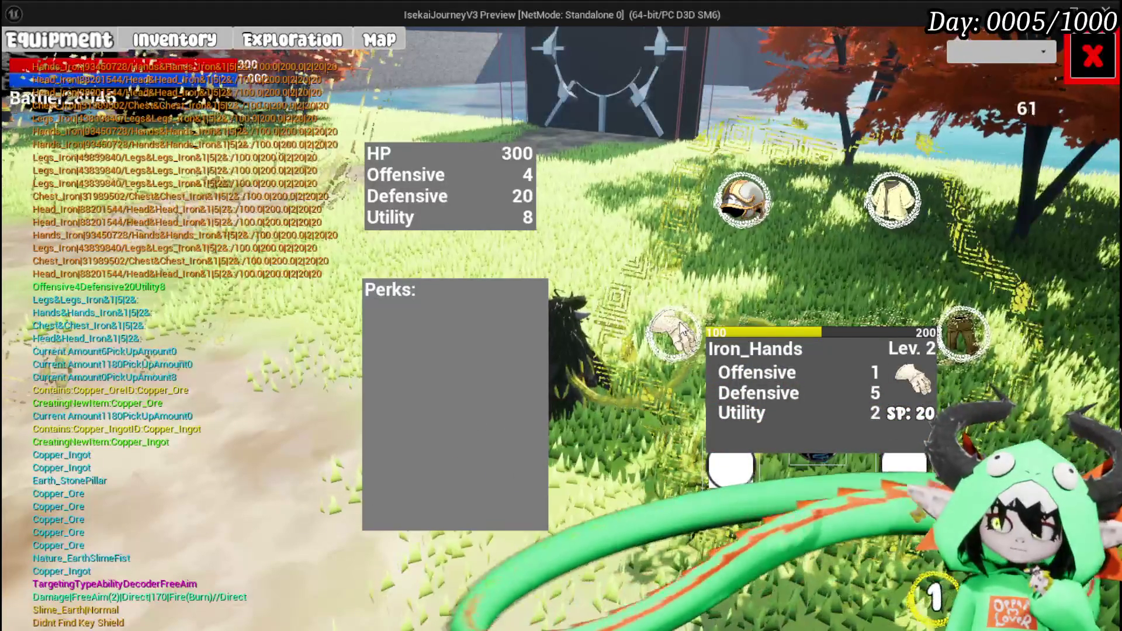
pyautogui.click(742, 200)
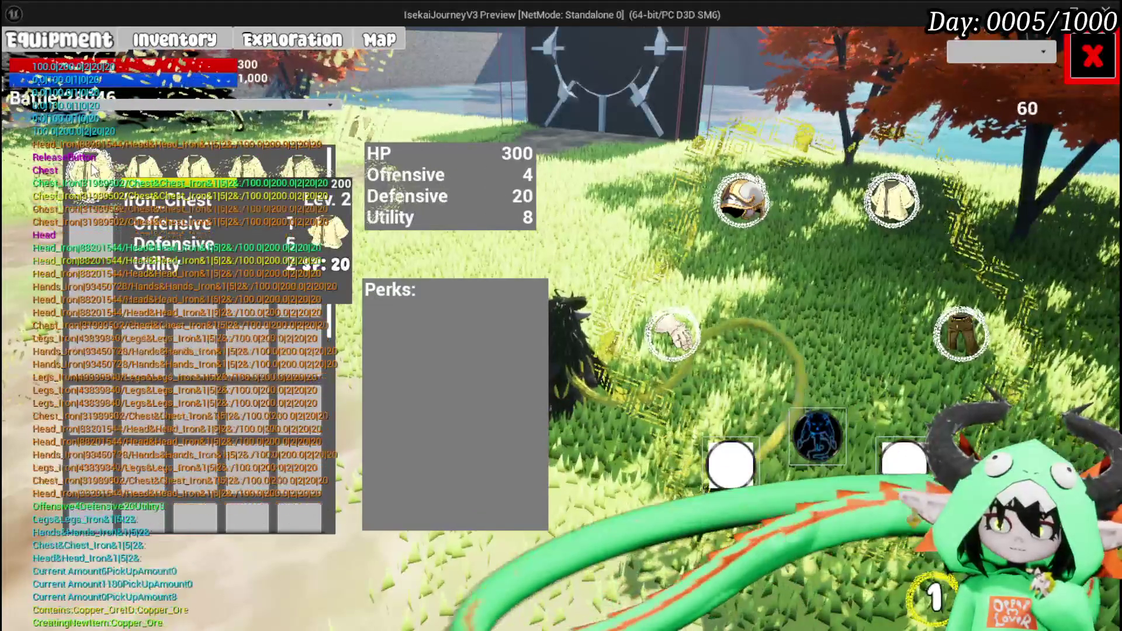
pyautogui.click(671, 332)
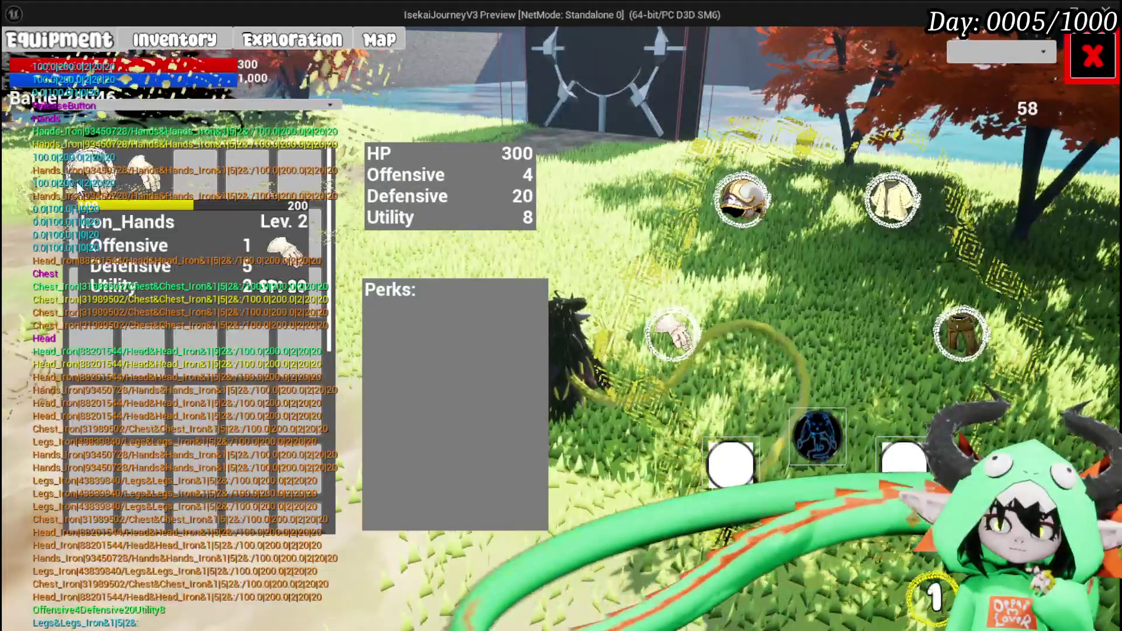
pyautogui.click(961, 333)
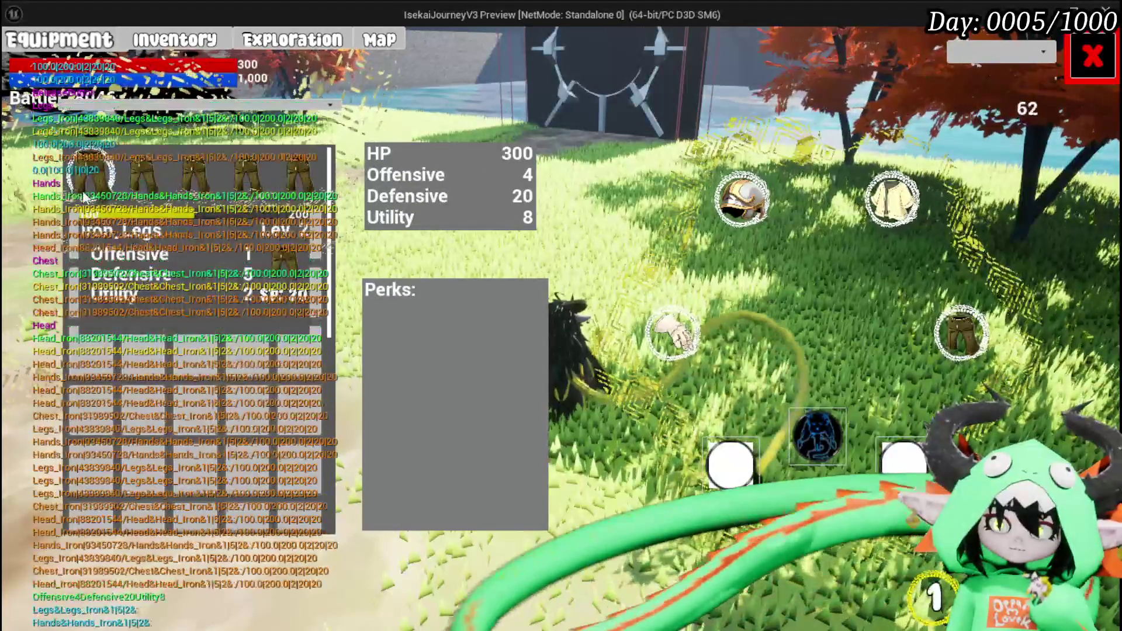
pyautogui.press('Escape')
# Run and glide across the field to the workbench and open its menu
pyautogui.press('w')
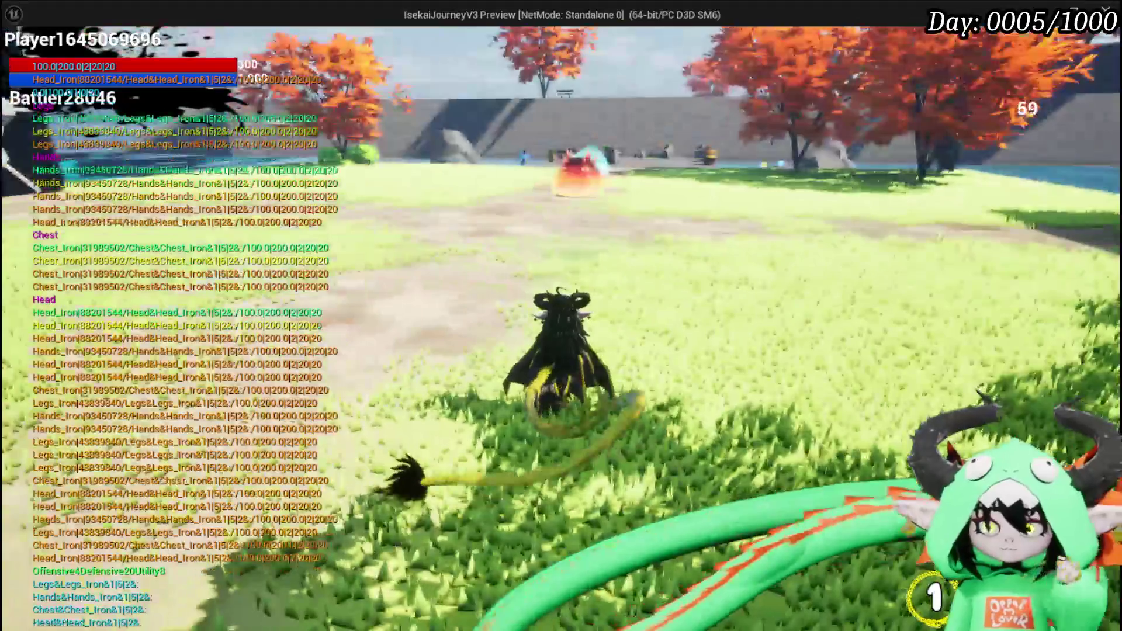
pyautogui.press('space')
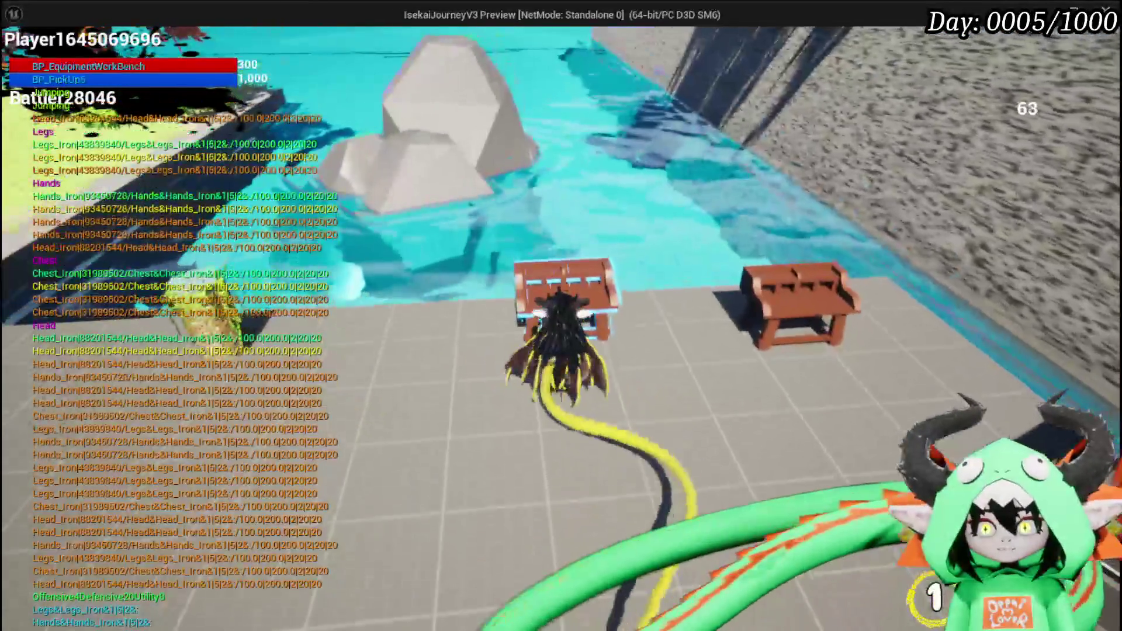
pyautogui.press('e')
# Upgrade Iron_Legs to Defensive 25 using all skill points, then close the workbench menu
pyautogui.click(315, 40)
pyautogui.moveTo(168, 121)
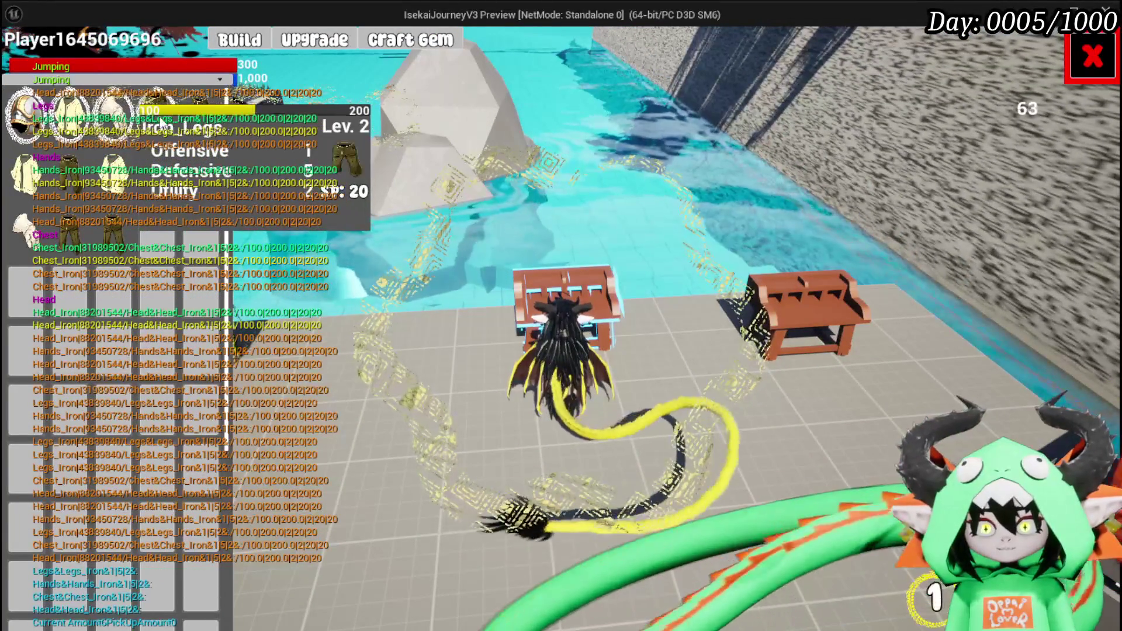
pyautogui.click(157, 117)
pyautogui.click(588, 335)
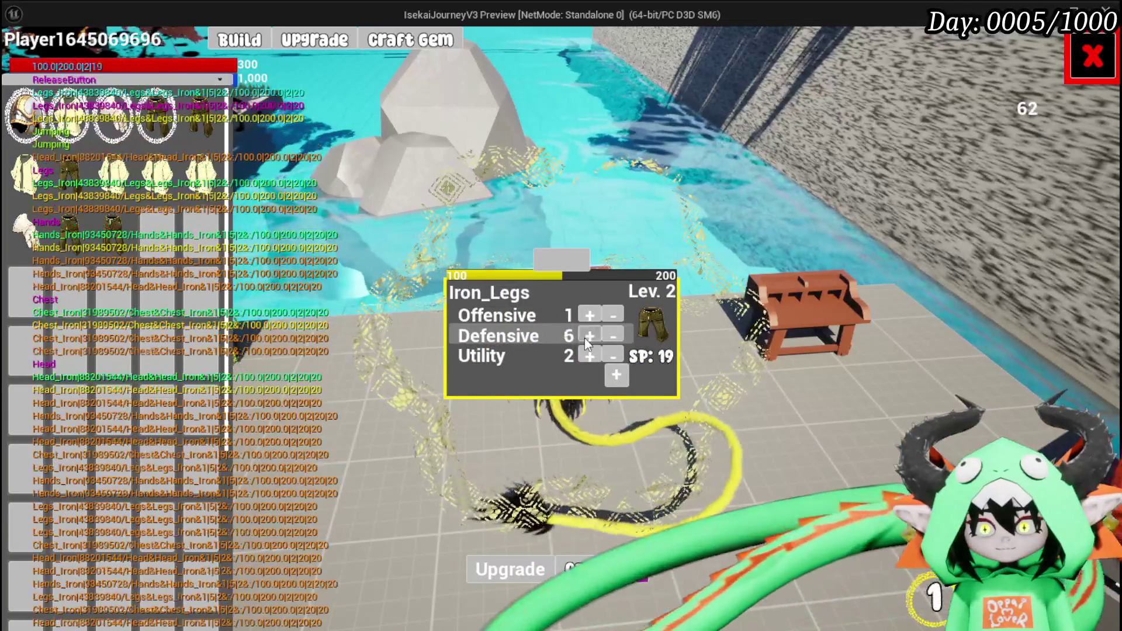
pyautogui.click(588, 335)
pyautogui.click(584, 338)
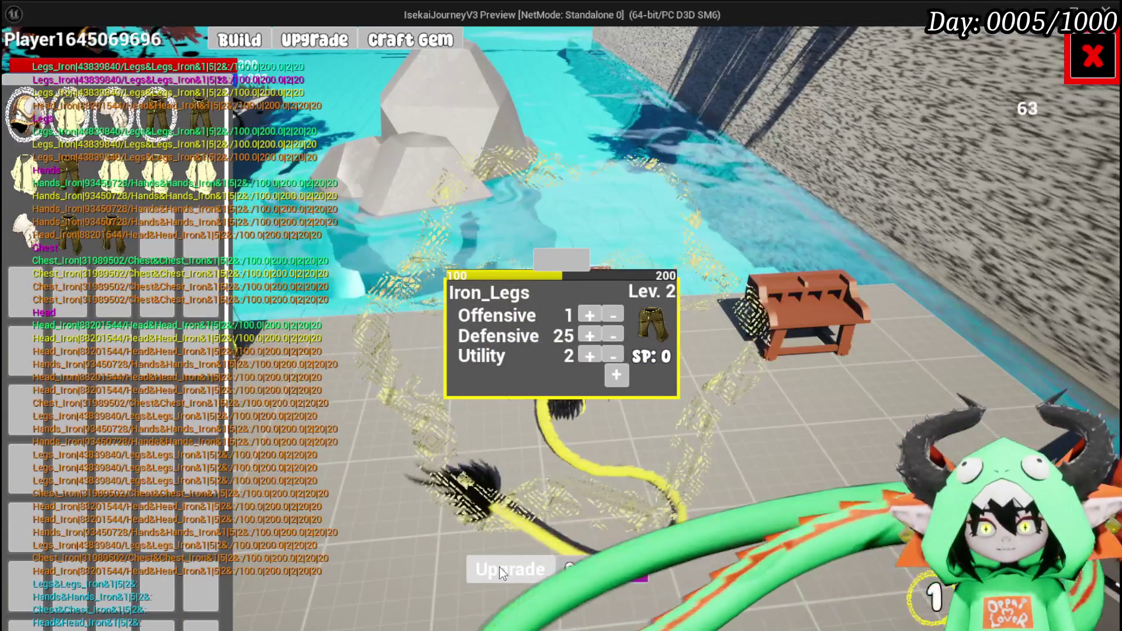
pyautogui.click(501, 571)
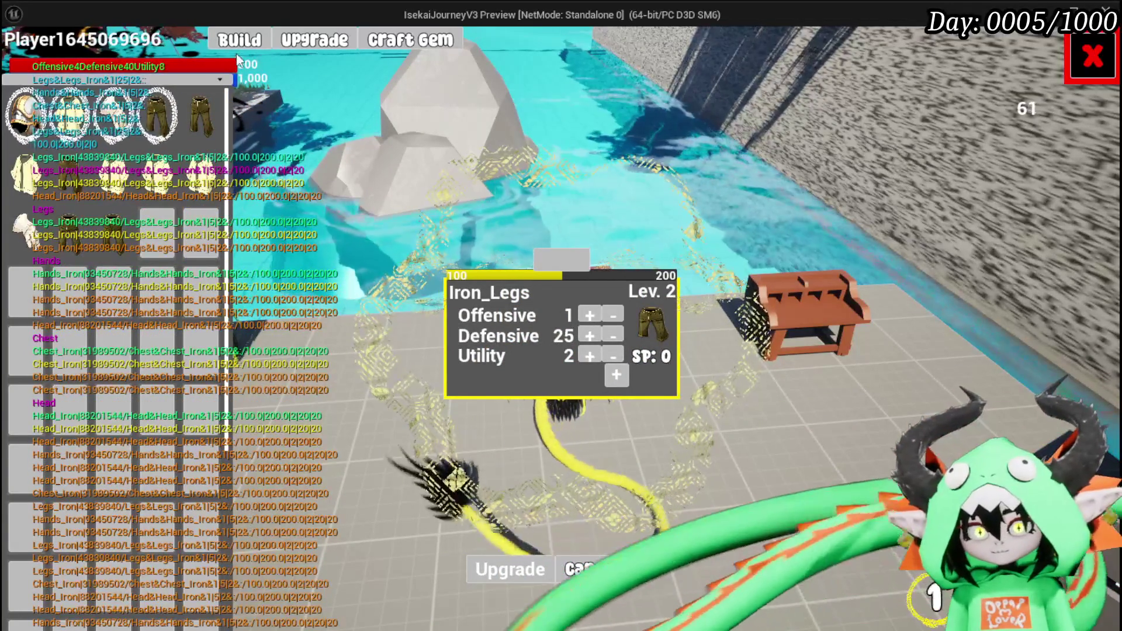
pyautogui.moveTo(164, 110)
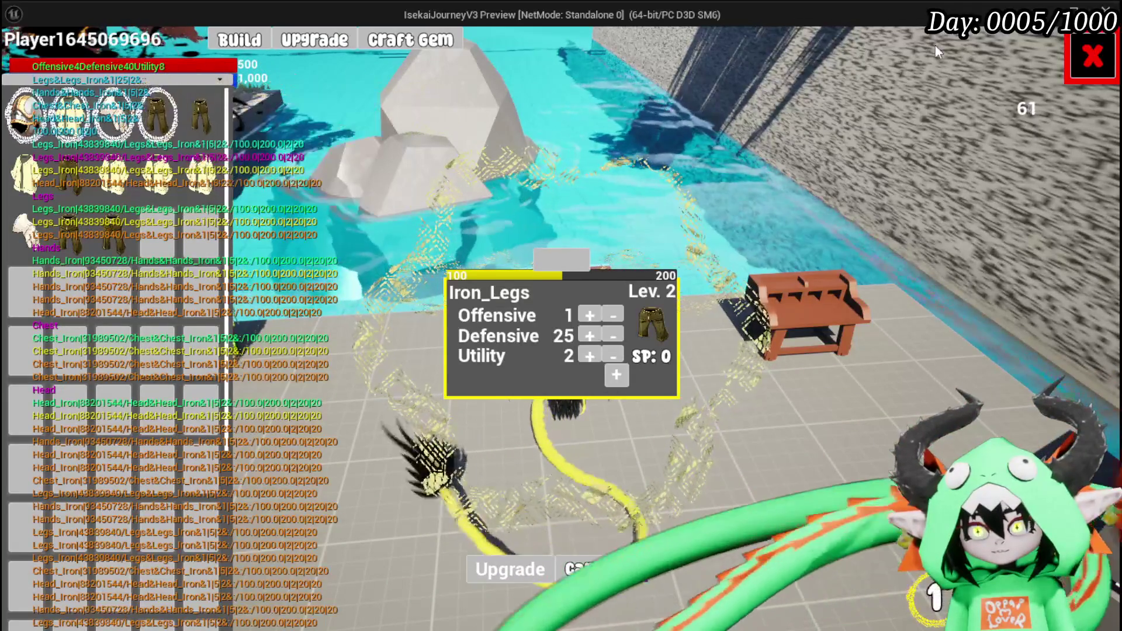
pyautogui.click(1093, 46)
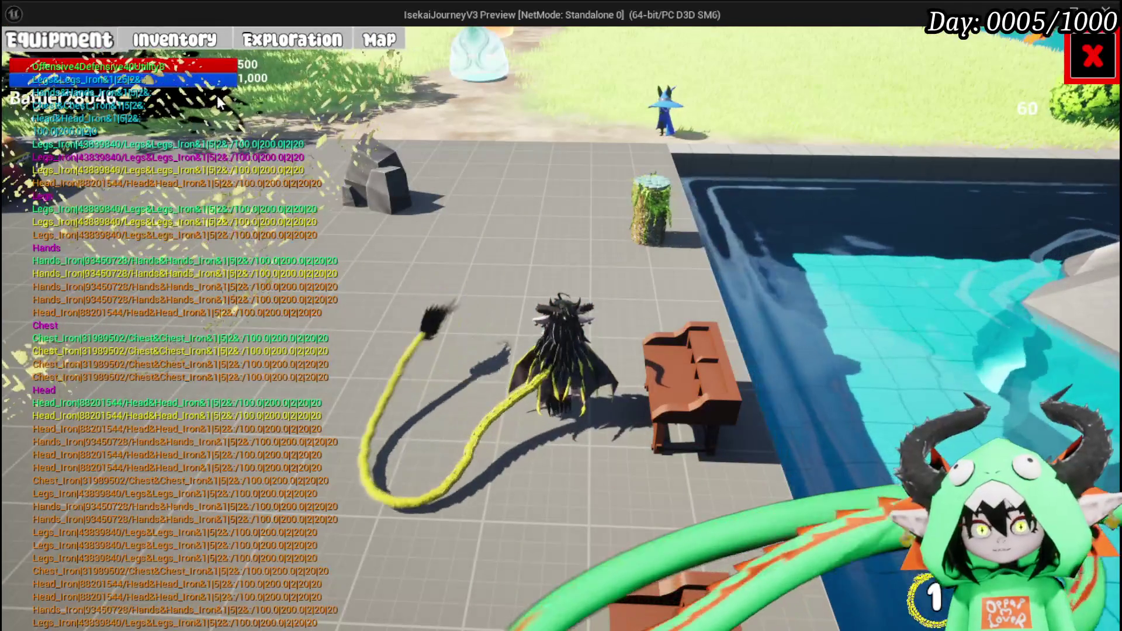
# Open the in-game Equipment panel to check stats and move an Iron_Legs item in the inventory grid
pyautogui.click(67, 51)
pyautogui.moveTo(936, 340)
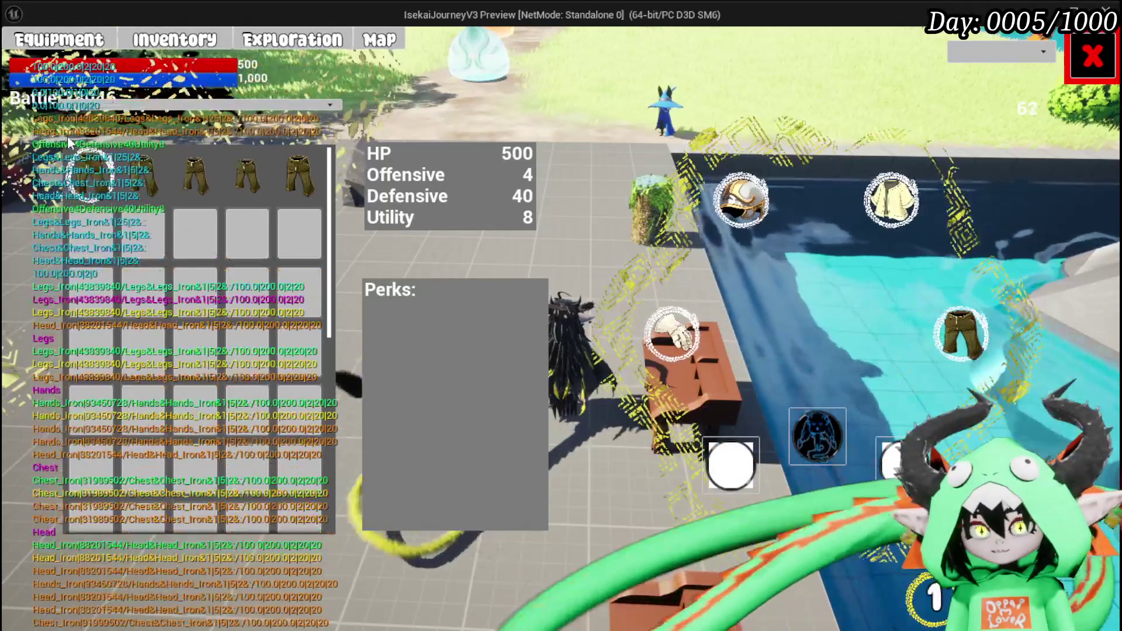
pyautogui.moveTo(144, 175); pyautogui.dragTo(313, 303)
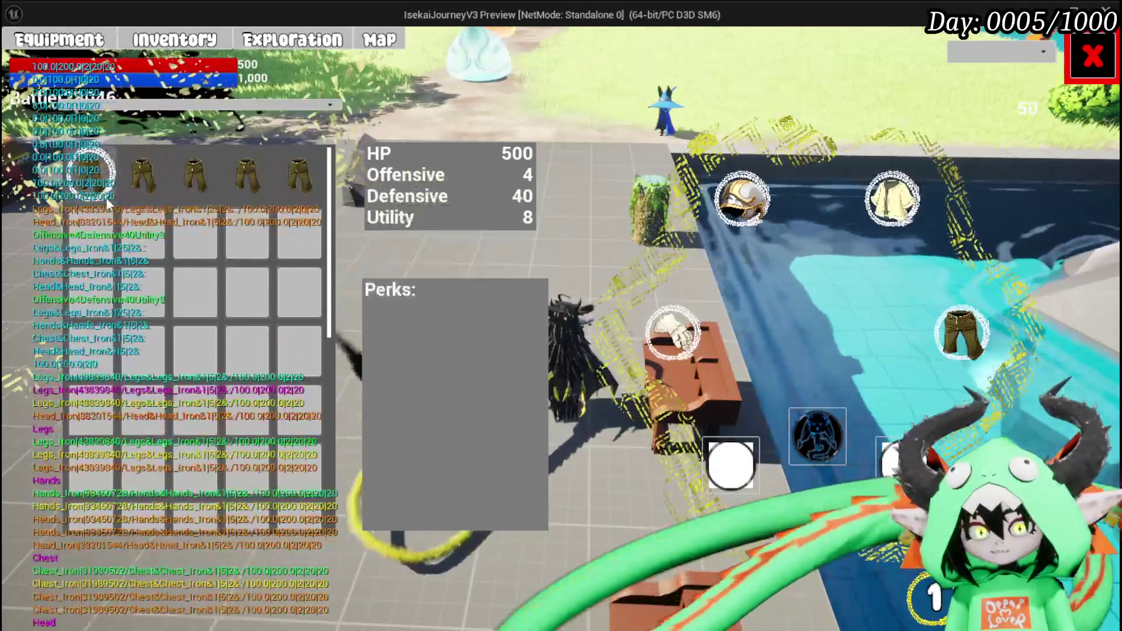
# Exit the game preview with Esc and Save All in the editor
pyautogui.moveTo(249, 203)
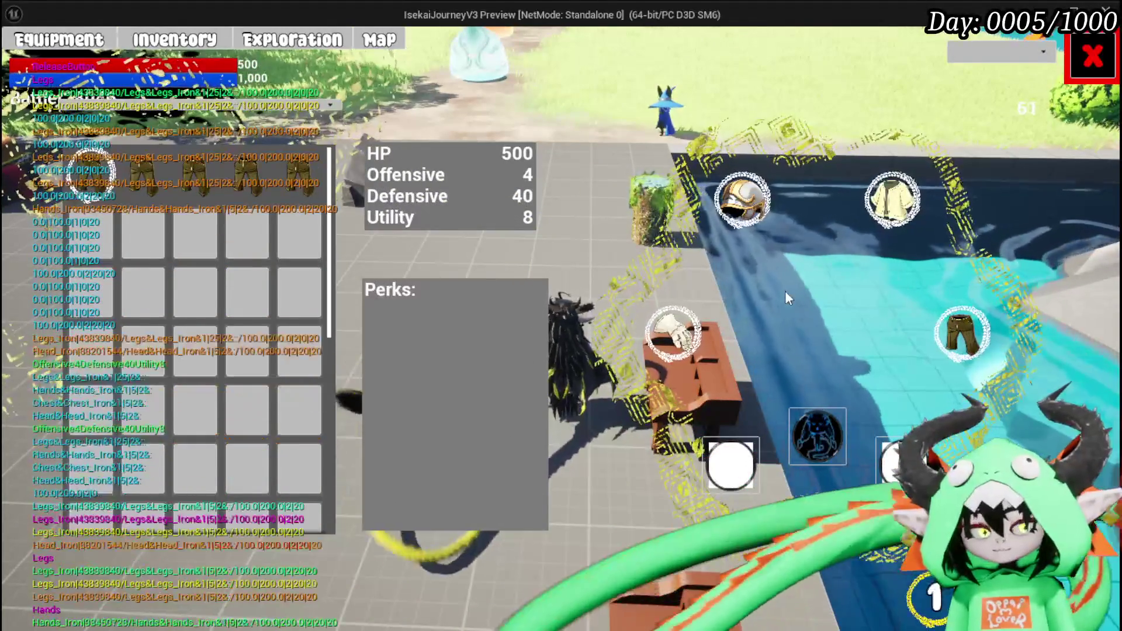
pyautogui.press('Escape')
pyautogui.click(22, 57)
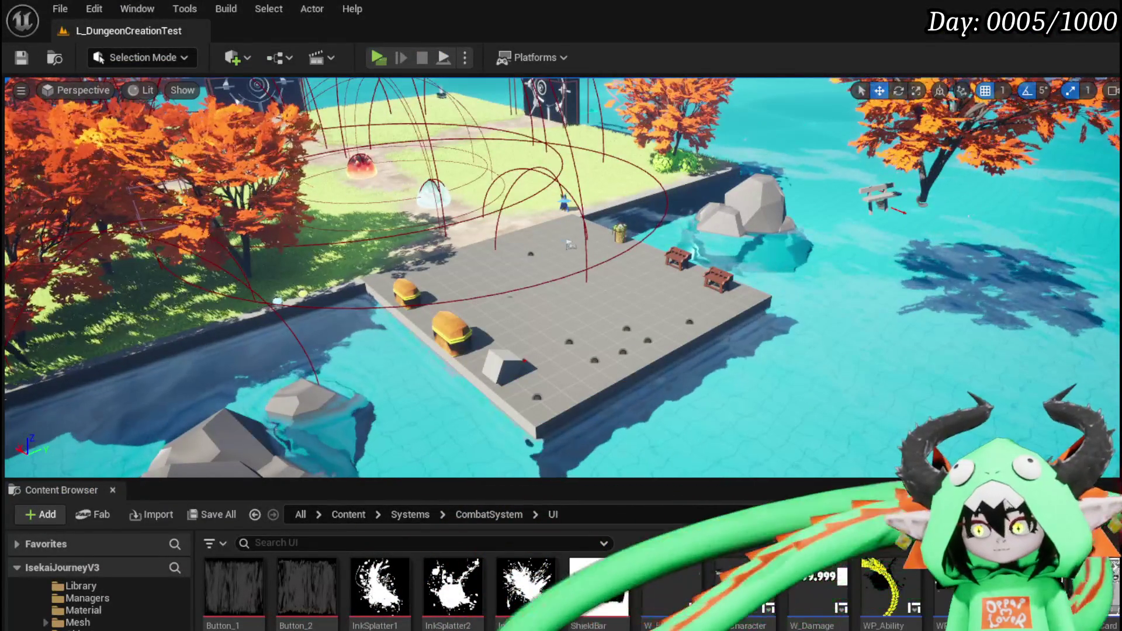
# Inspect the SizeBox_Content container in PlayerStatsHUD's designer layout
pyautogui.hotkey('alt', 'Tab')
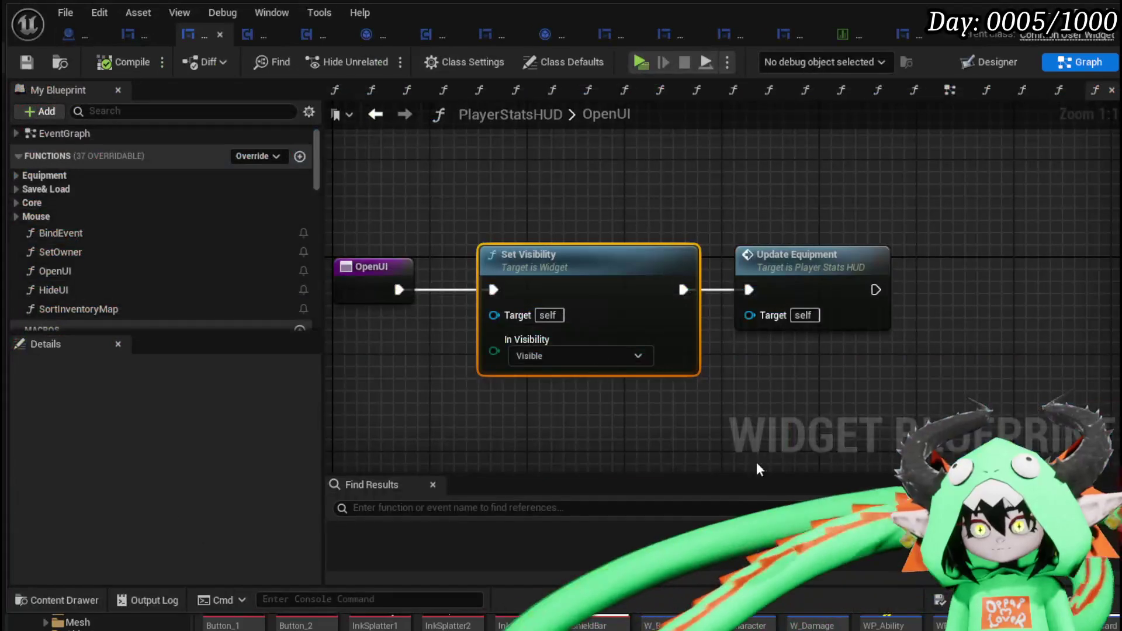
pyautogui.click(1004, 67)
pyautogui.click(388, 338)
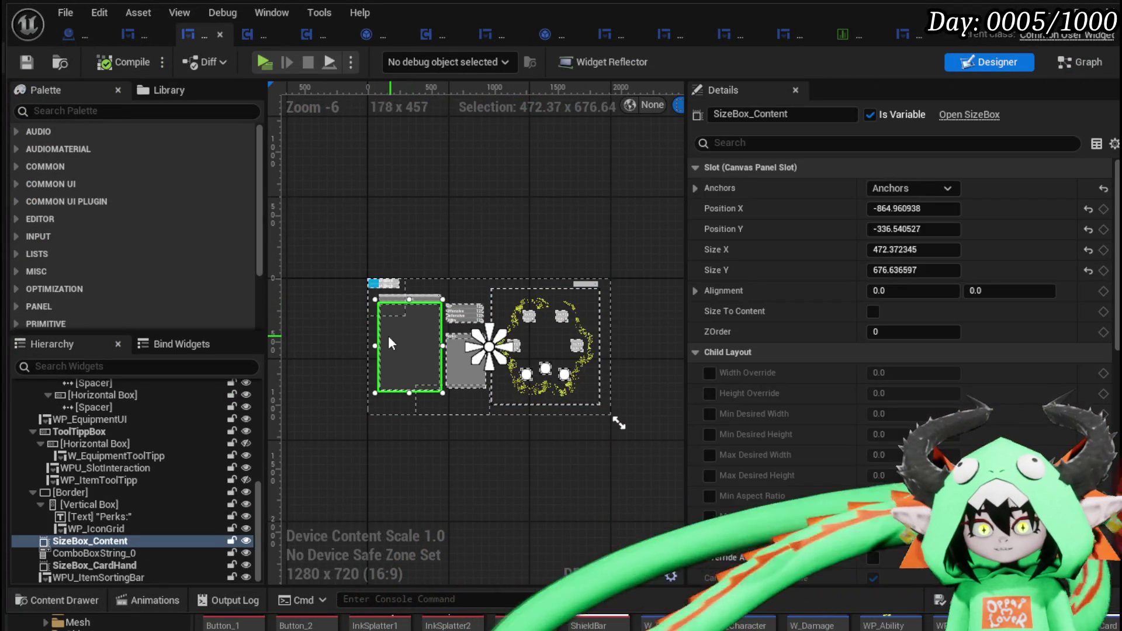
# Add a SizeBox_Content getter to OpenUI and a Set Visibility node after Update Equipment
pyautogui.click(1085, 62)
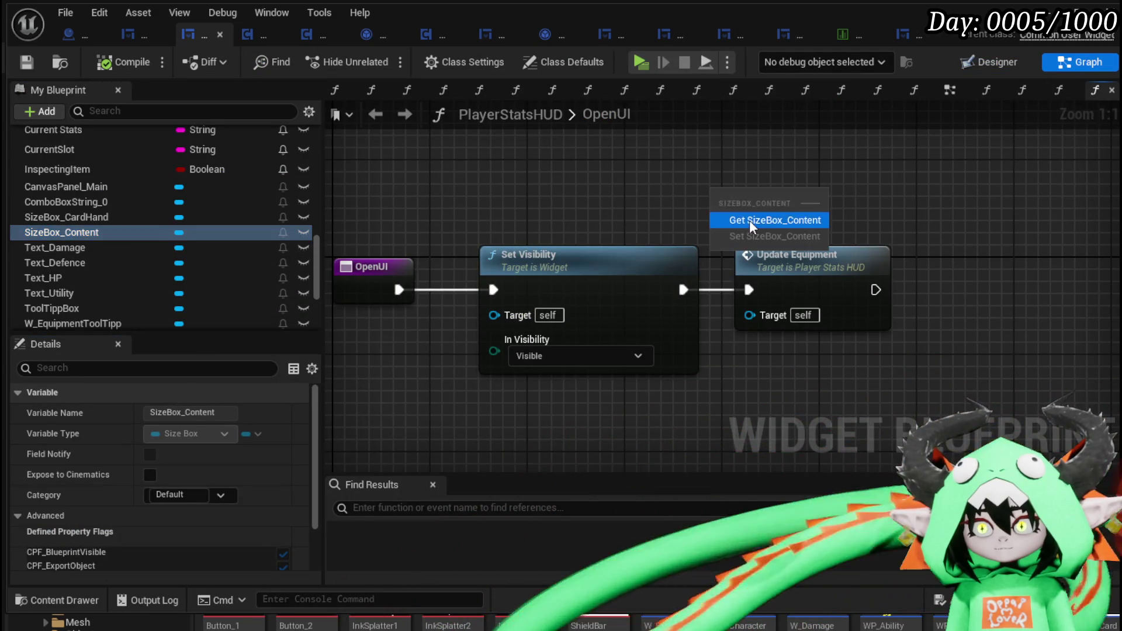
pyautogui.click(749, 220)
pyautogui.moveTo(689, 205); pyautogui.dragTo(777, 202)
pyautogui.write('Set')
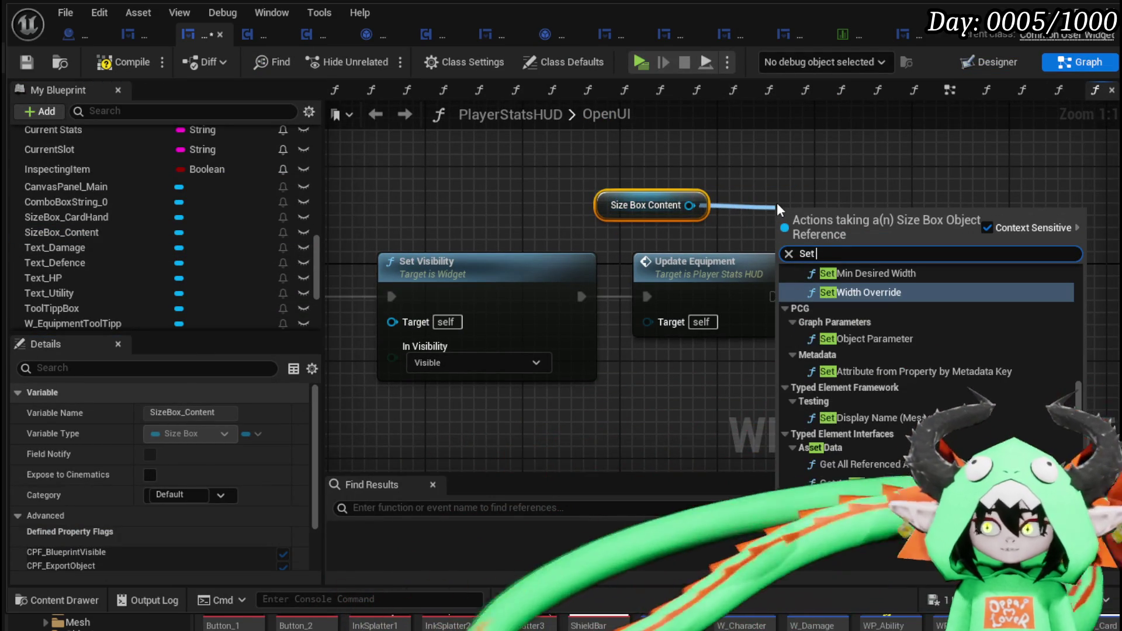
pyautogui.write(' Visi')
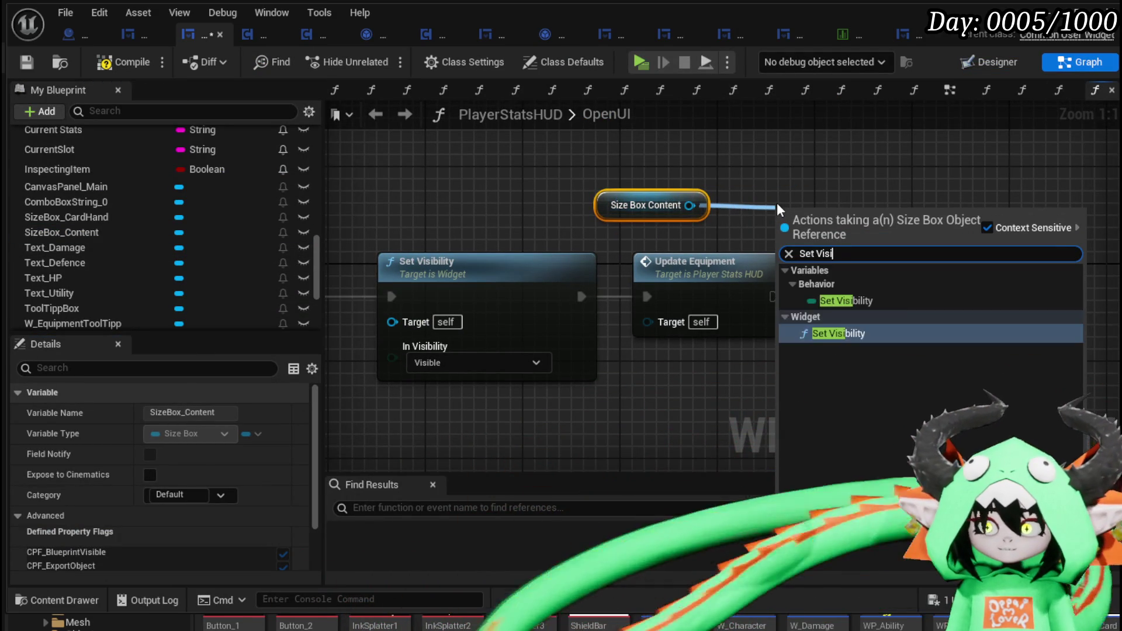
pyautogui.click(850, 331)
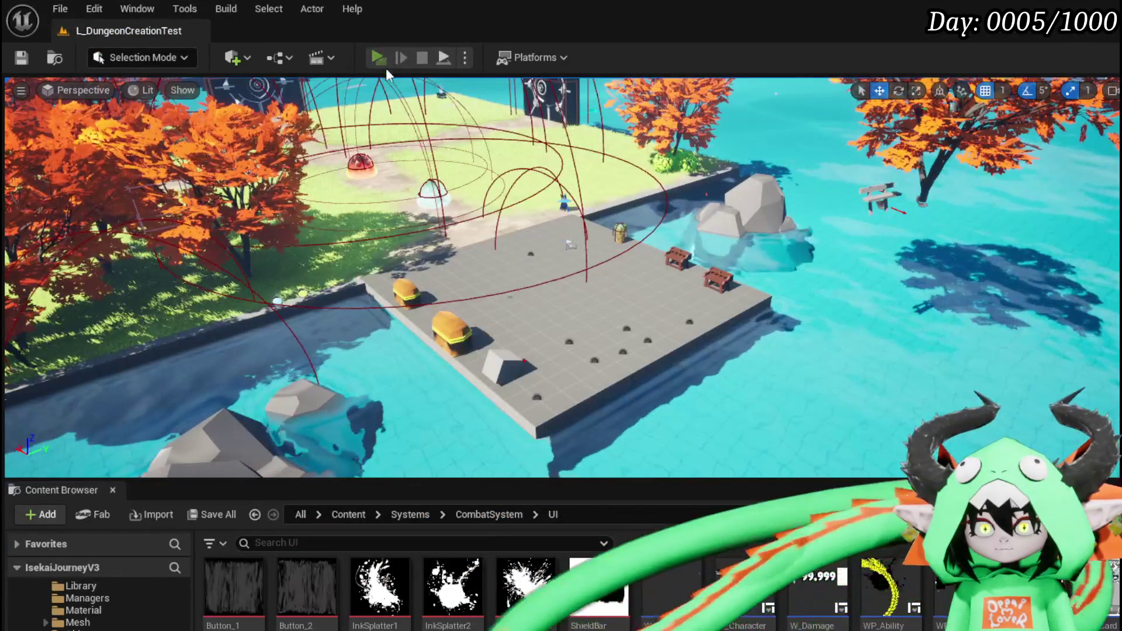
# Start a play-test, open the Equipment screen and view the head and chest slot items
pyautogui.click(378, 58)
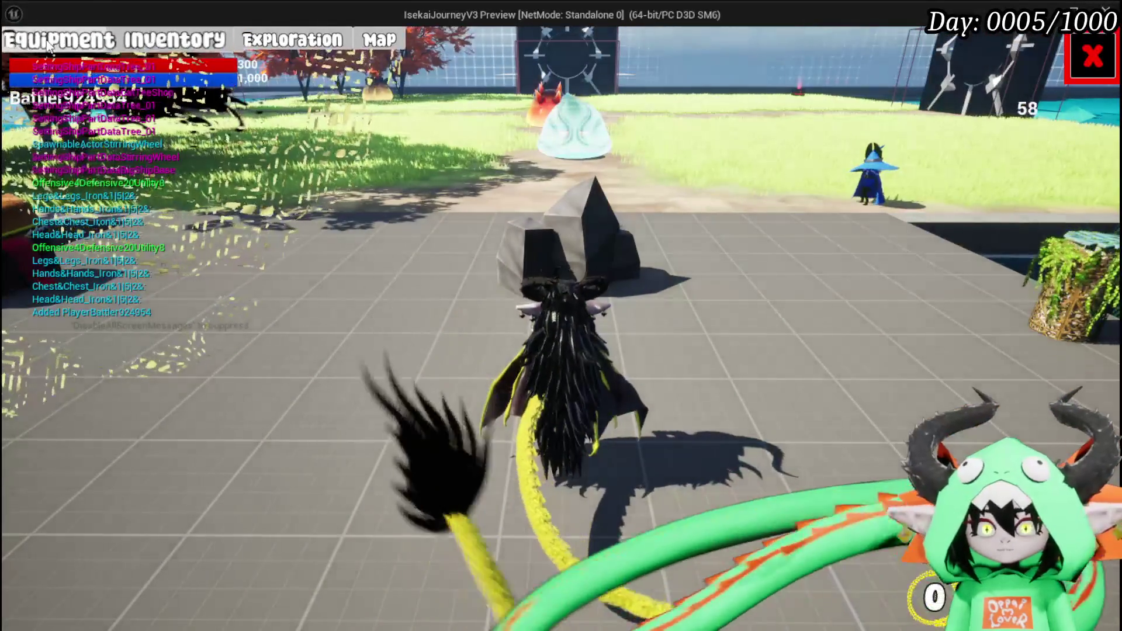
pyautogui.click(48, 45)
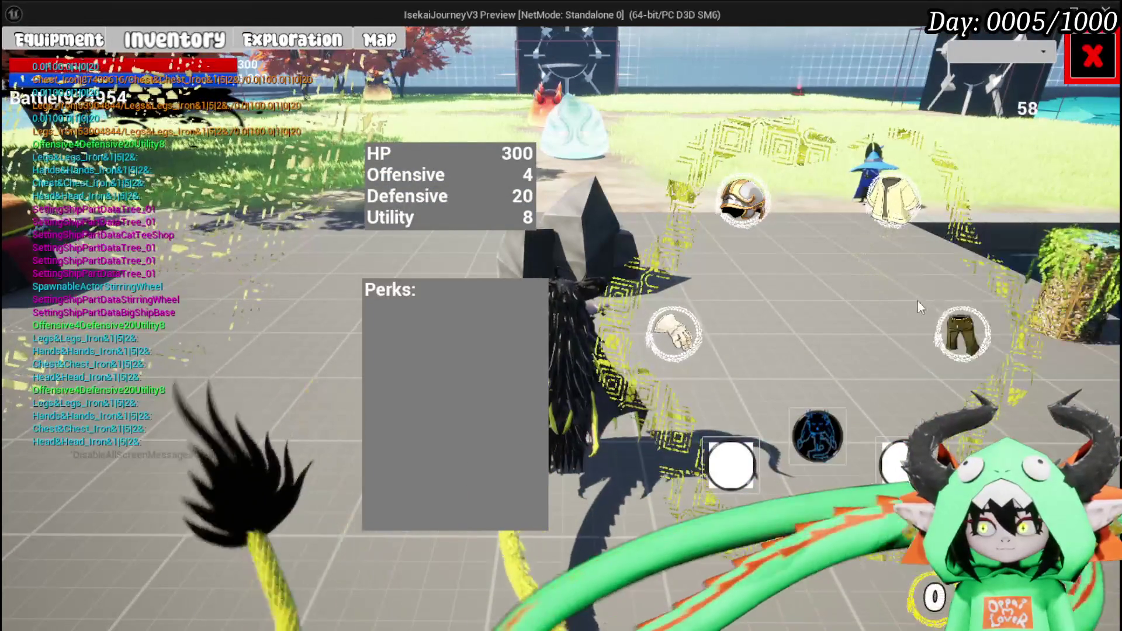
pyautogui.click(742, 201)
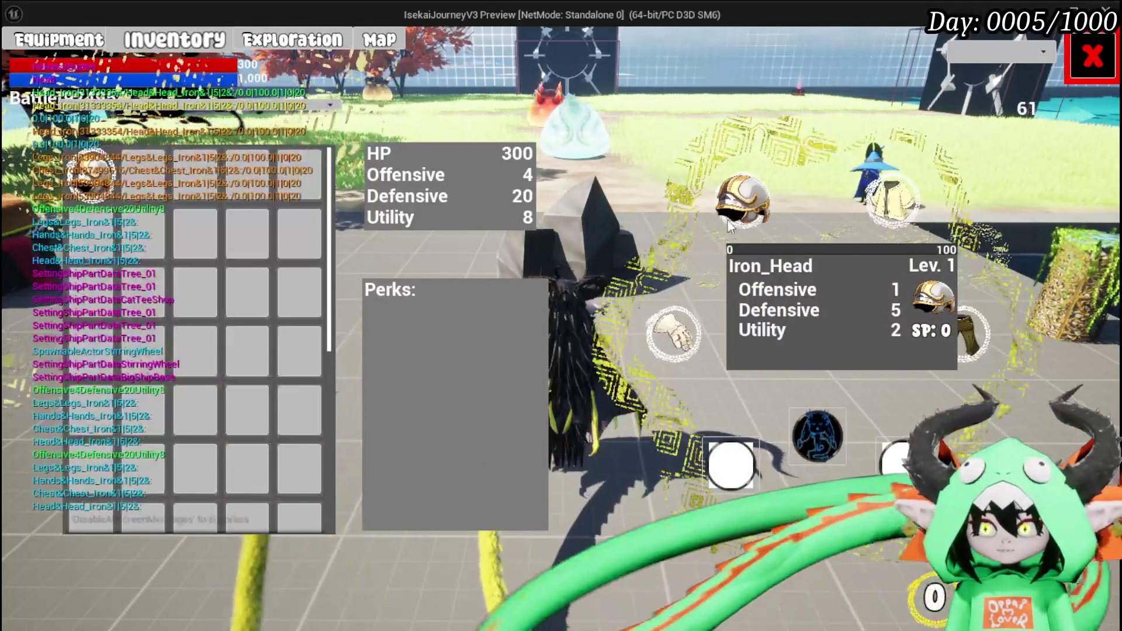
pyautogui.click(891, 201)
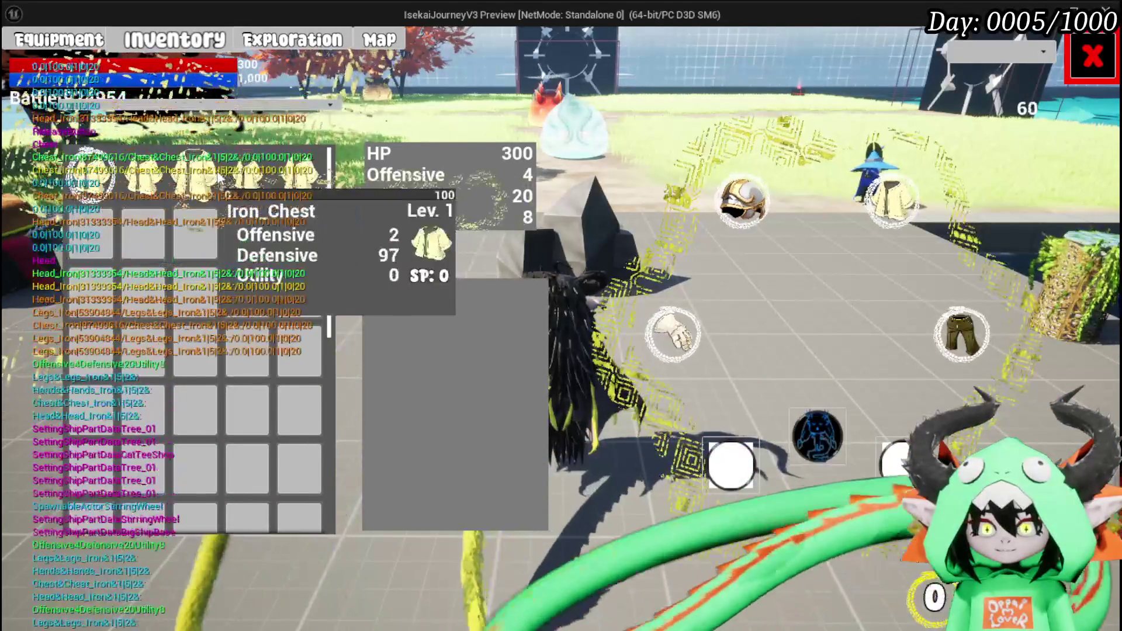
# Close and reopen the equipment screen, check the chest slot again, then end the play-test
pyautogui.click(1091, 56)
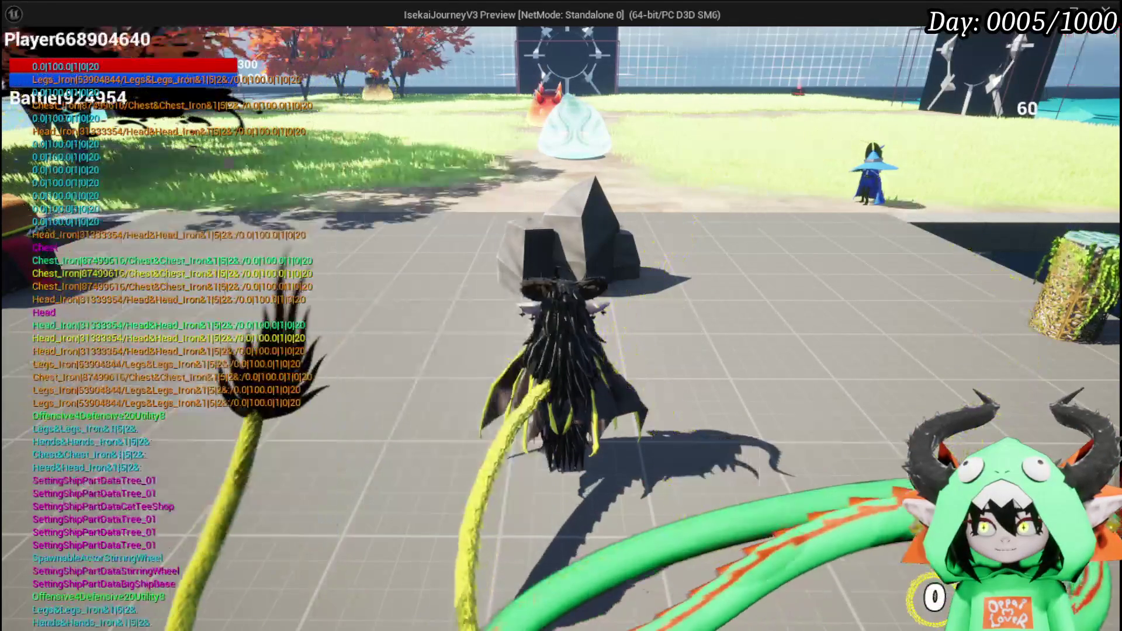
pyautogui.press('Tab')
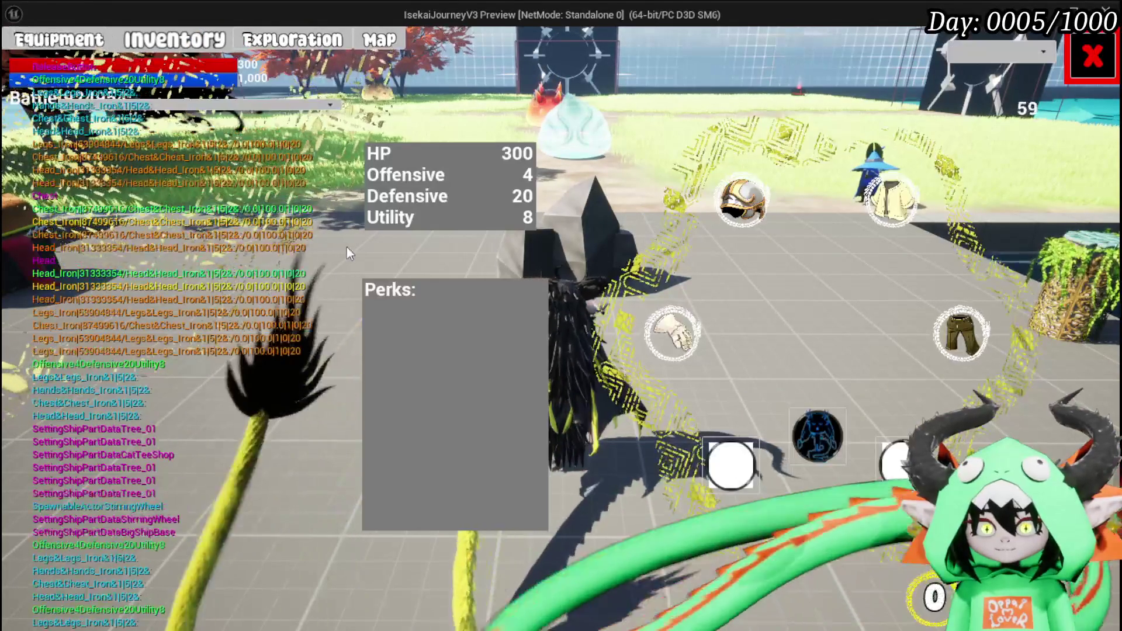
pyautogui.click(891, 201)
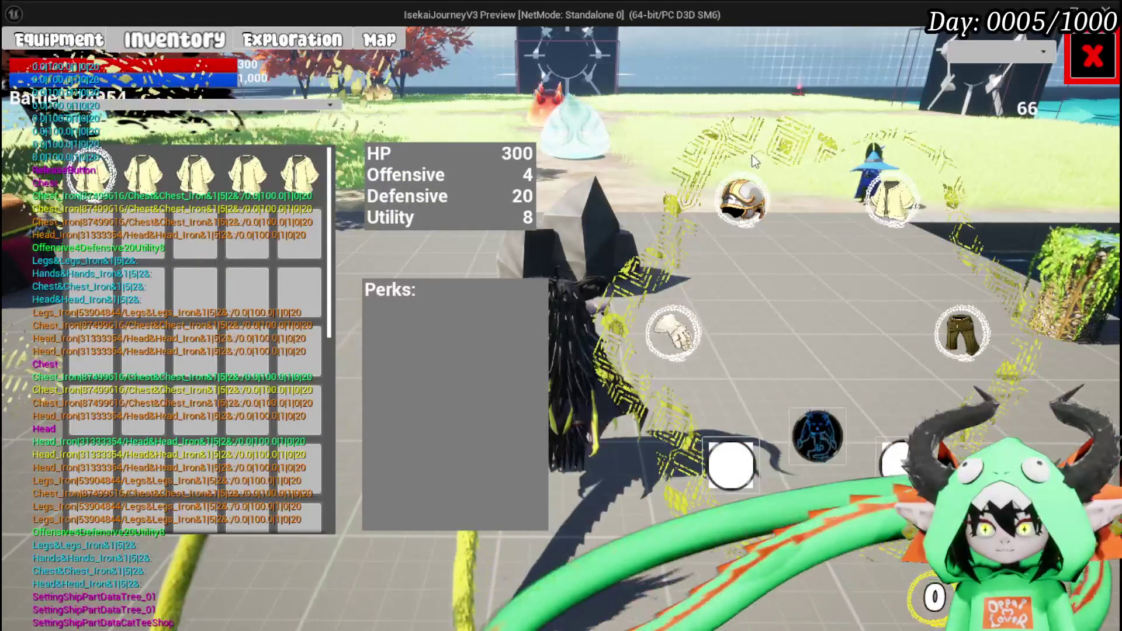
pyautogui.click(1074, 59)
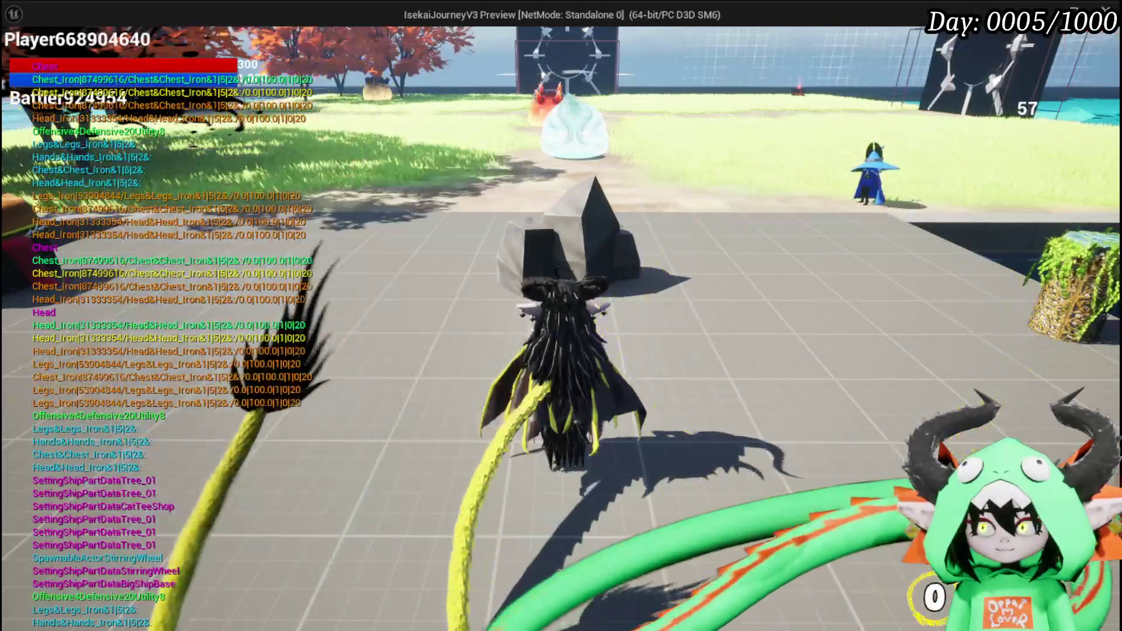
pyautogui.press('Escape')
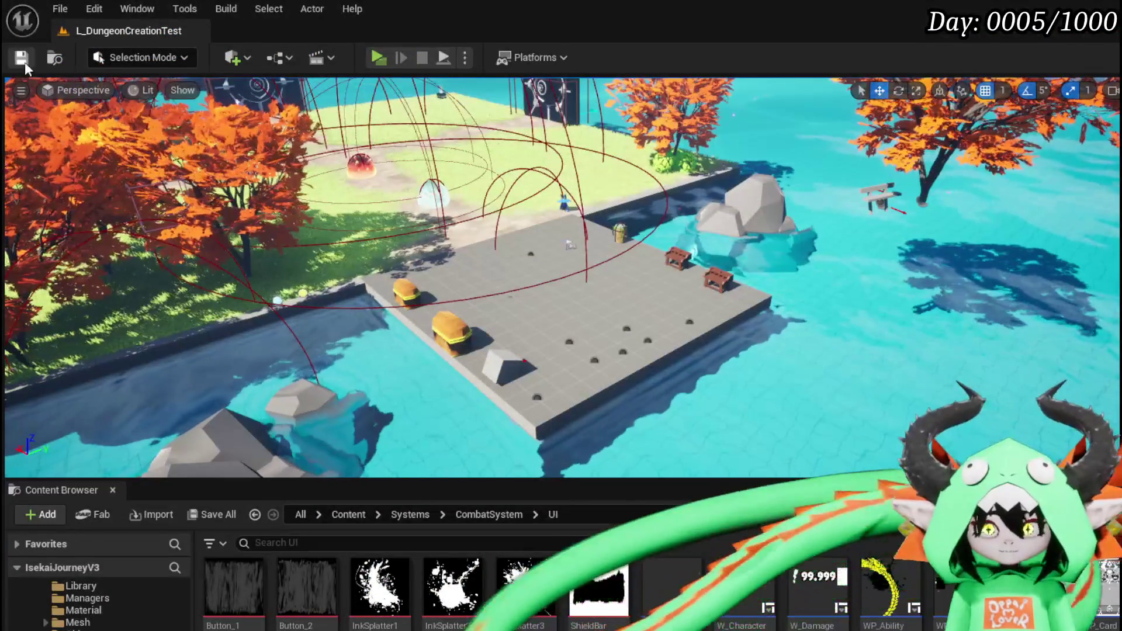
# Save all assets, then open ShowEquipmentToolTipp from the Equipment functions group in My Blueprint
pyautogui.click(23, 58)
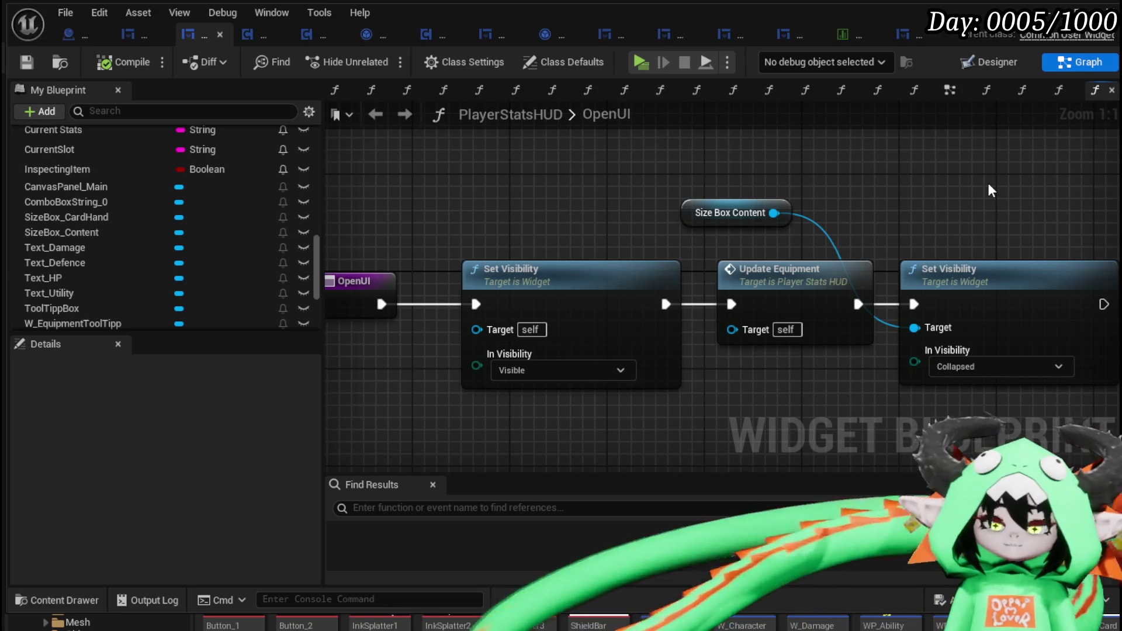
pyautogui.scroll(15, 258, 184)
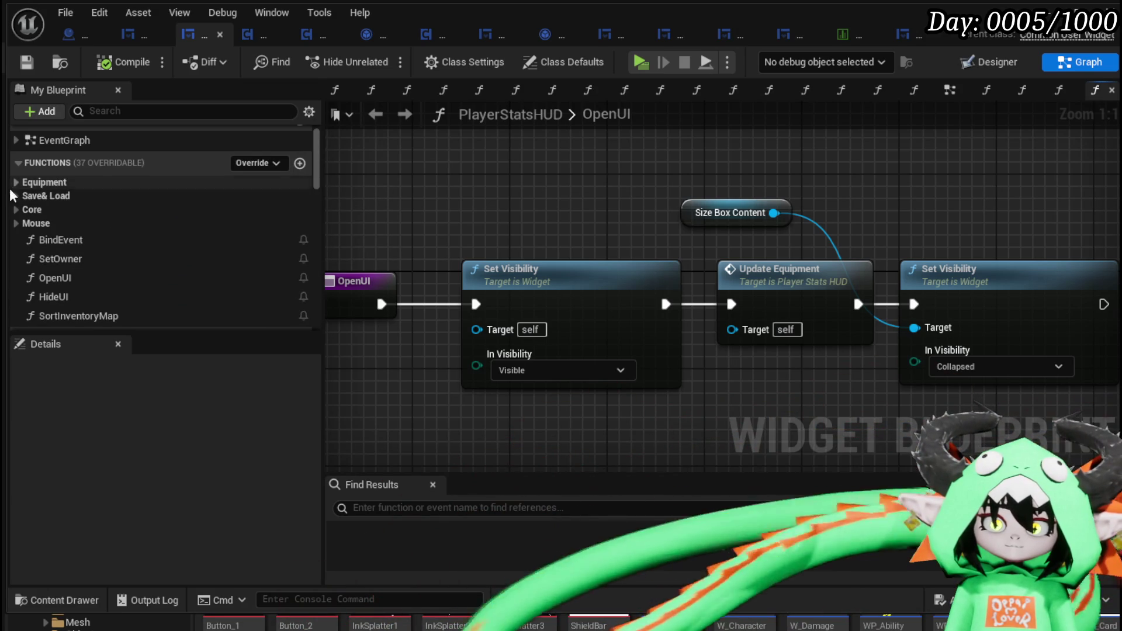
pyautogui.click(19, 181)
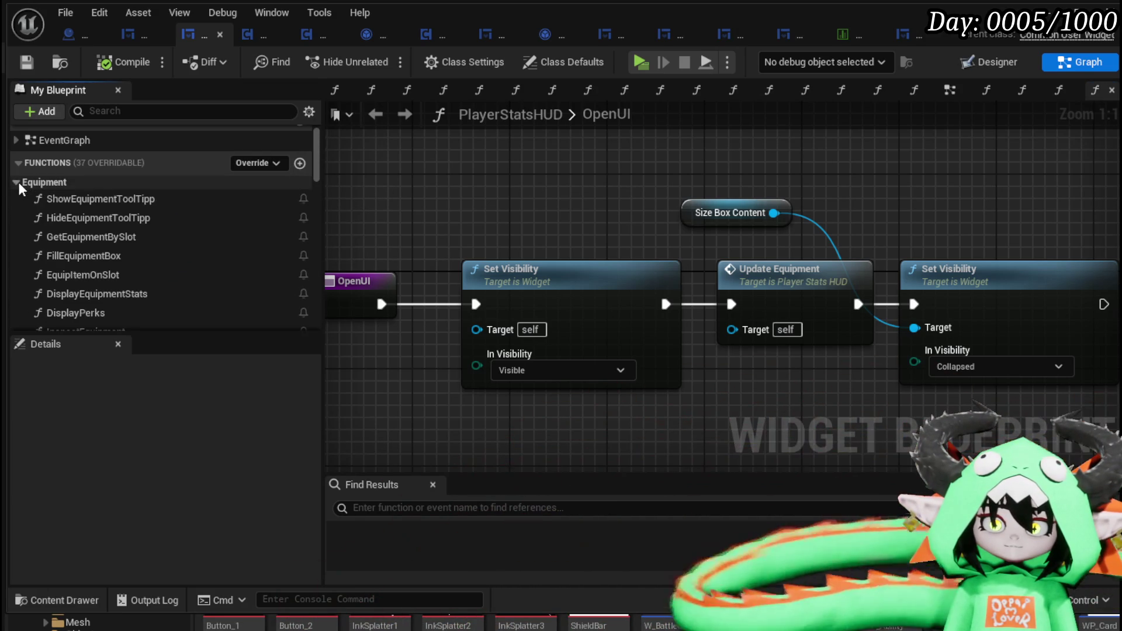
pyautogui.doubleClick(116, 200)
# Make room after Set Position and add a Break Vector 2D on the viewport mouse position
pyautogui.scroll(-2, 759, 230)
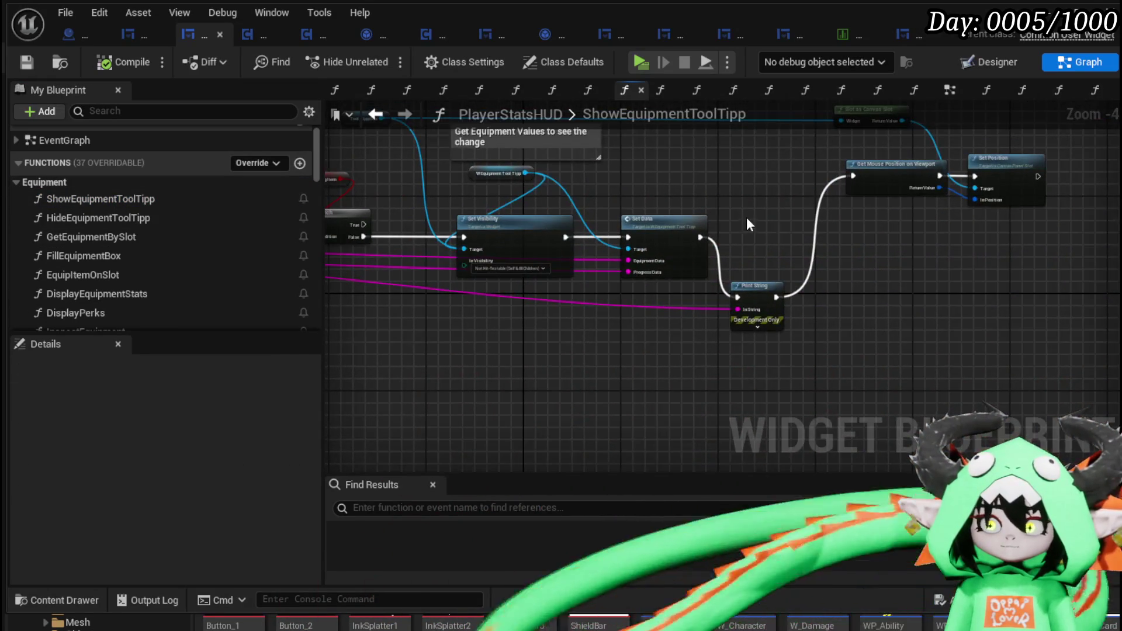
pyautogui.scroll(3, 745, 216)
pyautogui.moveTo(546, 304)
pyautogui.mouseDown()
pyautogui.moveTo(534, 358)
pyautogui.moveTo(734, 316)
pyautogui.moveTo(574, 309)
pyautogui.mouseUp()
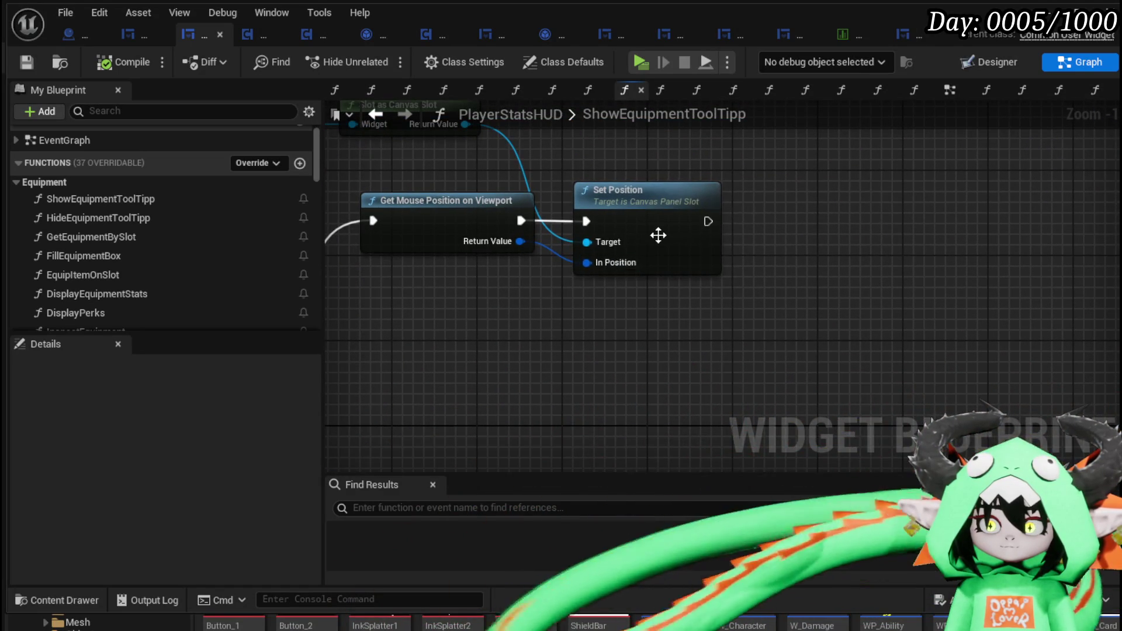
pyautogui.moveTo(658, 235); pyautogui.dragTo(848, 246)
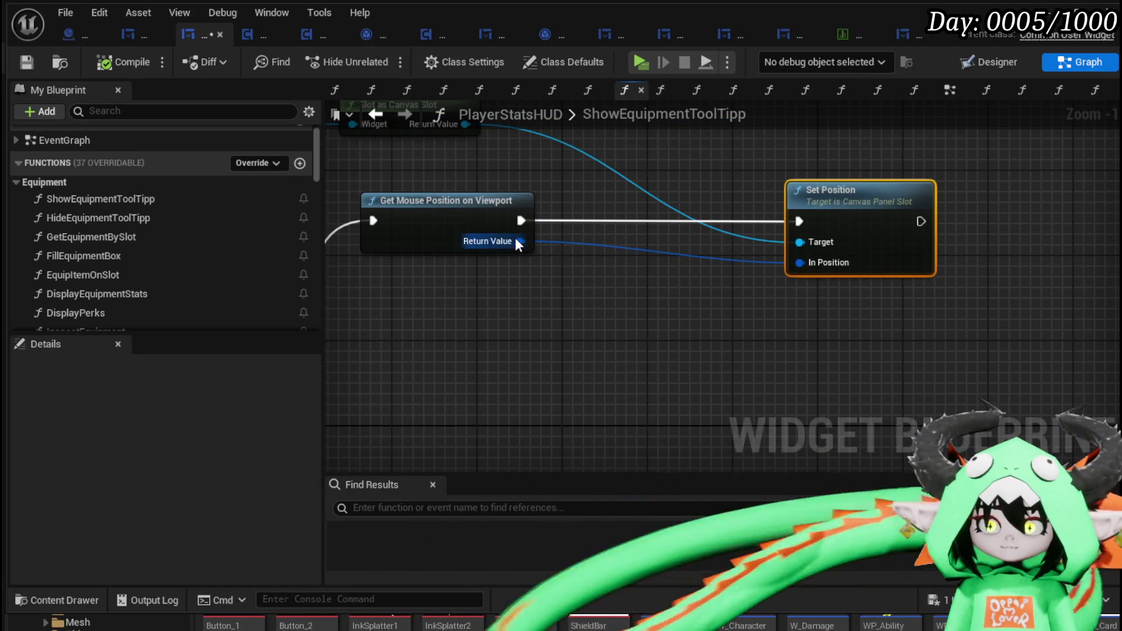
pyautogui.moveTo(516, 240); pyautogui.dragTo(450, 309)
pyautogui.write('brea')
pyautogui.press('Return')
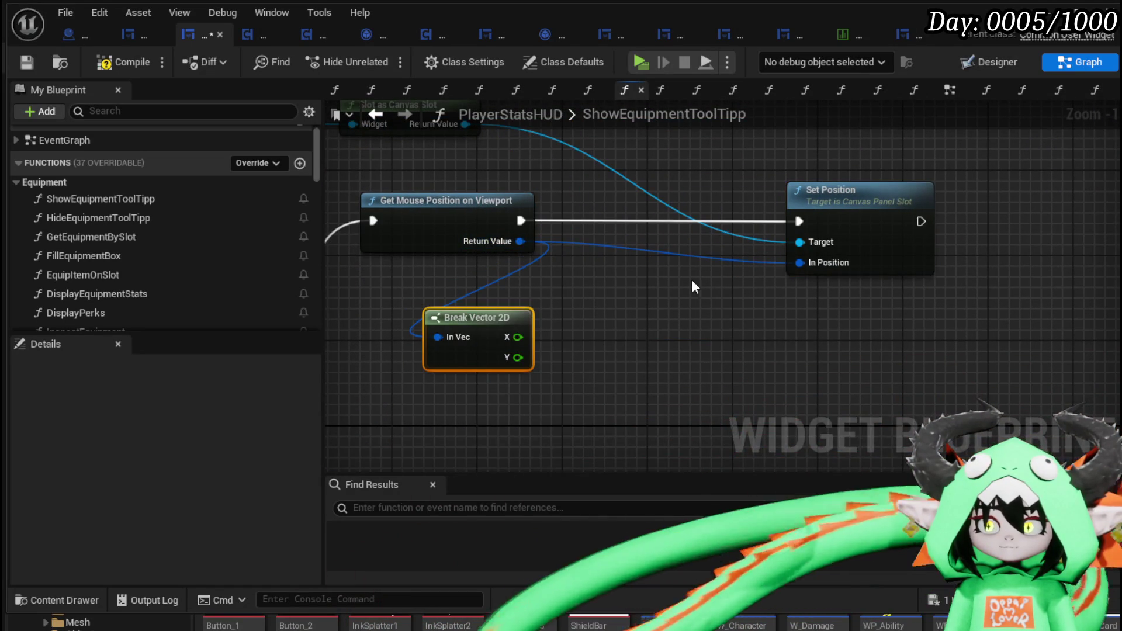
# Wire Break Vector 2D's X into Print String's In String, placing the conversion below Set Position
pyautogui.moveTo(692, 279)
pyautogui.mouseDown()
pyautogui.moveTo(486, 285)
pyautogui.moveTo(537, 274)
pyautogui.mouseUp()
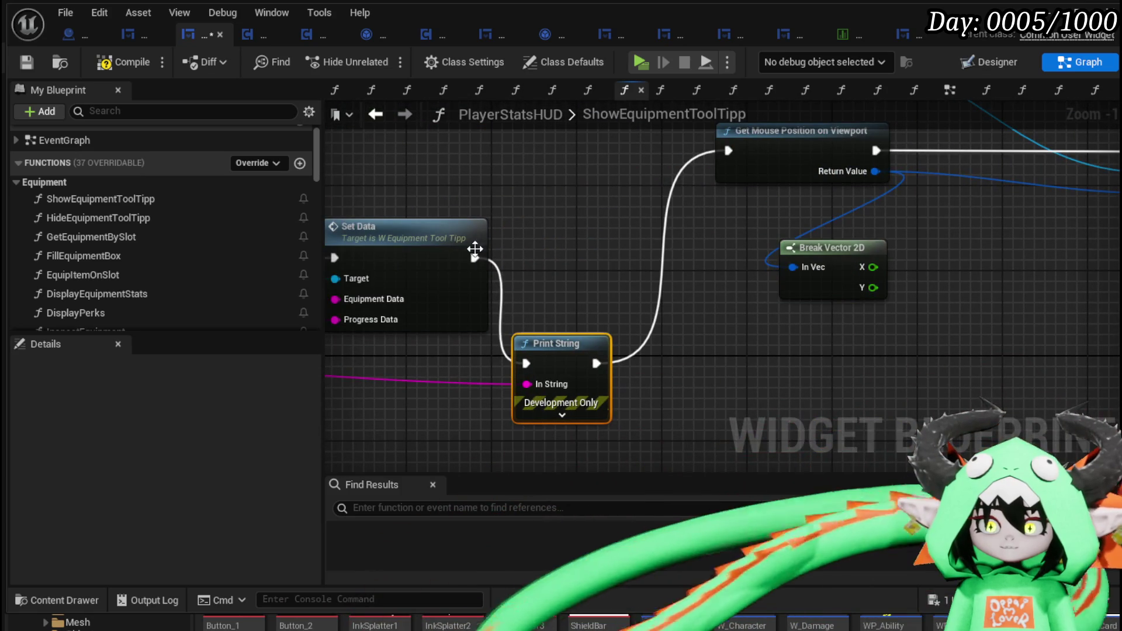
pyautogui.scroll(-2, 721, 172)
pyautogui.moveTo(721, 171); pyautogui.dragTo(450, 261)
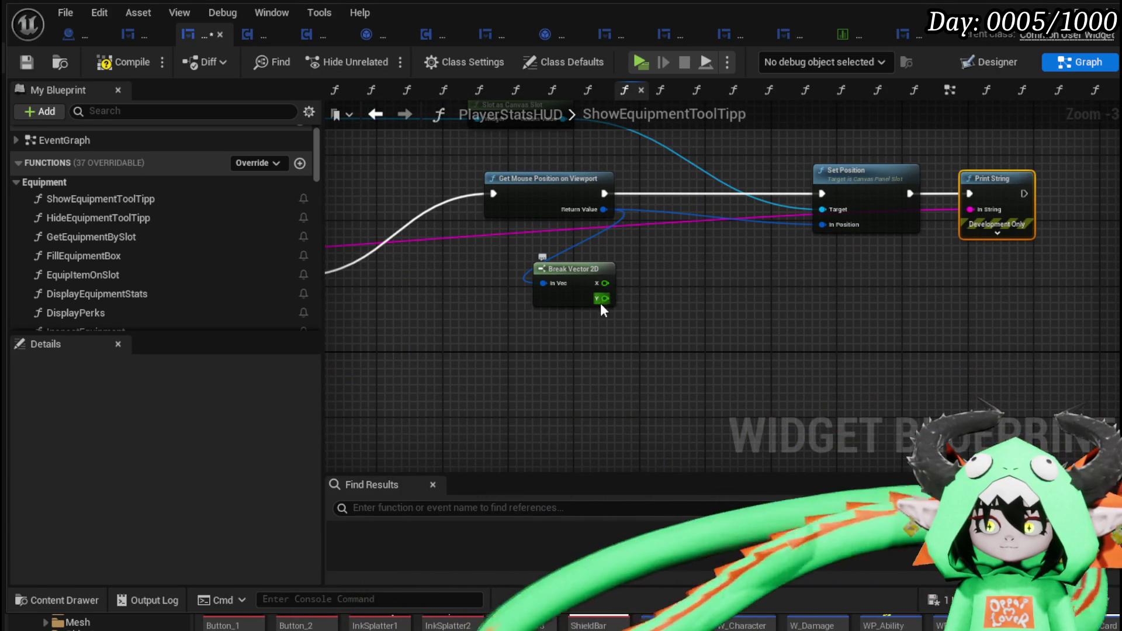
pyautogui.moveTo(604, 283); pyautogui.dragTo(987, 208)
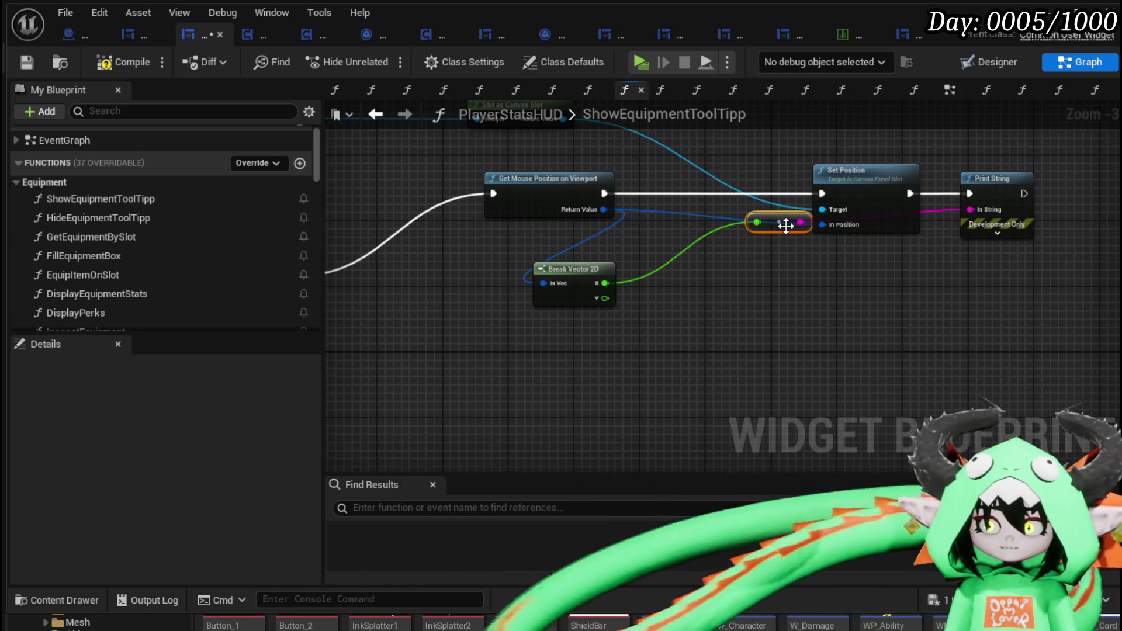
pyautogui.moveTo(703, 299); pyautogui.dragTo(845, 250)
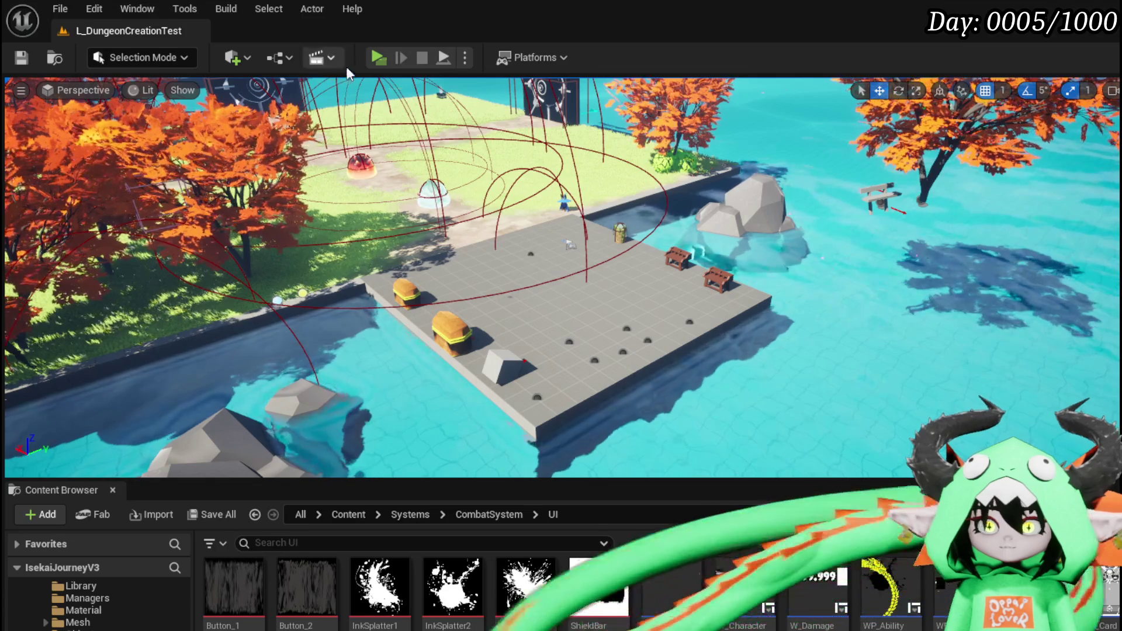
# Play-test with Alt+P, hovering the Iron_Legs slot to see printed mouse X, then exit
pyautogui.hotkey('alt', 'p')
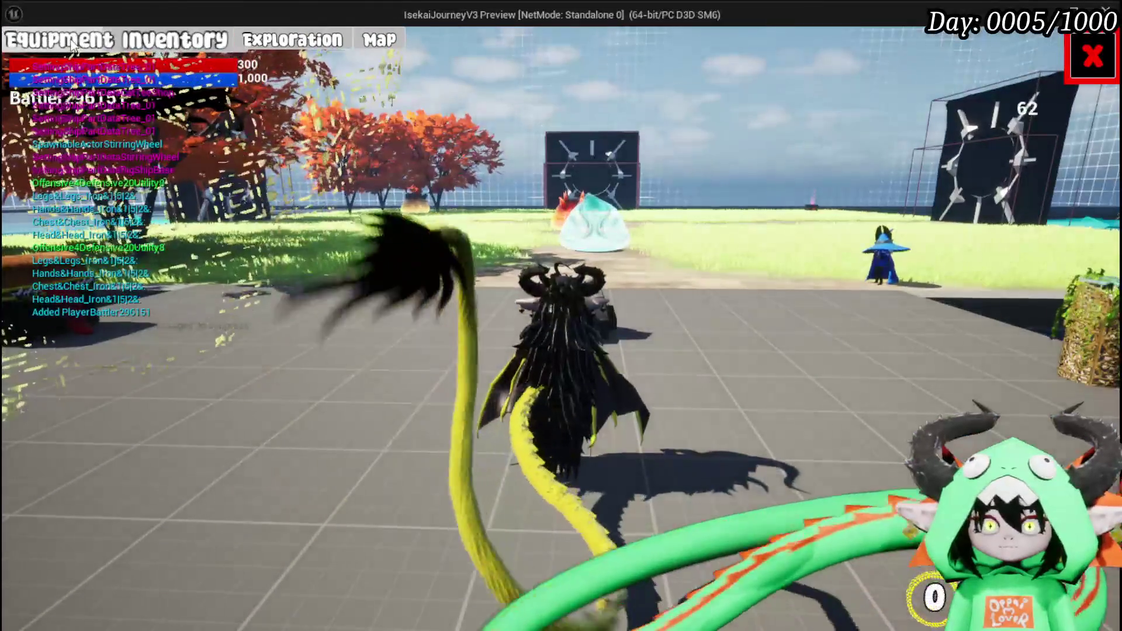
pyautogui.moveTo(960, 327)
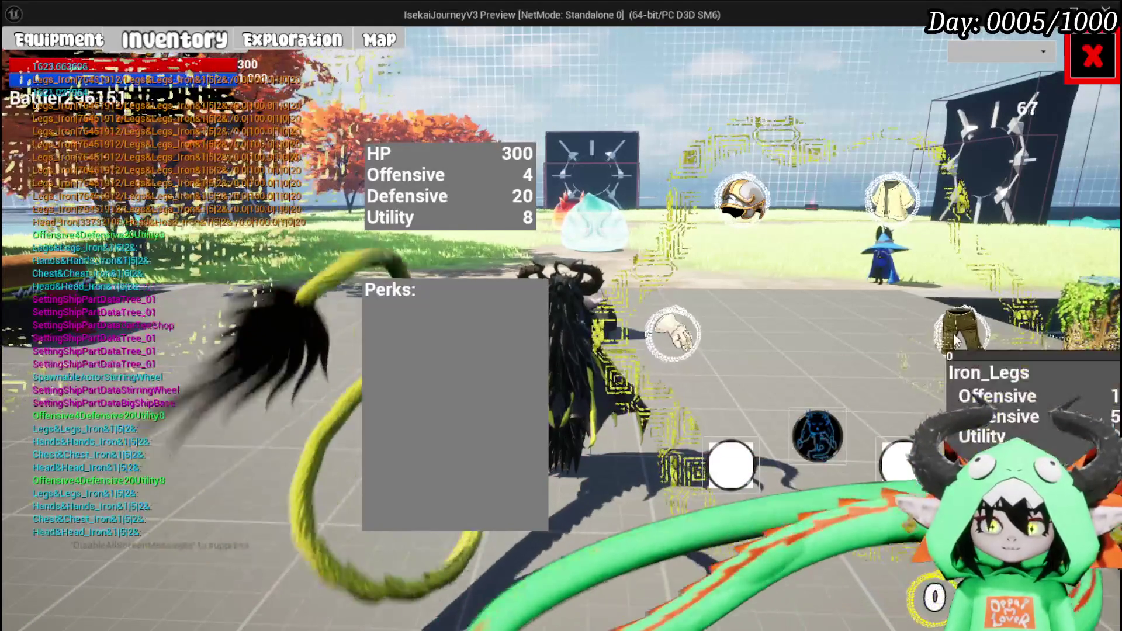
pyautogui.press('Escape')
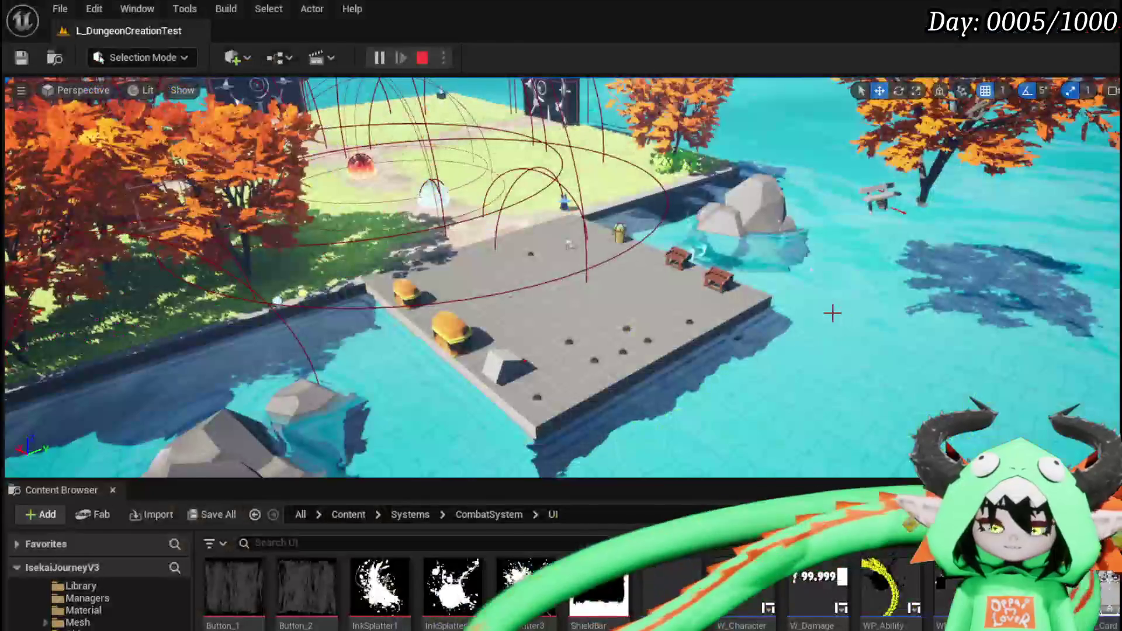
# Save, then add a Make Vector 2D feeding Set Position's In Position
pyautogui.hotkey('ctrl', 's')
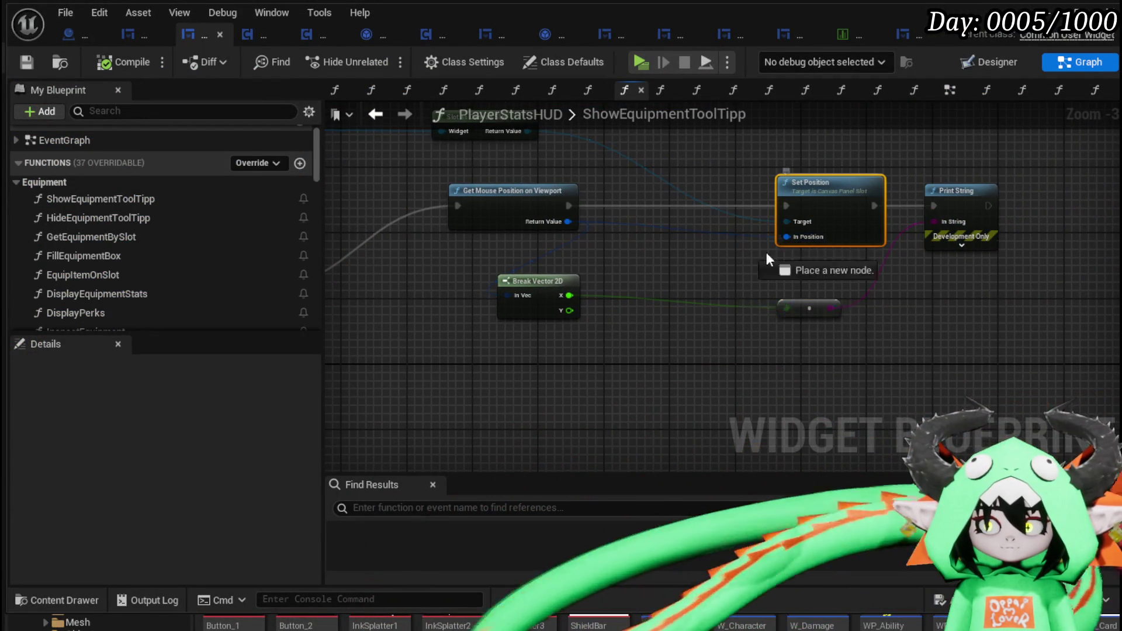
pyautogui.moveTo(766, 251); pyautogui.dragTo(746, 285)
pyautogui.write('make')
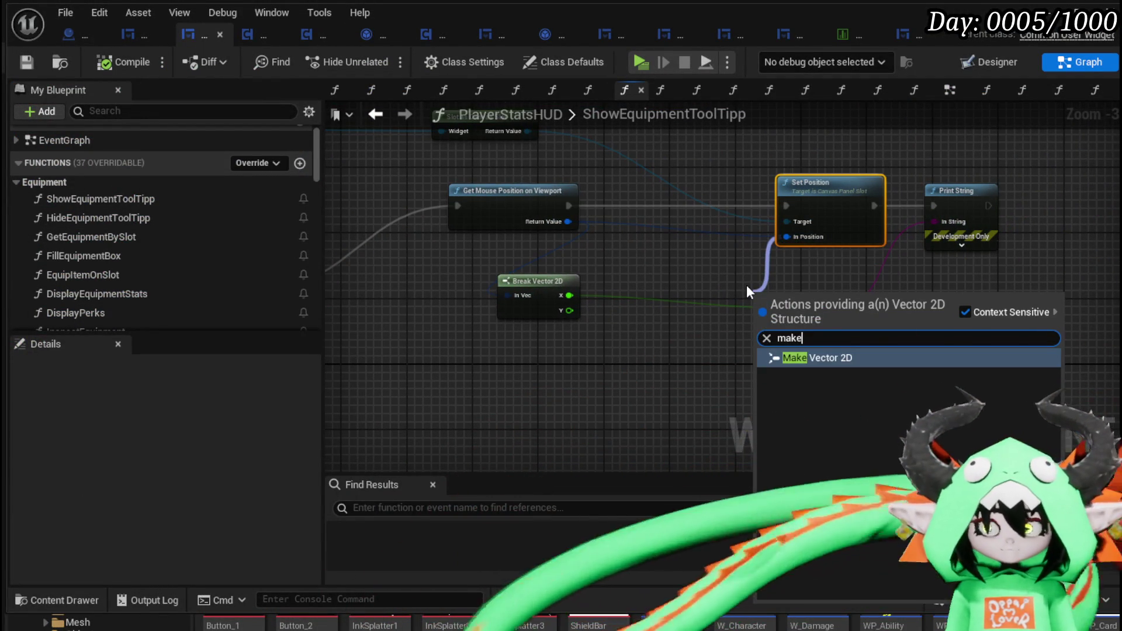
pyautogui.click(804, 356)
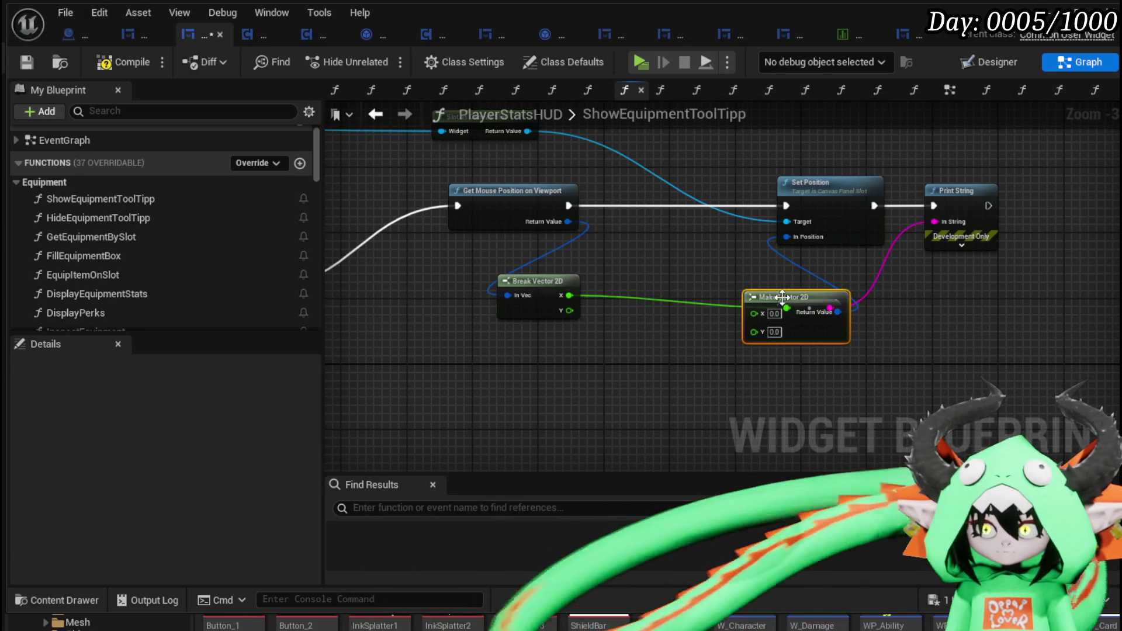
pyautogui.moveTo(782, 297); pyautogui.dragTo(817, 264)
pyautogui.moveTo(816, 321); pyautogui.dragTo(657, 369)
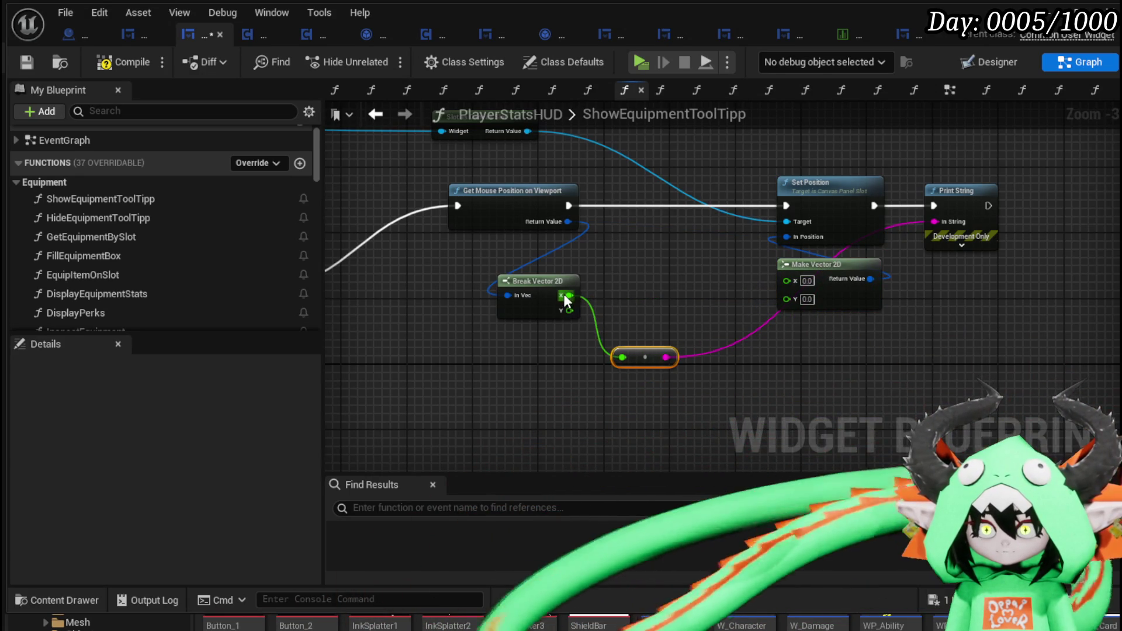
# Add a Clamp (Float) on Break Vector 2D X with Max 1400, wired into Make Vector 2D X
pyautogui.moveTo(570, 295); pyautogui.dragTo(664, 293)
pyautogui.write('Cla')
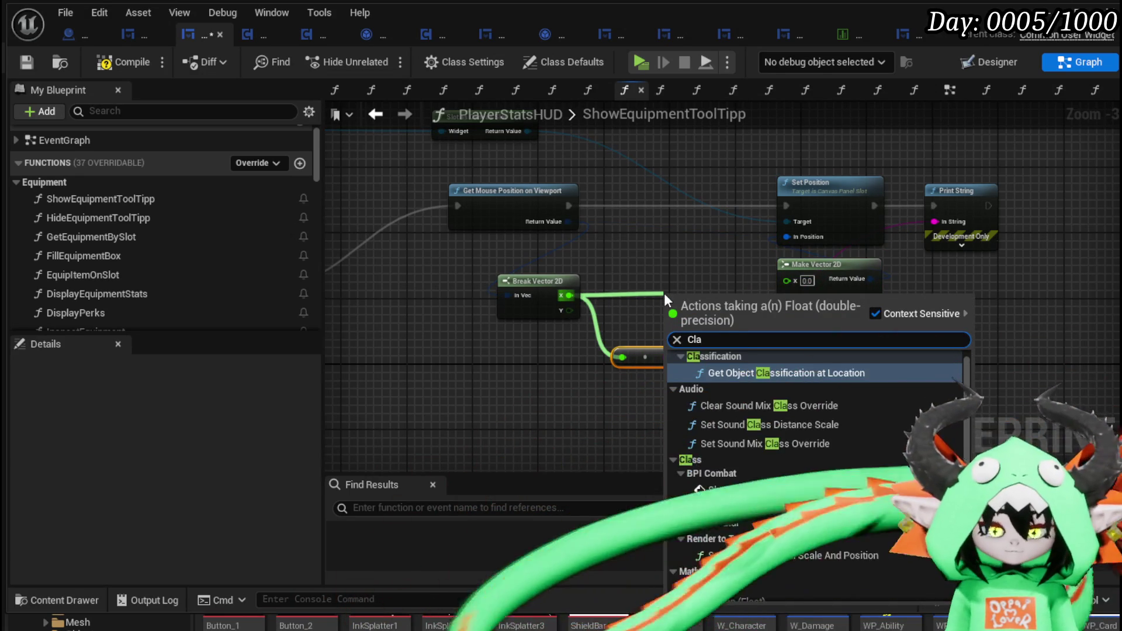
pyautogui.write('mp f')
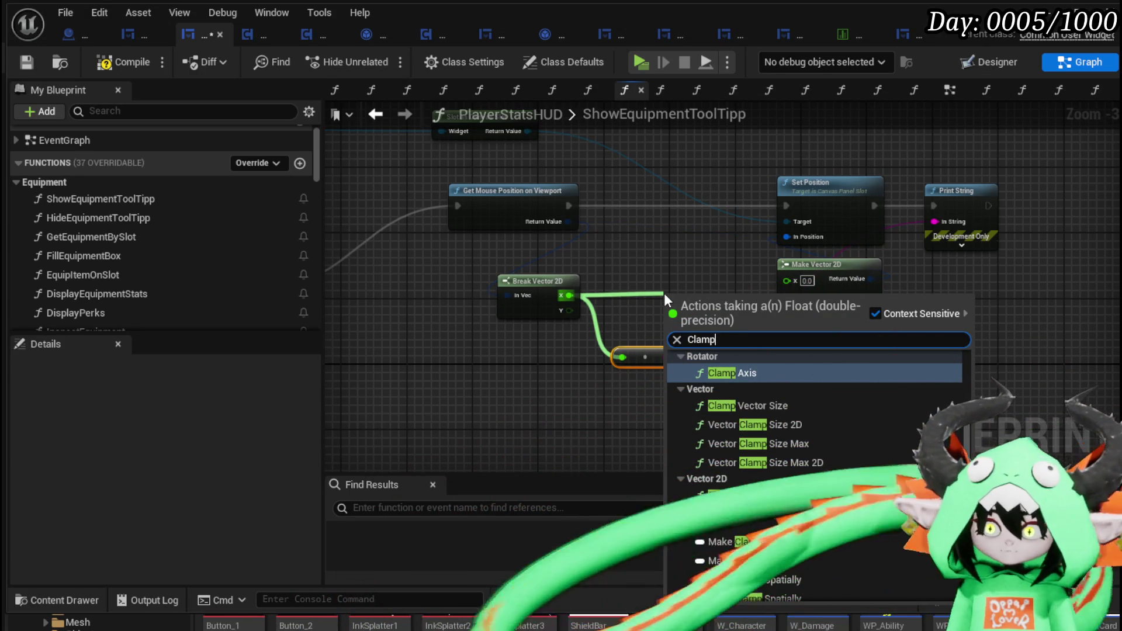
pyautogui.click(742, 381)
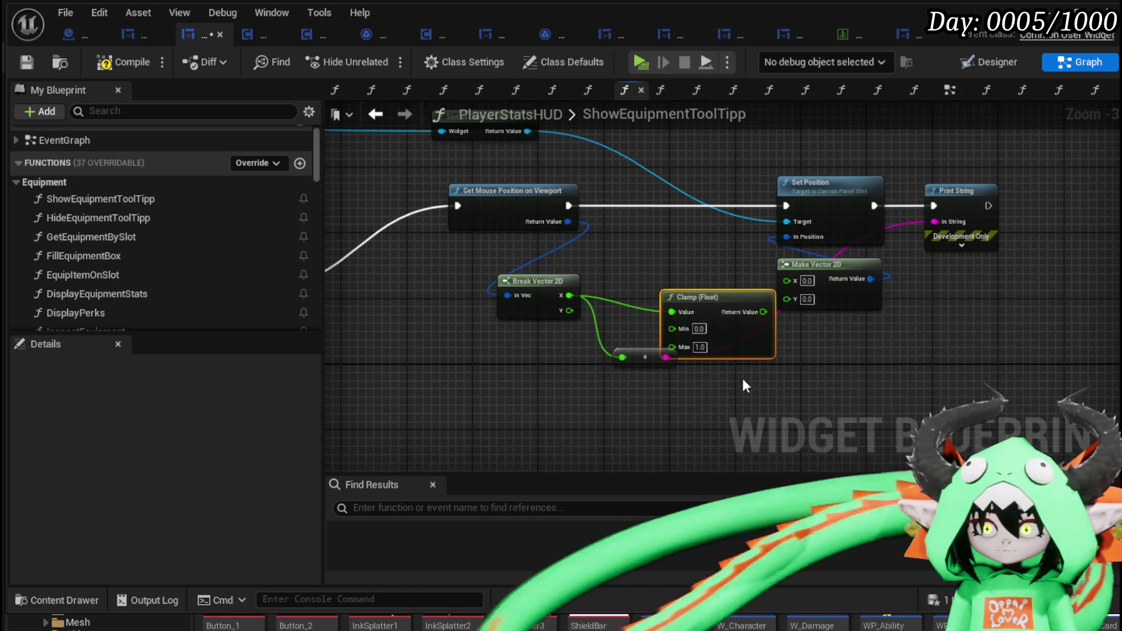
pyautogui.scroll(3, 679, 282)
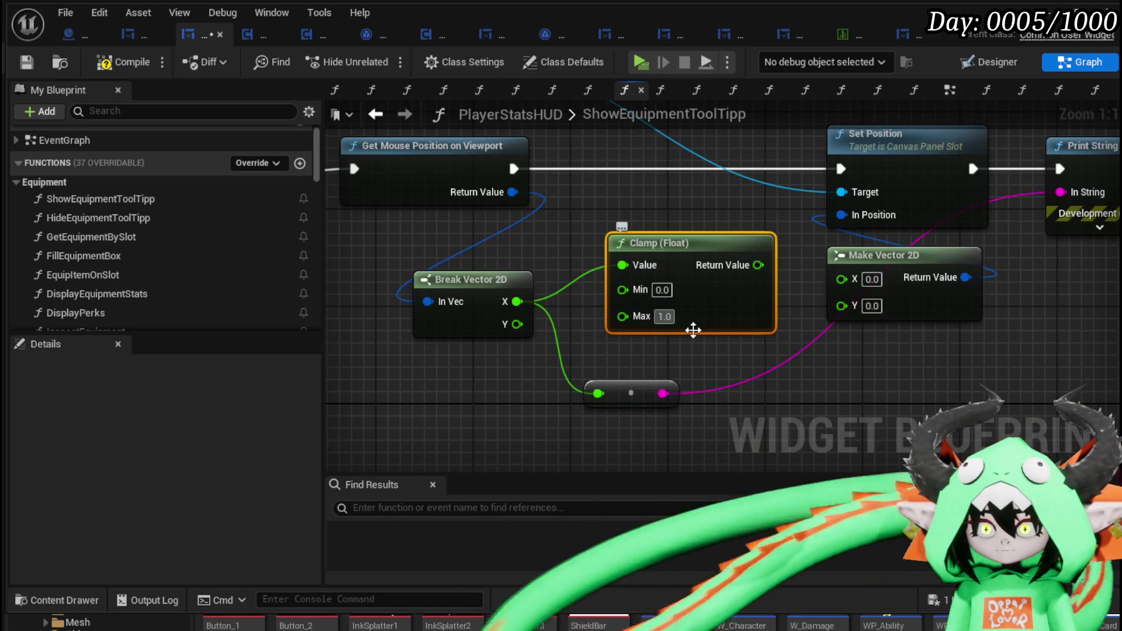
pyautogui.click(664, 316)
pyautogui.write('1400')
pyautogui.press('Return')
pyautogui.moveTo(760, 264)
pyautogui.mouseDown()
pyautogui.moveTo(871, 309)
pyautogui.moveTo(859, 284)
pyautogui.mouseUp()
pyautogui.moveTo(735, 253); pyautogui.dragTo(711, 266)
# Compile the widget blueprint and launch a game preview
pyautogui.click(883, 404)
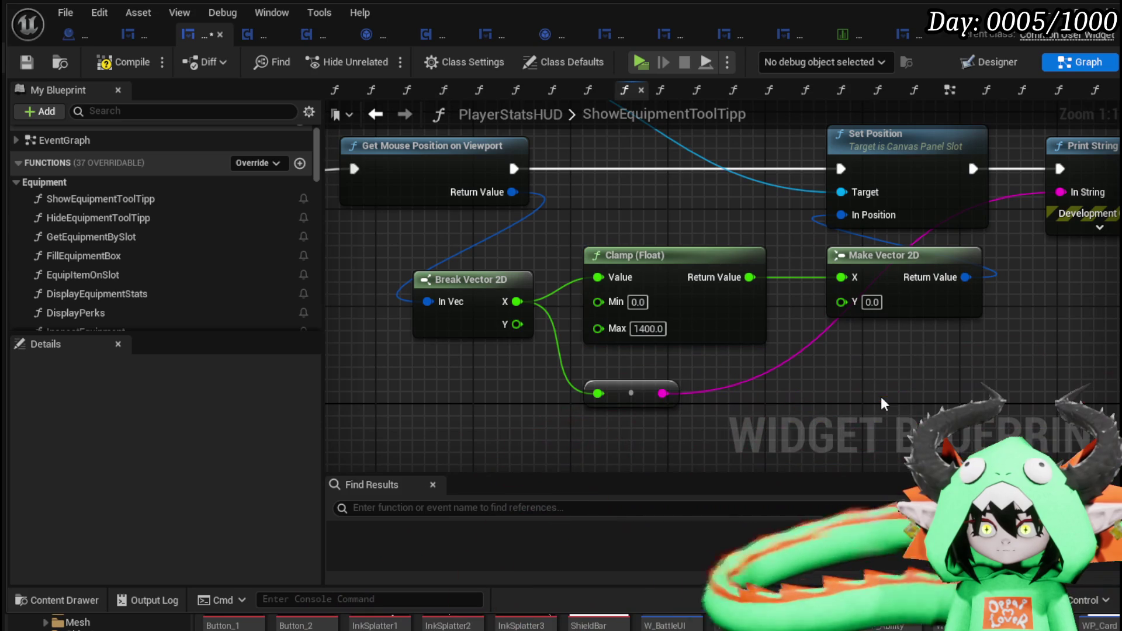
pyautogui.click(132, 73)
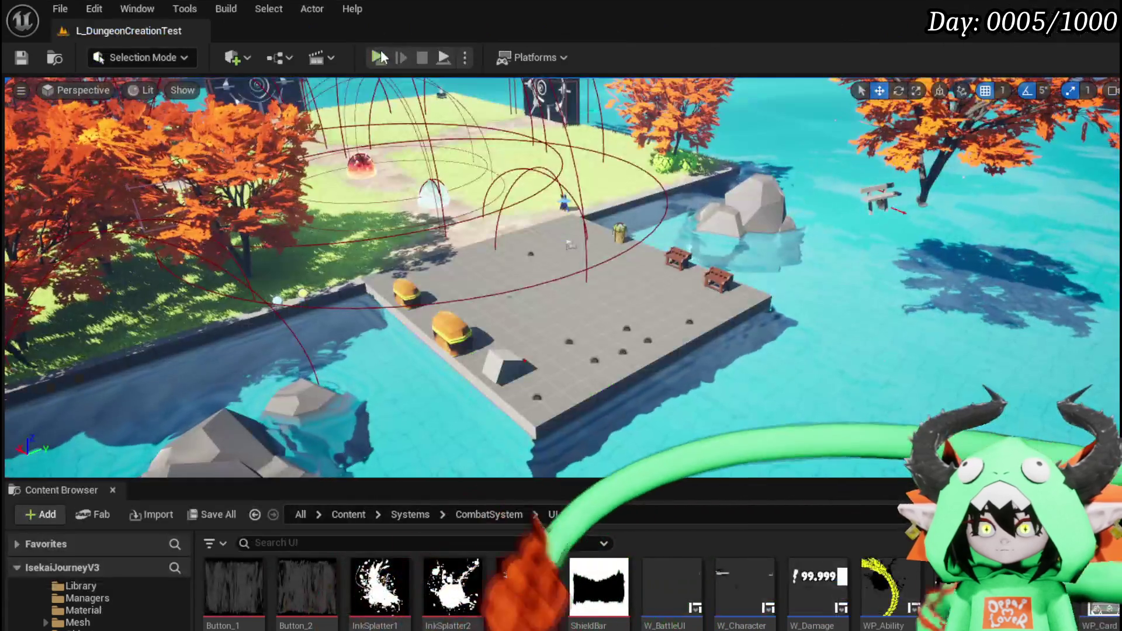
pyautogui.click(380, 50)
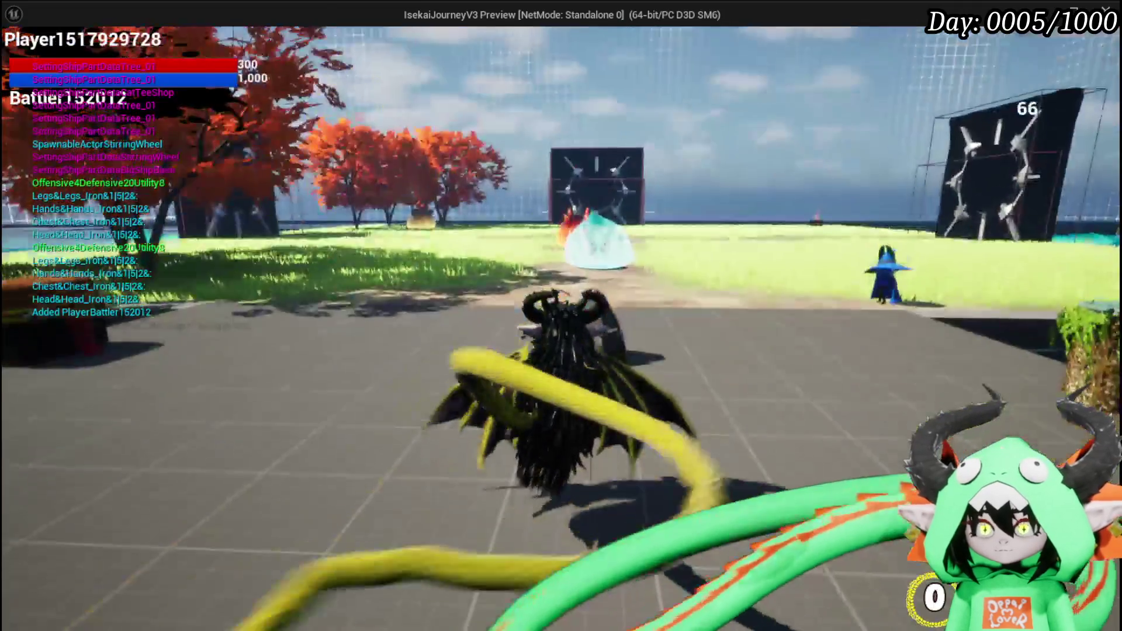
# Open the in-game equipment menu with Tab, check item stat tooltips, then stop the preview
pyautogui.press('Tab')
pyautogui.moveTo(977, 346)
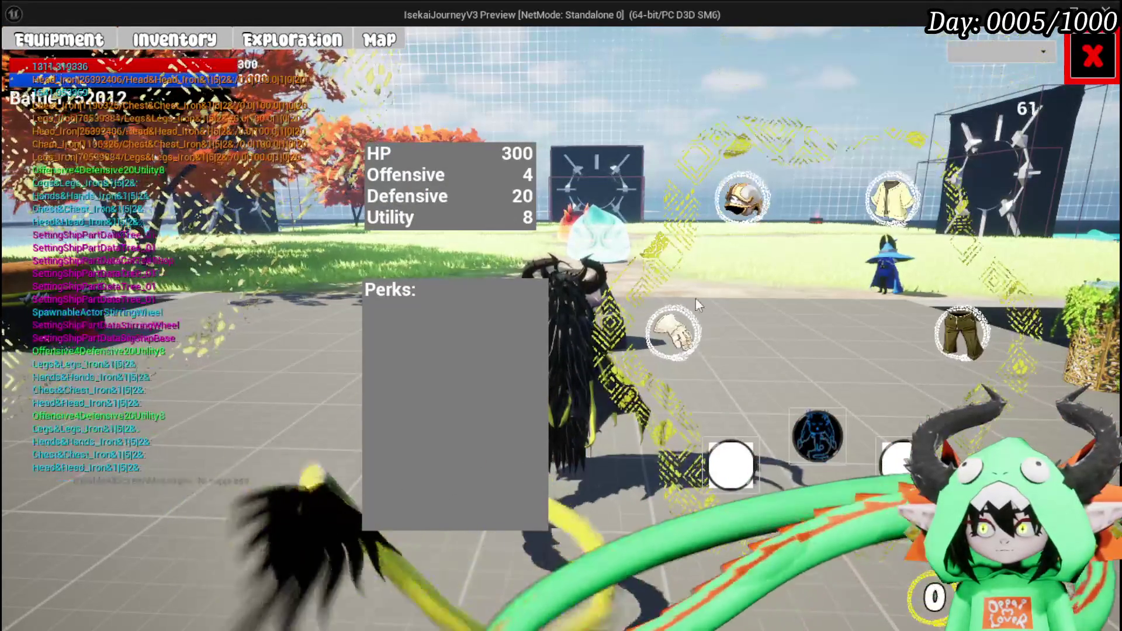
pyautogui.moveTo(654, 336)
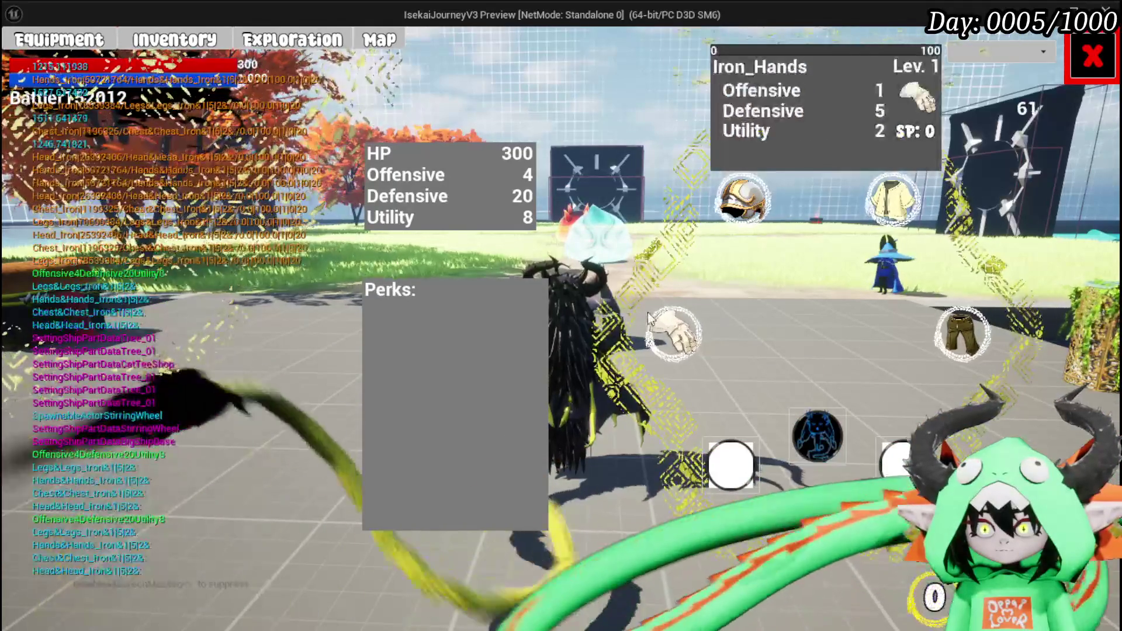
pyautogui.moveTo(739, 224)
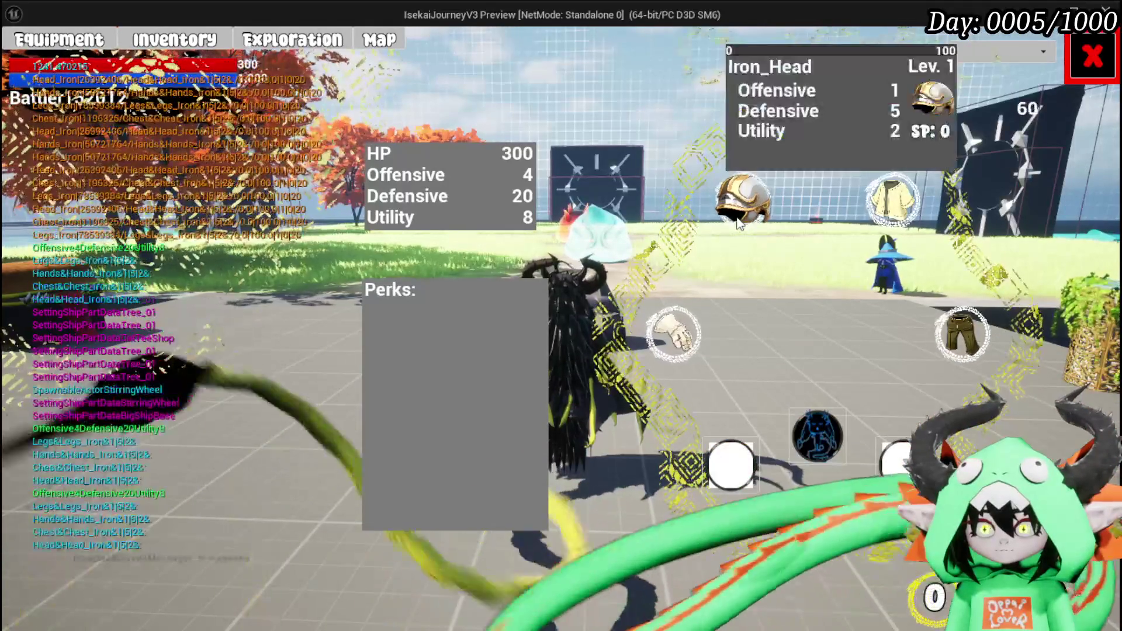
pyautogui.press('Escape')
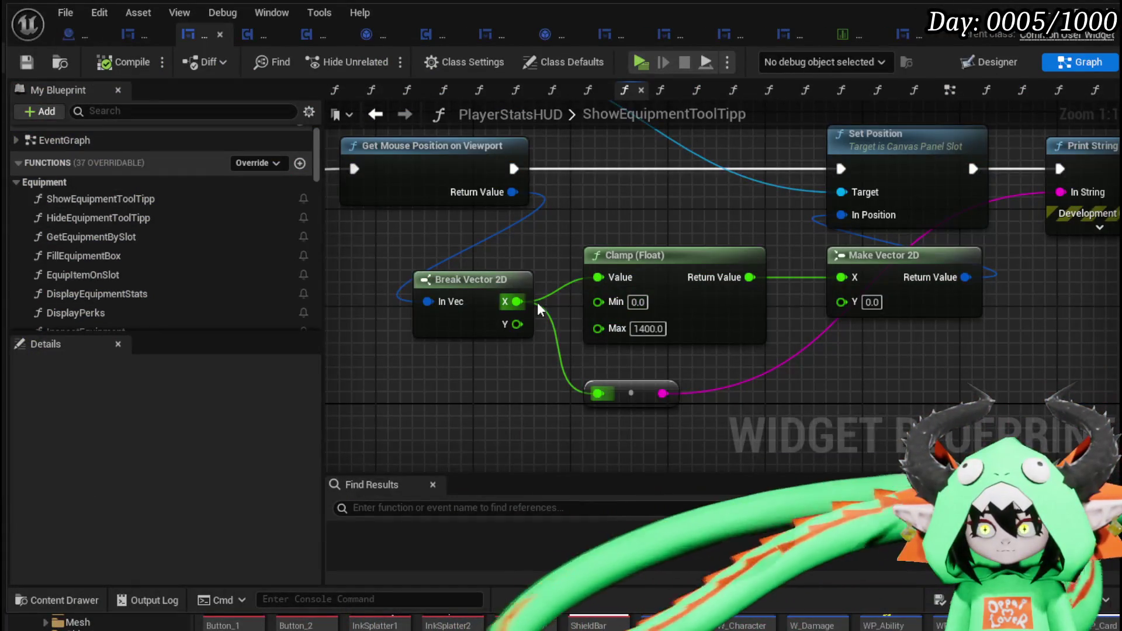
# Wire Break Vector 2D Y into Make Vector 2D Y, recompile and launch the preview
pyautogui.moveTo(517, 324)
pyautogui.mouseDown()
pyautogui.moveTo(894, 327)
pyautogui.moveTo(841, 300)
pyautogui.mouseUp()
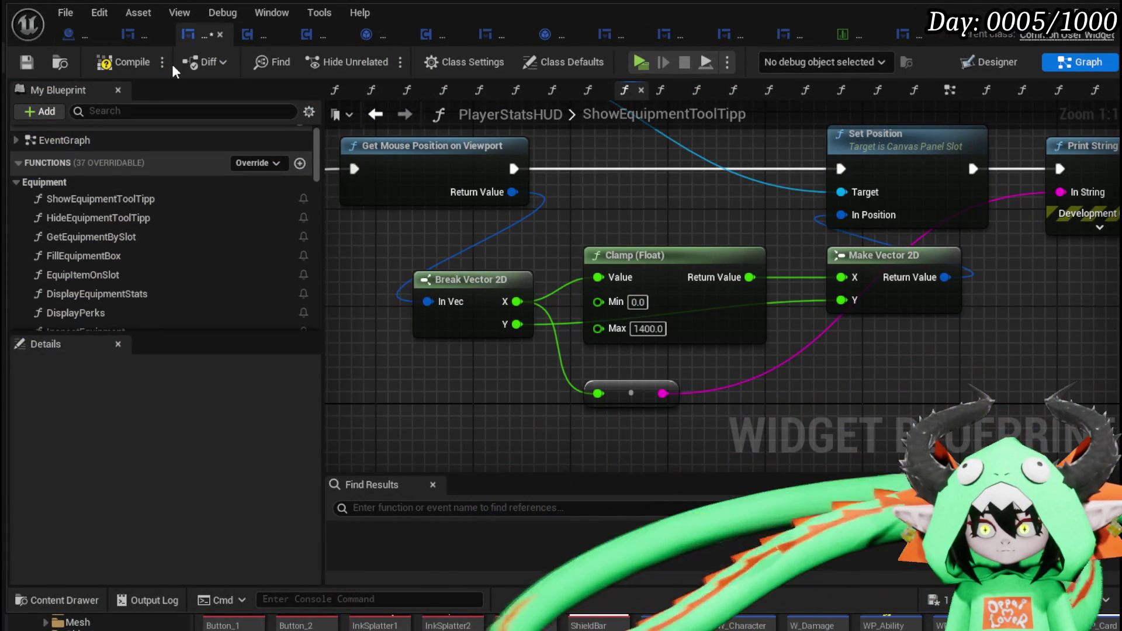
pyautogui.click(124, 62)
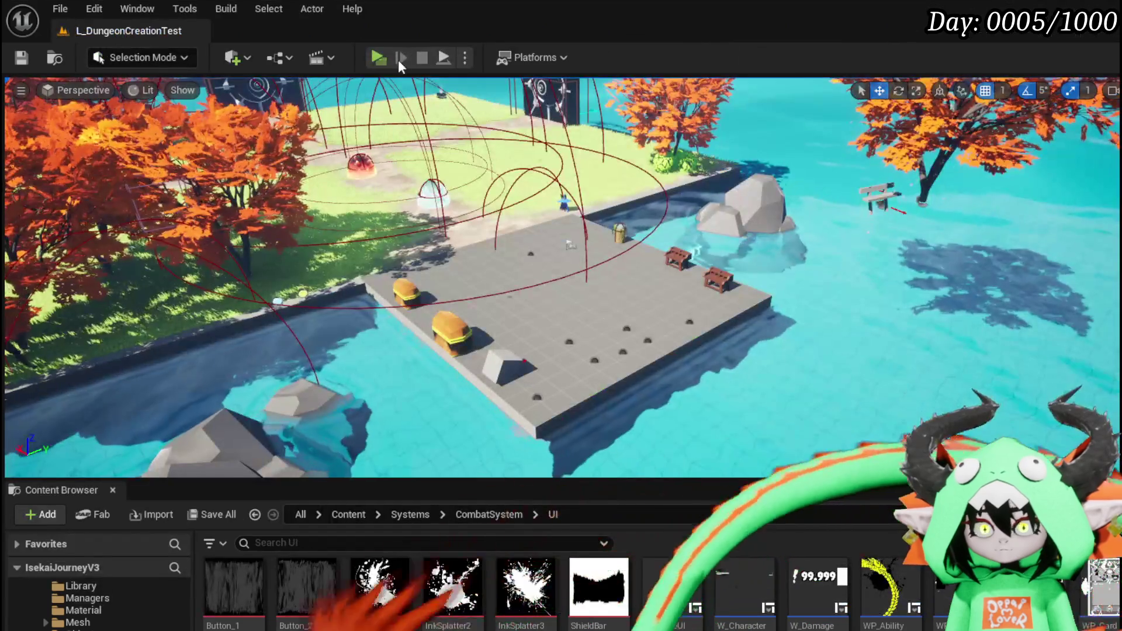
pyautogui.click(398, 59)
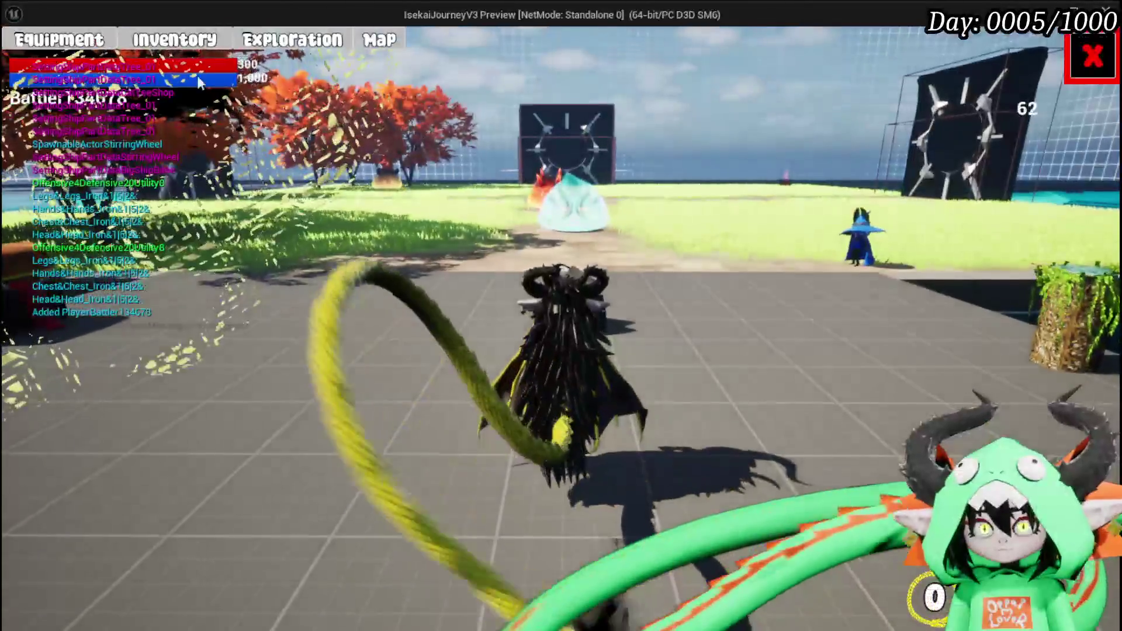
# Browse the Inventory page's magic cards, chest, hand and leg items, then stop the preview
pyautogui.click(175, 39)
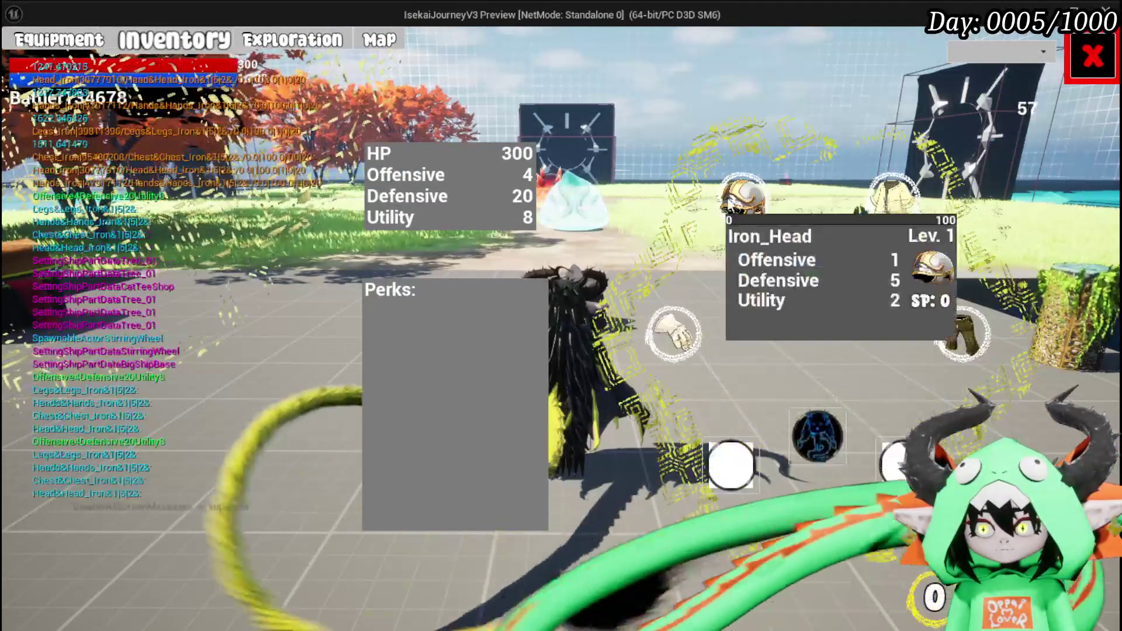
pyautogui.click(727, 461)
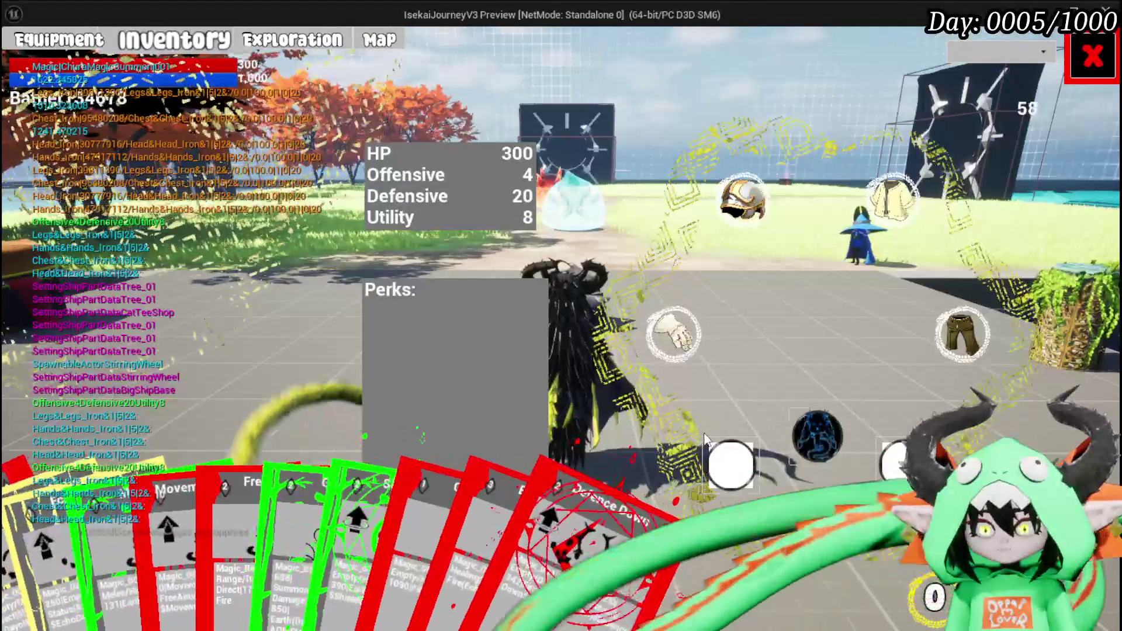
pyautogui.click(892, 198)
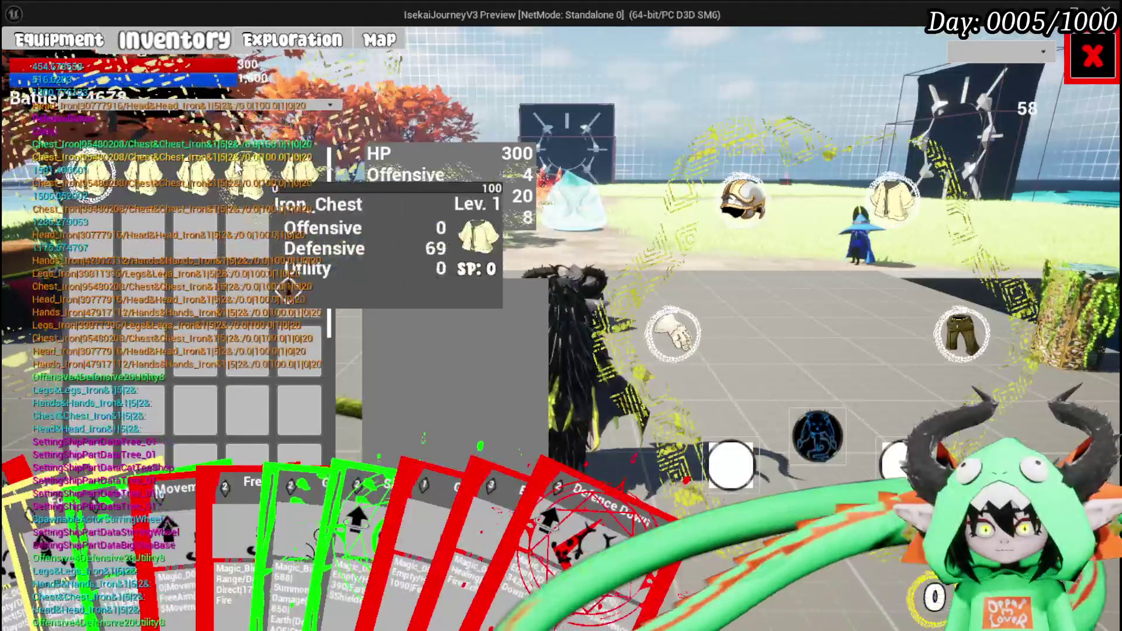
pyautogui.click(672, 331)
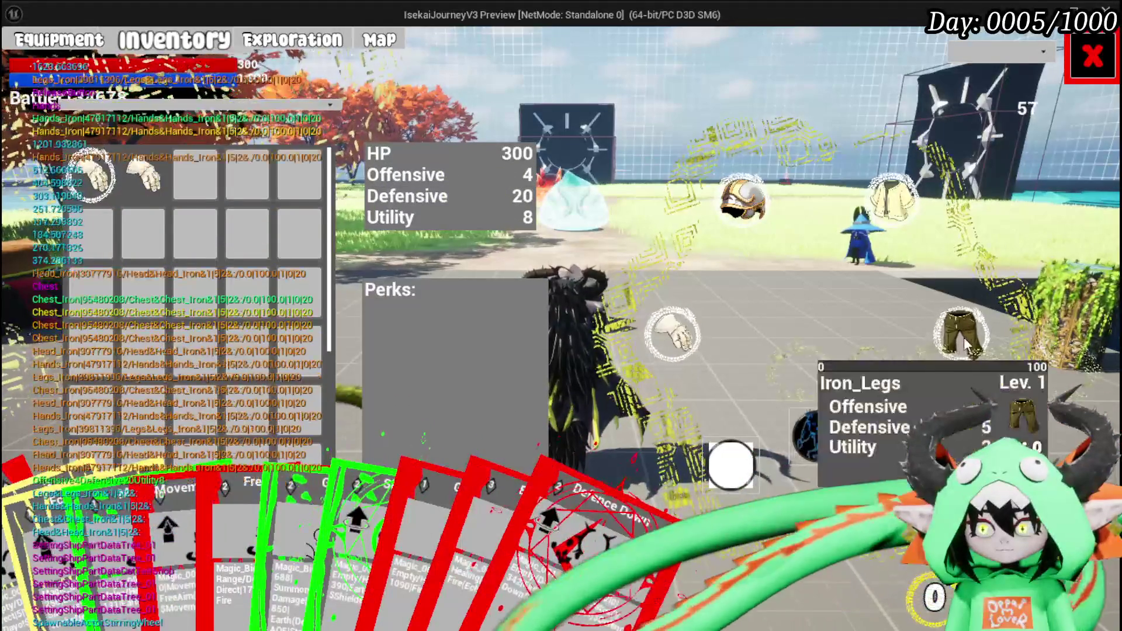
pyautogui.click(963, 339)
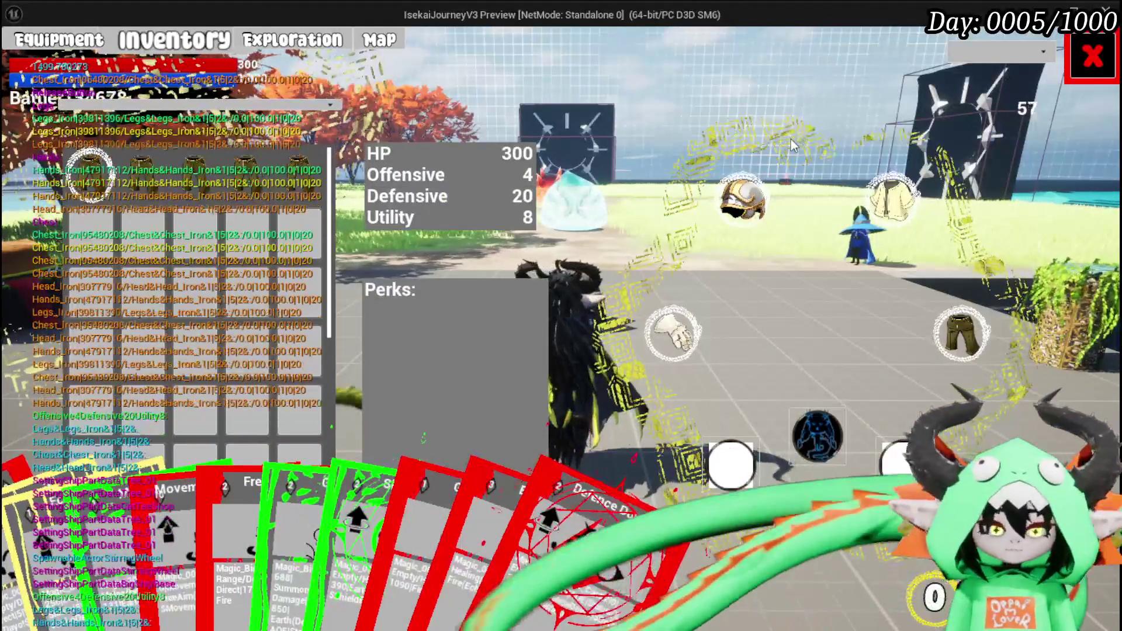
pyautogui.press('Escape')
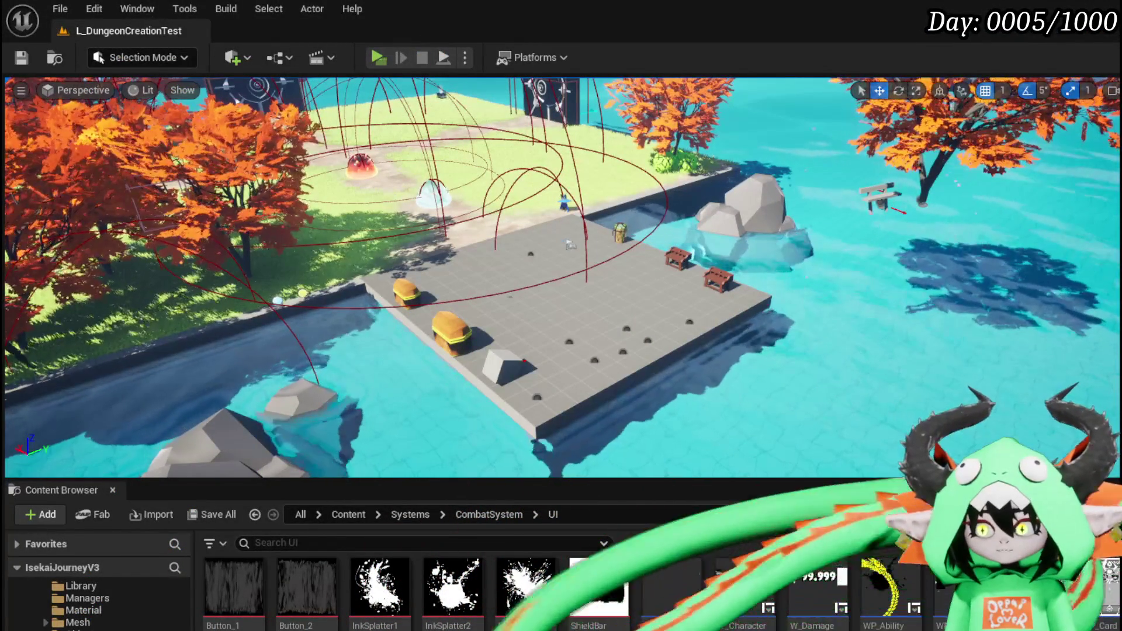
# Reposition the Clamp (Float) and conversion nodes in ShowEquipmentToolTipp, then open WP_BlackBoxUI's designer
pyautogui.hotkey('alt', 'Tab')
pyautogui.click(697, 249)
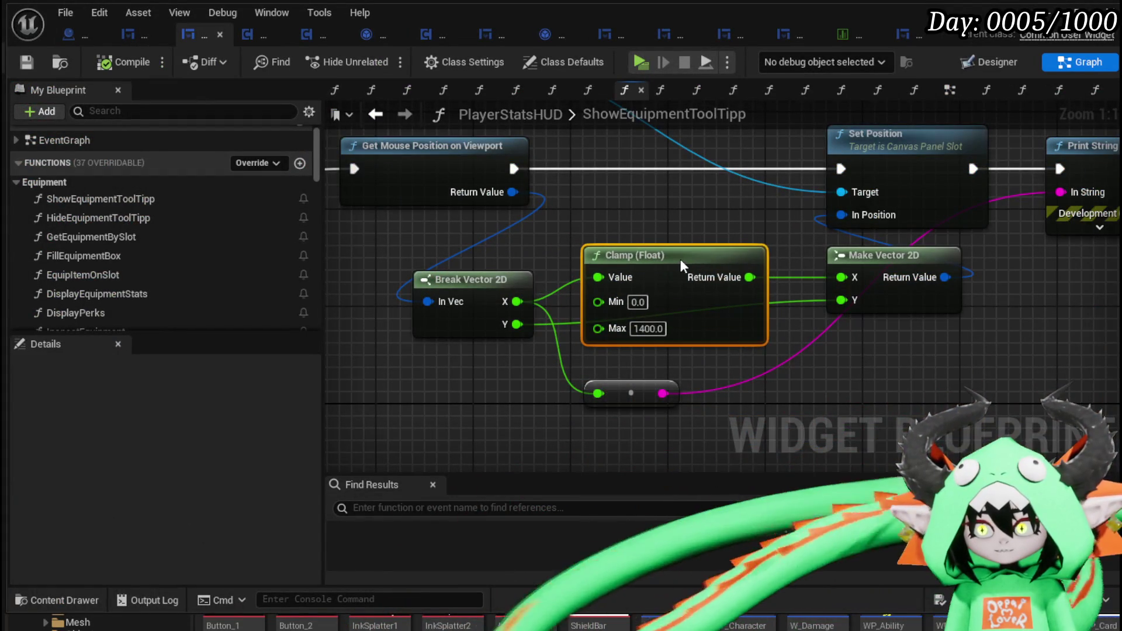
pyautogui.moveTo(633, 390); pyautogui.dragTo(510, 379)
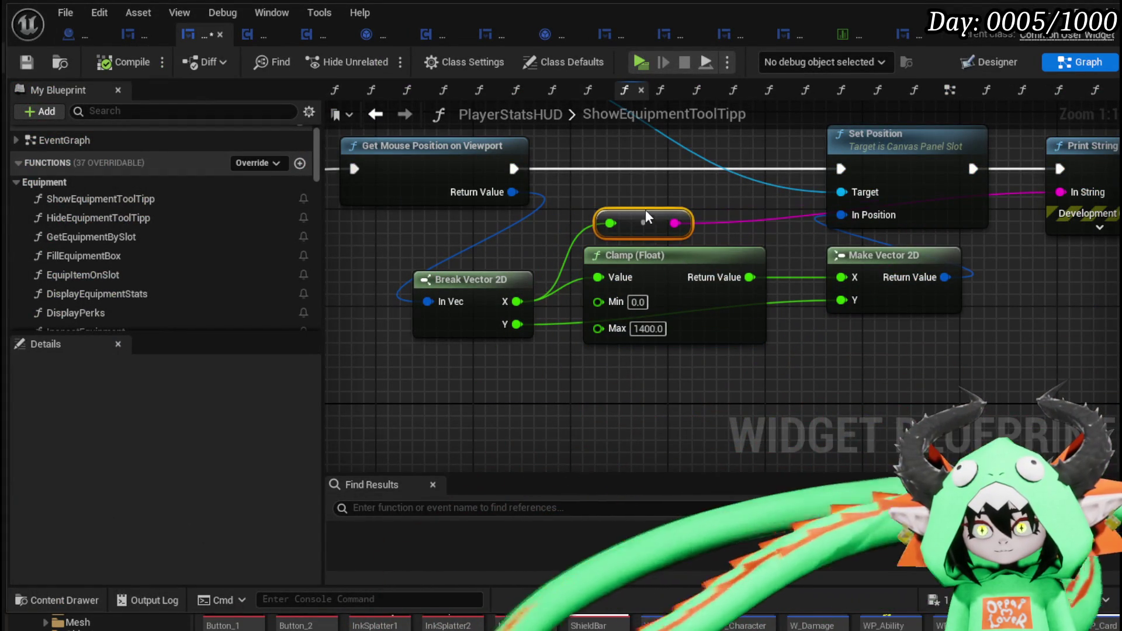
pyautogui.keyDown('ctrl'); pyautogui.click(646, 258); pyautogui.keyUp('ctrl')
pyautogui.moveTo(645, 257); pyautogui.dragTo(633, 260)
pyautogui.click(802, 388)
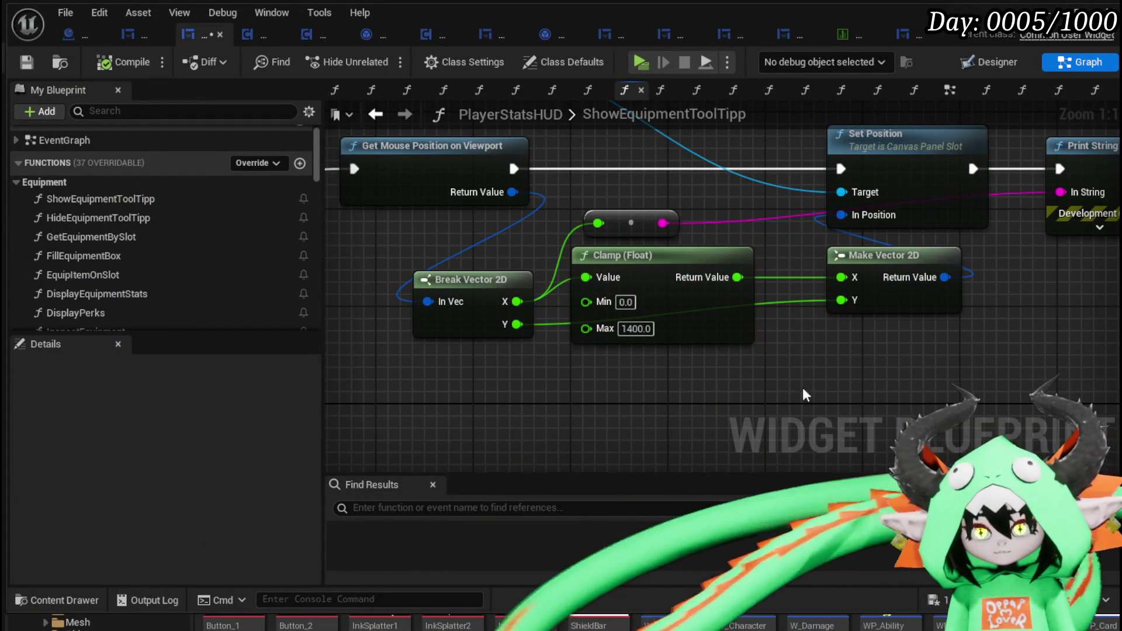
pyautogui.scroll(-5, 801, 387)
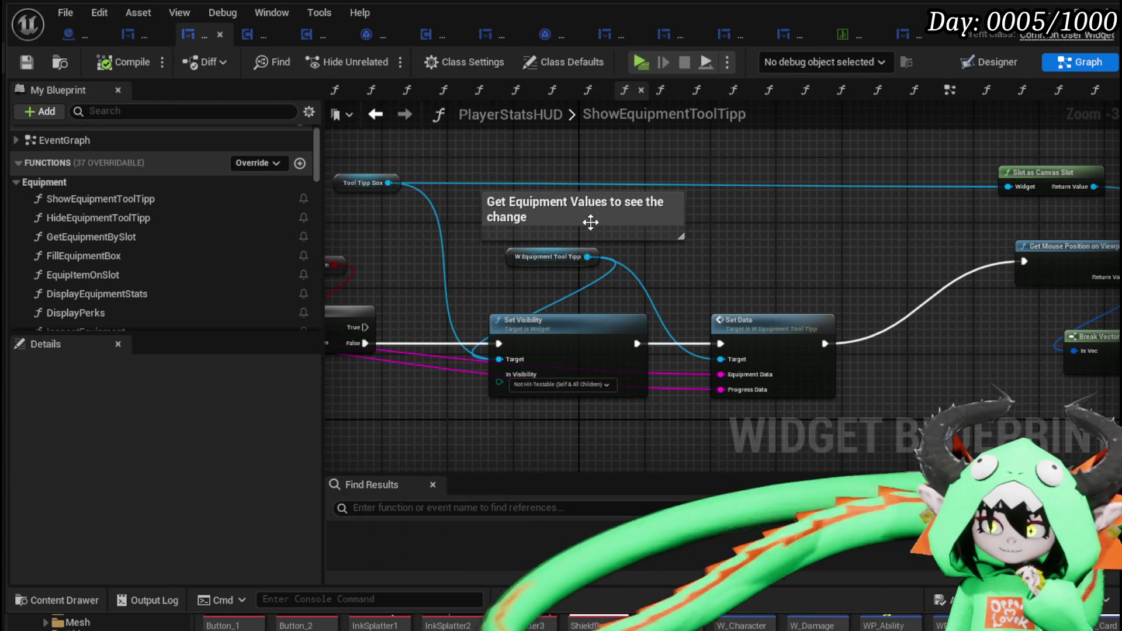
pyautogui.click(142, 33)
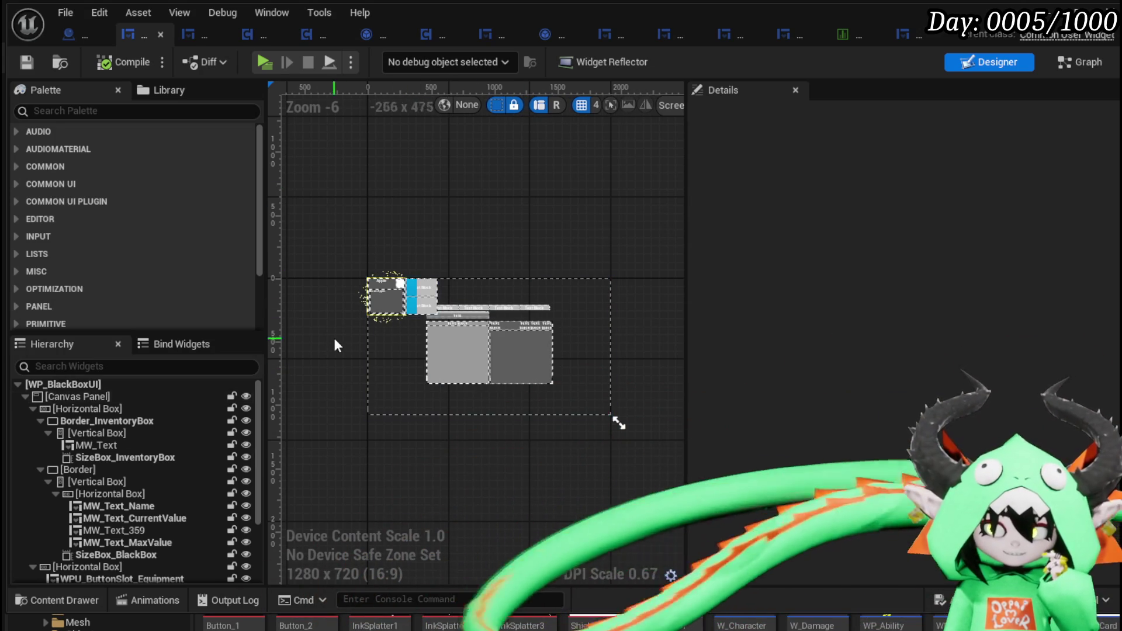
# In the running game preview, bring up the Exploration menu with Materials, Equipment and Food using Tab
pyautogui.scroll(-3, 150, 388)
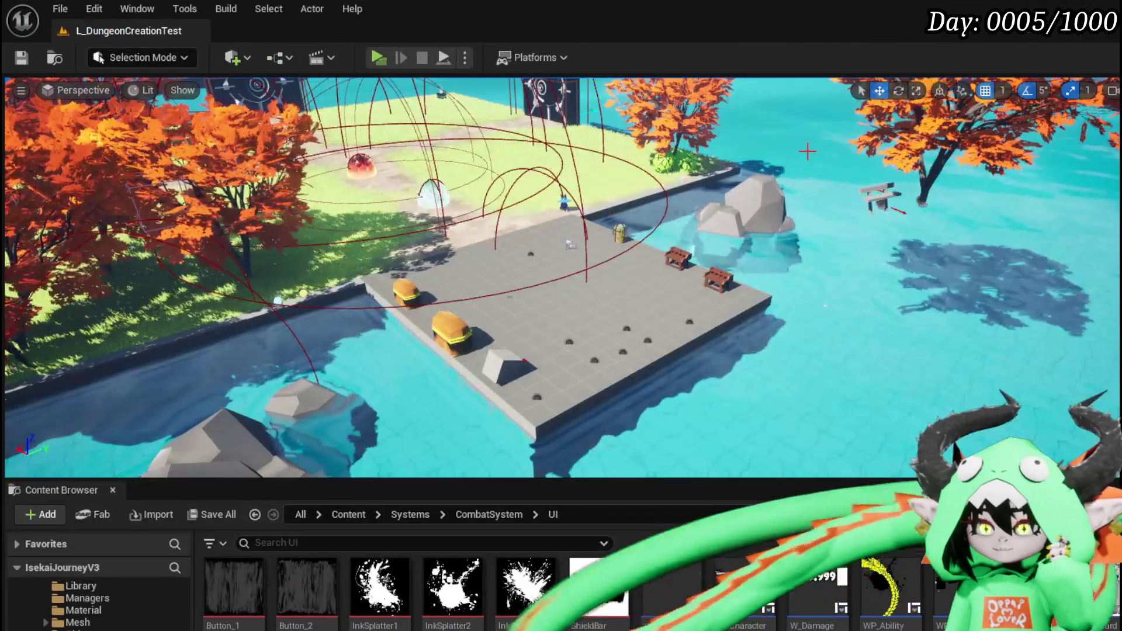
pyautogui.press('Tab')
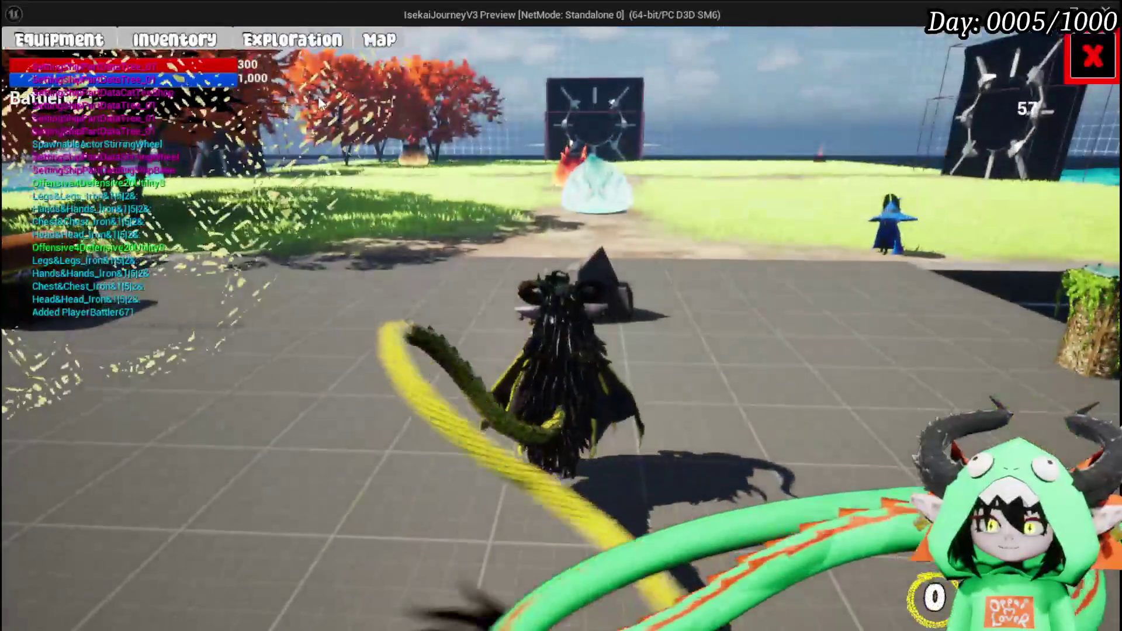